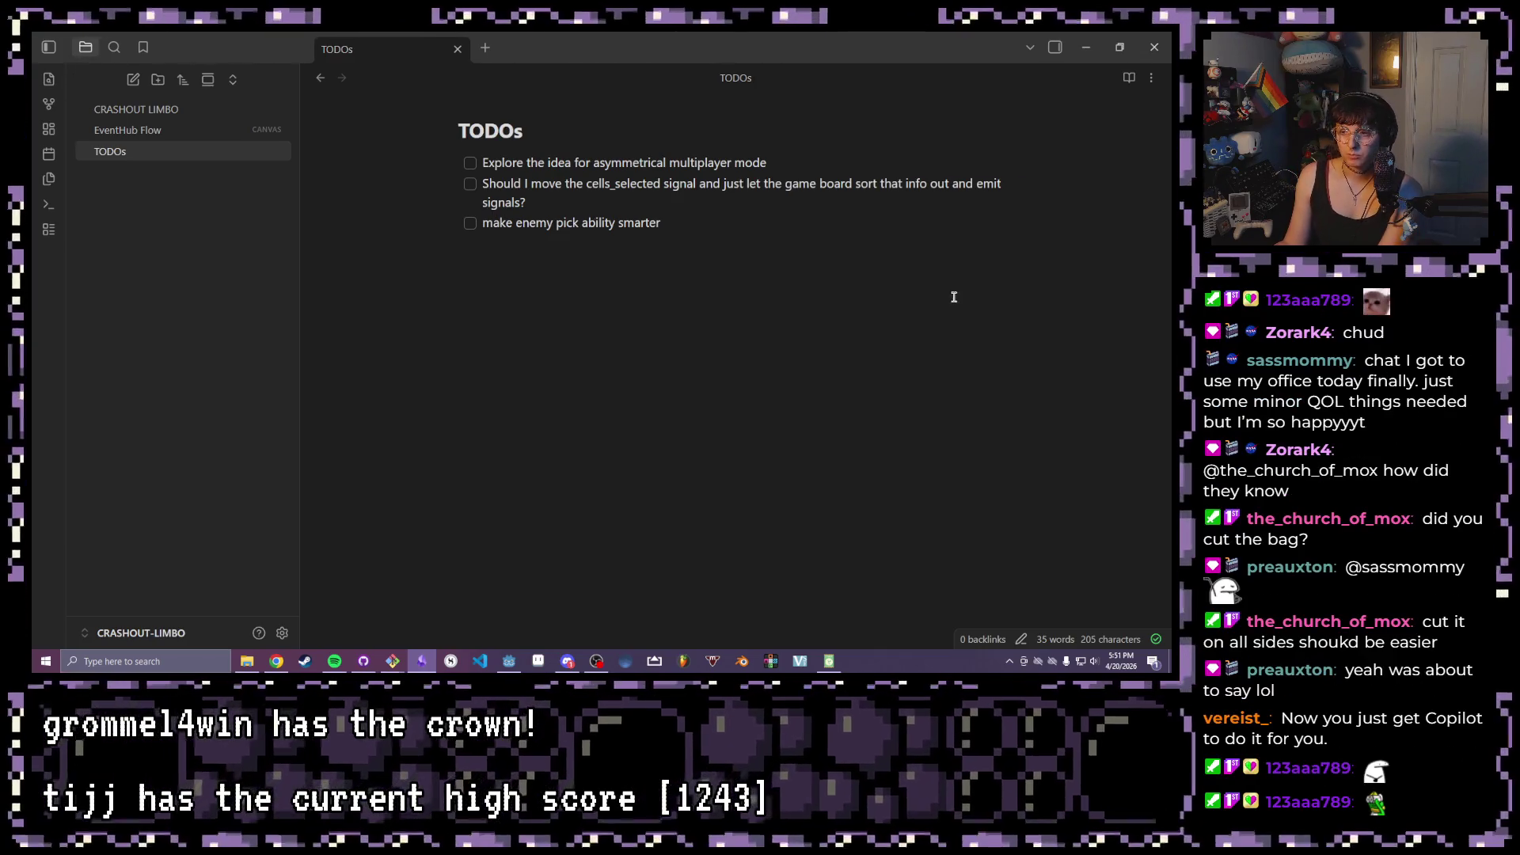
- Enlarge the Obsidian interface one step with Ctrl+=
drag(801, 156, 441, 164)
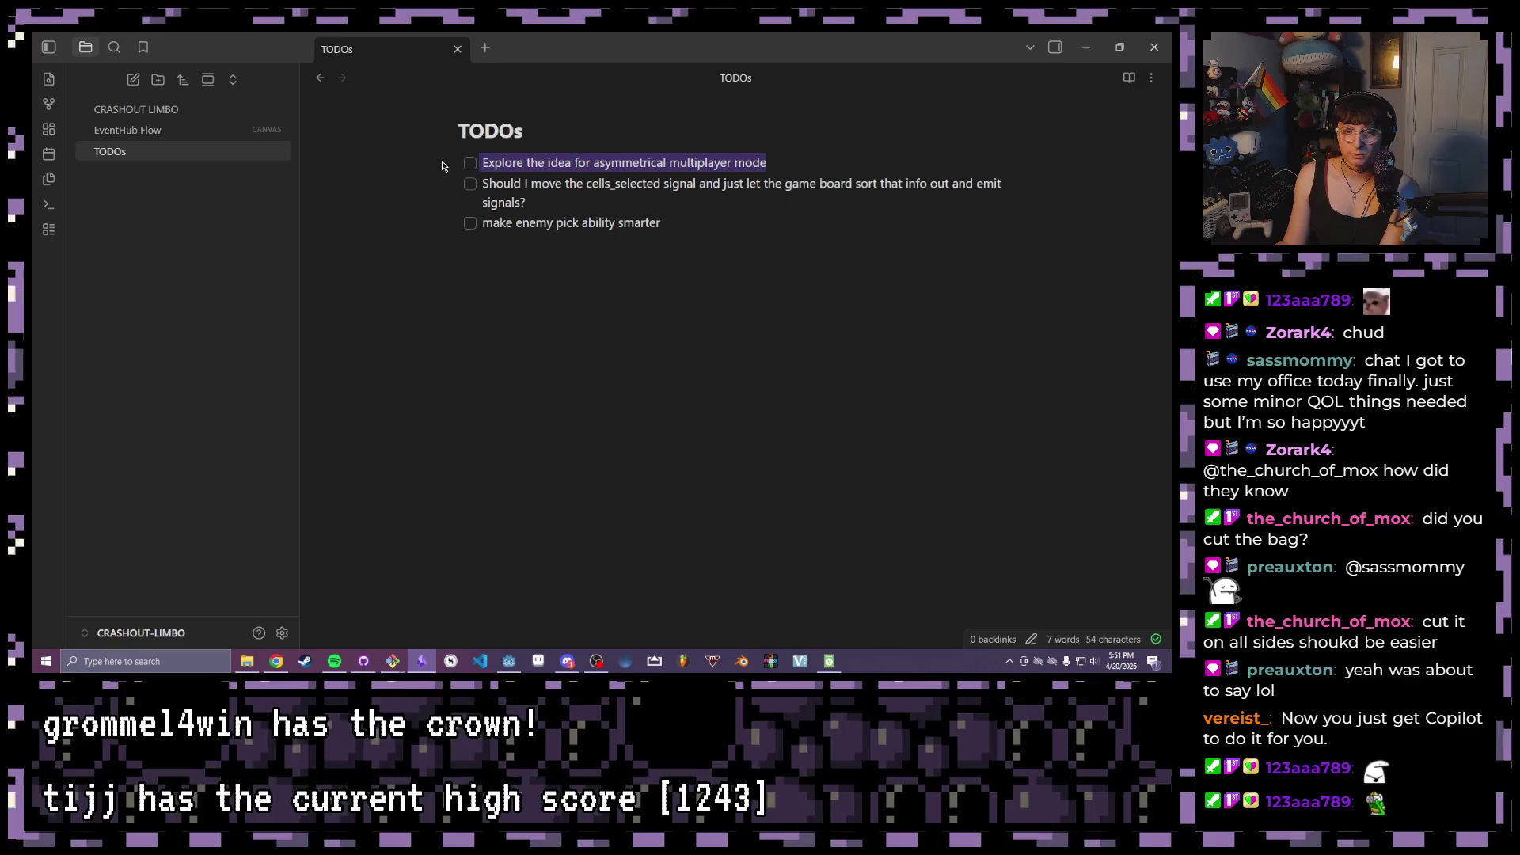
click(866, 236)
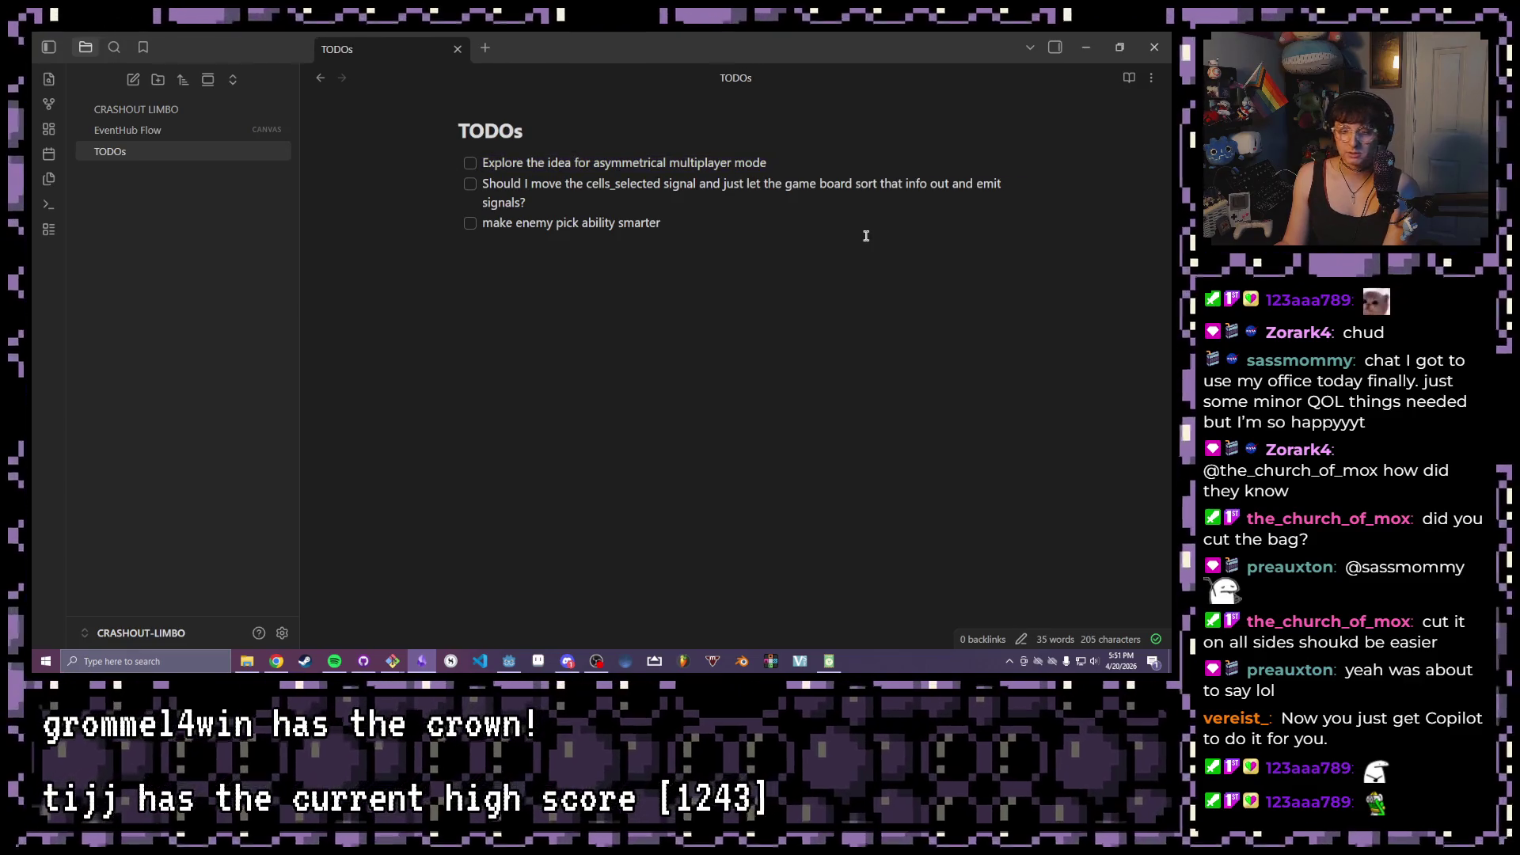
key(ctrl+equal)
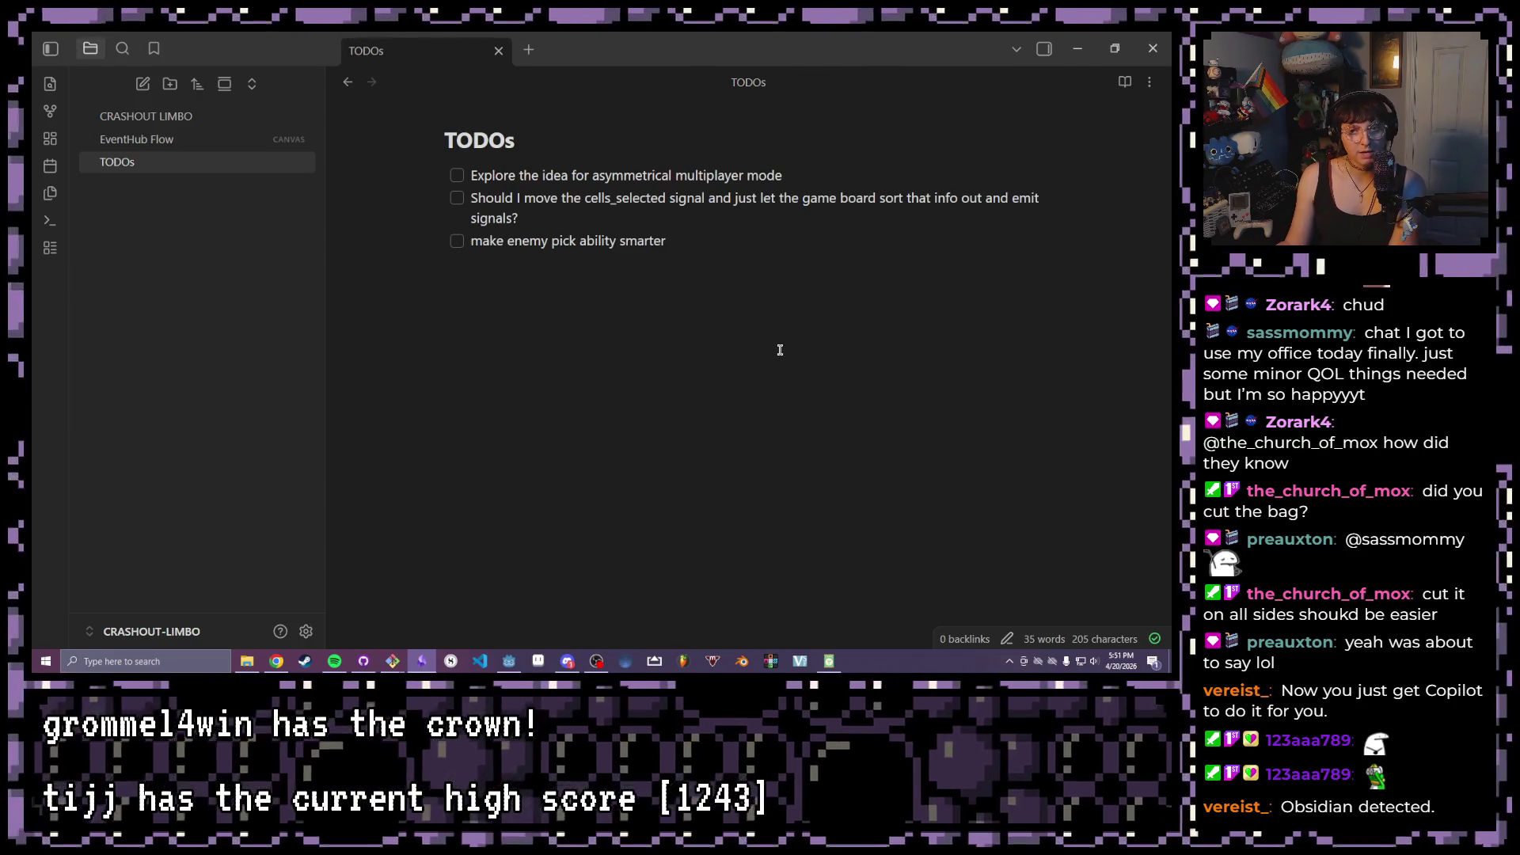
- Browse the EventHub Flow canvas and CRASHOUT LIMBO note, return to TODOs, and create a new note
click(150, 140)
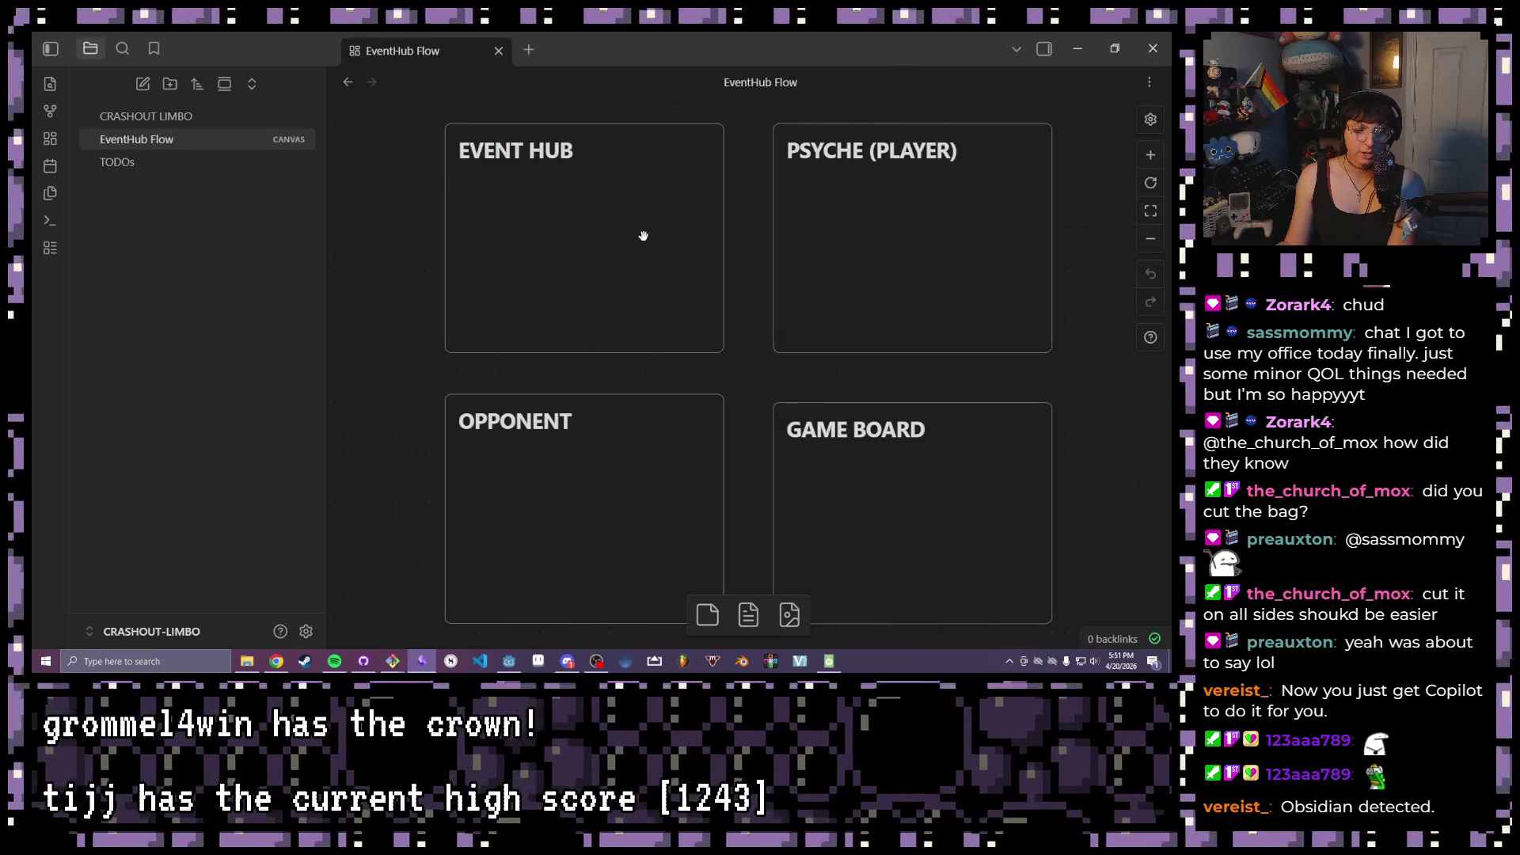
click(212, 162)
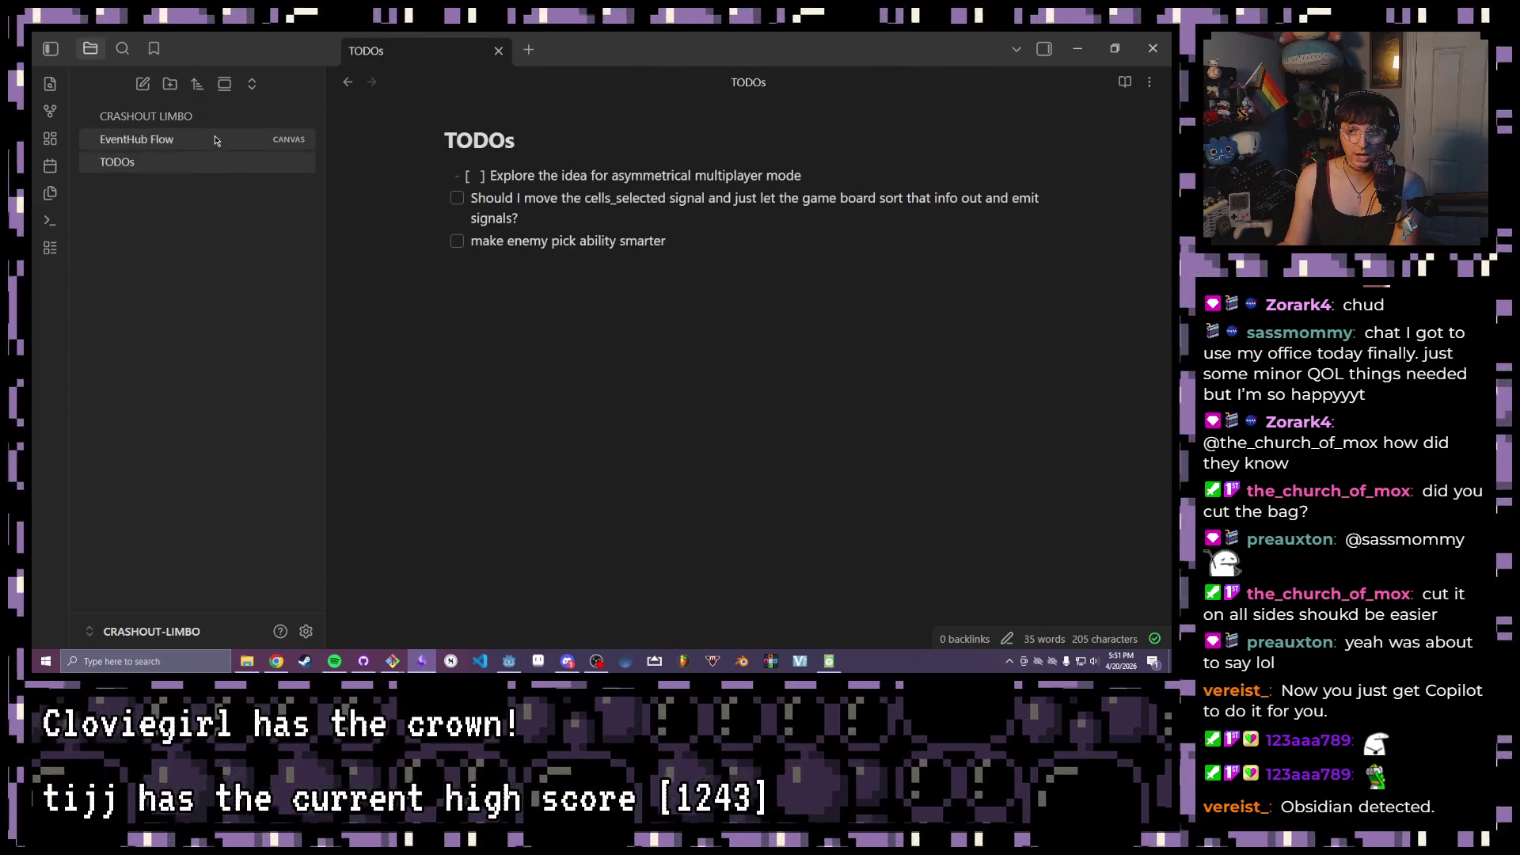
click(898, 298)
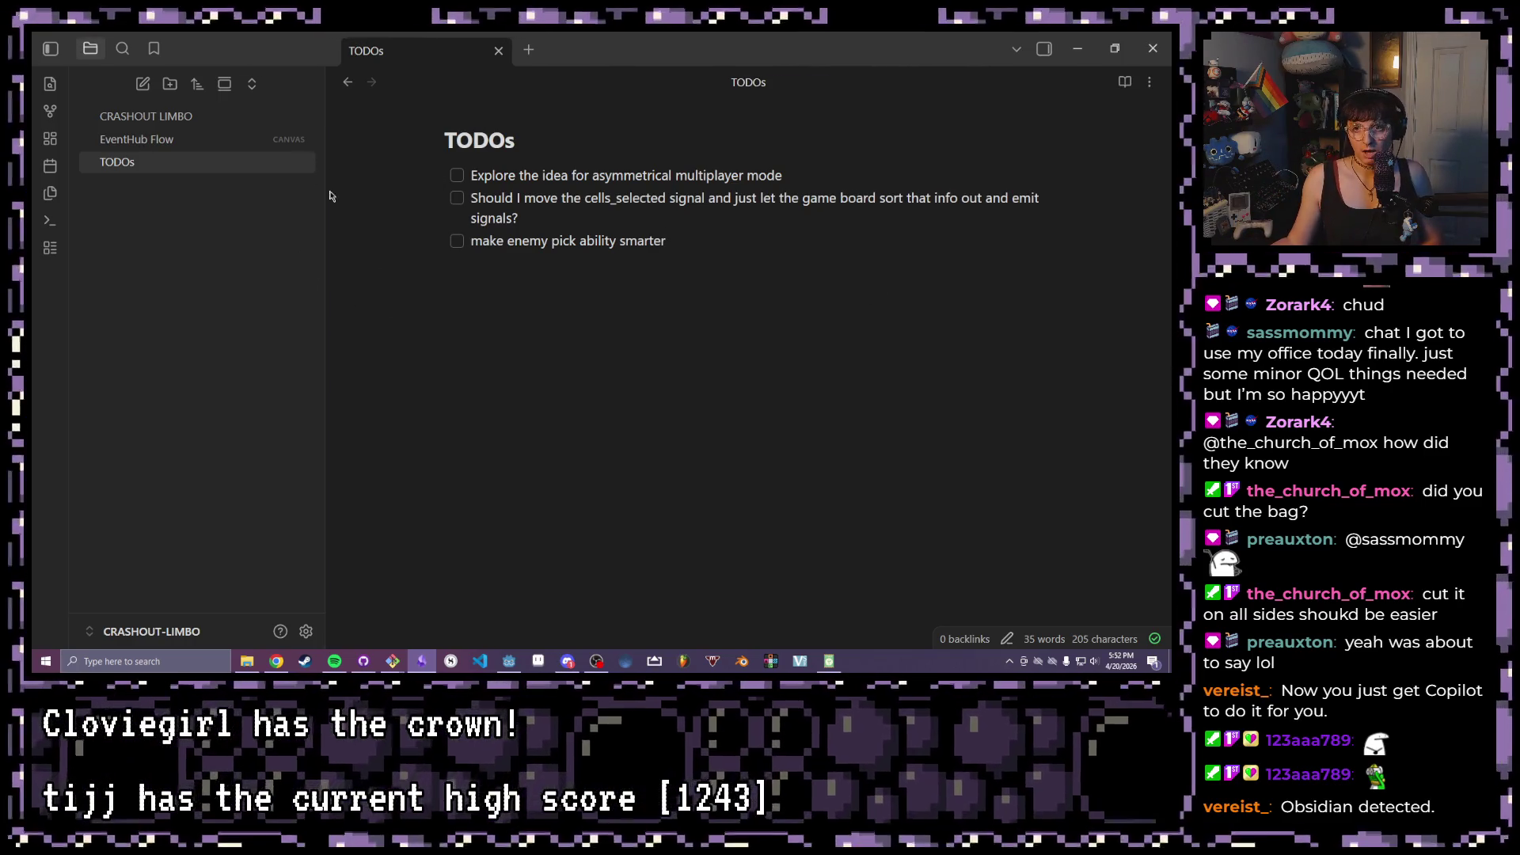
click(223, 117)
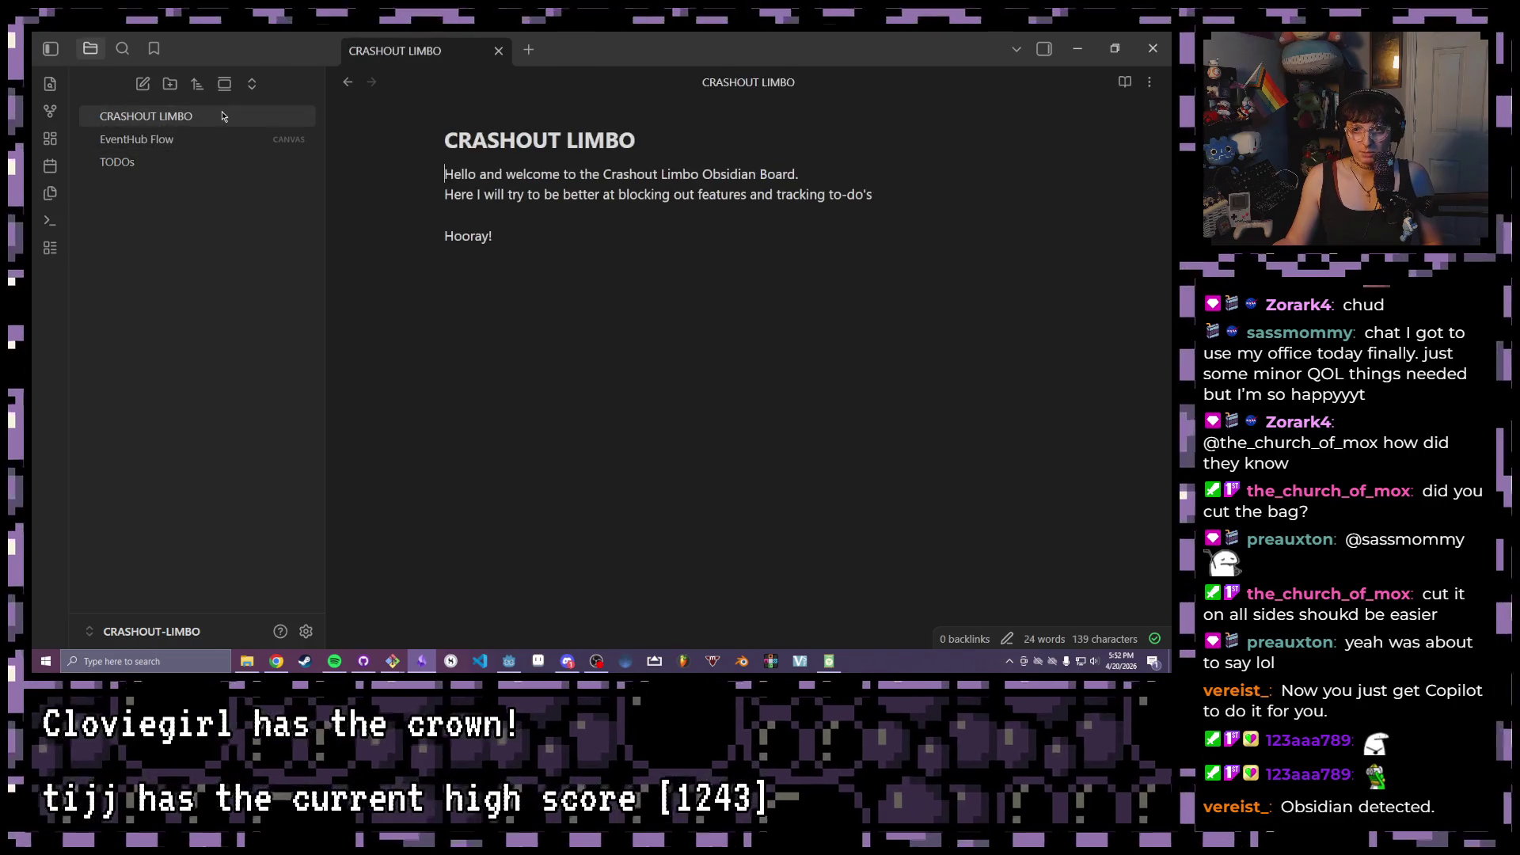
click(174, 138)
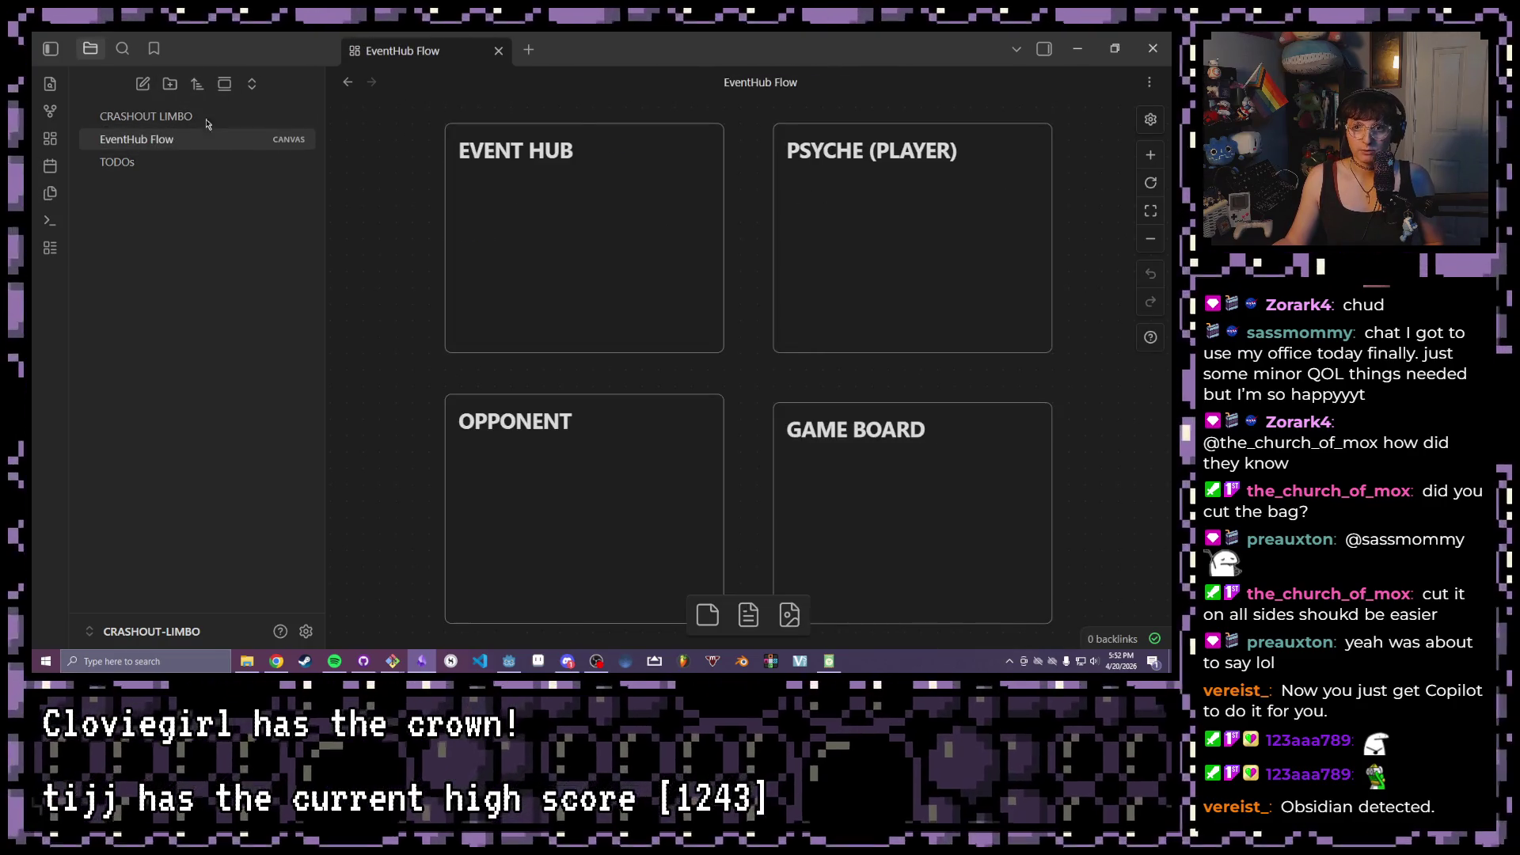
click(143, 162)
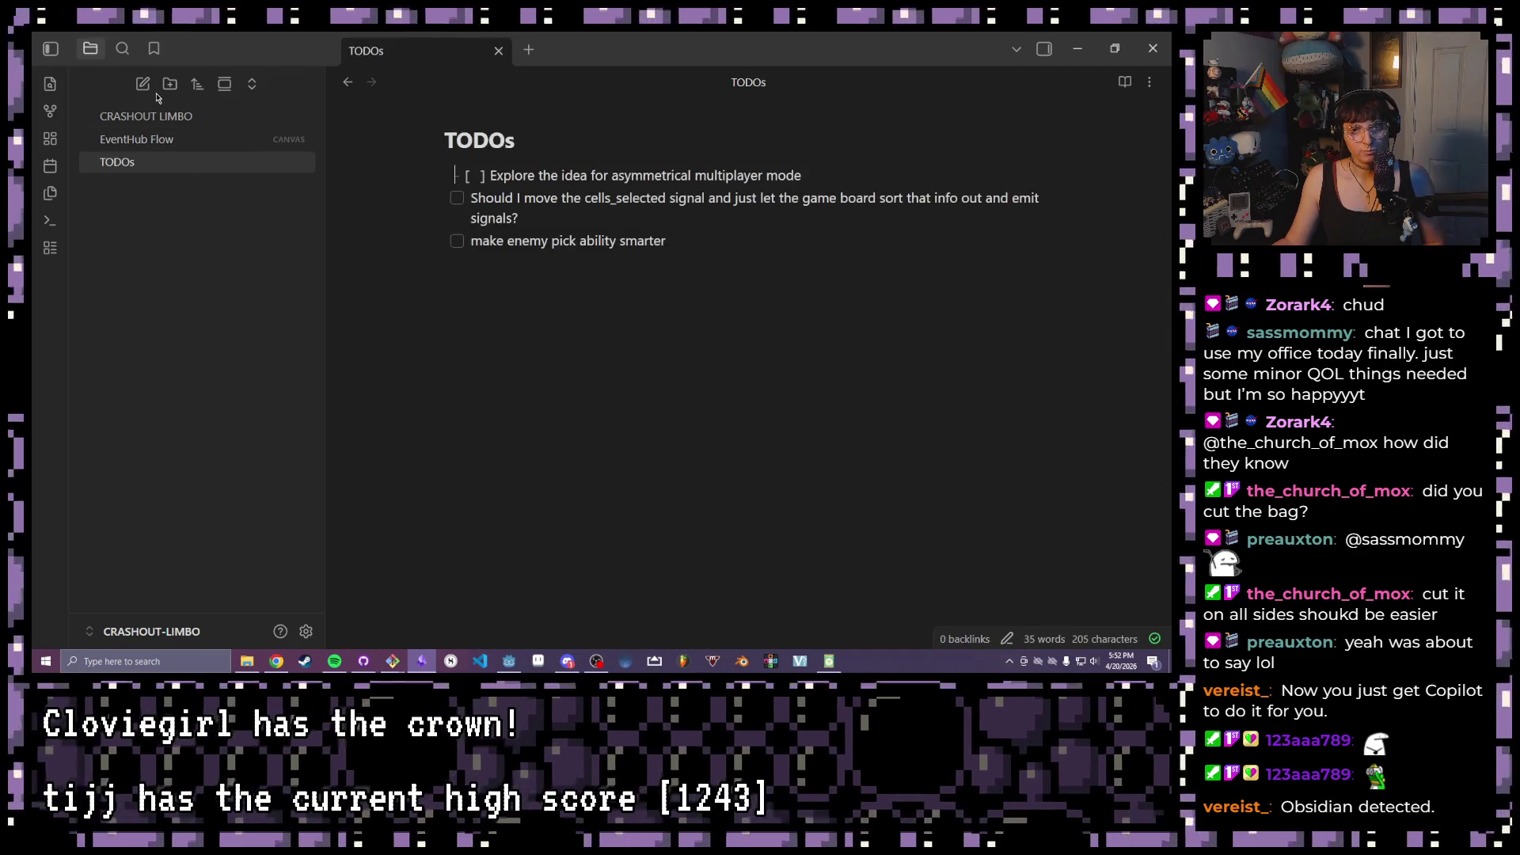
click(142, 83)
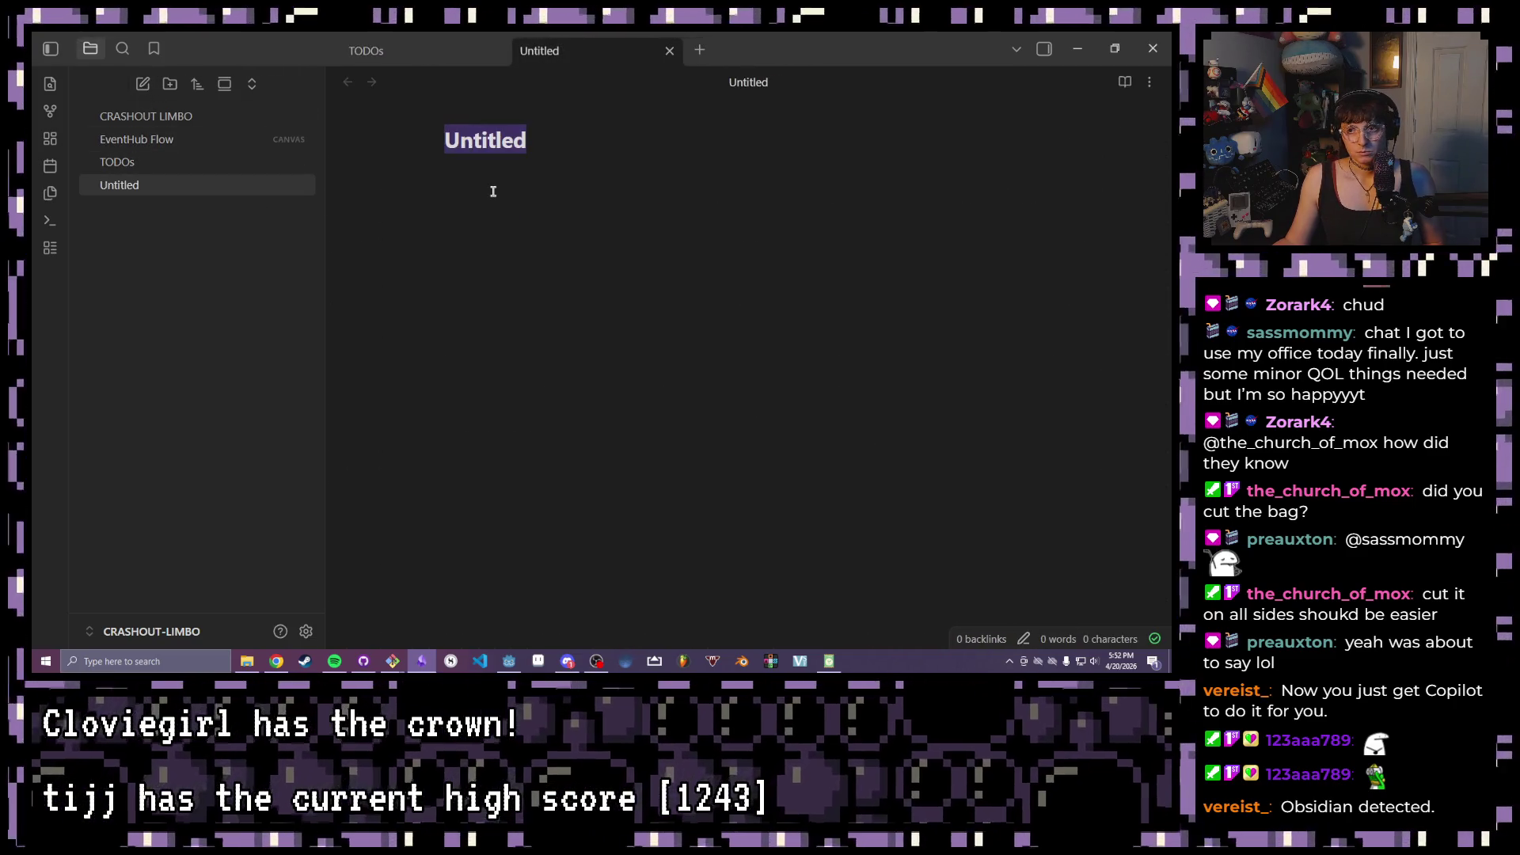
- Title the new note 'Asymmetrical Multiplayer Mode Question Mark', fixing the Asymmetrical spelling via suggestions
text(Muli)
key(BackSpace)
key(BackSpace)
key(BackSpace)
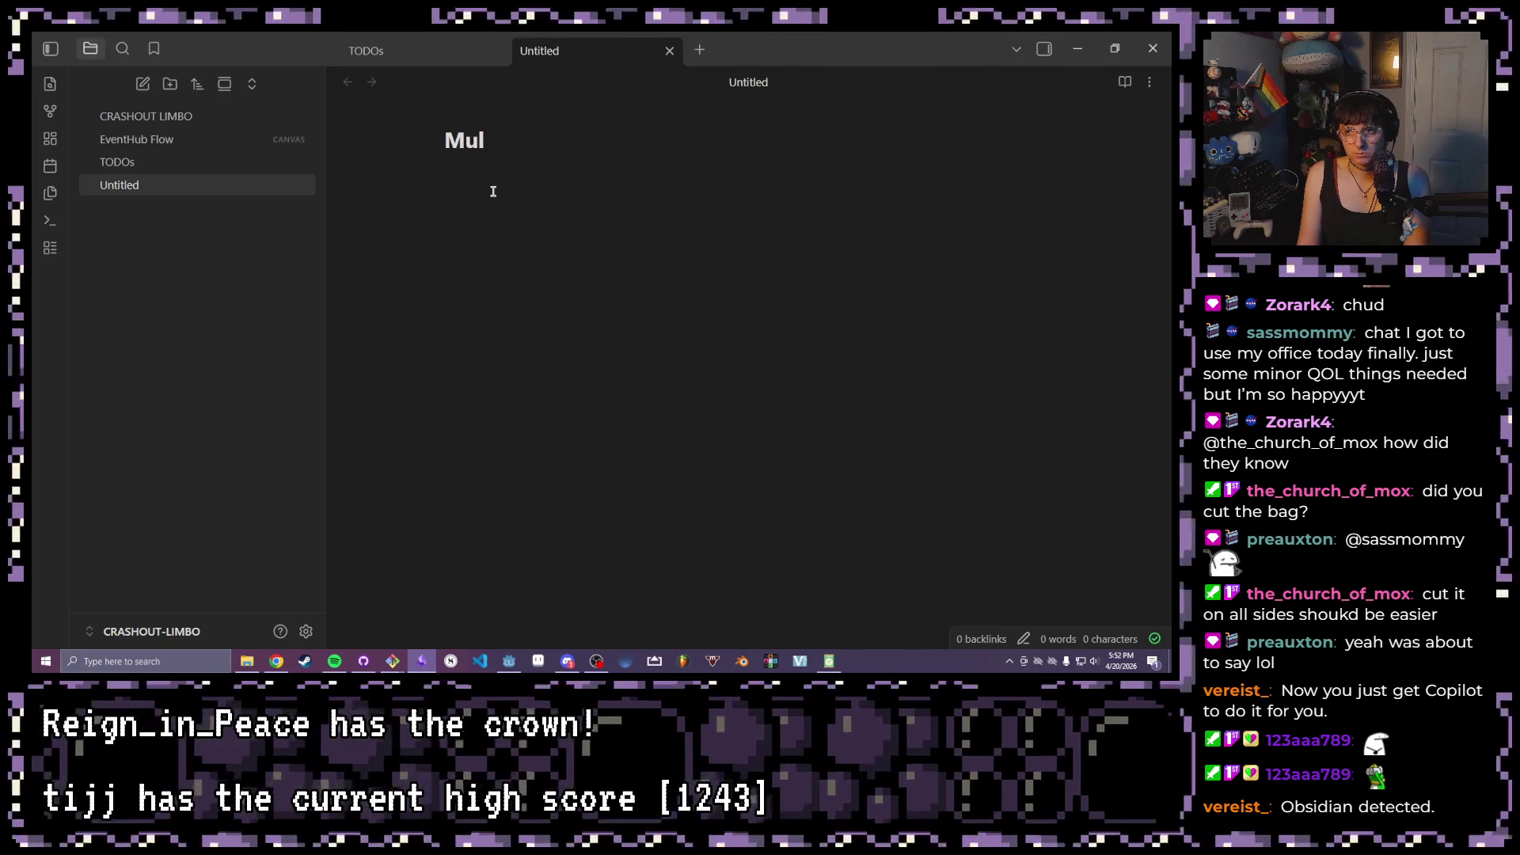
text(Asymetr)
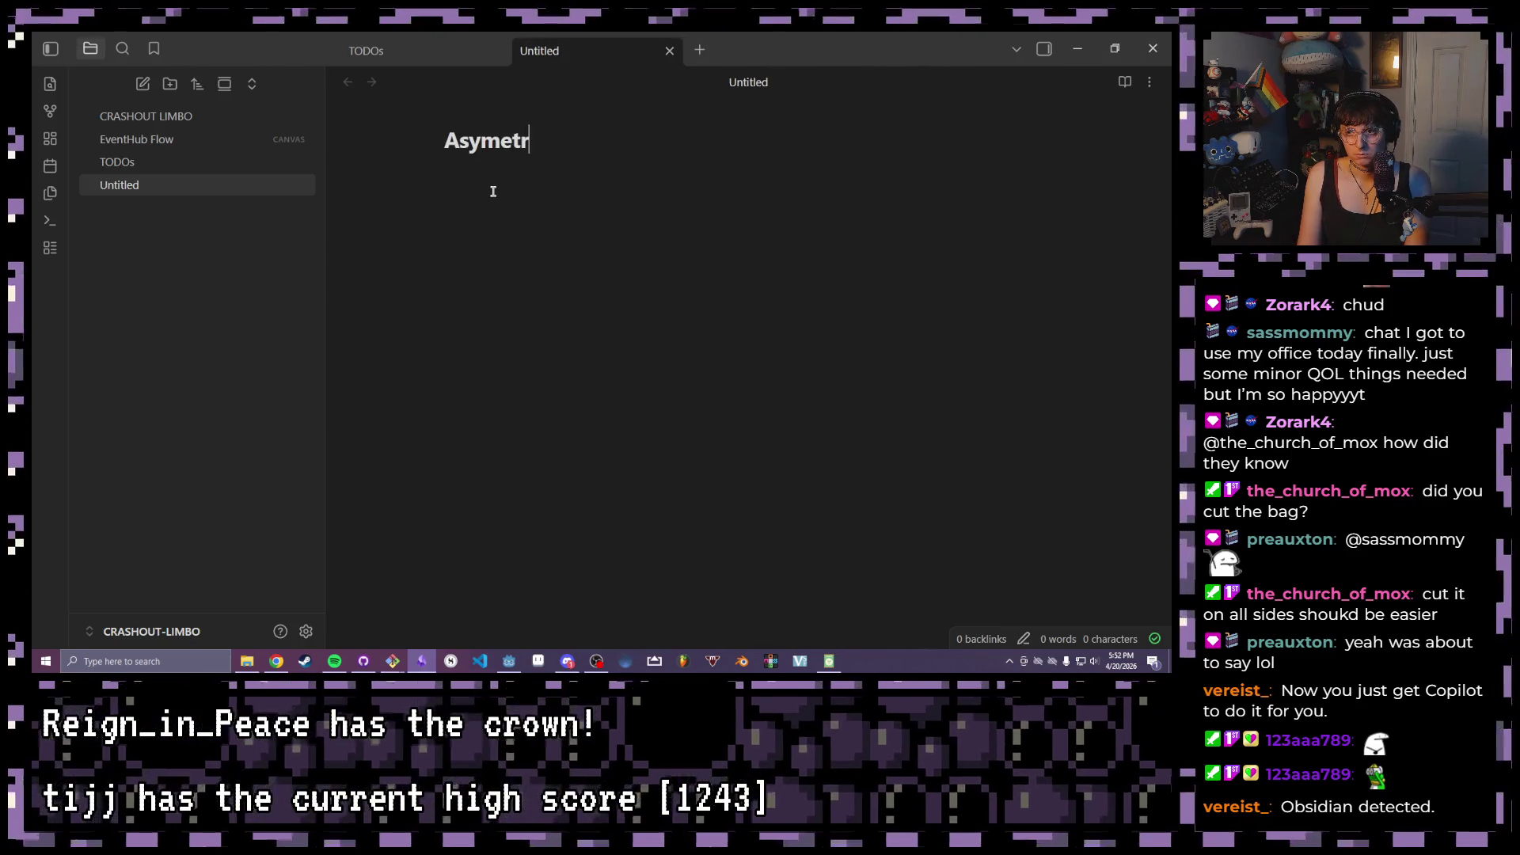
text(ical Mul)
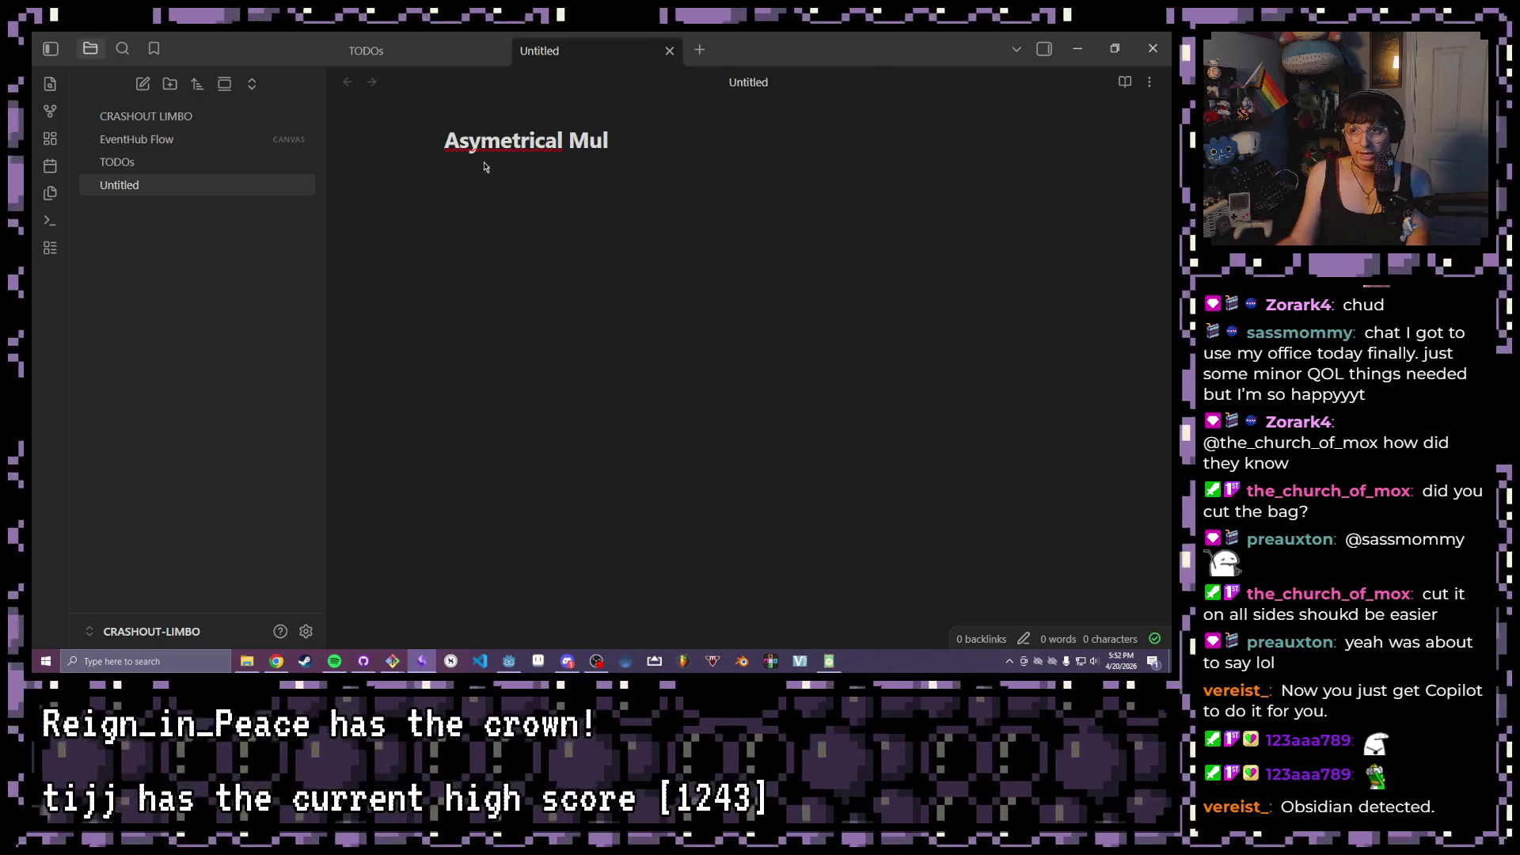
right_click(498, 153)
click(530, 165)
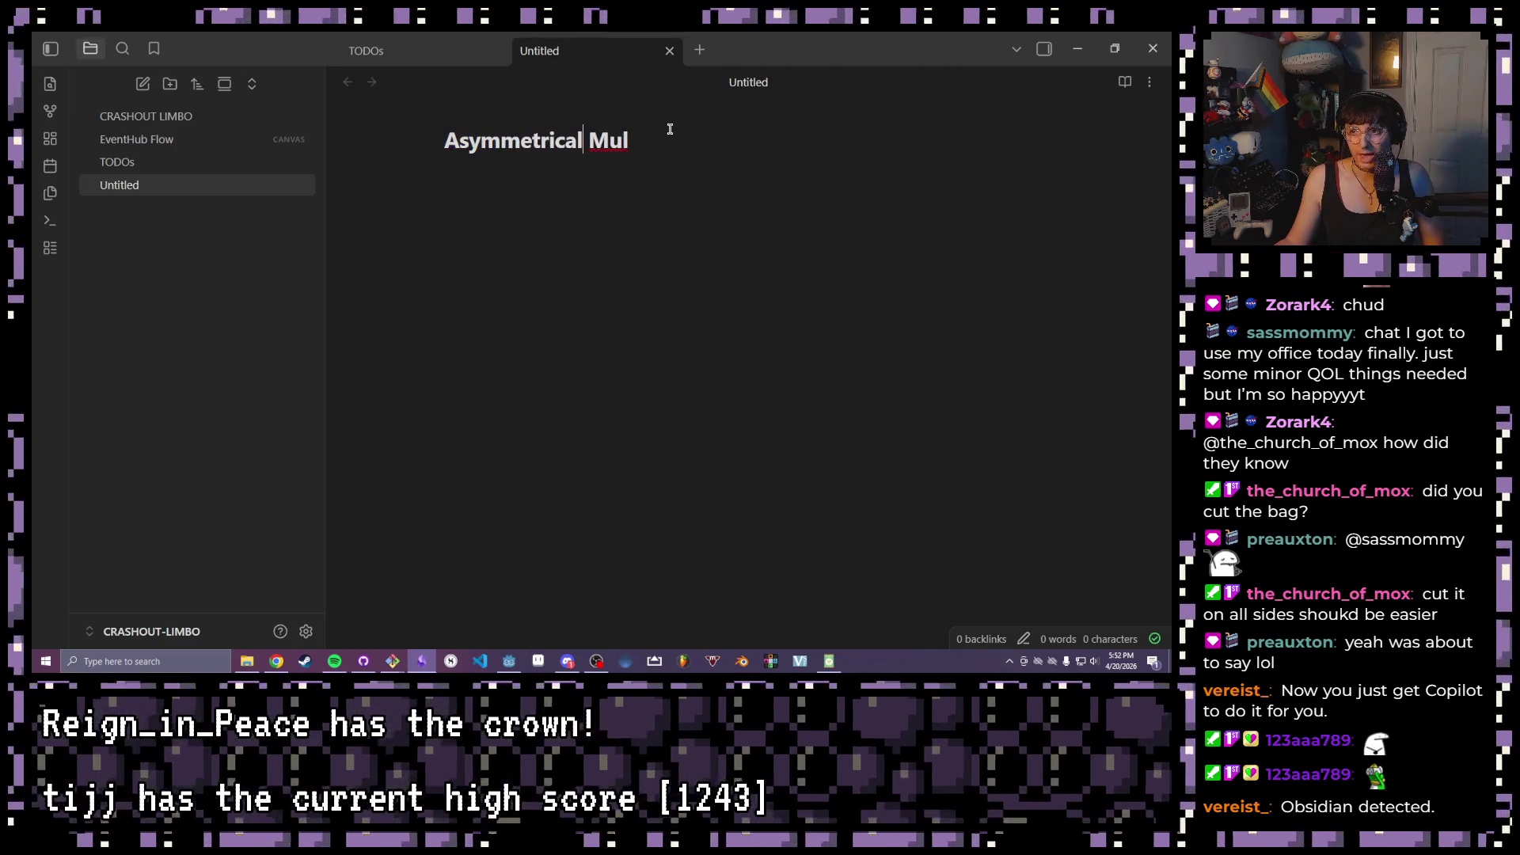
text(tipla)
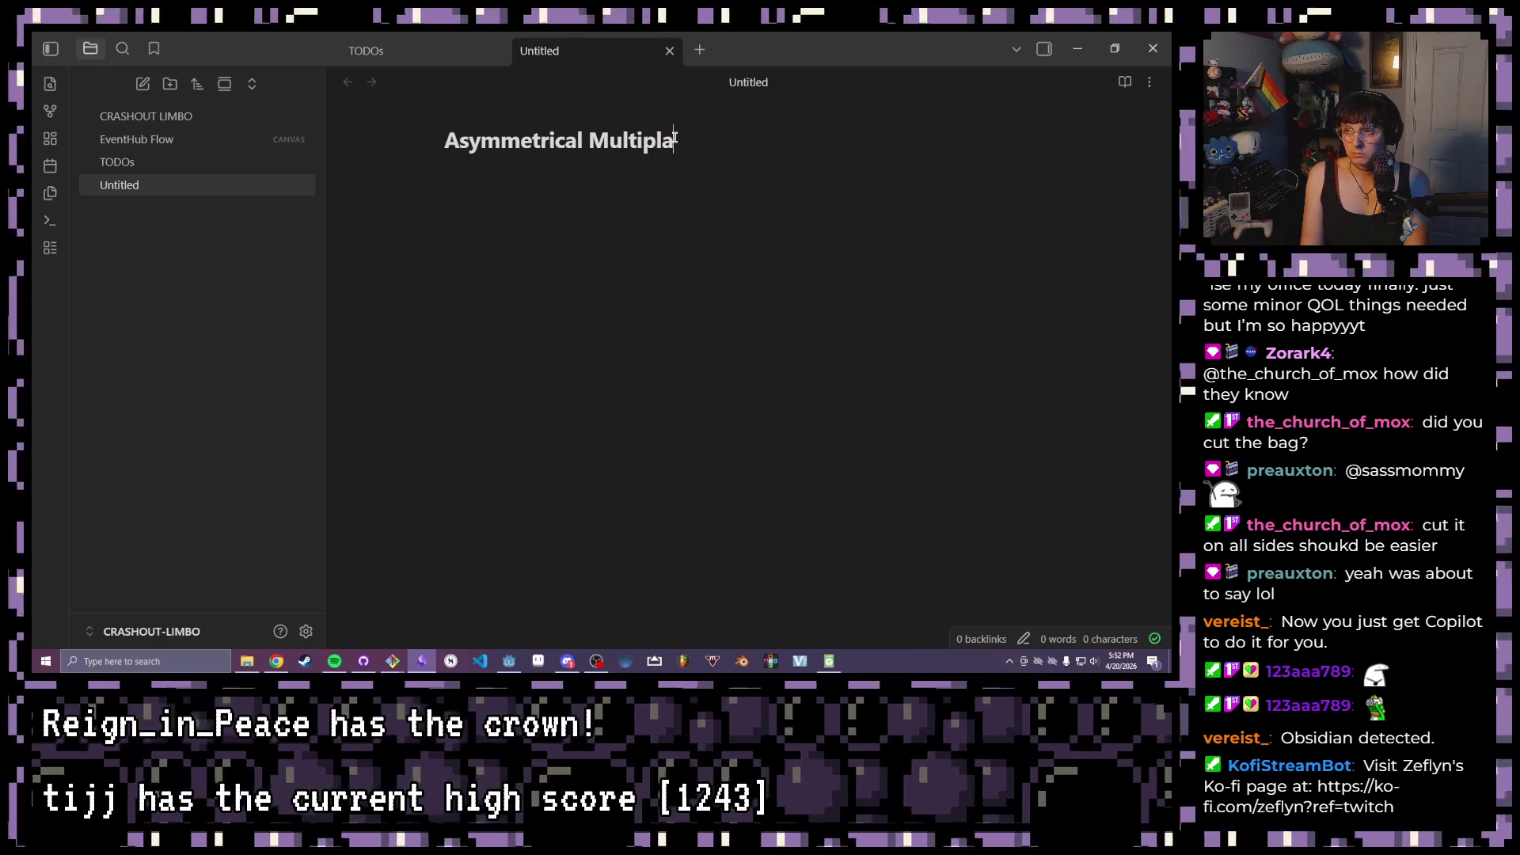
text(yer Mode Question MArk)
key(BackSpace)
key(BackSpace)
key(BackSpace)
text(ark)
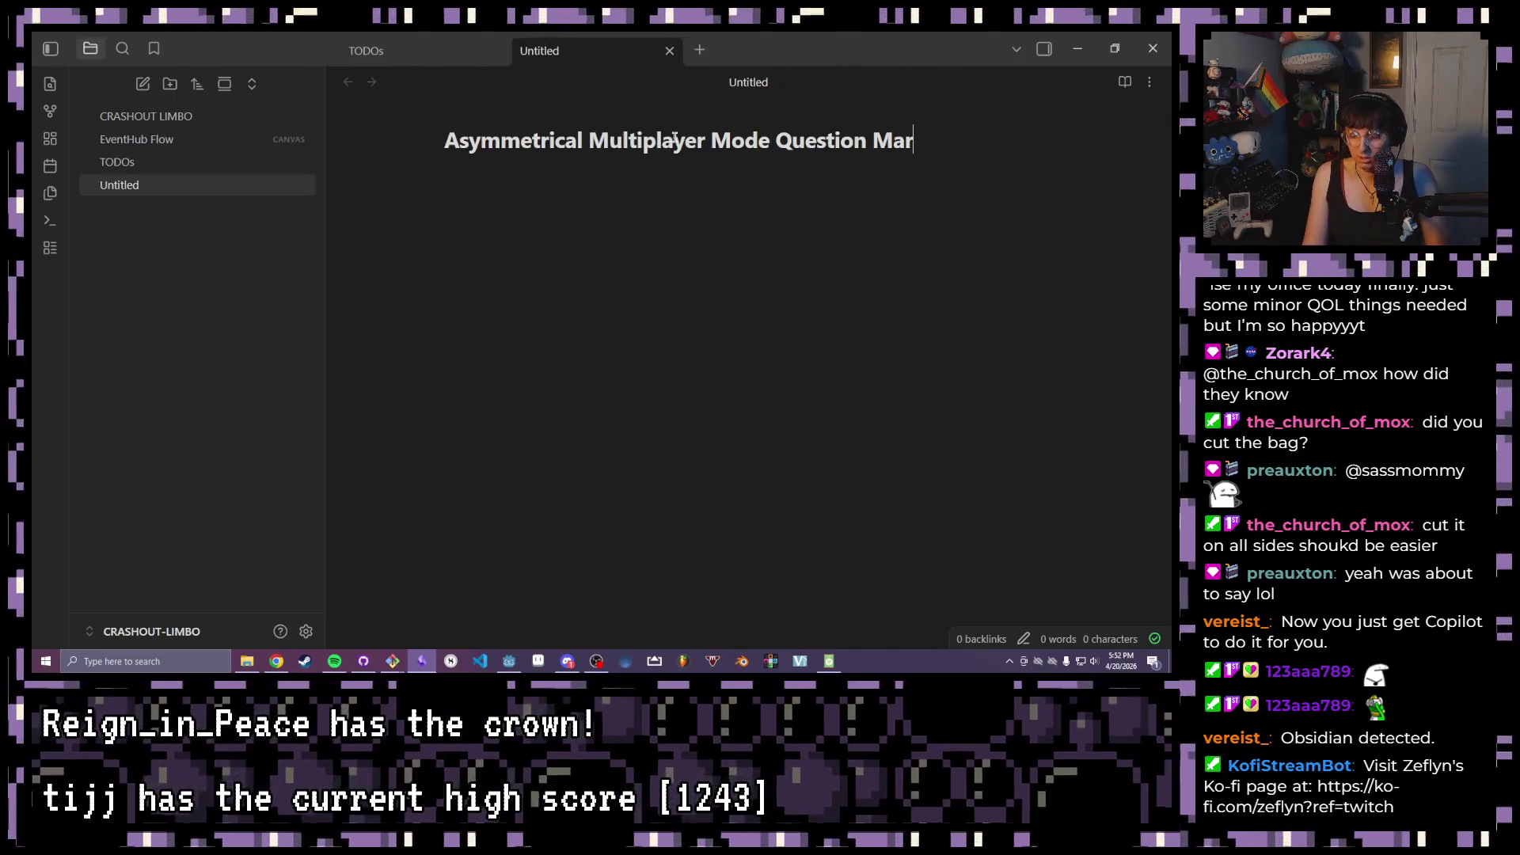
key(Return)
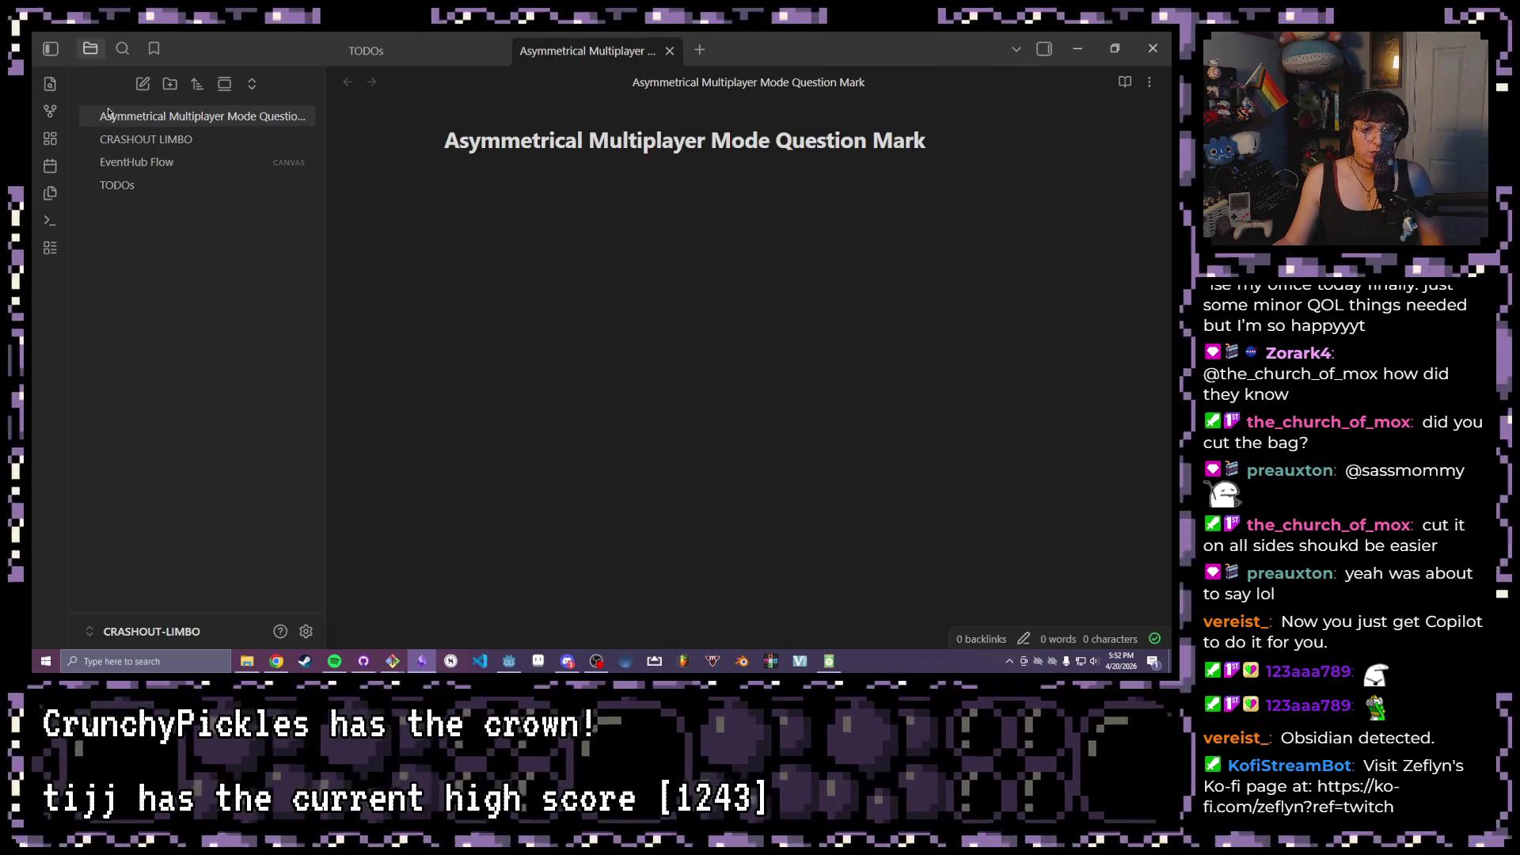
click(198, 185)
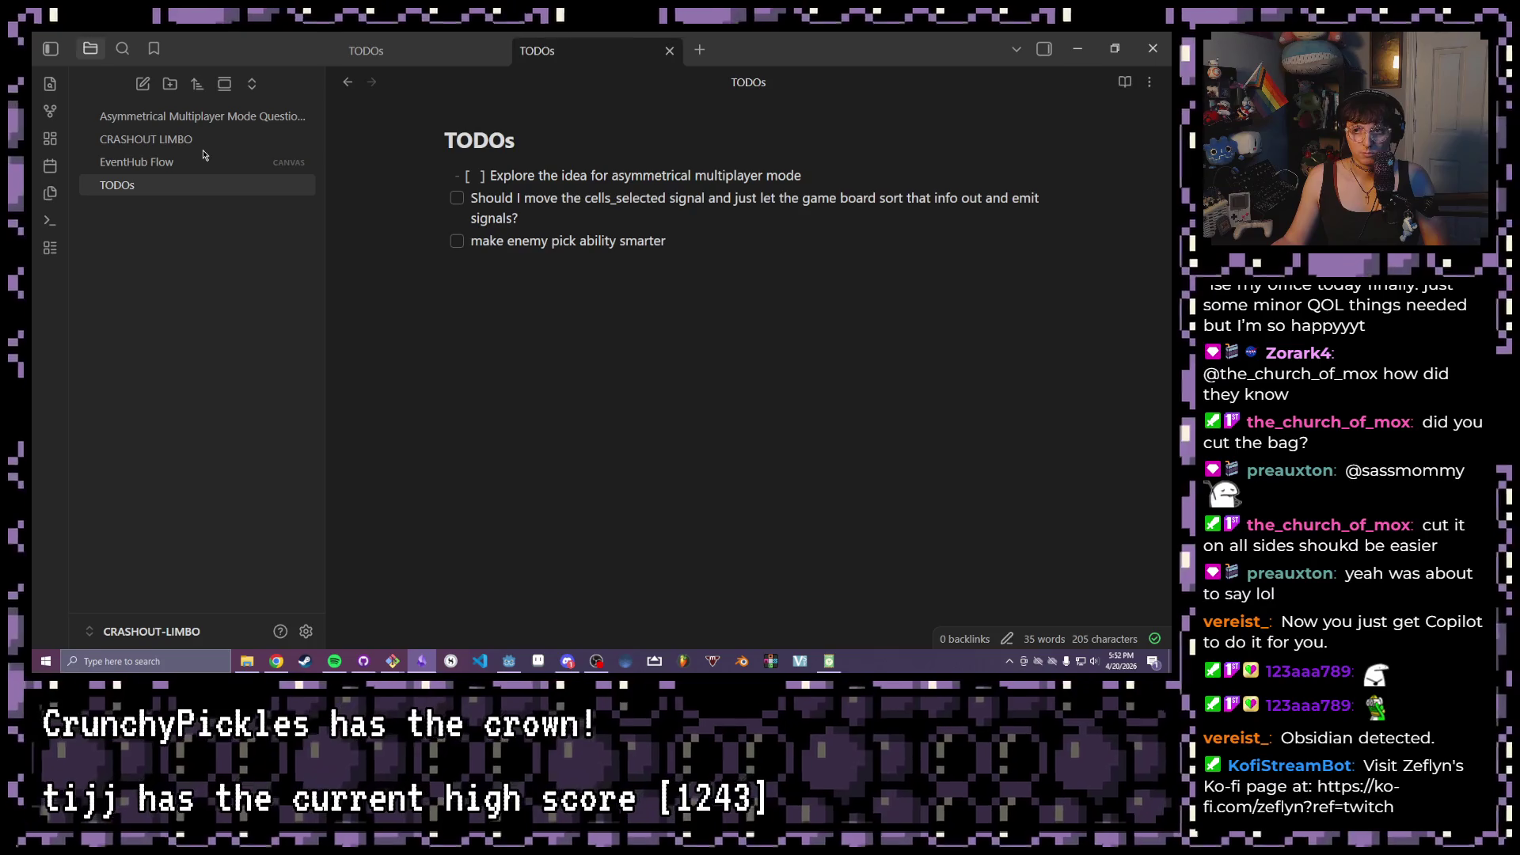
- Delete the asymmetrical multiplayer task from TODOs and switch to the Godot editor
drag(958, 177, 377, 175)
key(BackSpace)
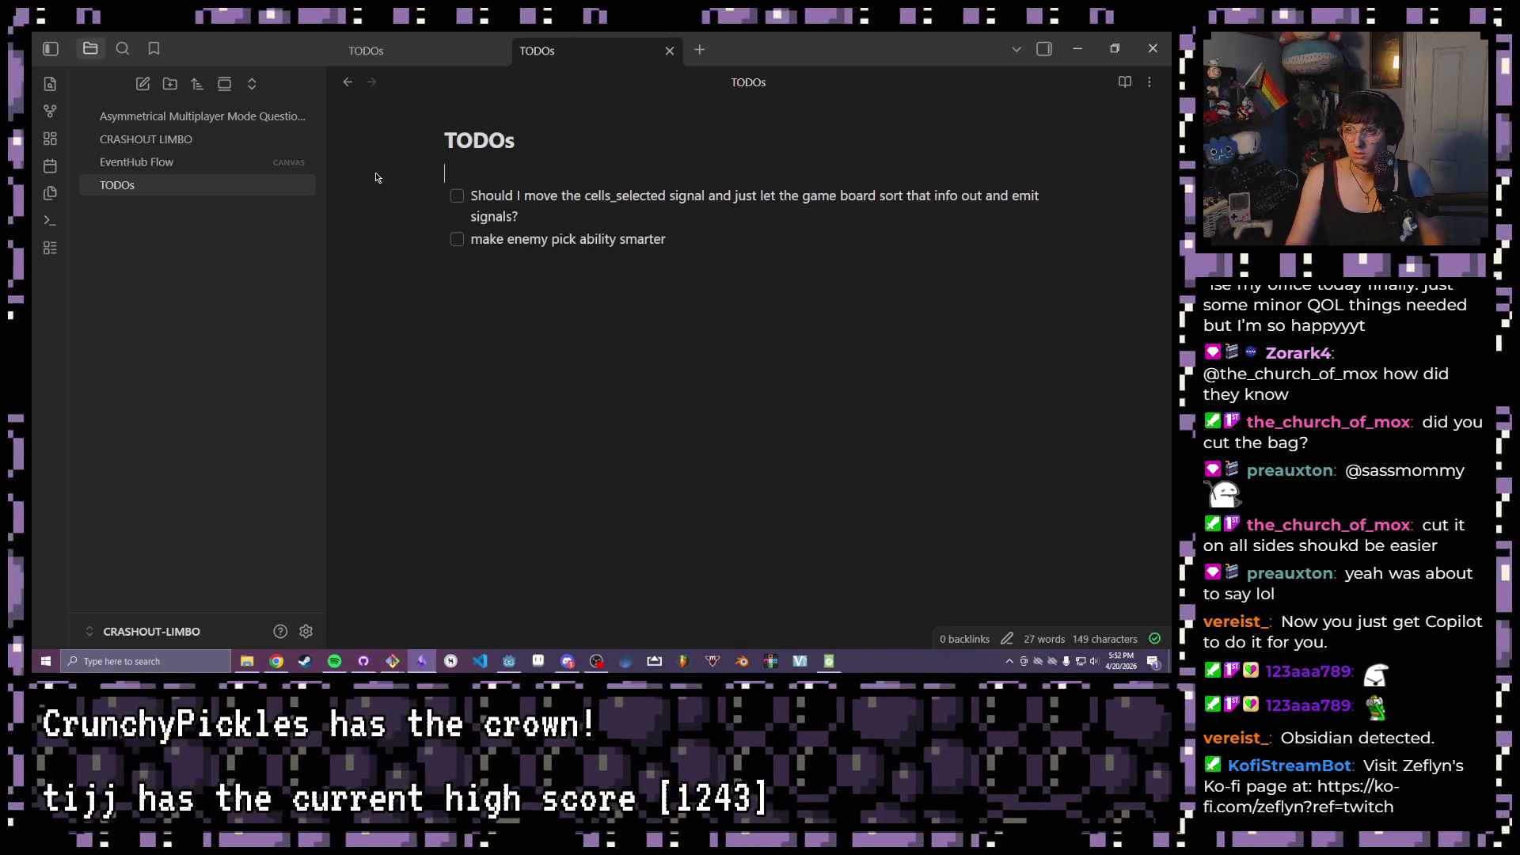
click(729, 227)
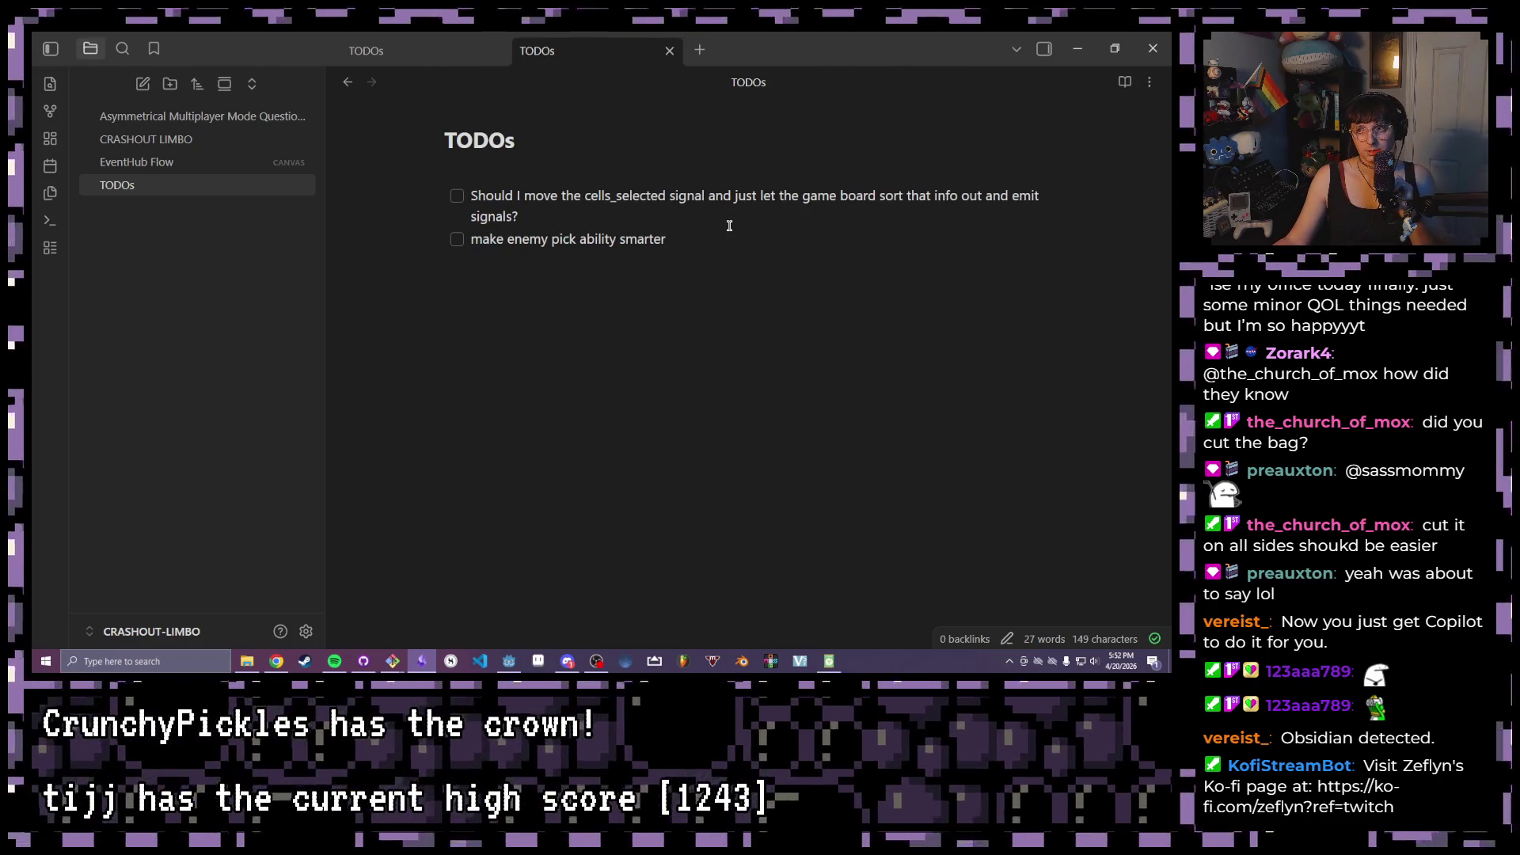
key(shift+Home)
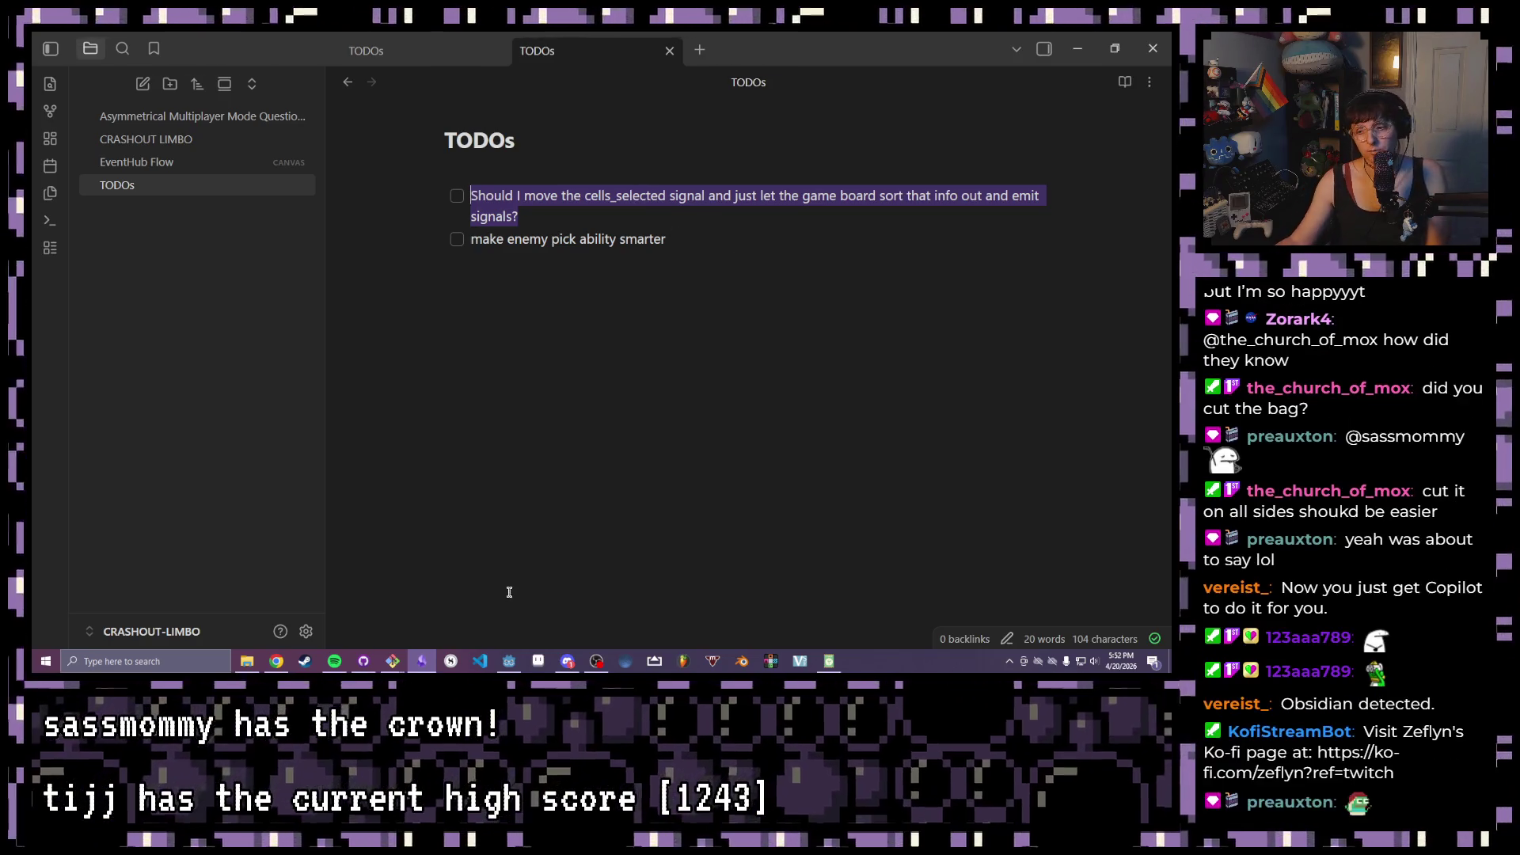
click(509, 661)
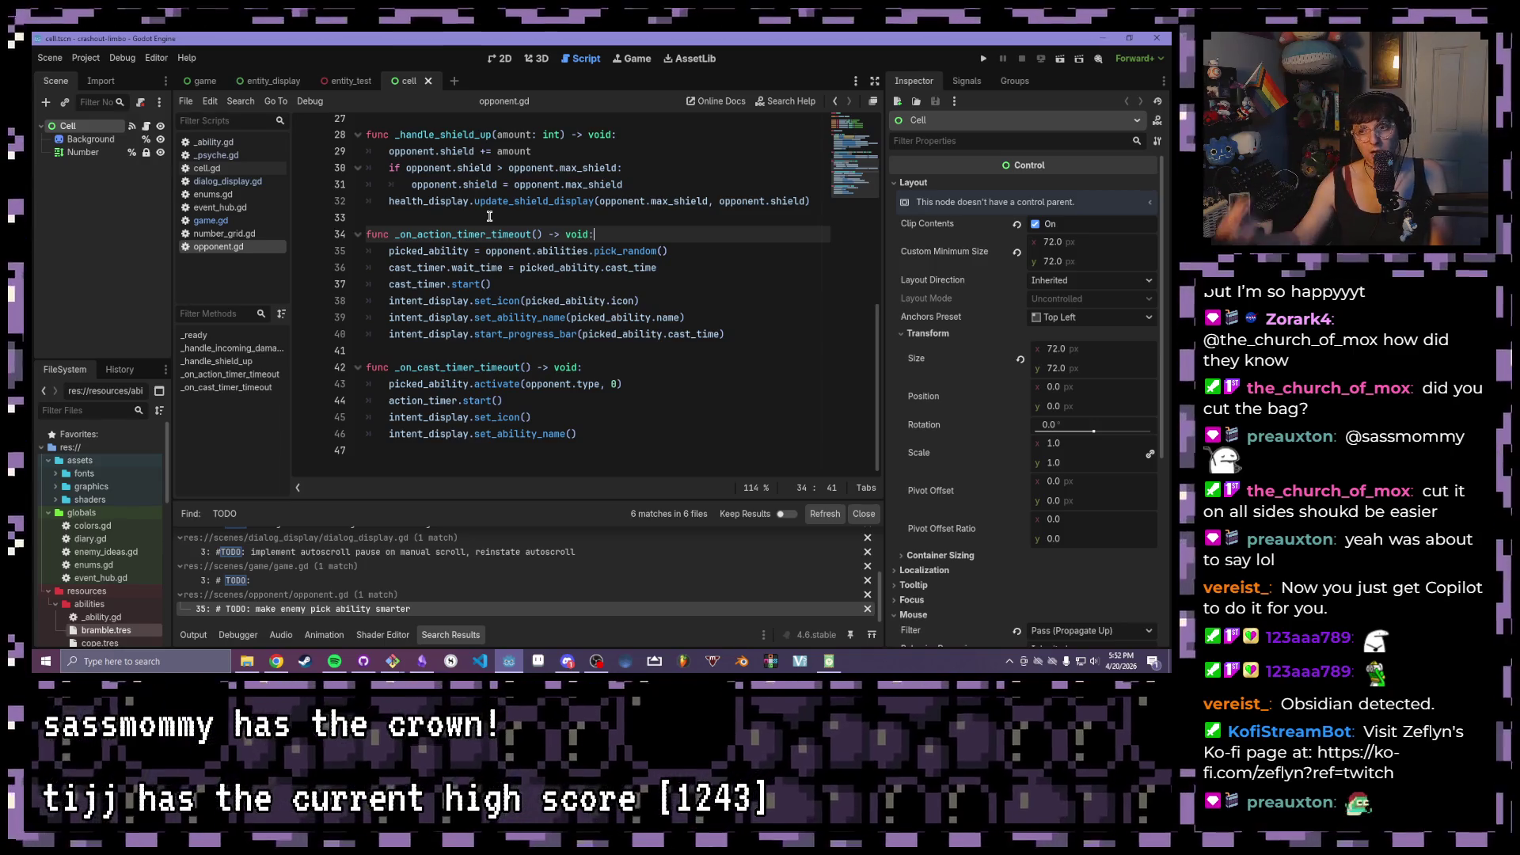
- Collapse the globals and abilities folders in the FileSystem dock and open number_grid.gd
scroll(489, 216, up, 3)
click(49, 514)
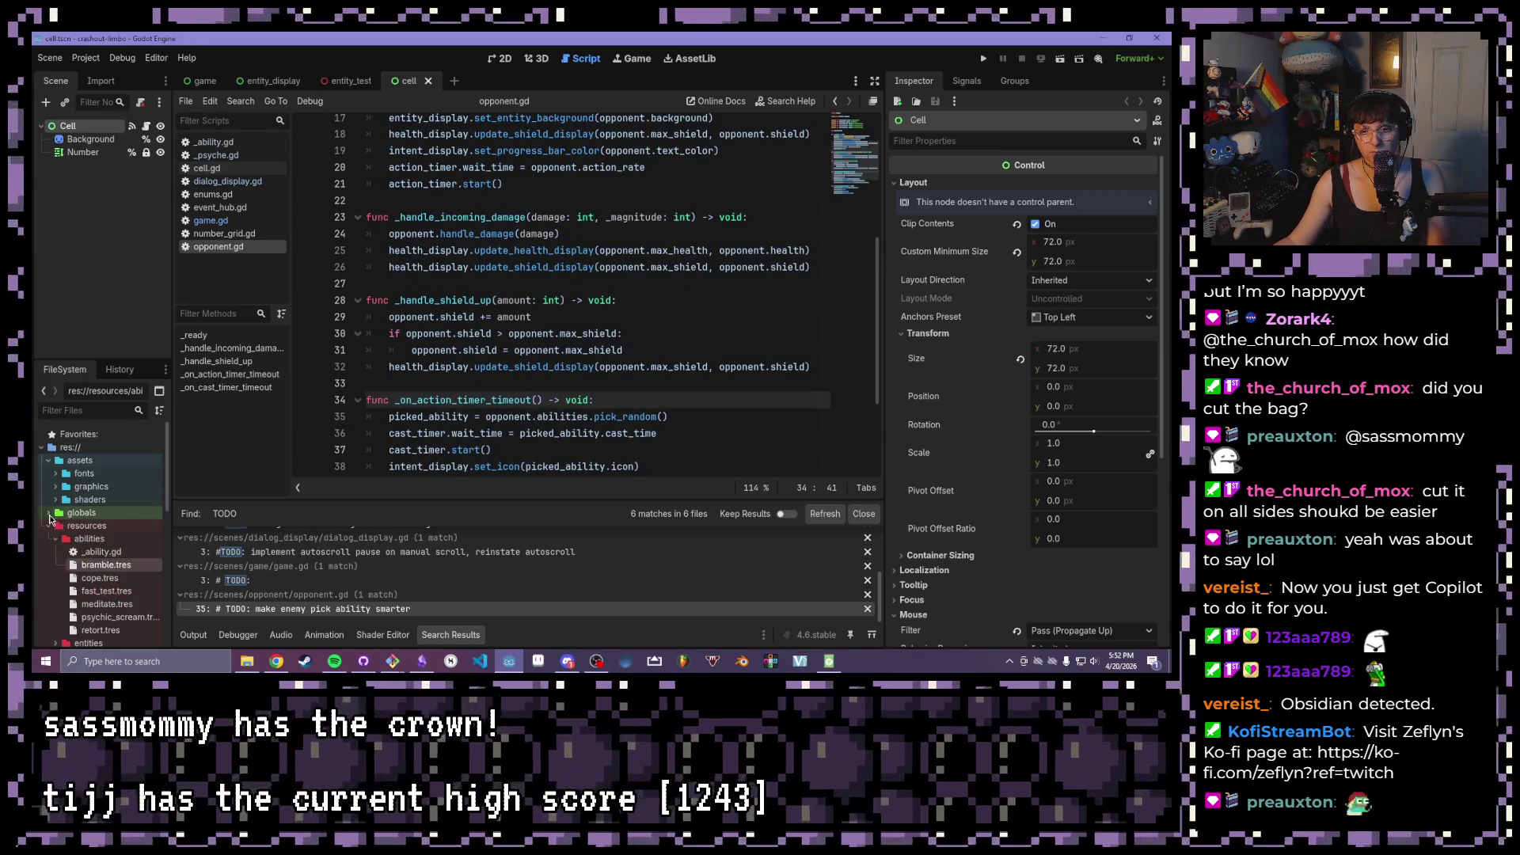
click(56, 538)
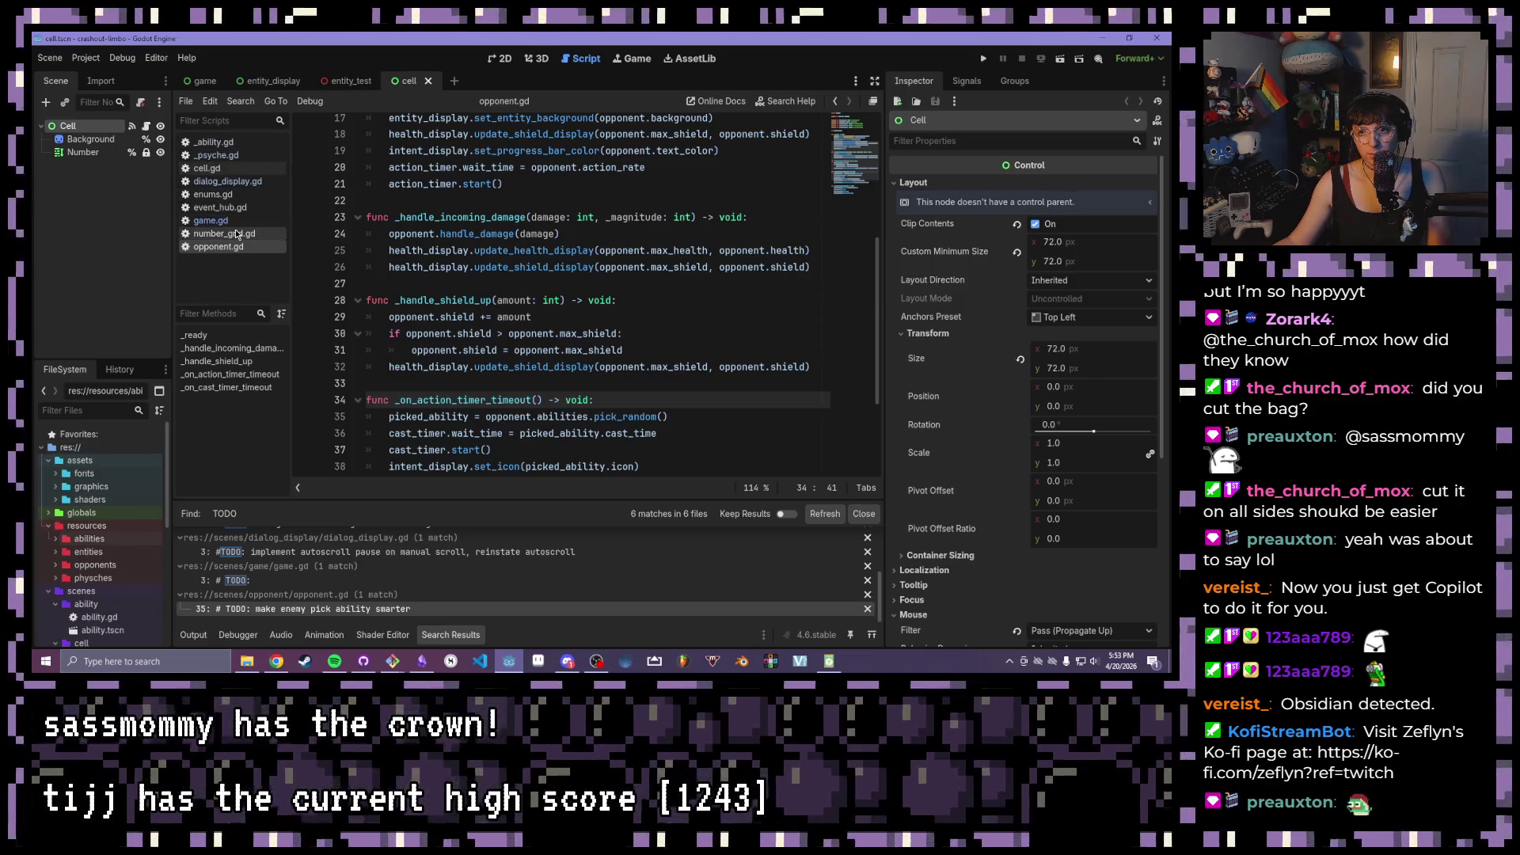
click(241, 233)
scroll(705, 133, up, 14)
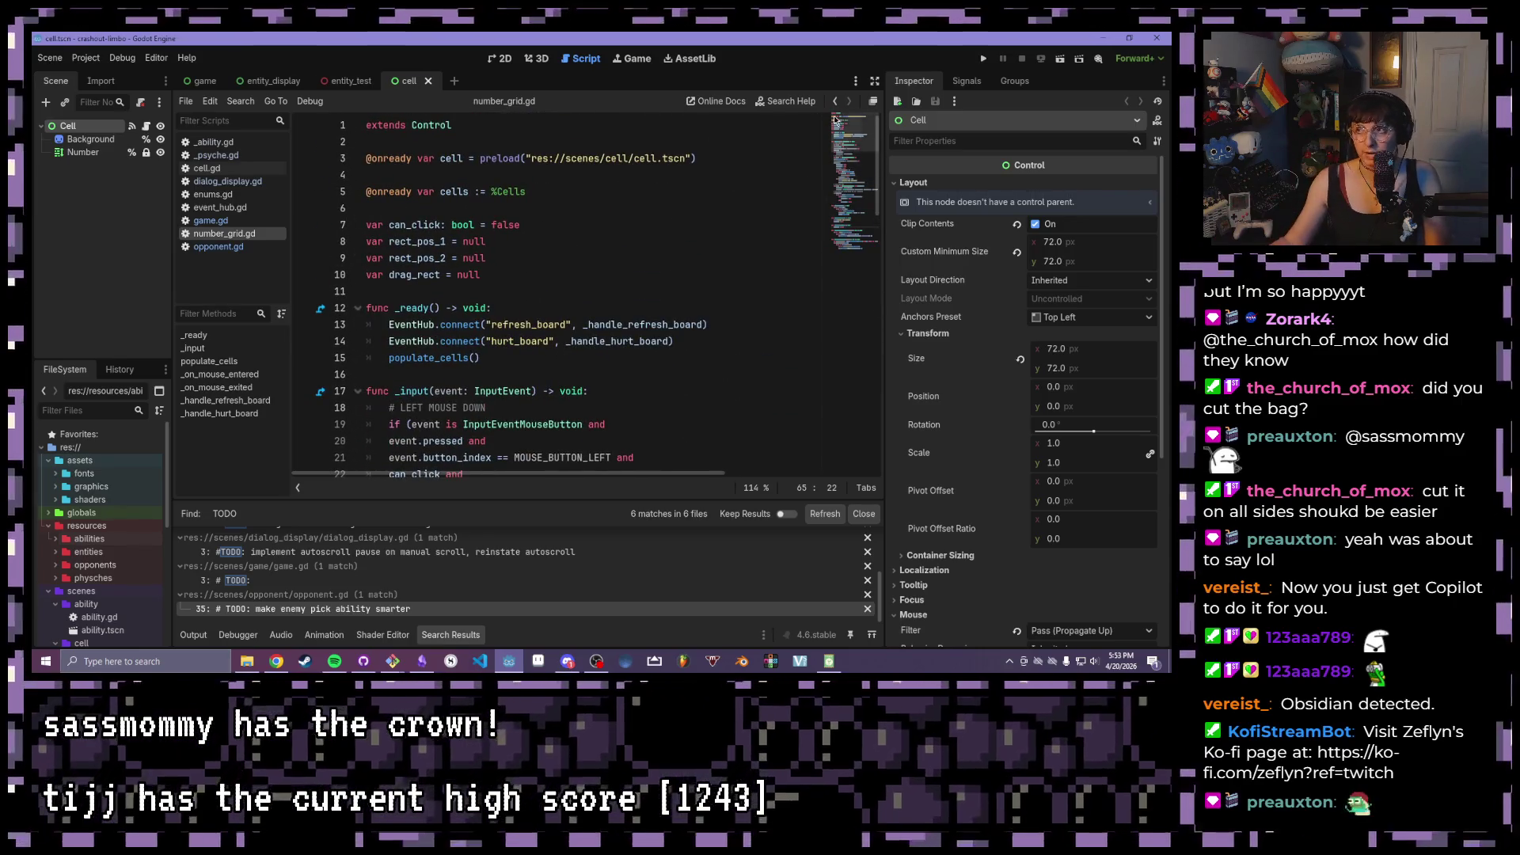
click(984, 59)
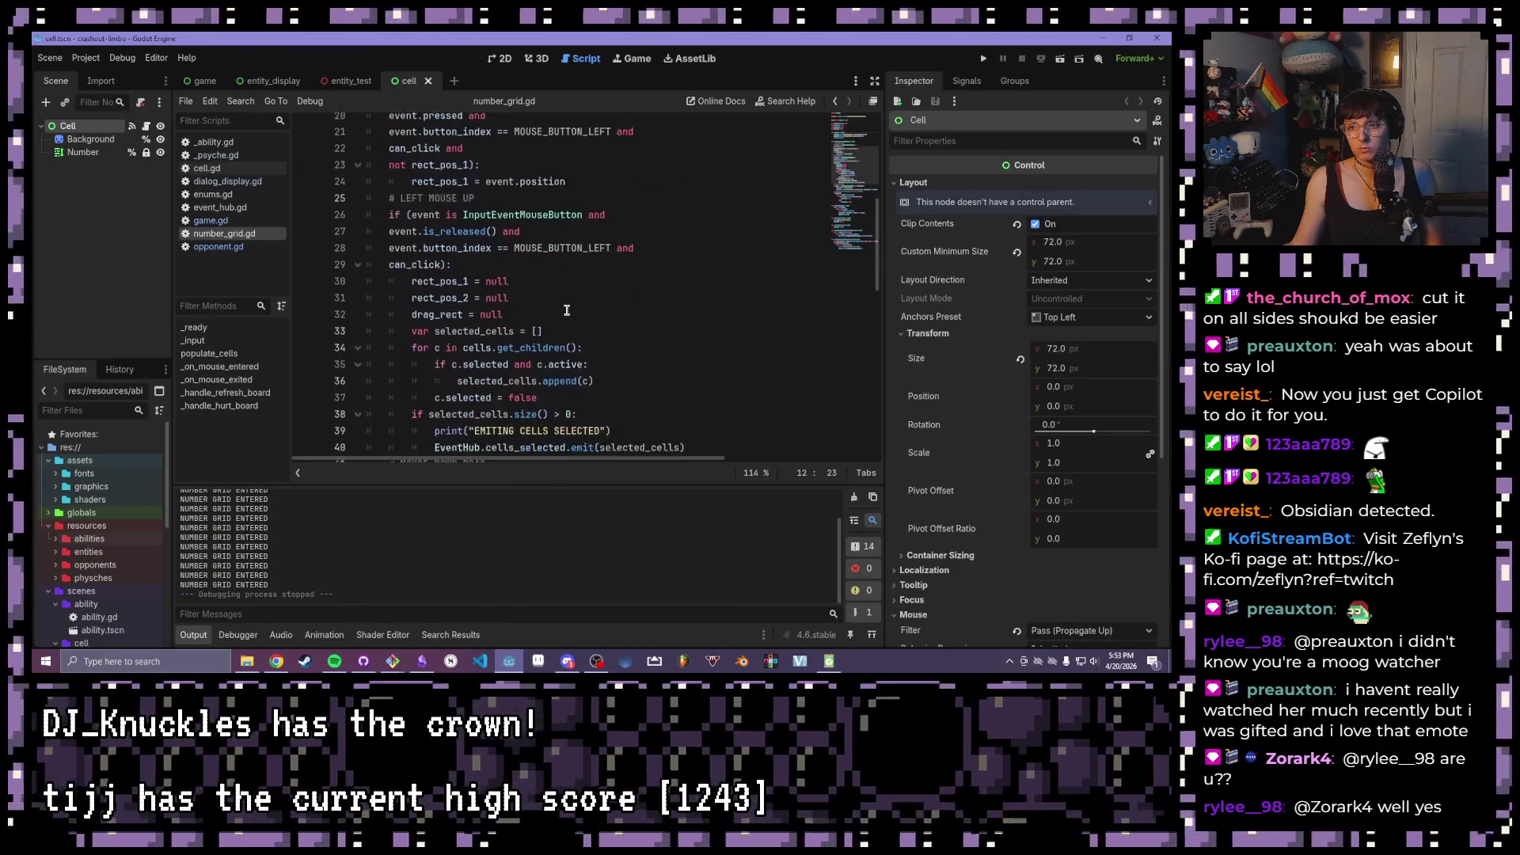
- Review number_grid.gd, selecting the cells_selected emit call on line 40, then open game.gd
scroll(565, 317, up, 10)
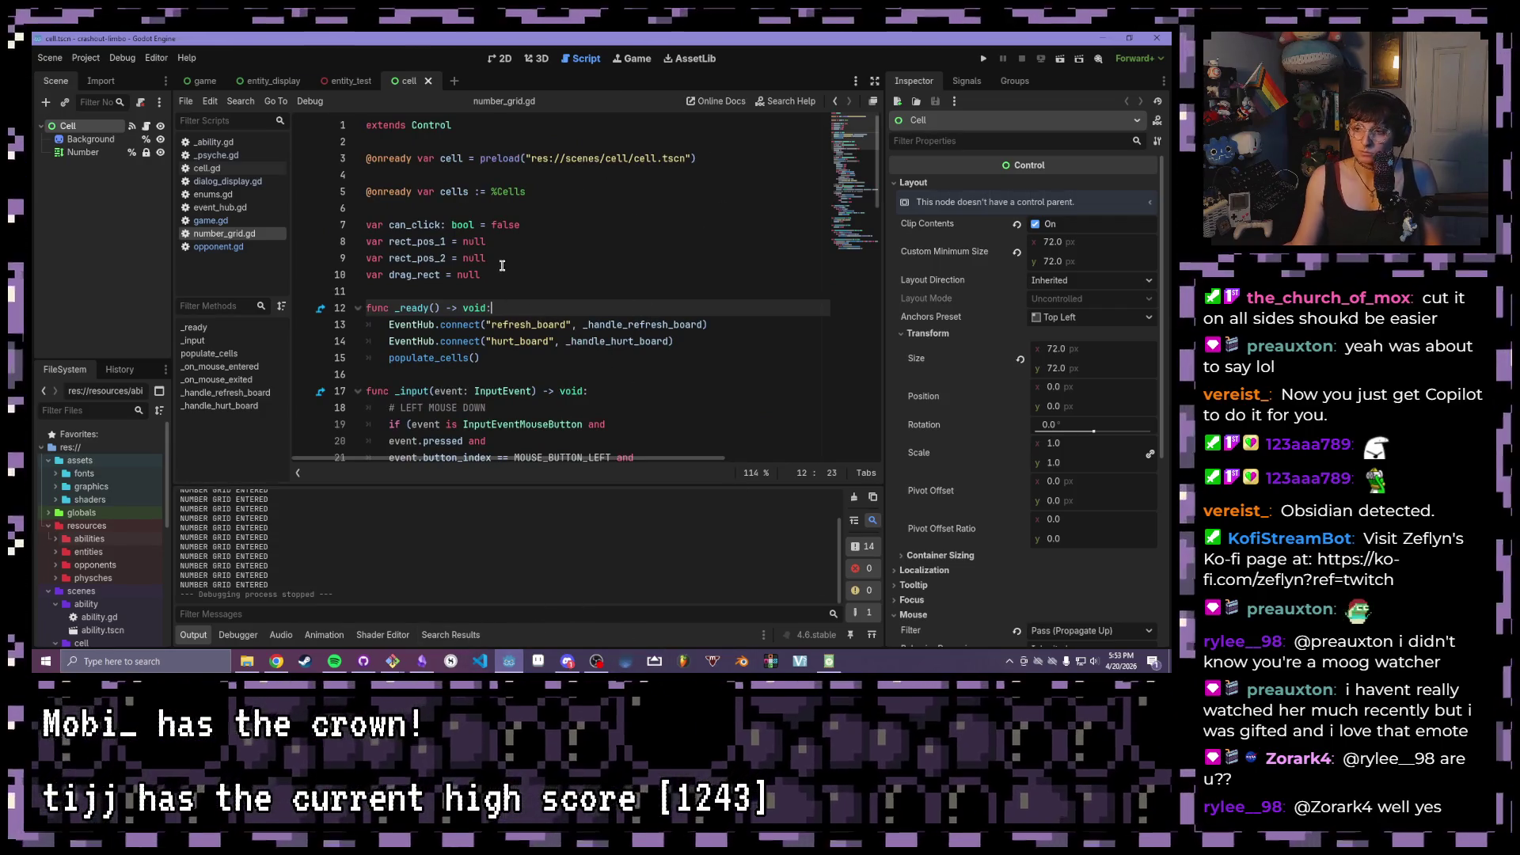
scroll(522, 292, down, 1)
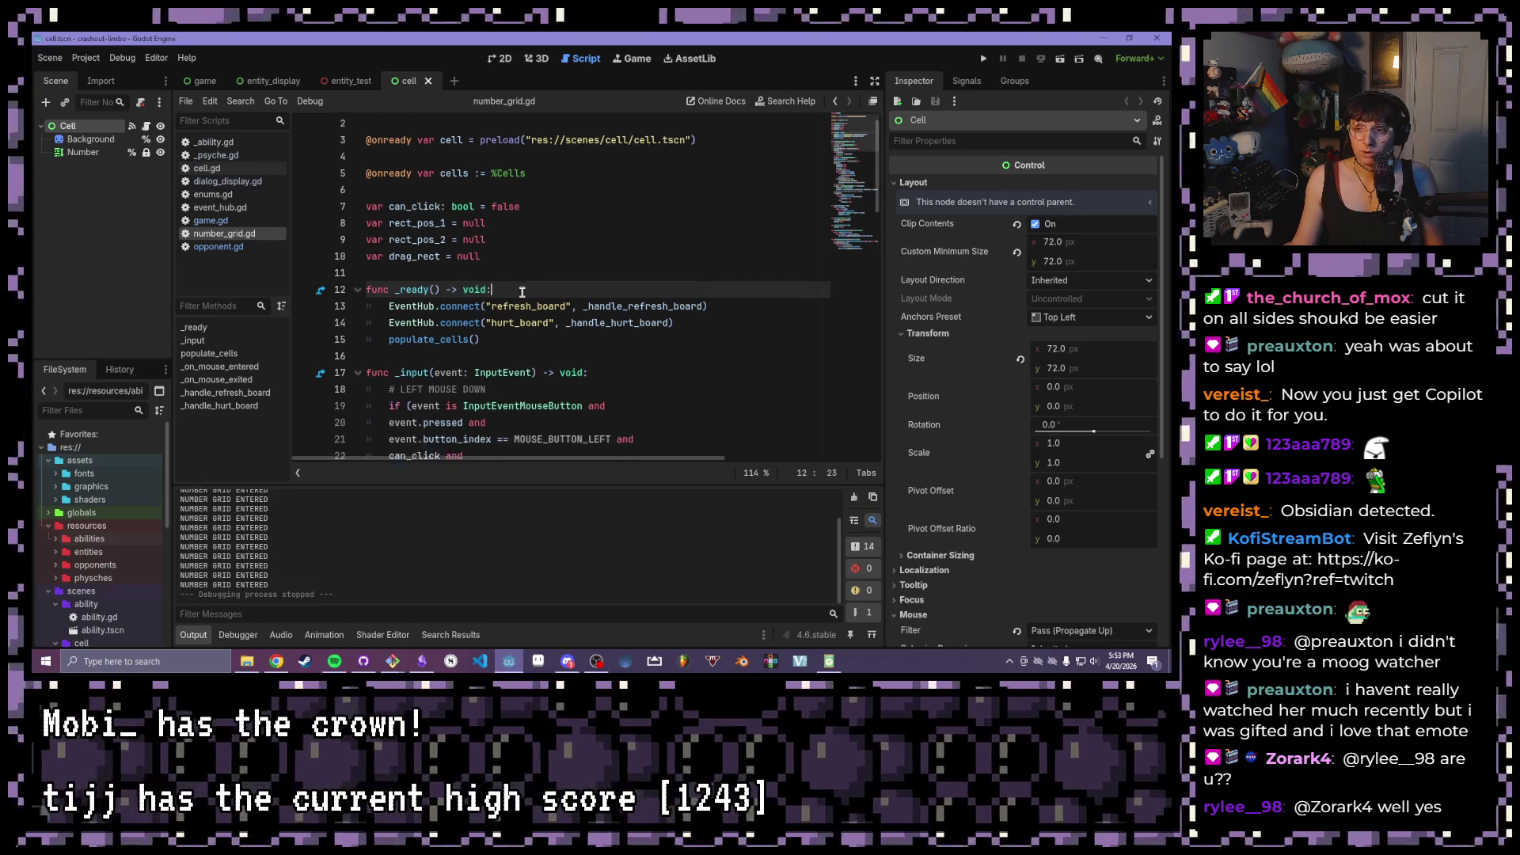
scroll(521, 292, down, 1)
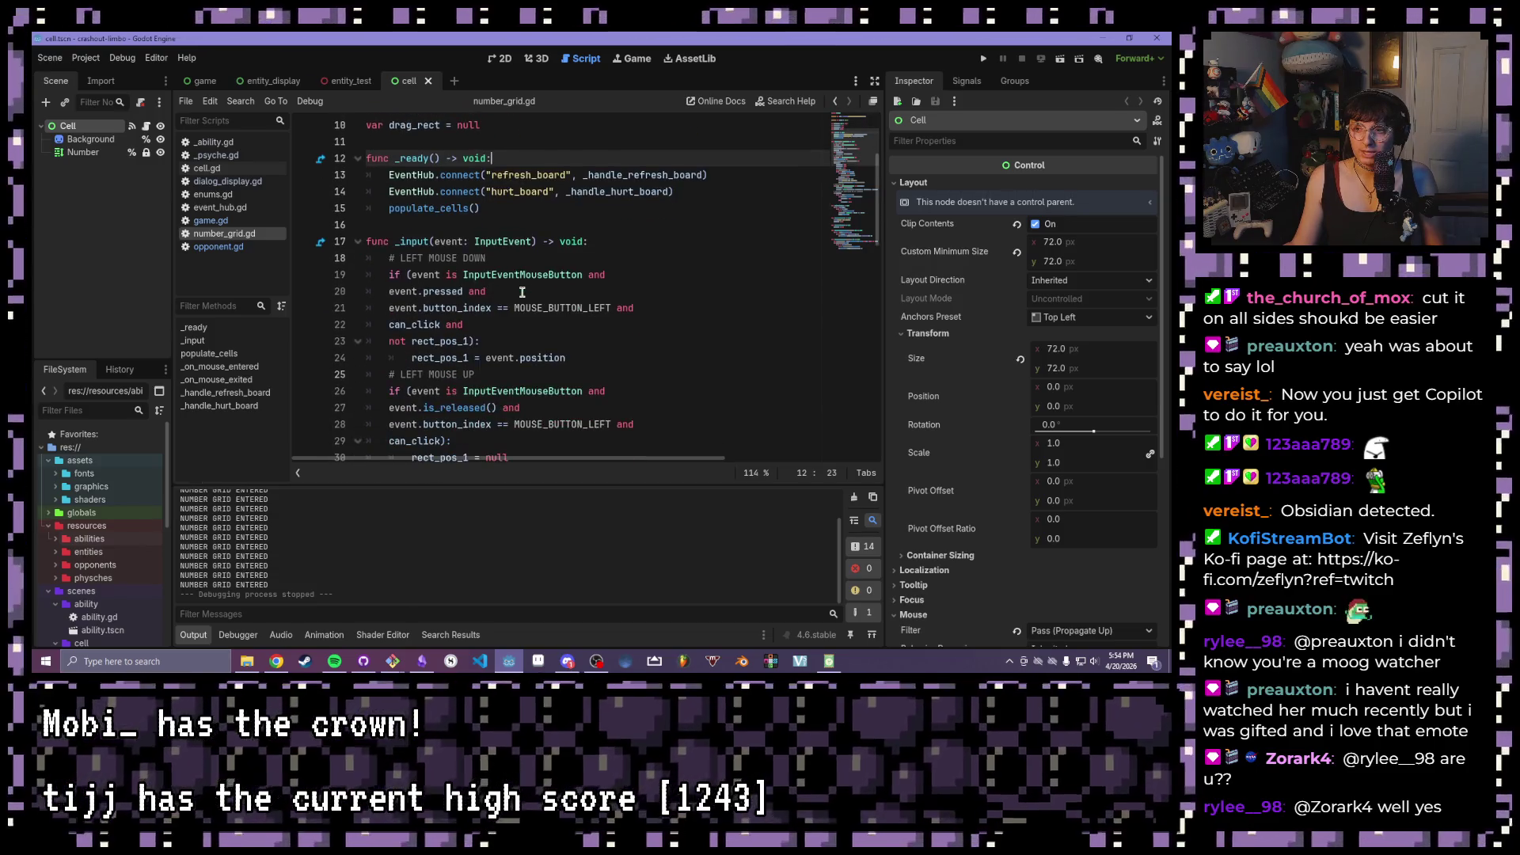
scroll(521, 292, down, 7)
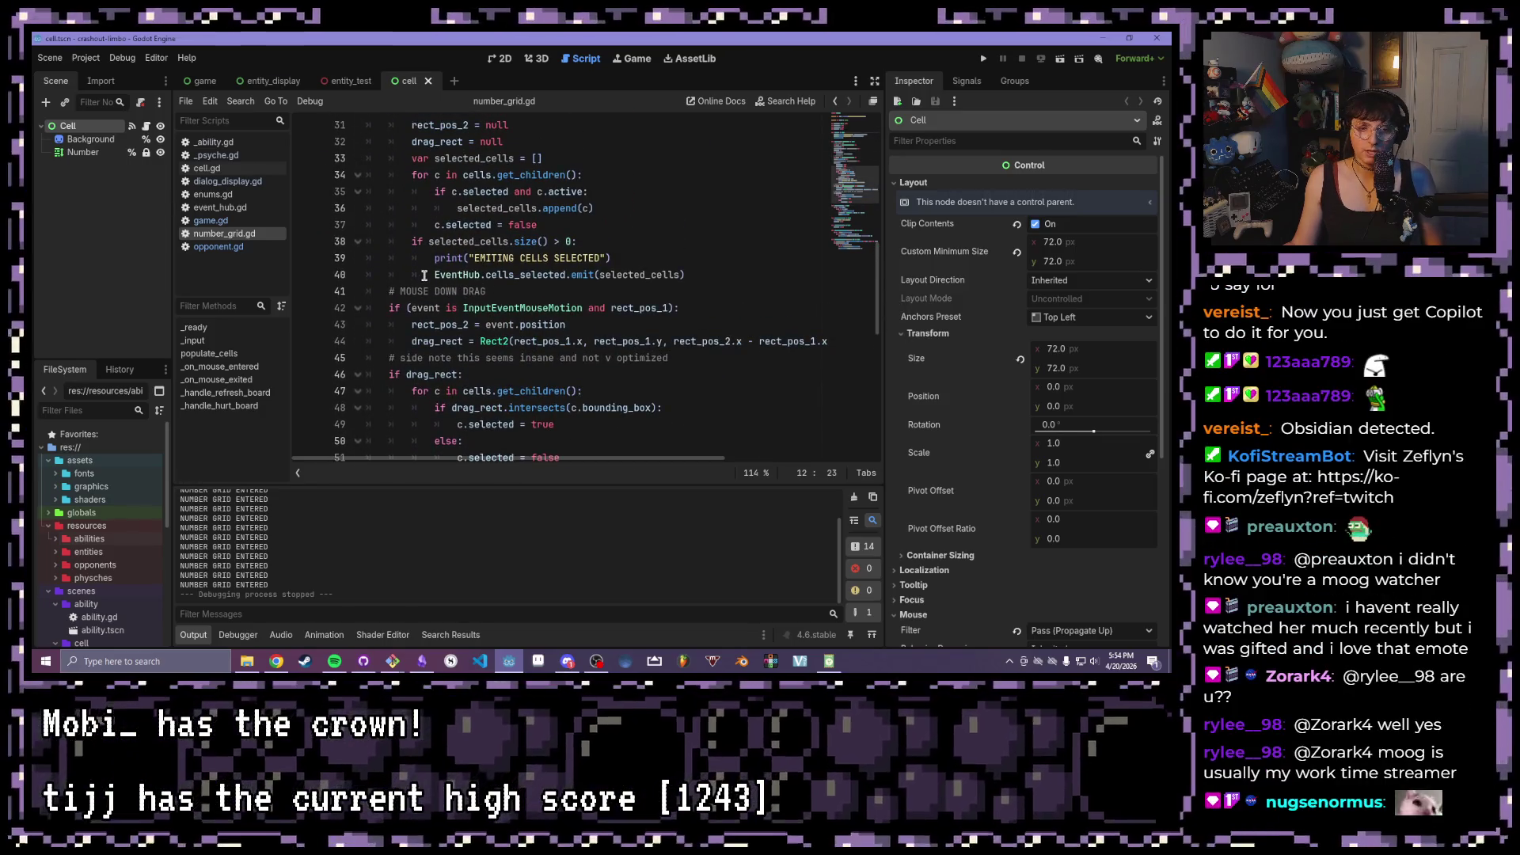
mouse_move(425, 275)
mouse_move(526, 269)
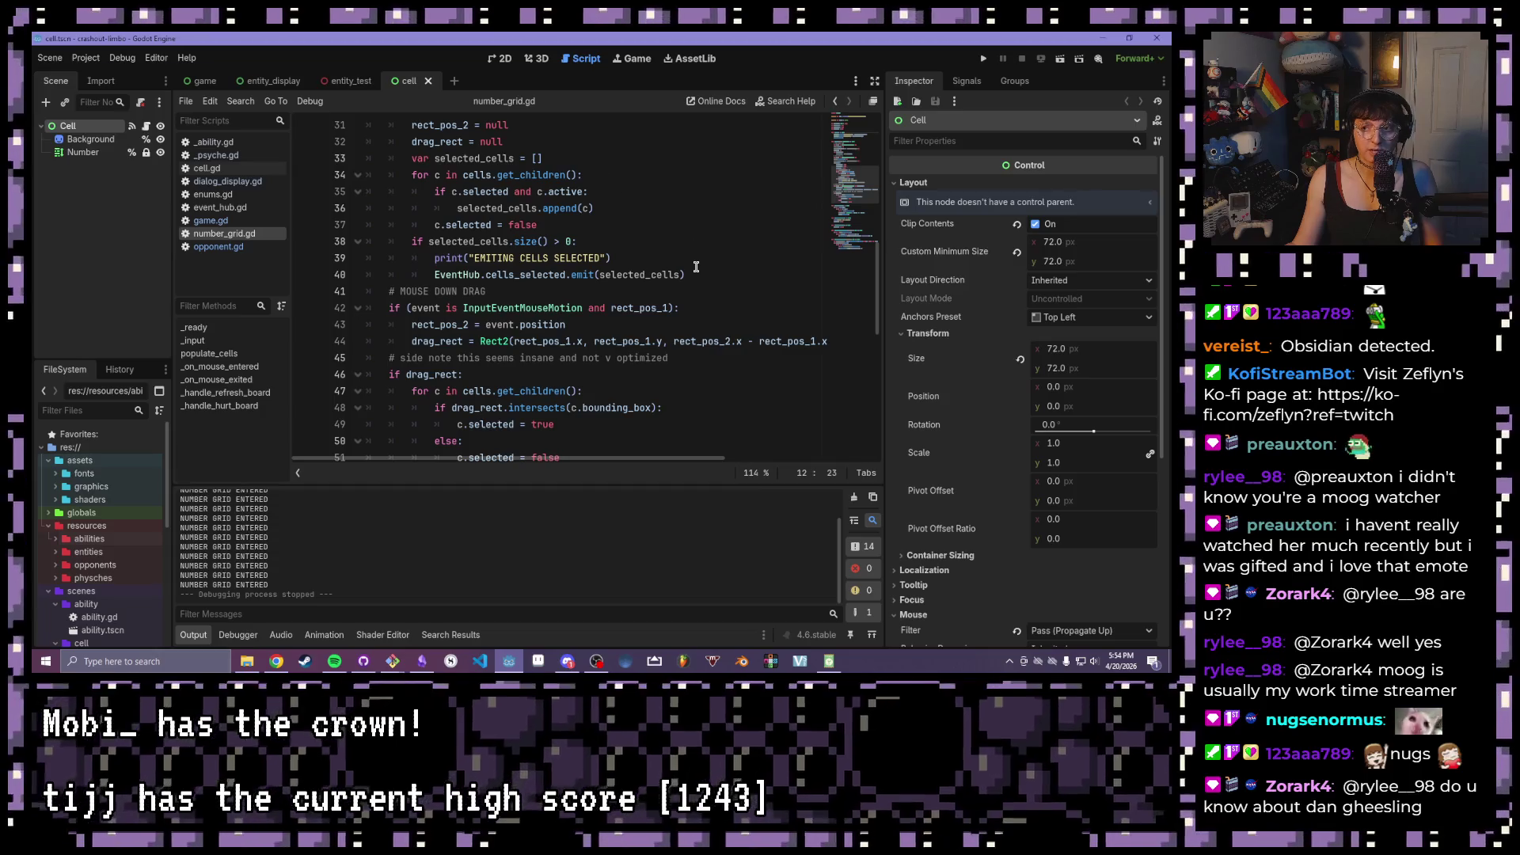
click(700, 274)
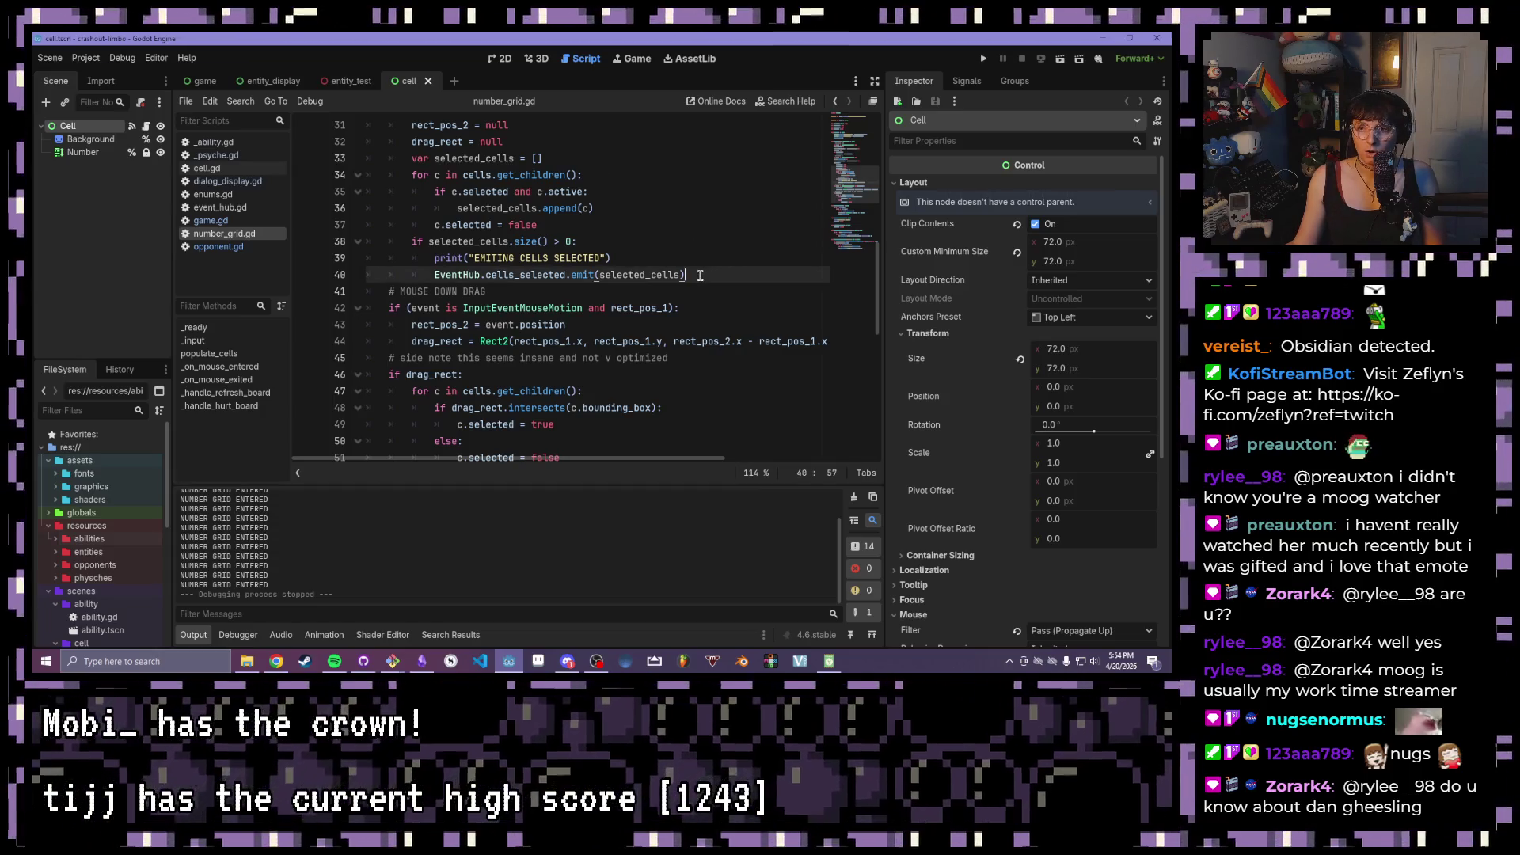
key(shift+Home)
scroll(543, 305, up, 1)
scroll(542, 305, up, 3)
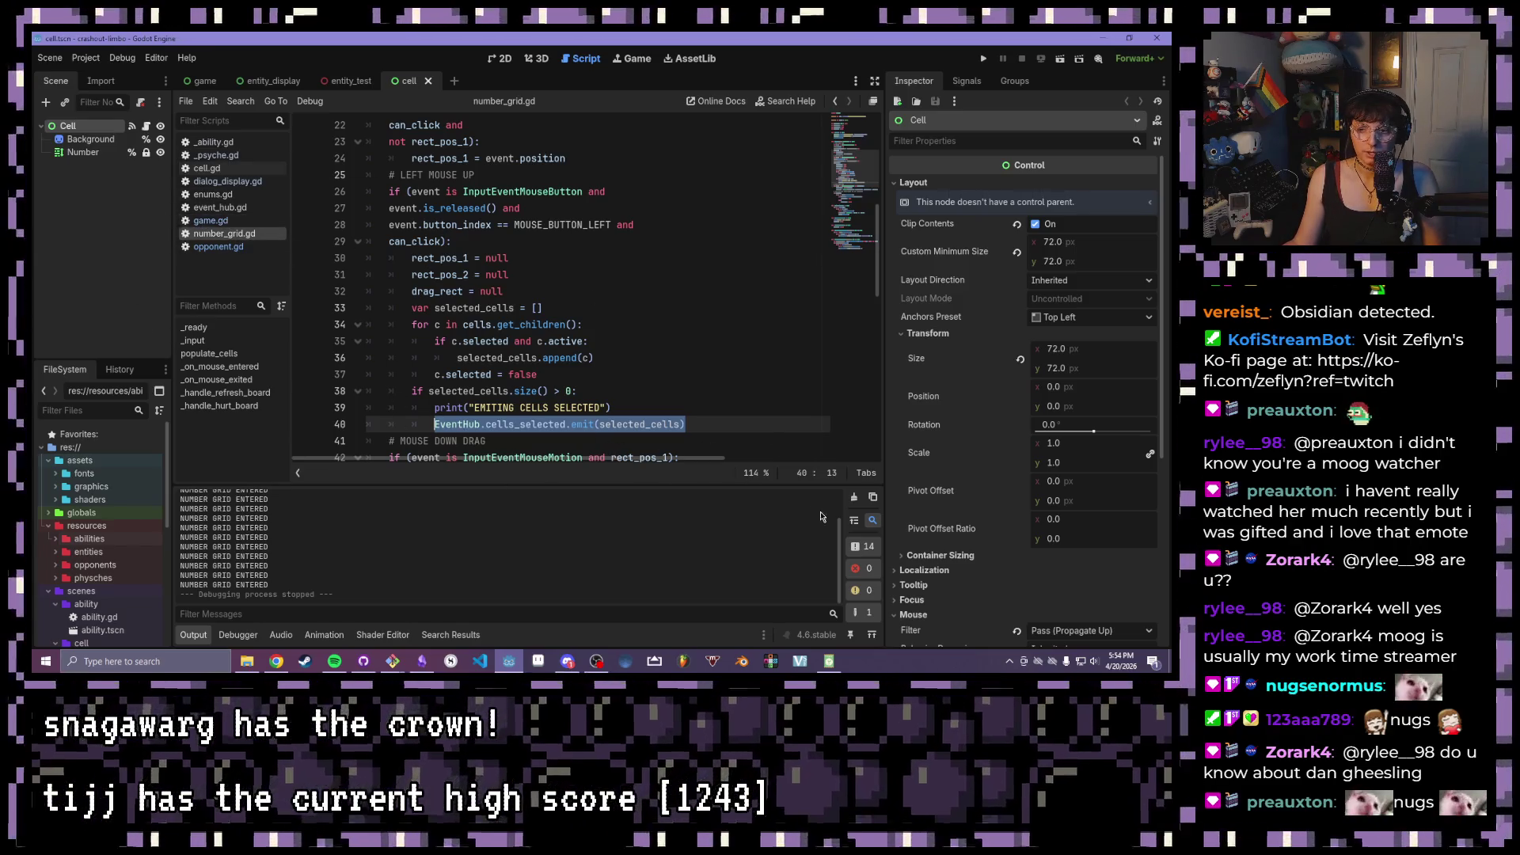
click(211, 220)
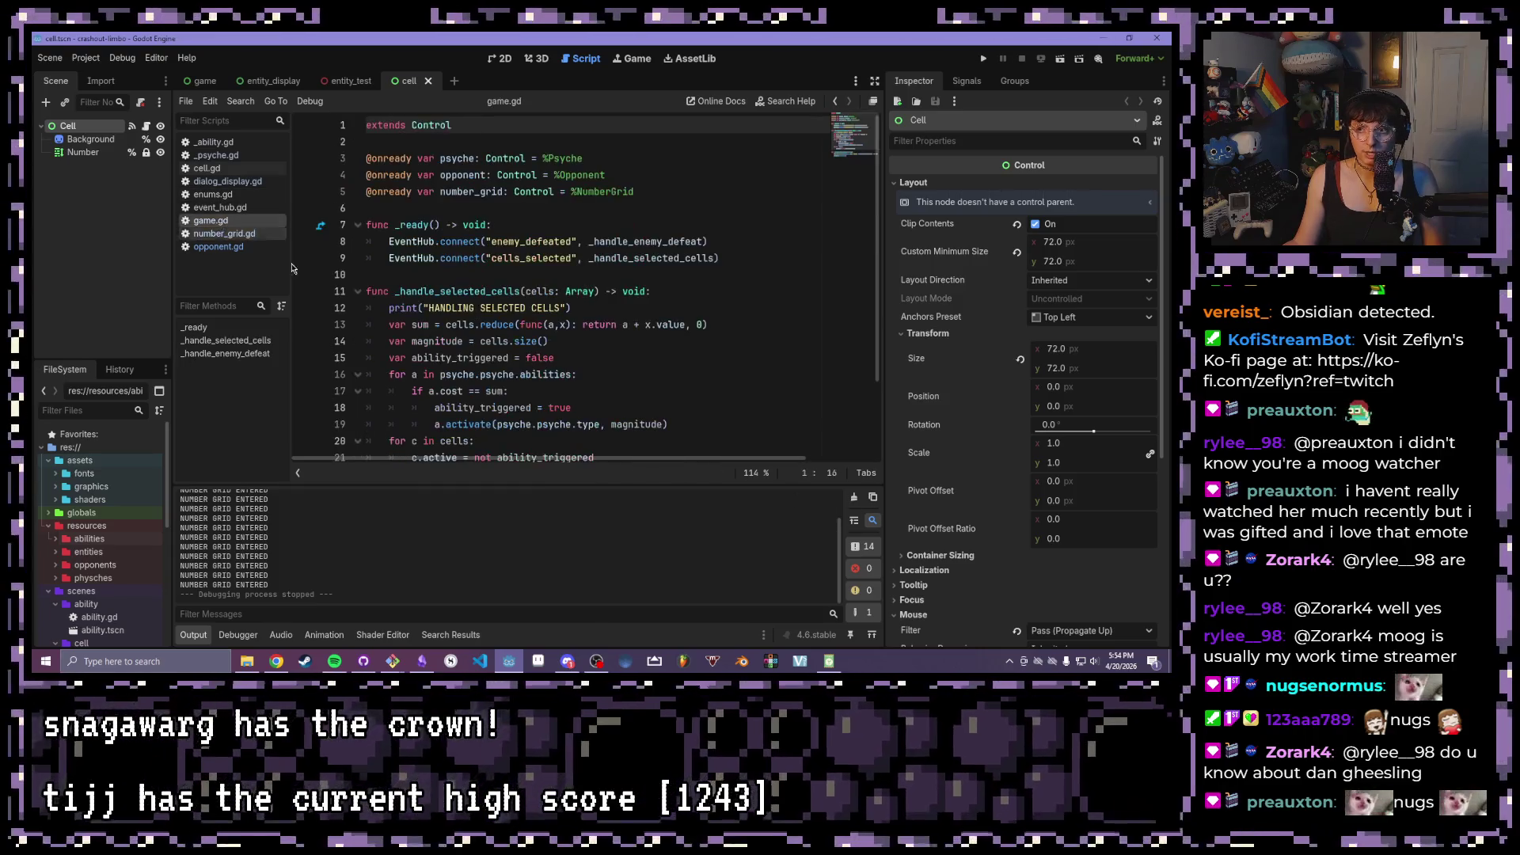
drag(739, 261, 308, 260)
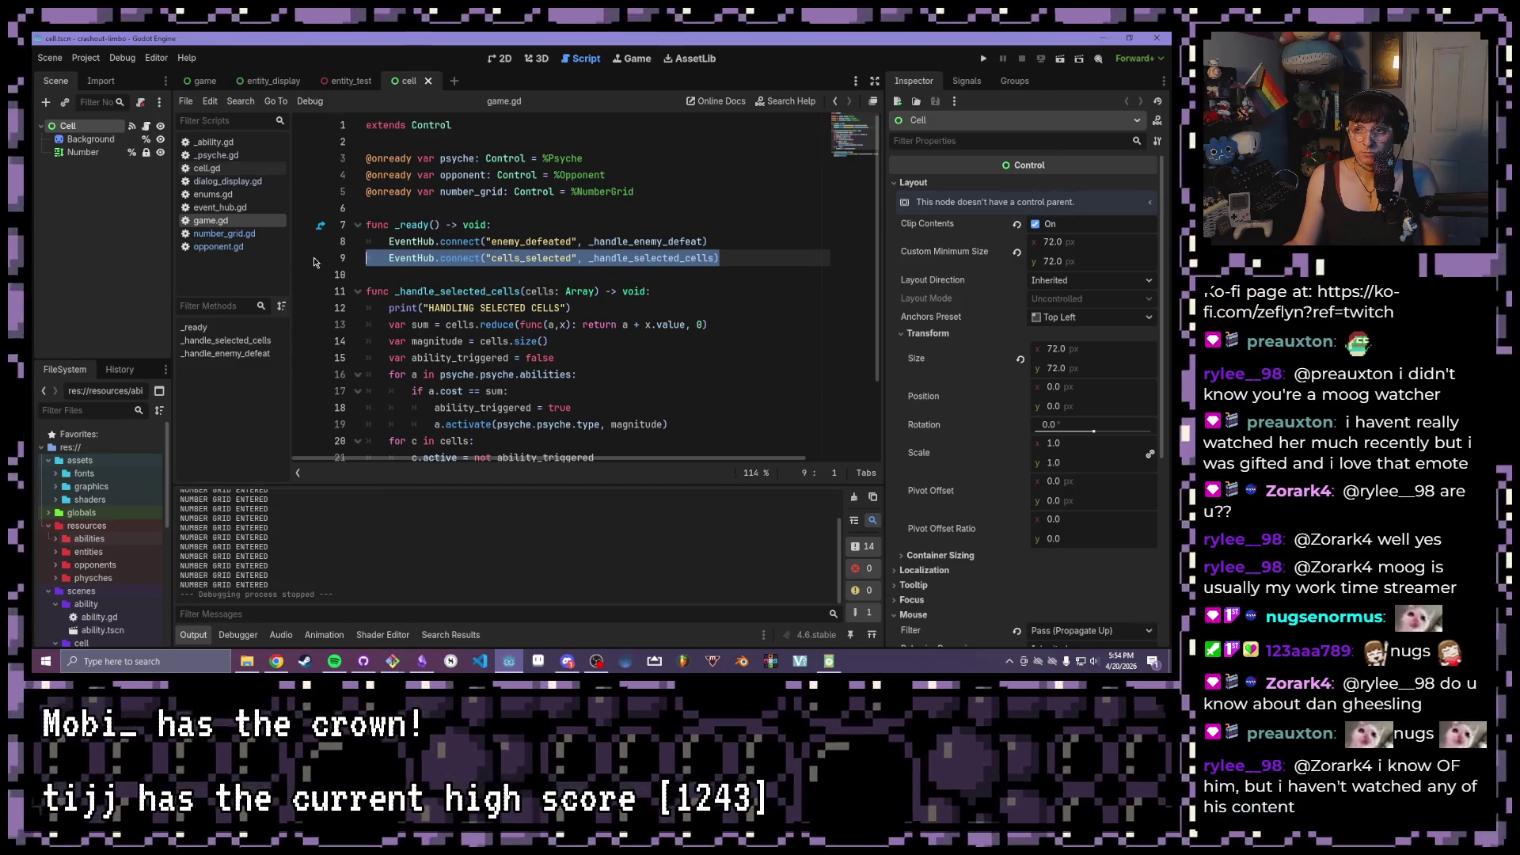
scroll(494, 295, down, 2)
mouse_move(637, 362)
mouse_down()
mouse_move(353, 211)
mouse_move(332, 178)
mouse_up()
click(659, 274)
mouse_move(381, 274)
mouse_down()
mouse_move(586, 281)
mouse_move(710, 358)
mouse_up()
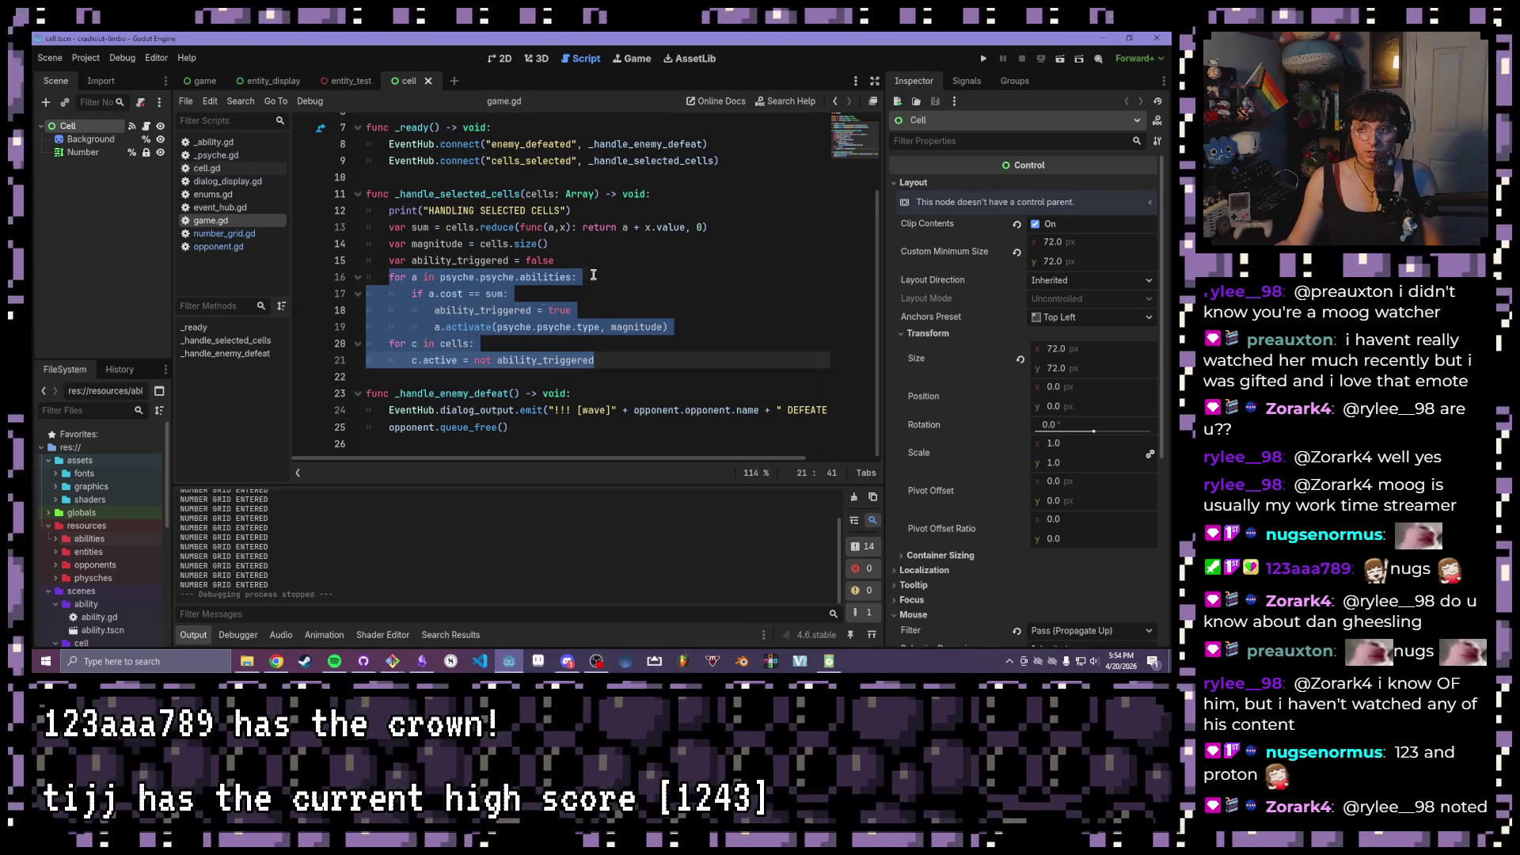
click(709, 244)
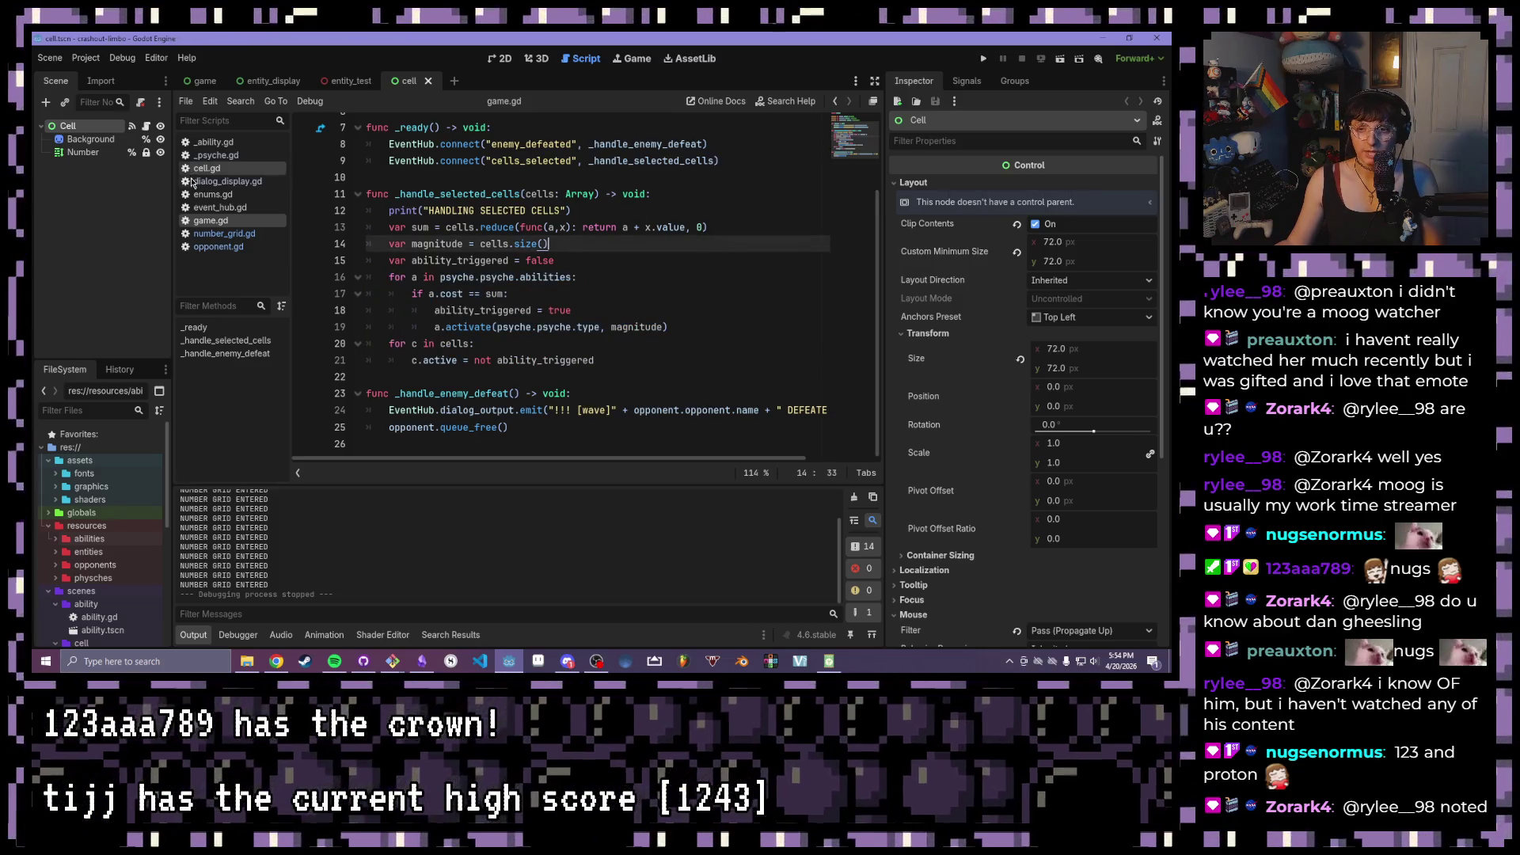
- Reopen number_grid.gd and briefly select the selected-cells block
click(241, 235)
scroll(546, 269, down, 2)
mouse_move(695, 324)
mouse_down()
mouse_move(467, 159)
mouse_move(445, 198)
mouse_move(449, 233)
mouse_up()
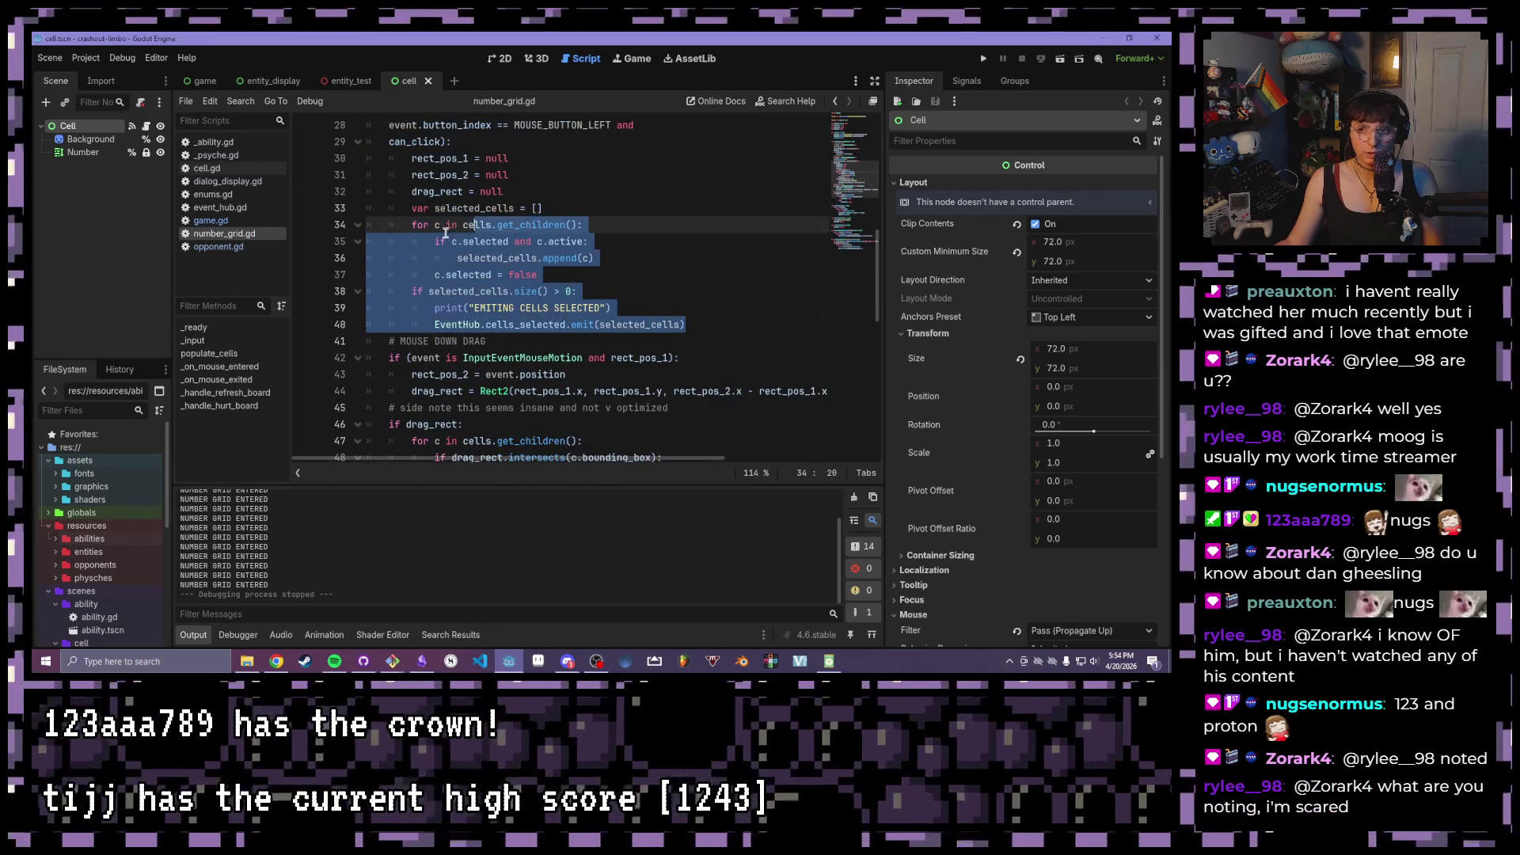
click(669, 281)
- Scroll through the _input and populate_cells functions to review them
scroll(591, 294, up, 7)
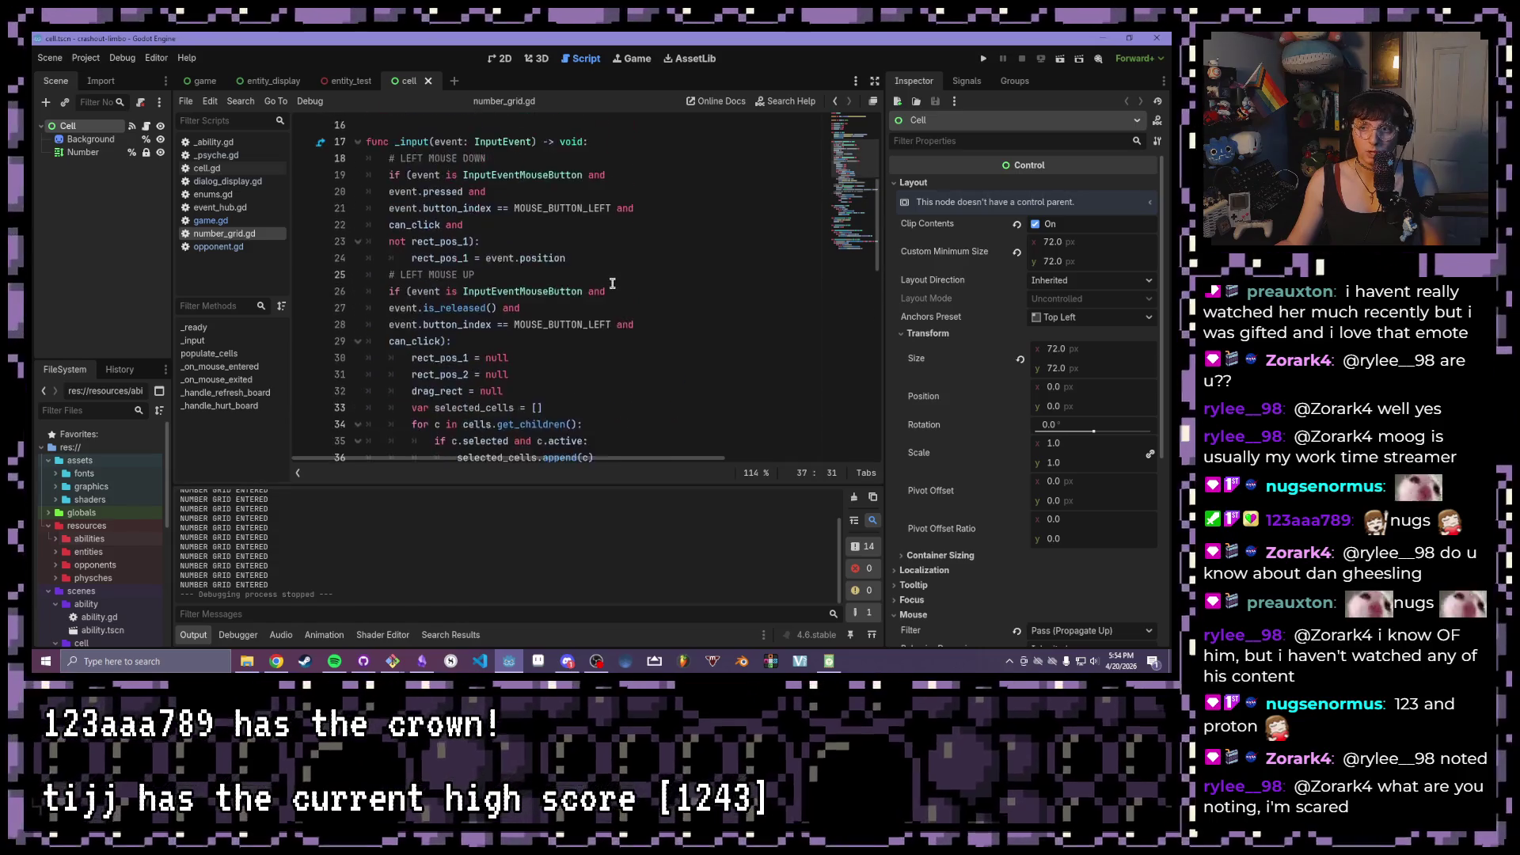
scroll(612, 283, up, 1)
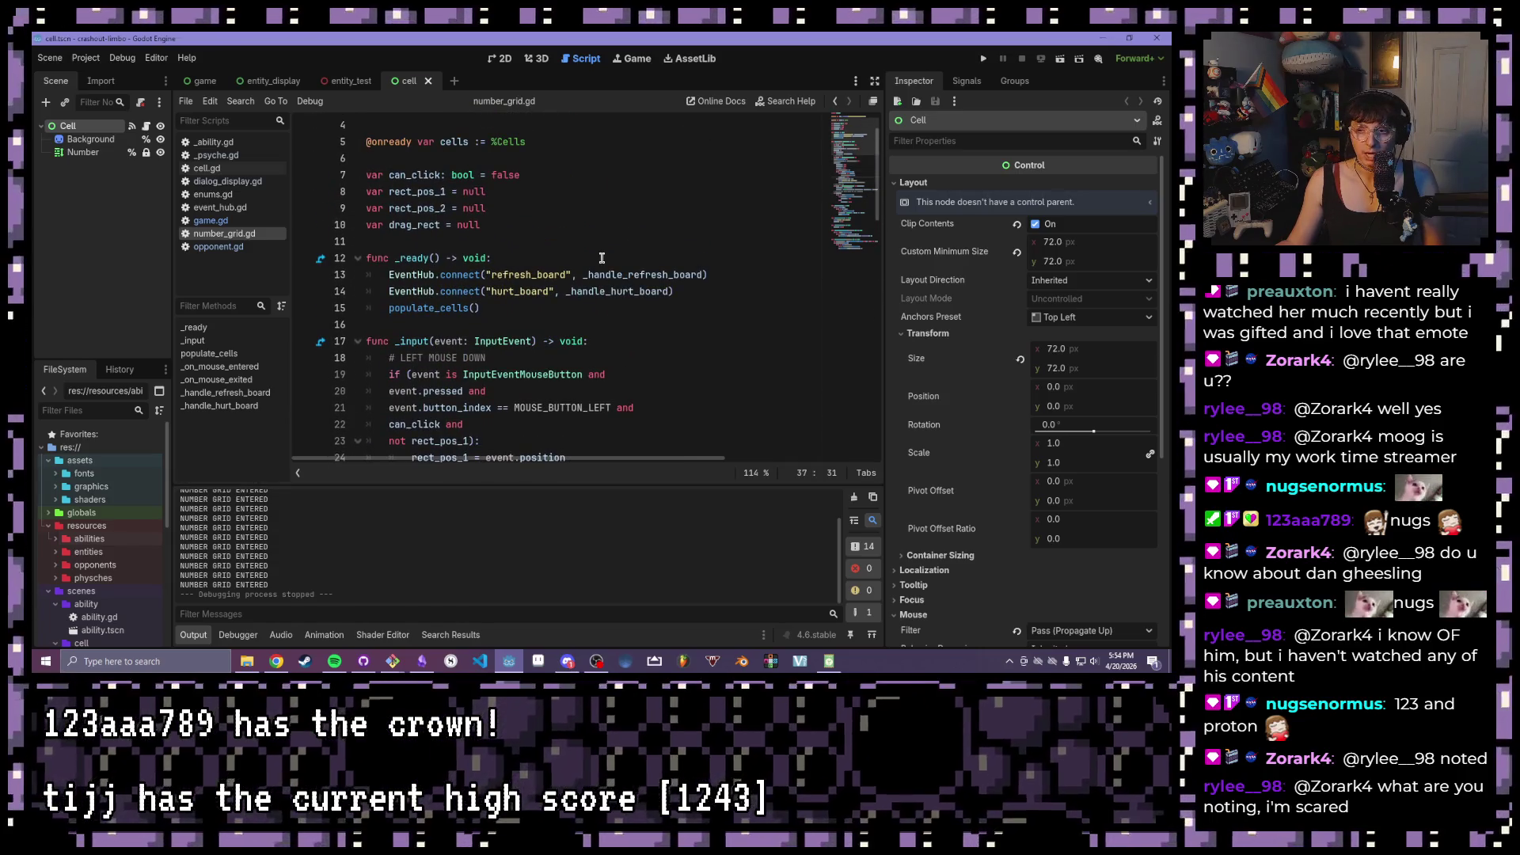
scroll(602, 258, down, 1)
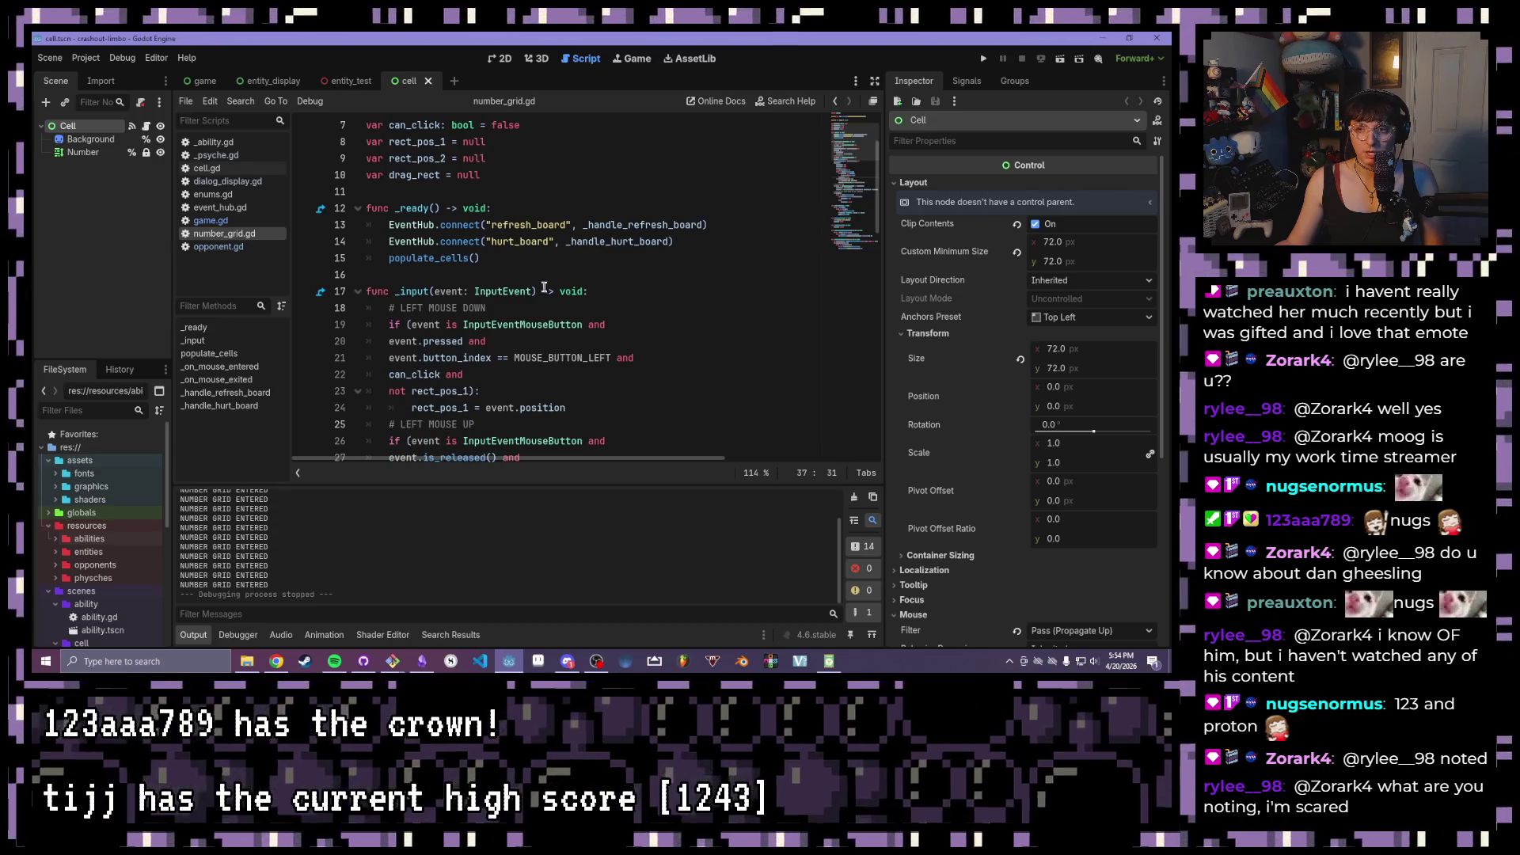
scroll(522, 277, down, 11)
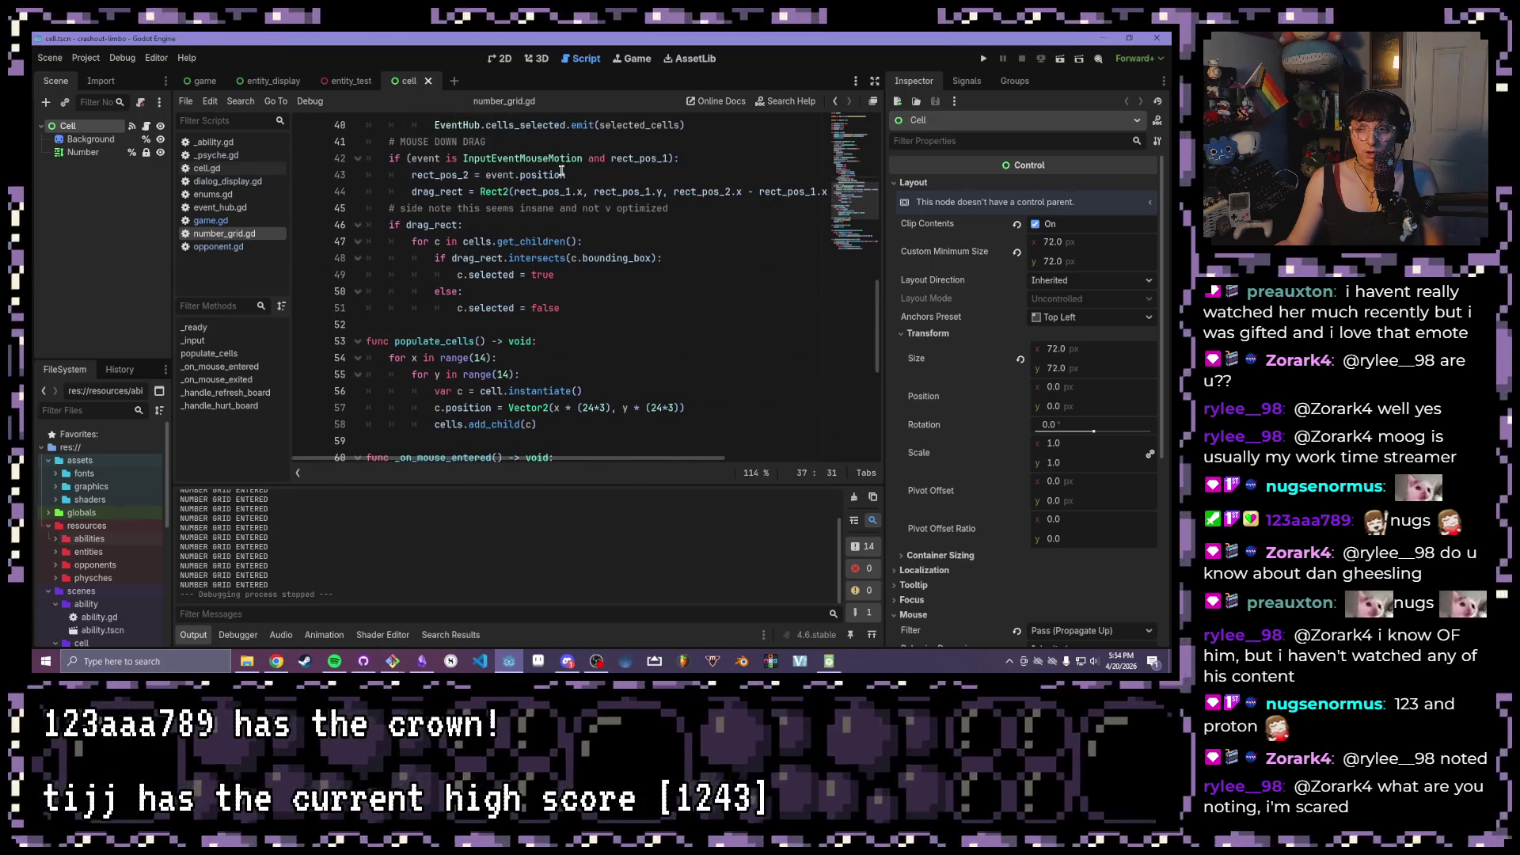
scroll(588, 173, up, 7)
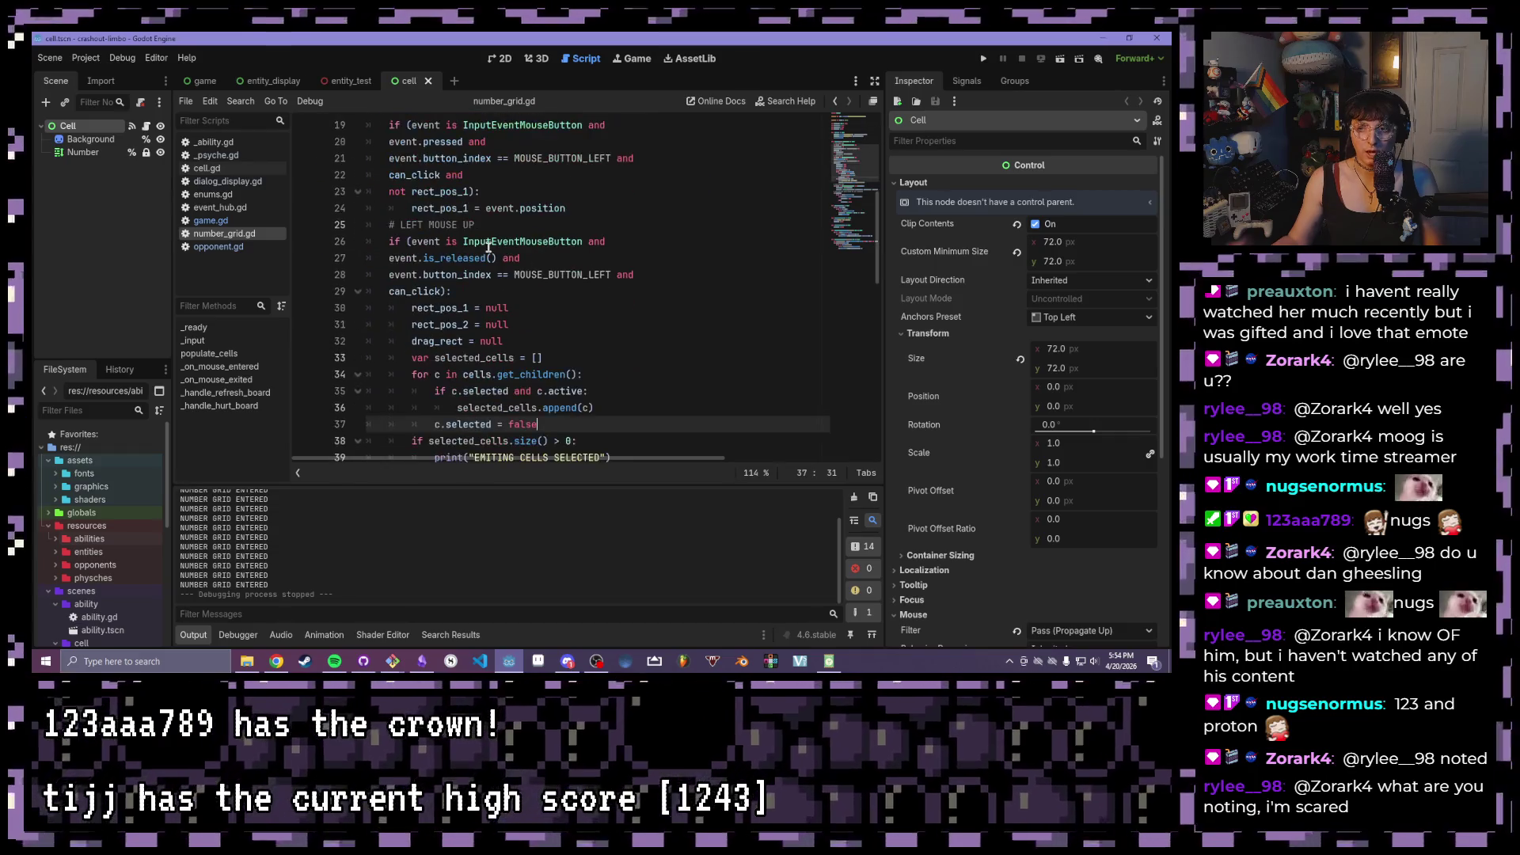
mouse_move(488, 246)
scroll(481, 235, down, 7)
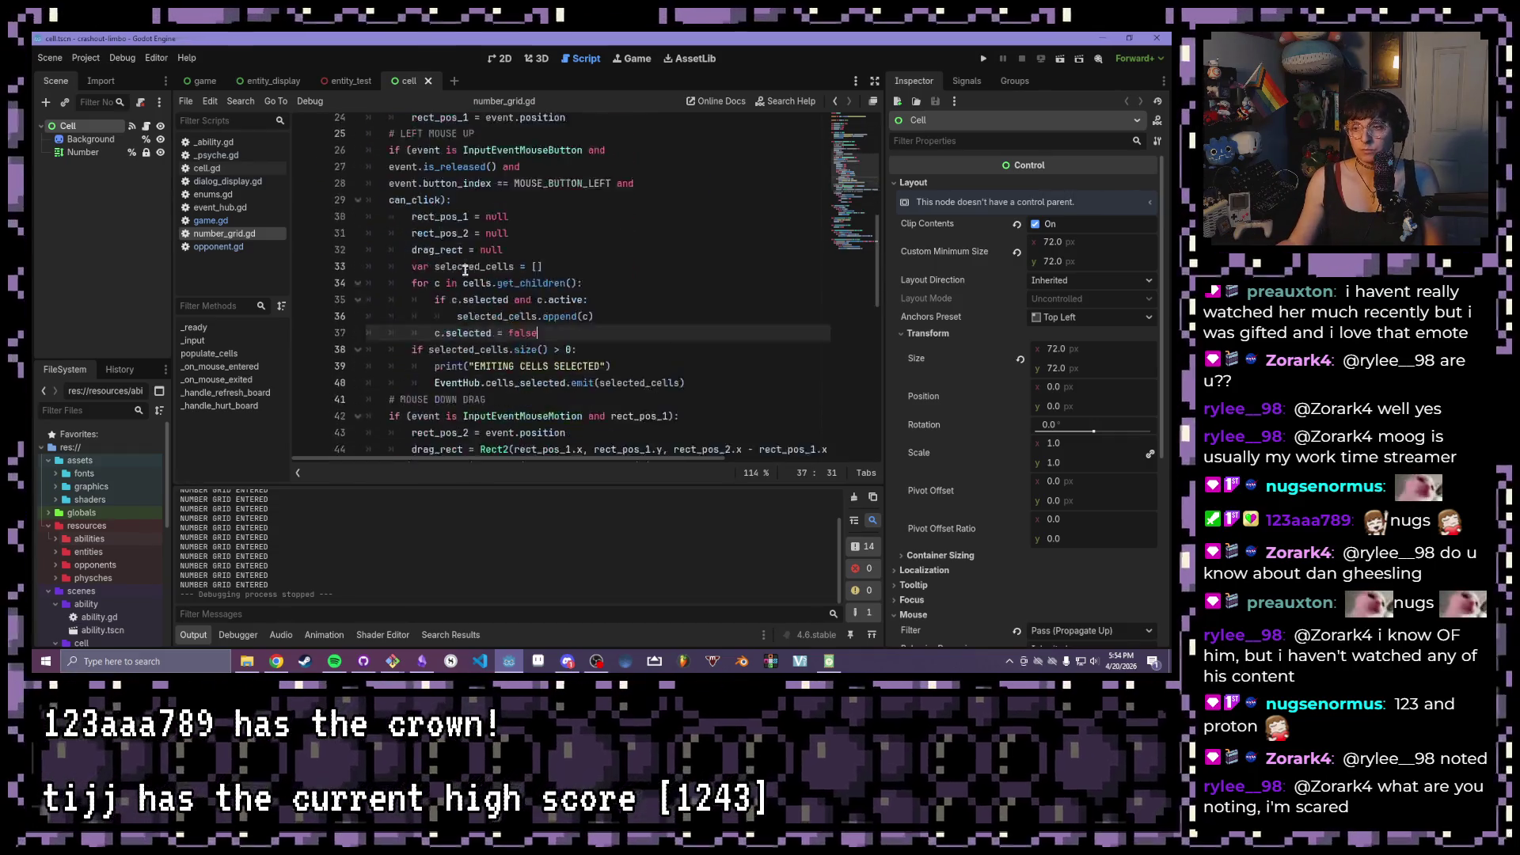
scroll(472, 215, down, 1)
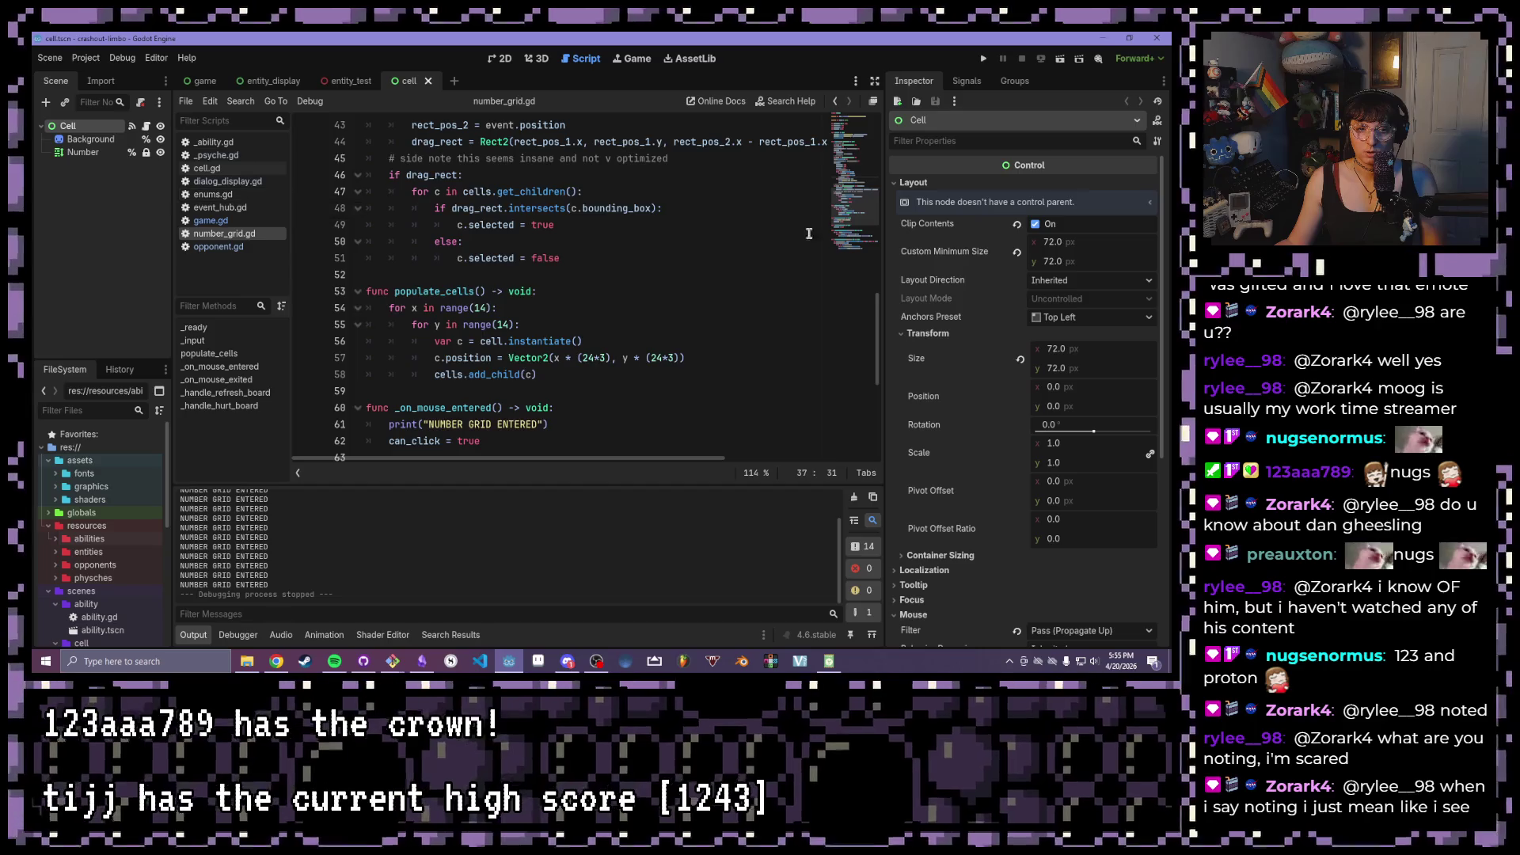
scroll(623, 232, up, 10)
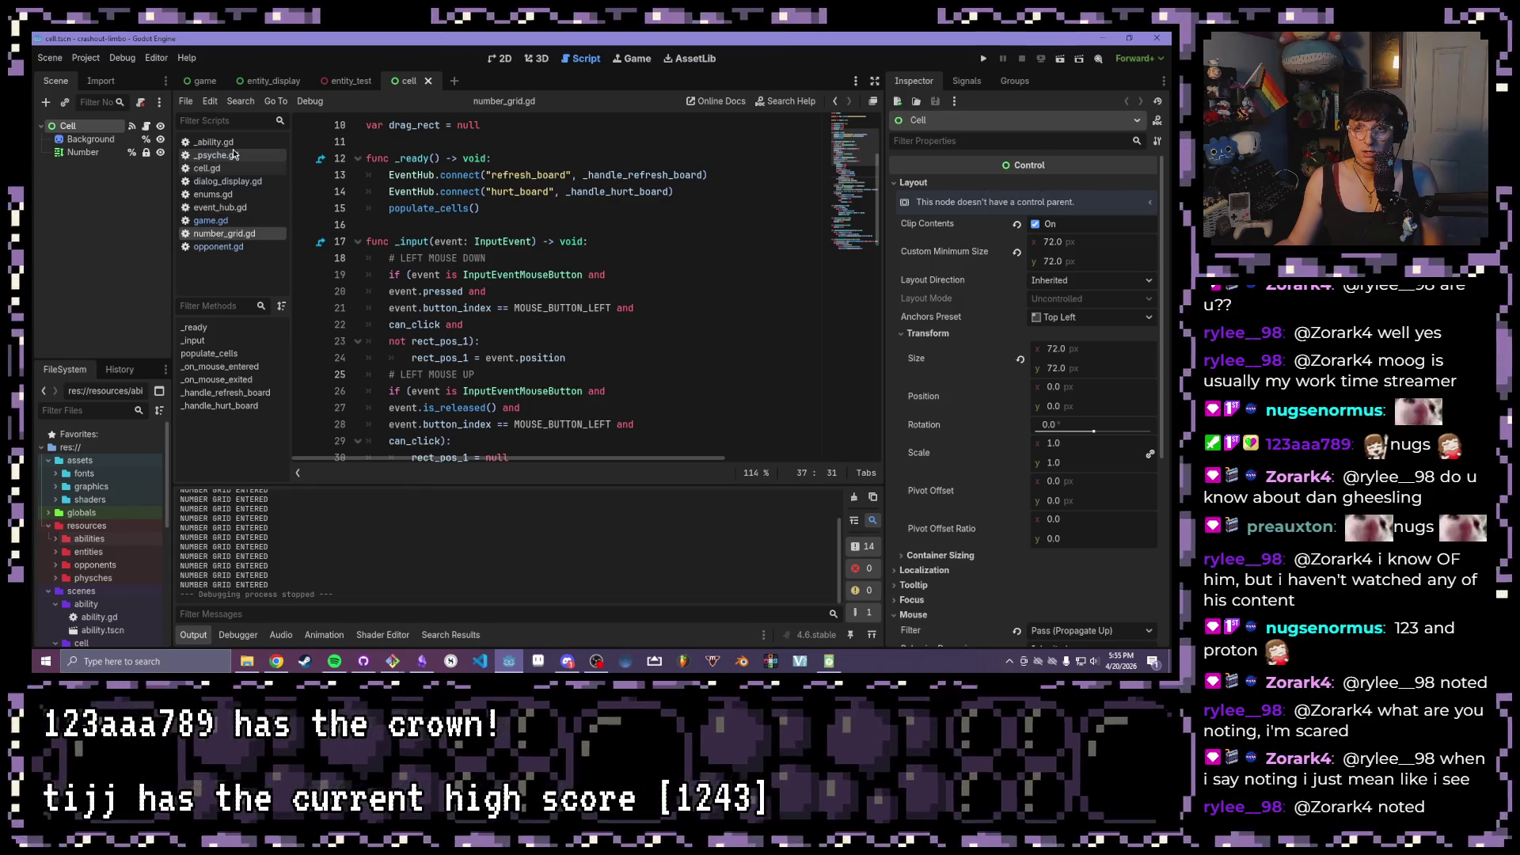
click(210, 221)
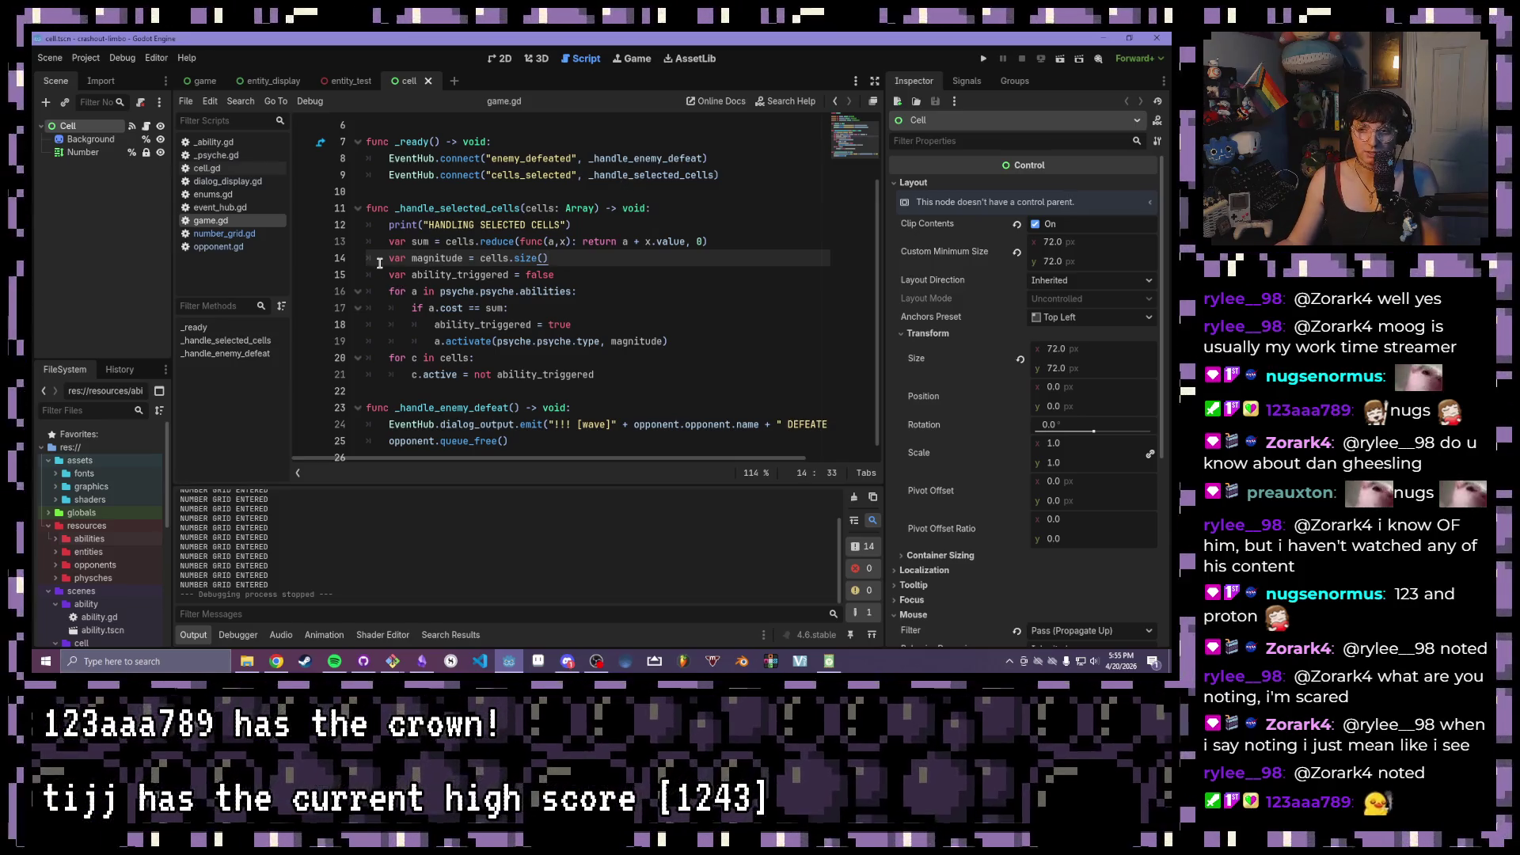
mouse_move(595, 375)
mouse_down()
mouse_move(625, 358)
mouse_move(618, 245)
mouse_move(366, 208)
mouse_up()
click(626, 251)
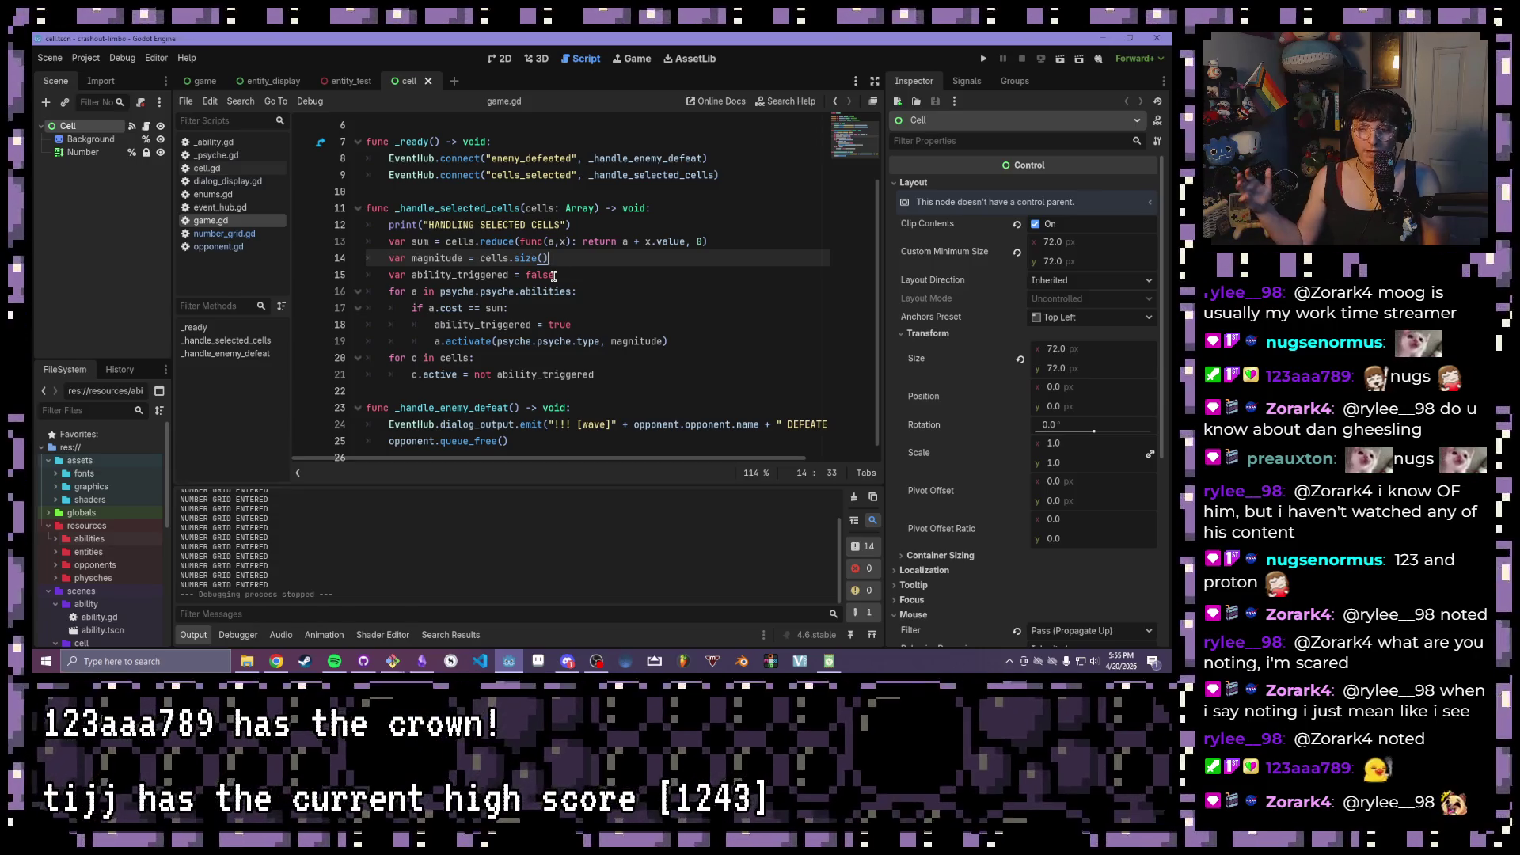
key(Down)
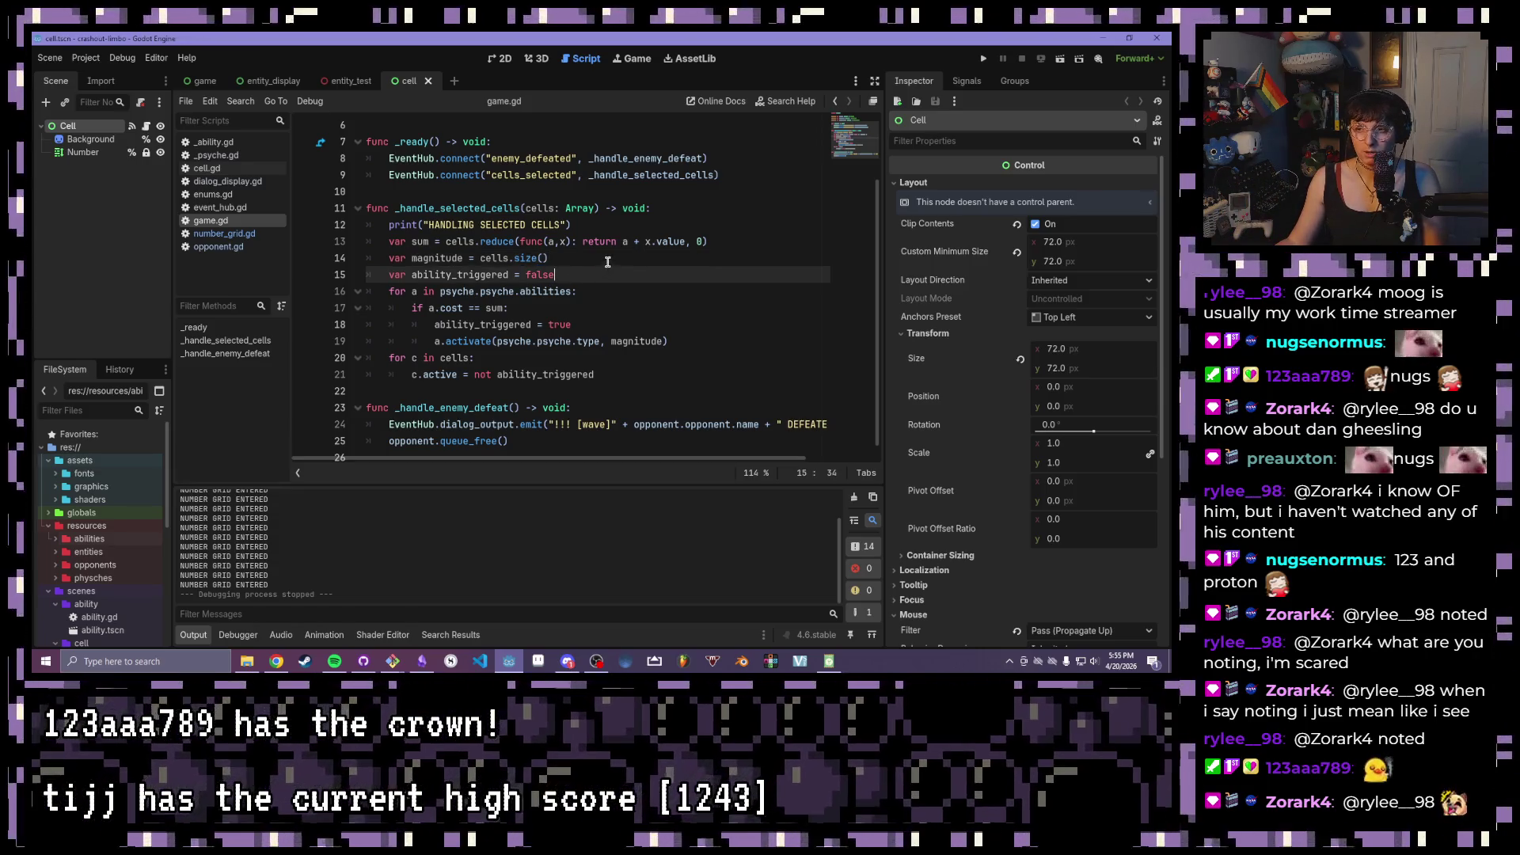
key(Down)
key(End)
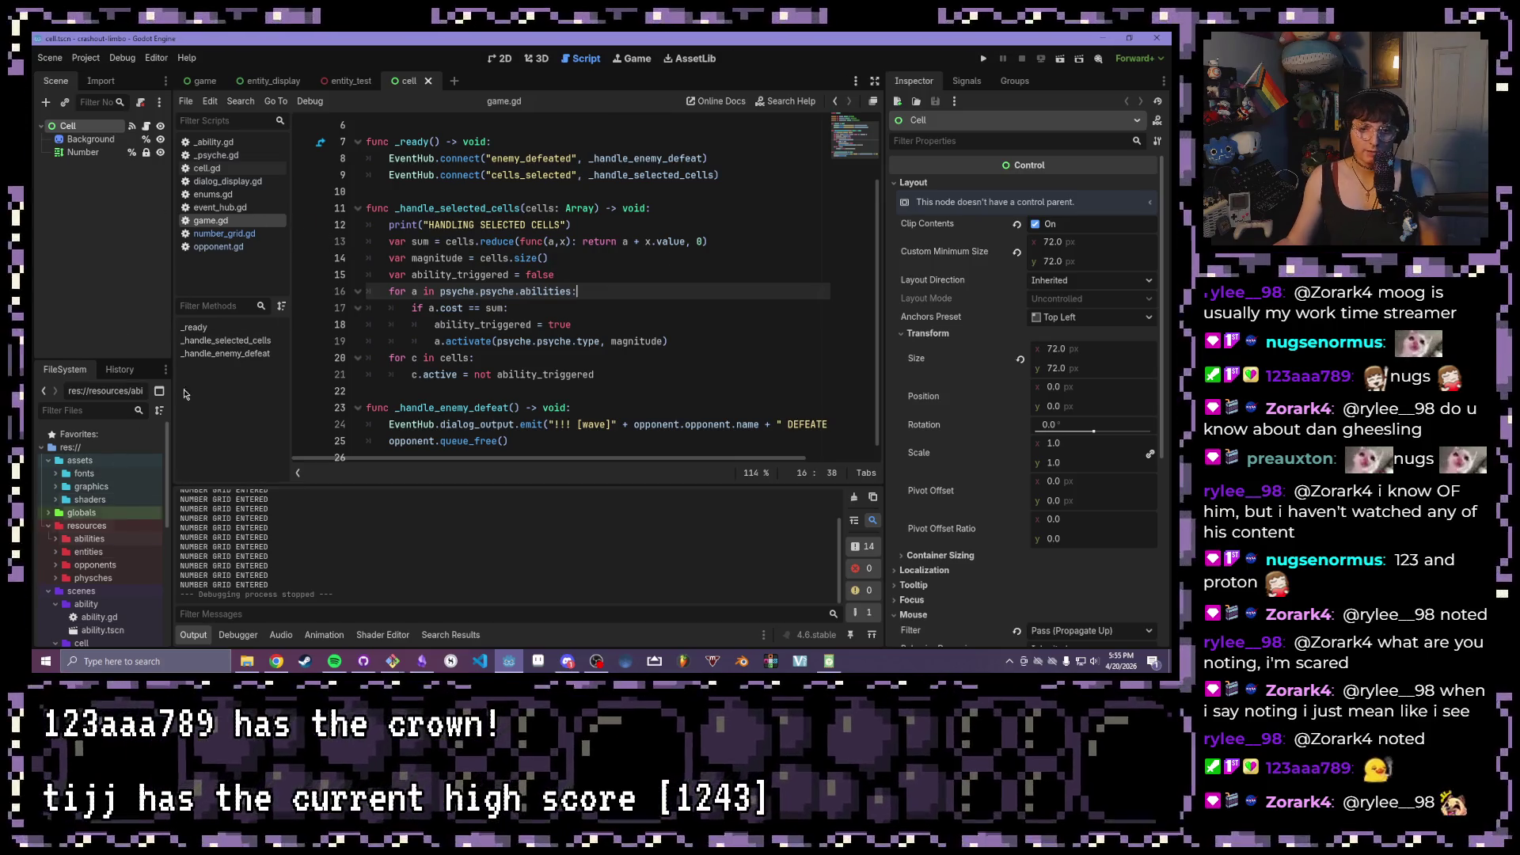
scroll(475, 277, up, 2)
drag(605, 175, 380, 162)
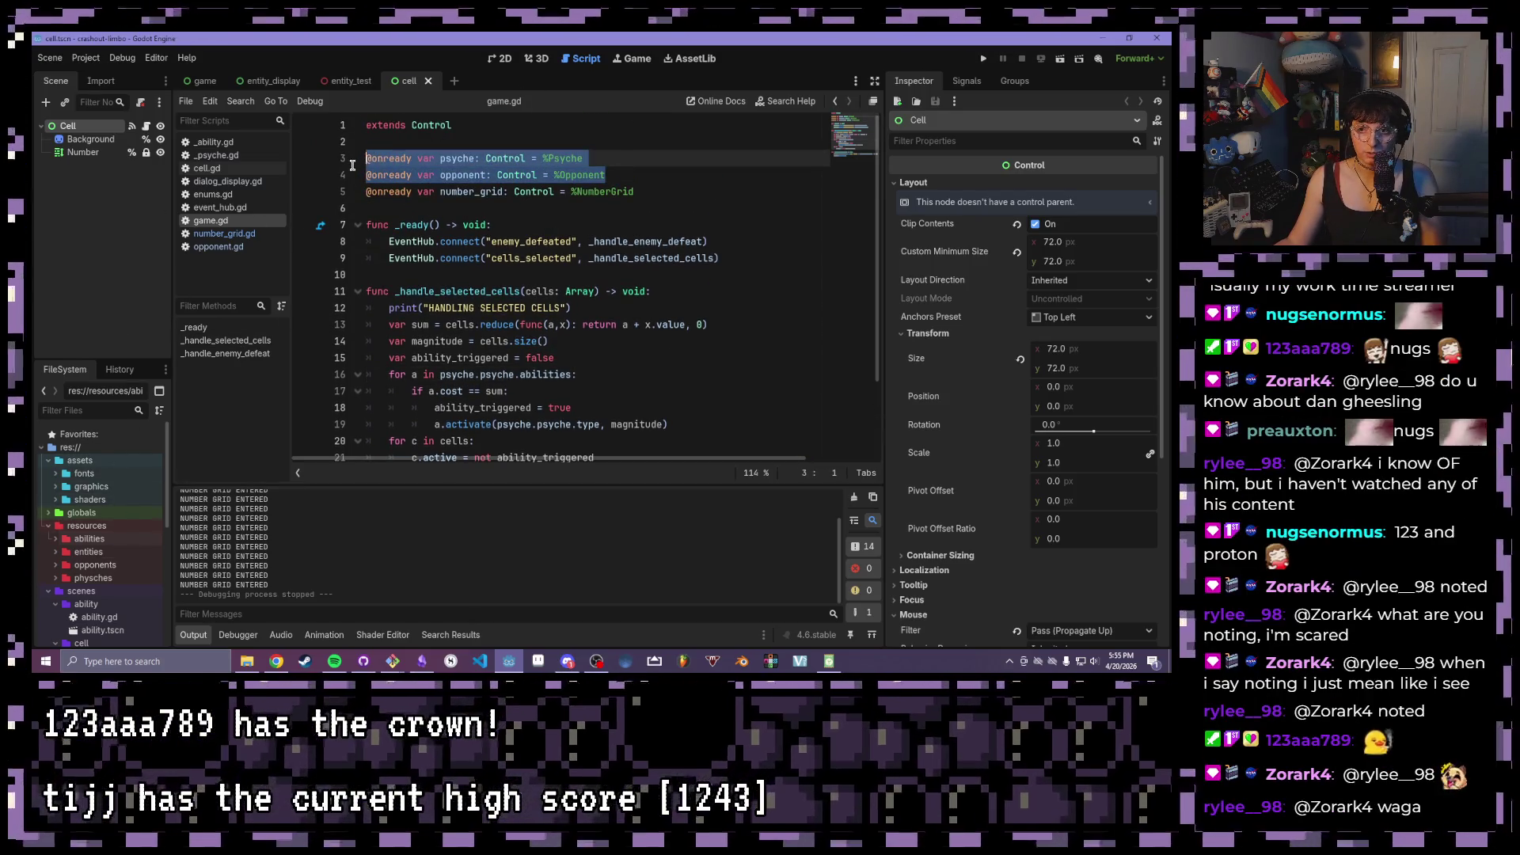
scroll(526, 194, down, 2)
click(654, 228)
click(654, 241)
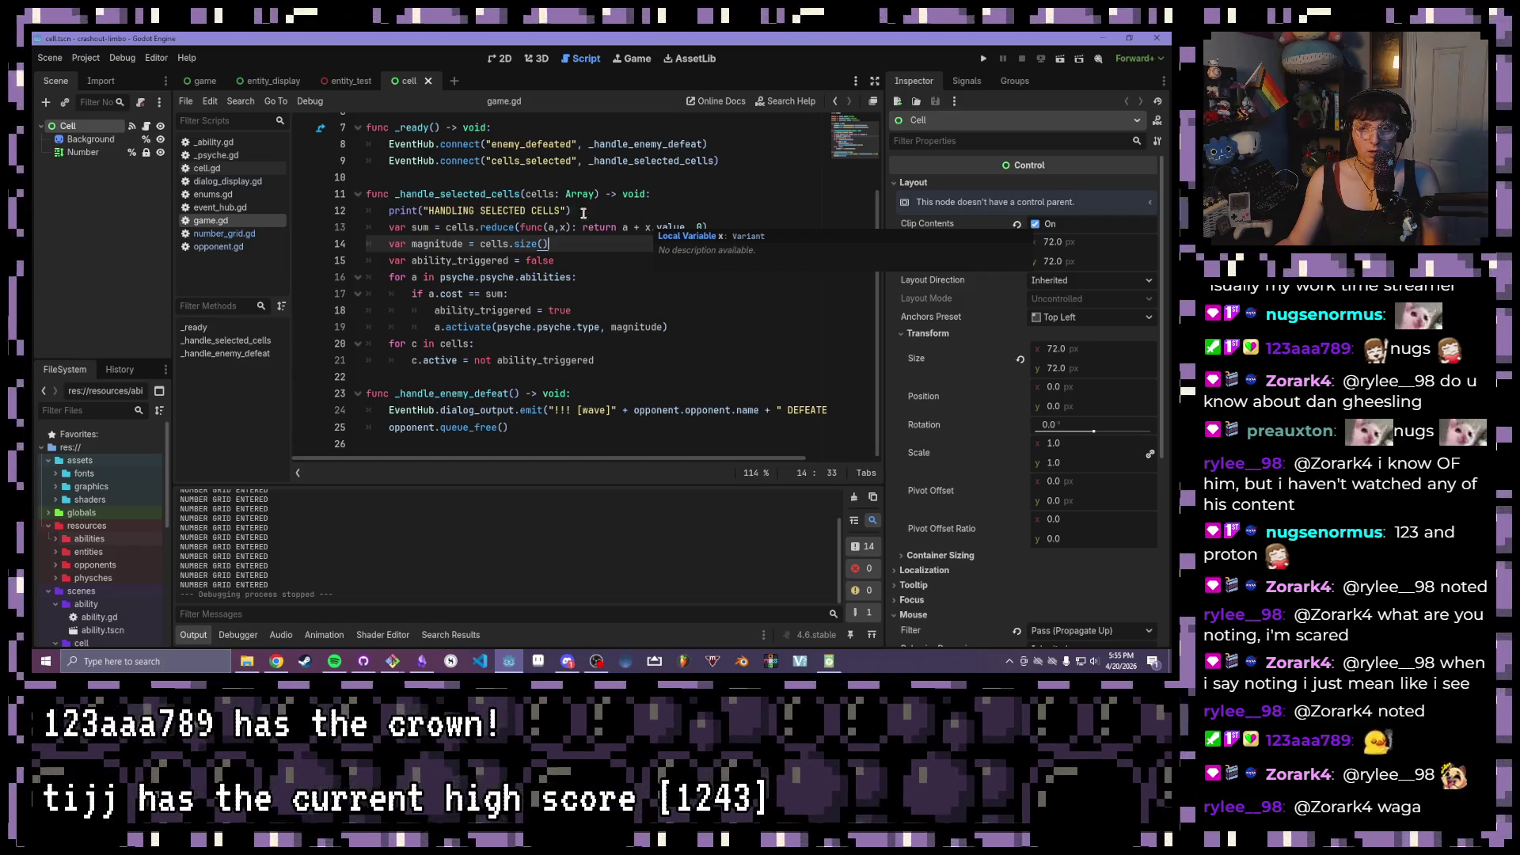
click(224, 234)
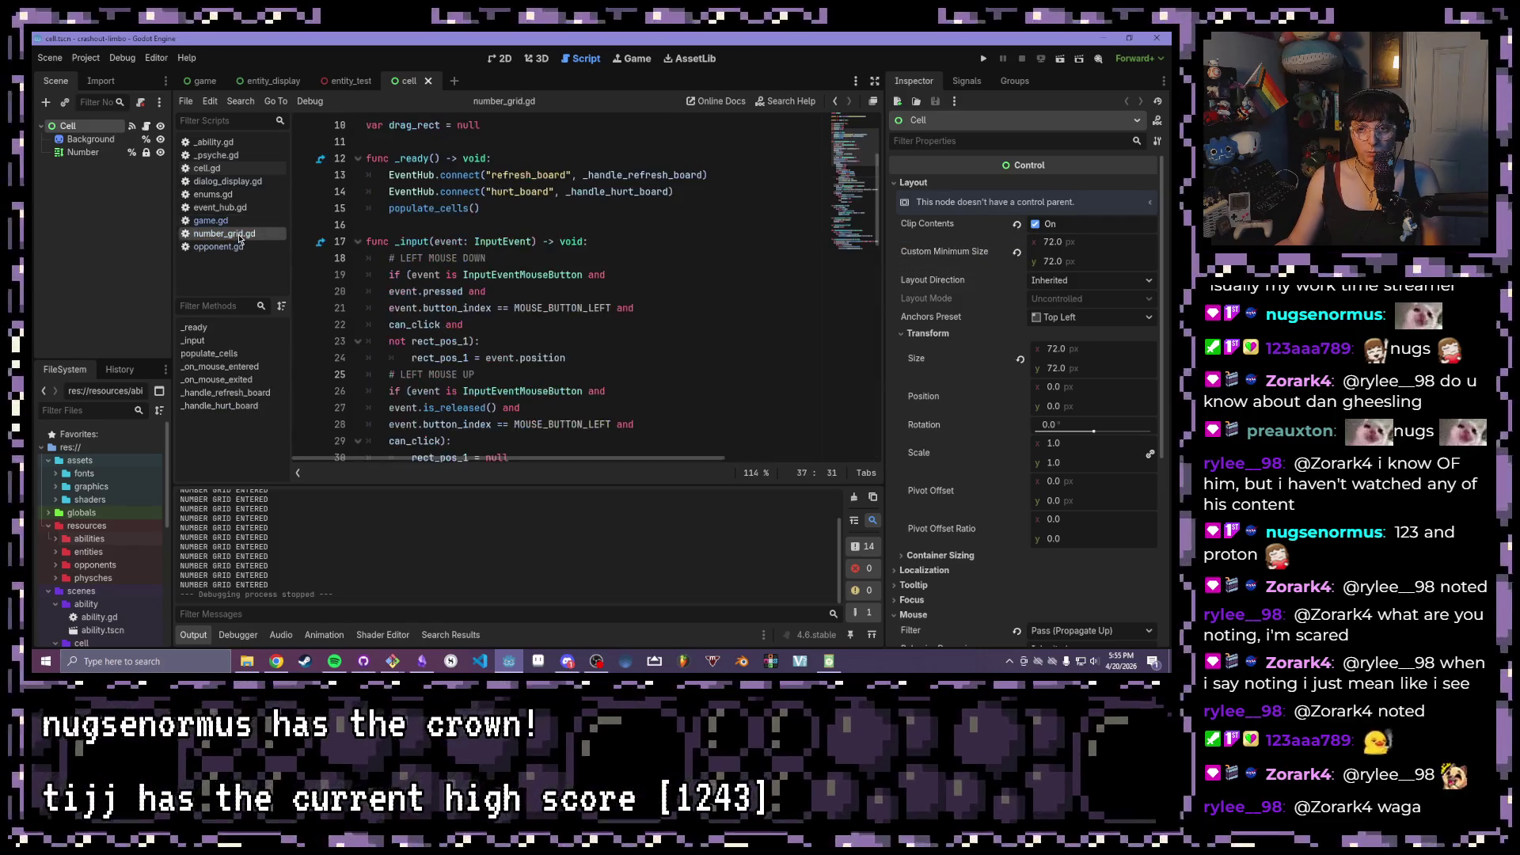
- Open cell.gd, place the caret after the state declaration, and run the project with F5
scroll(559, 325, up, 2)
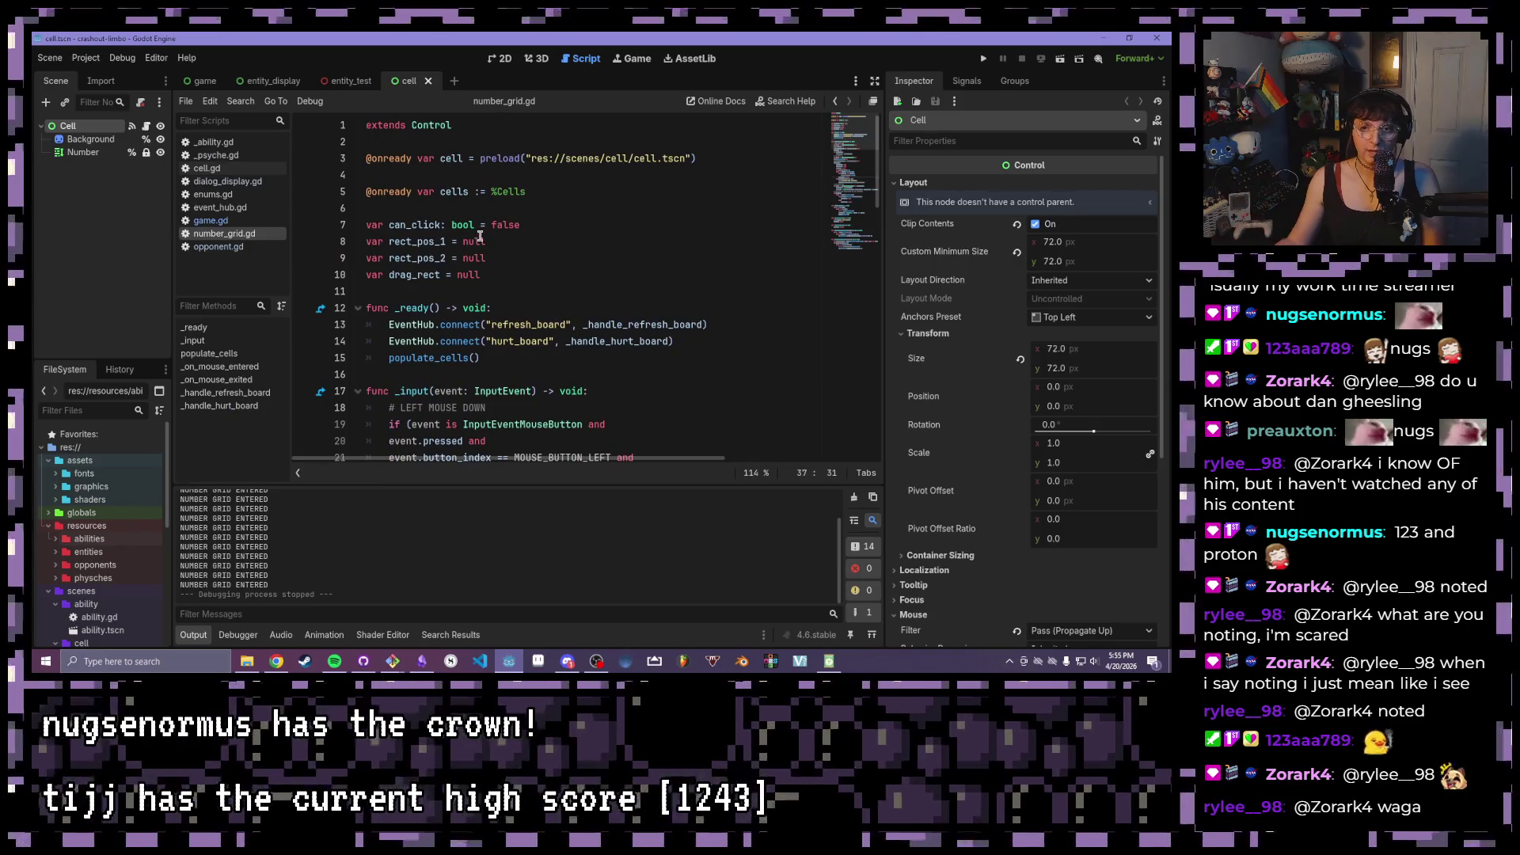
click(208, 168)
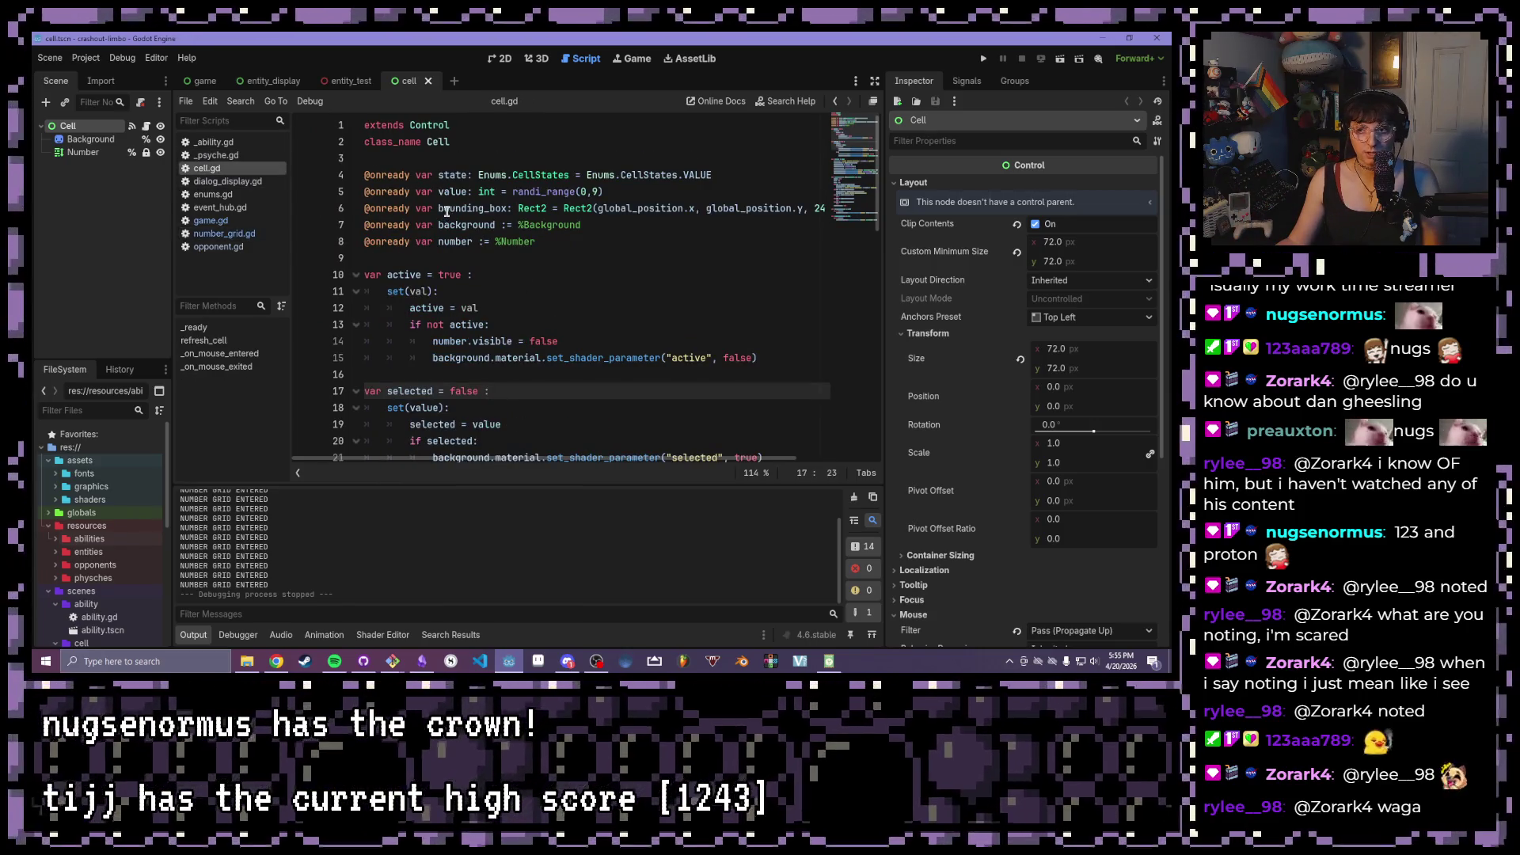
click(757, 173)
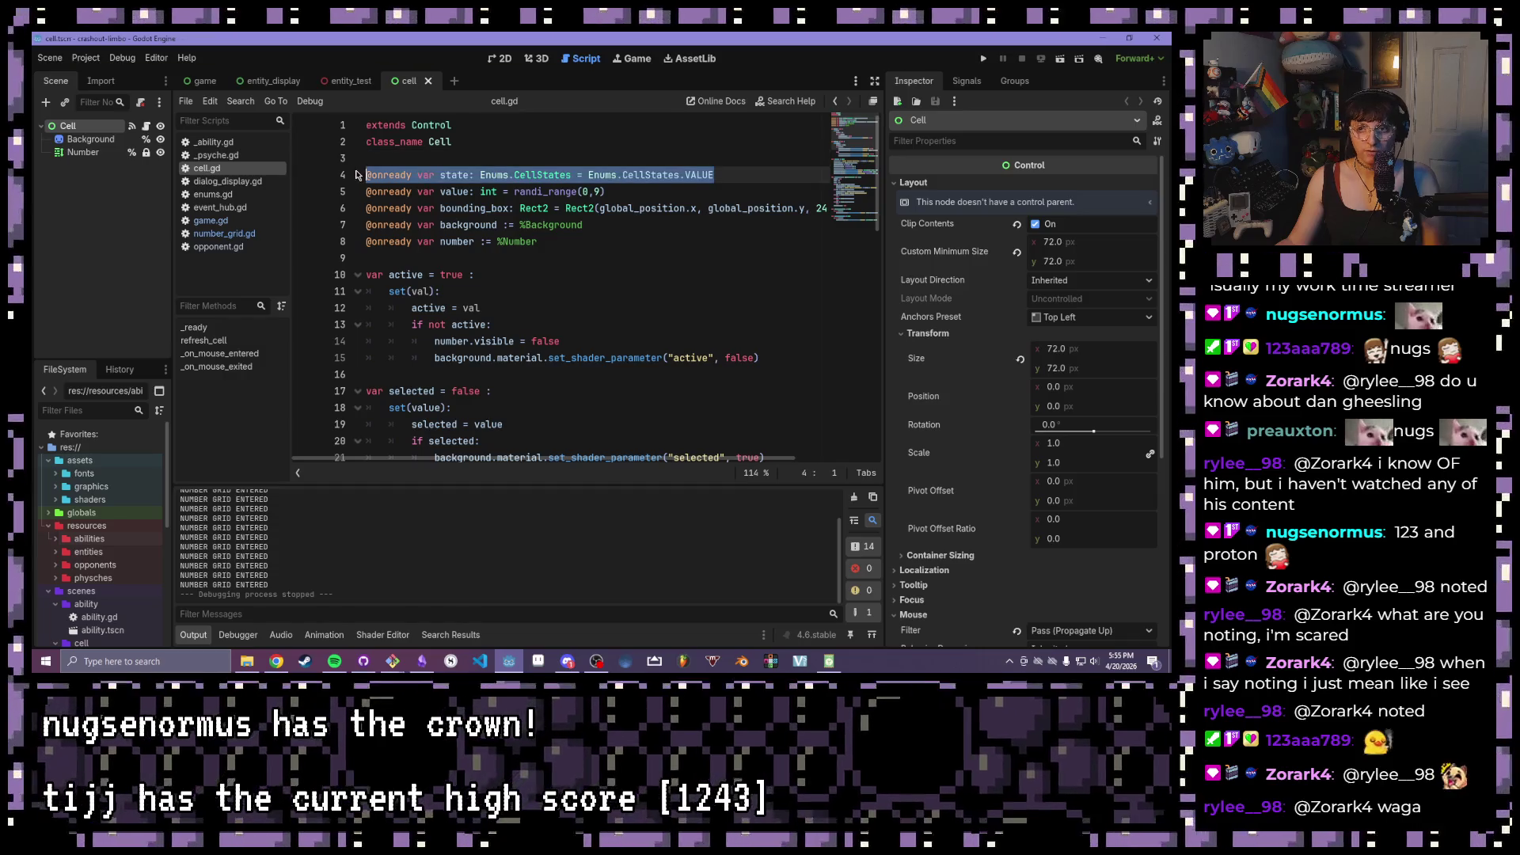
key(F5)
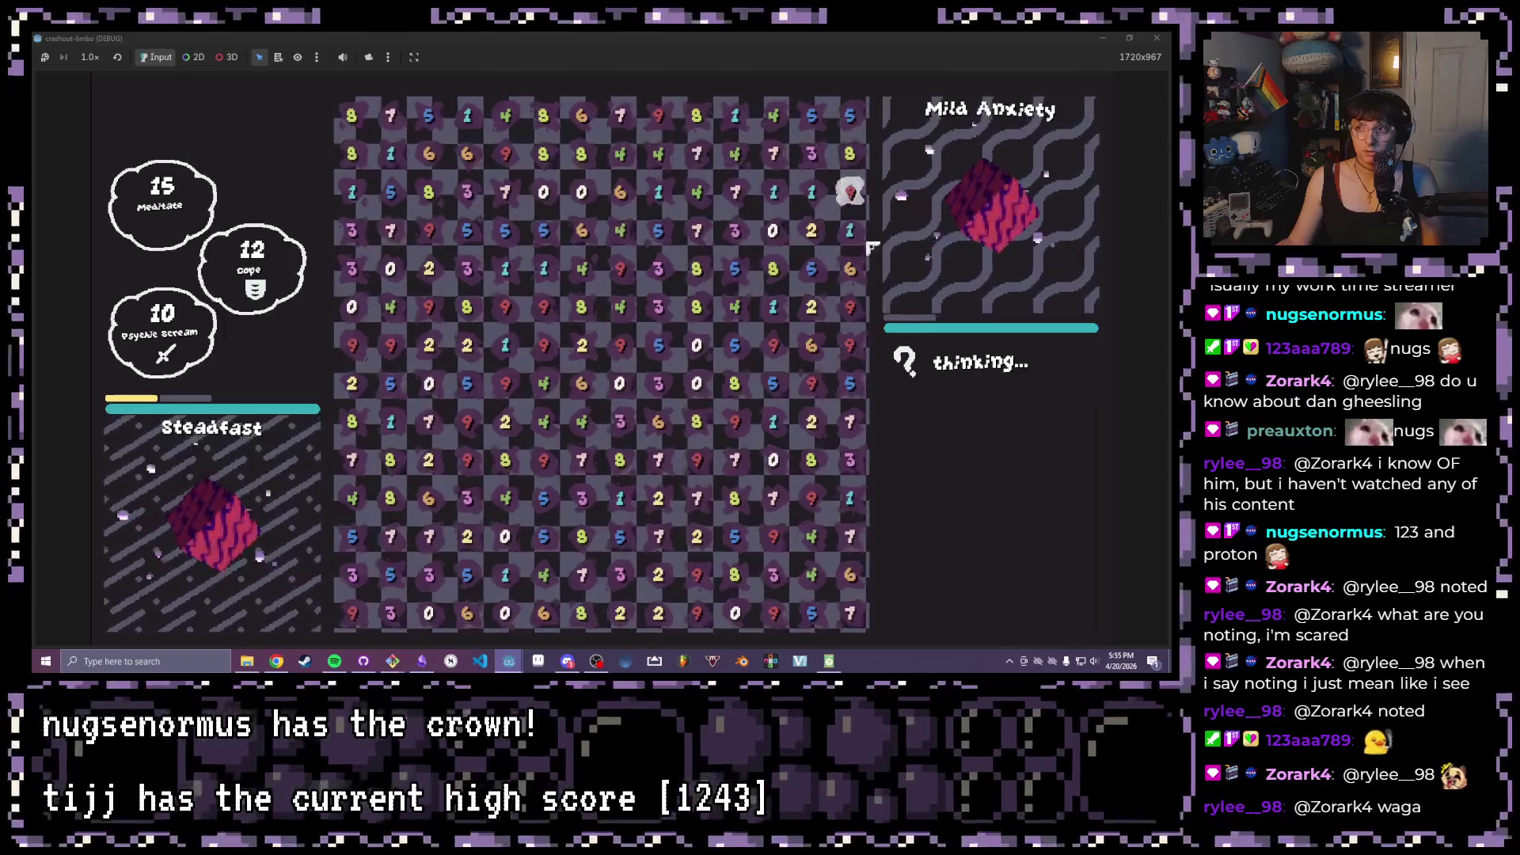
- Clear matching cells (the 5s, two 8-4 pairs, a 6-4 stack) to damage Mild Anxiety, then close the game
mouse_move(501, 326)
mouse_down()
mouse_move(501, 312)
mouse_move(535, 330)
mouse_up()
drag(467, 229, 622, 237)
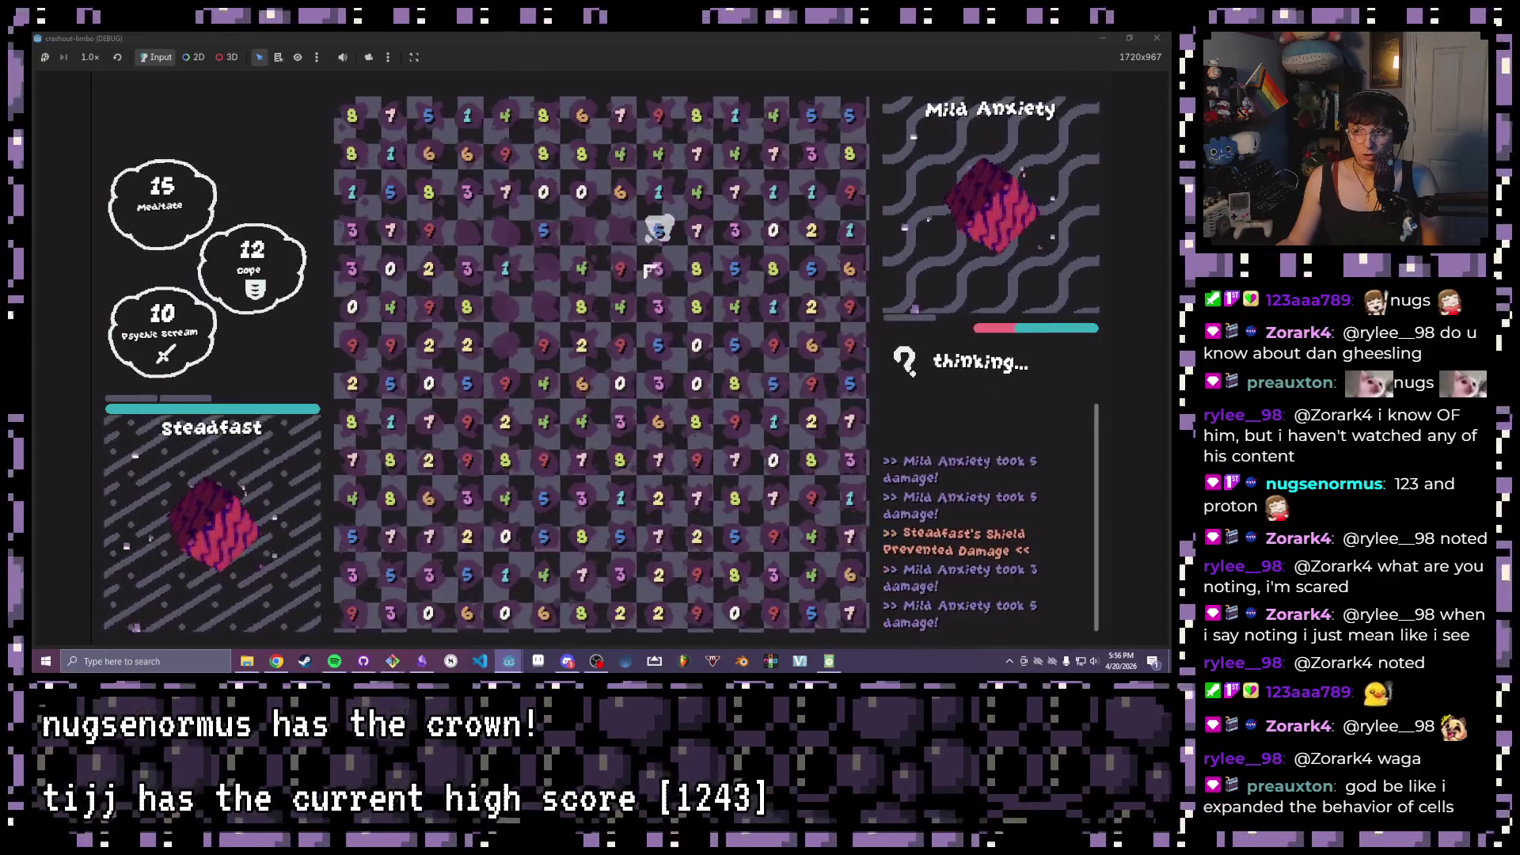
drag(582, 306, 582, 268)
drag(582, 153, 621, 153)
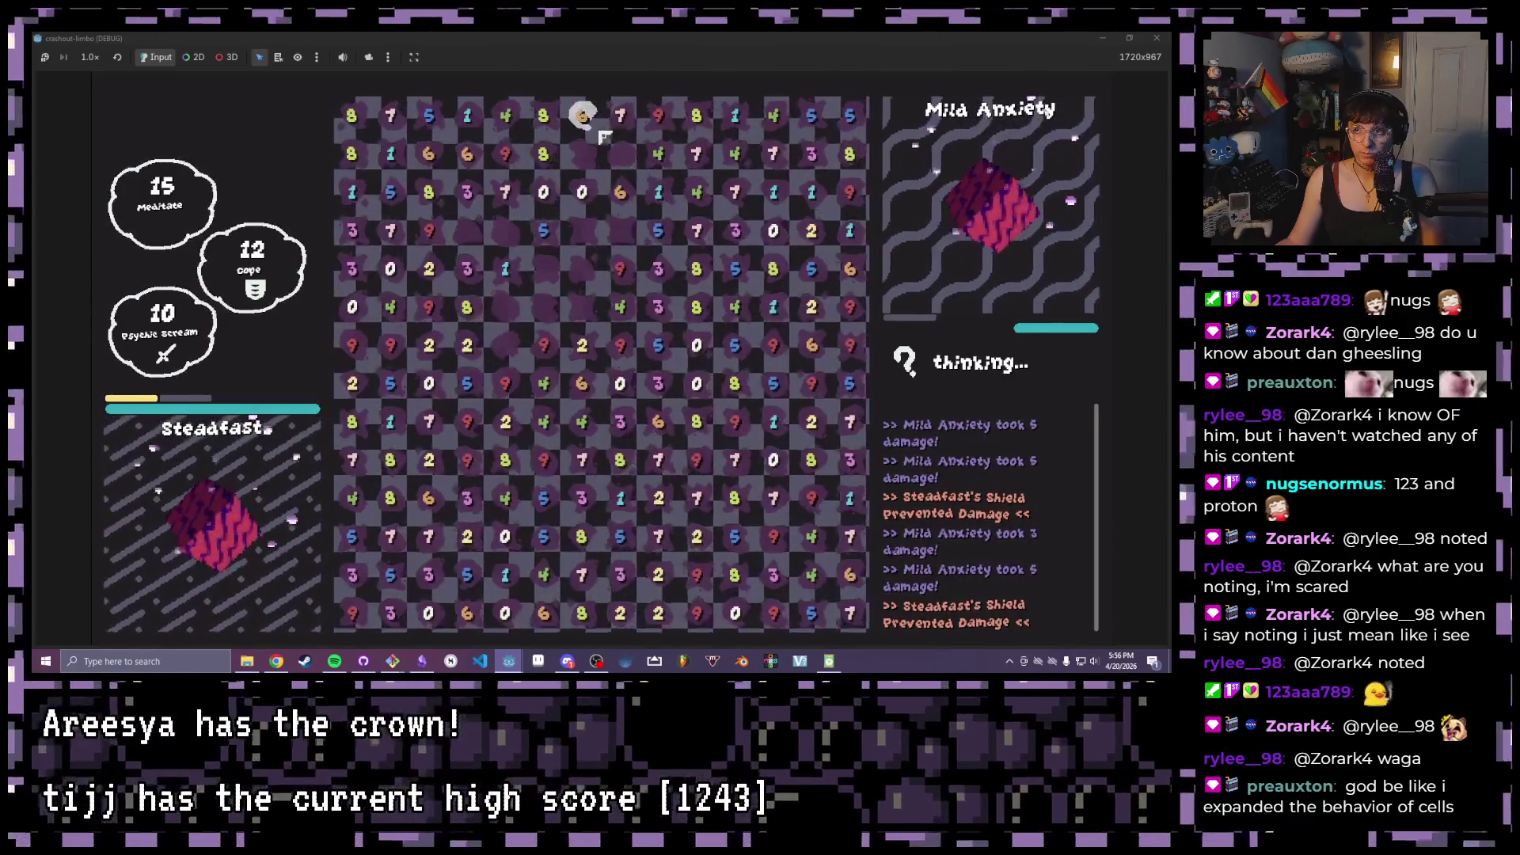
mouse_move(582, 383)
mouse_down()
mouse_move(581, 422)
mouse_move(505, 460)
mouse_up()
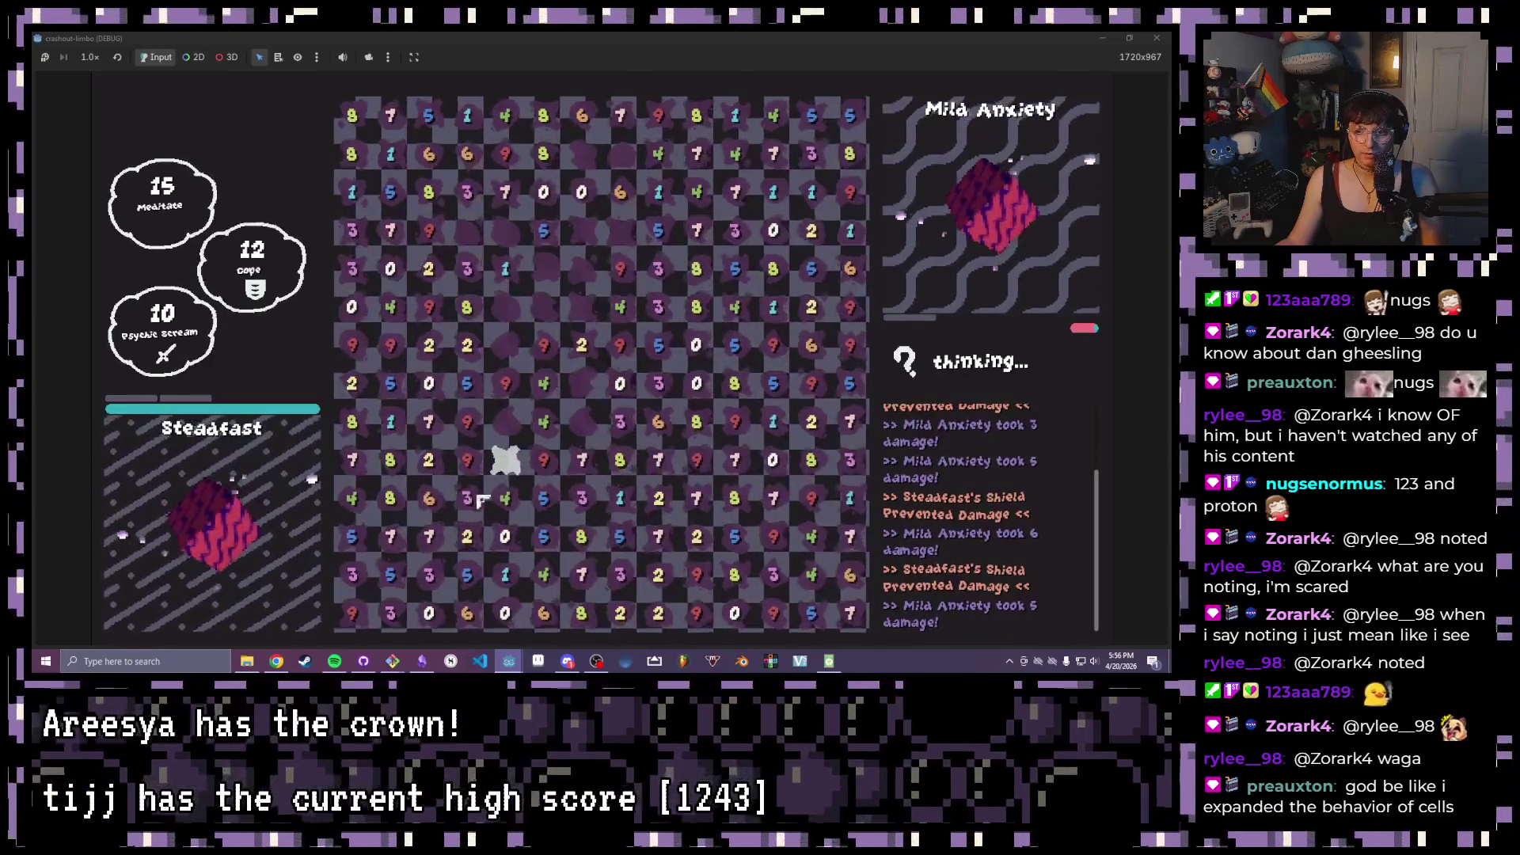
click(1156, 38)
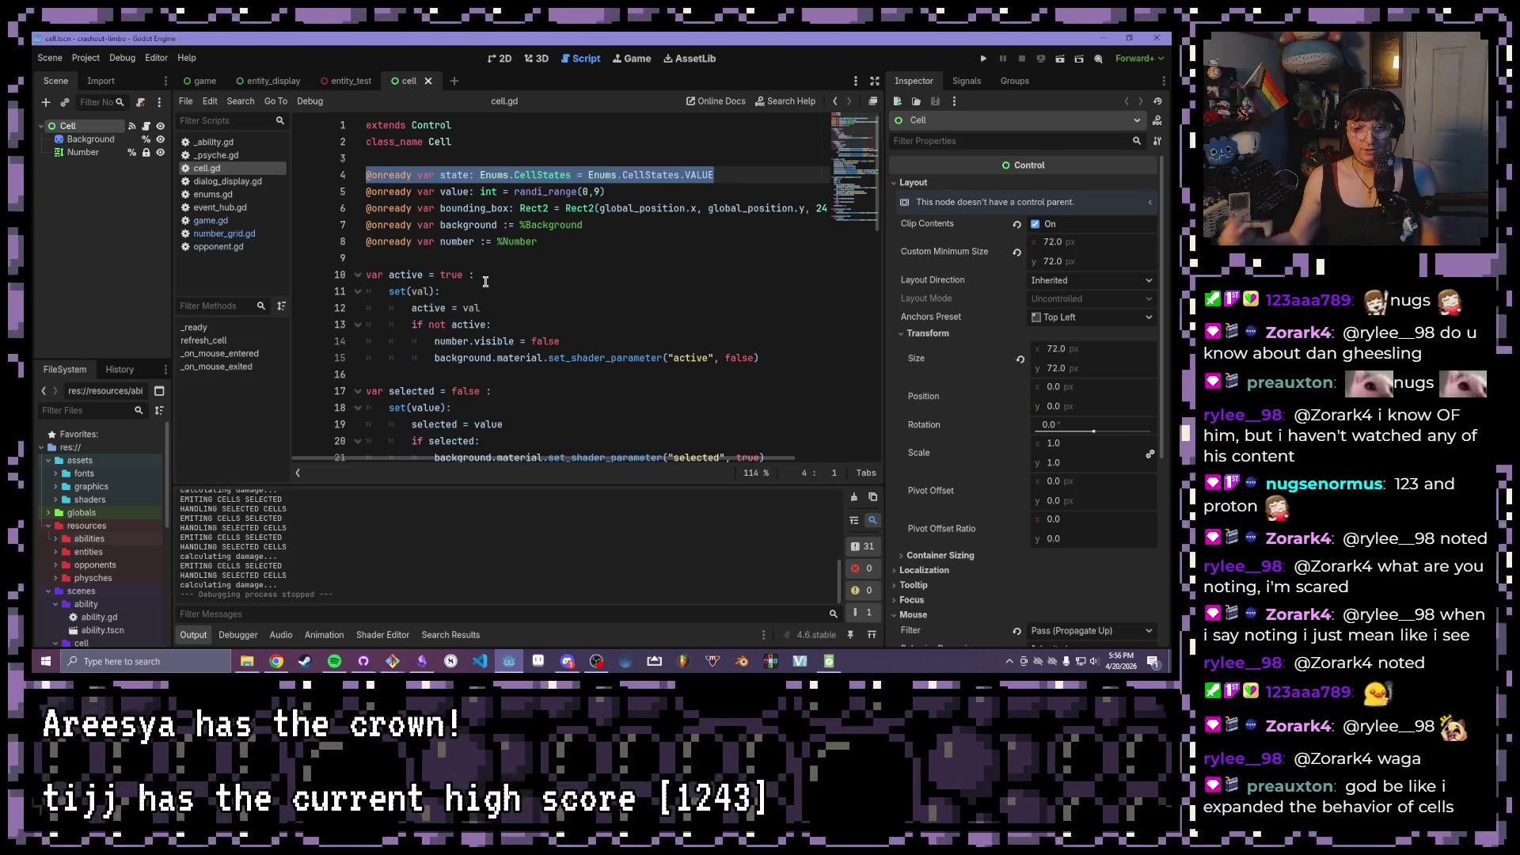
- Expand the abilities folder in FileSystem and run the project again
click(55, 538)
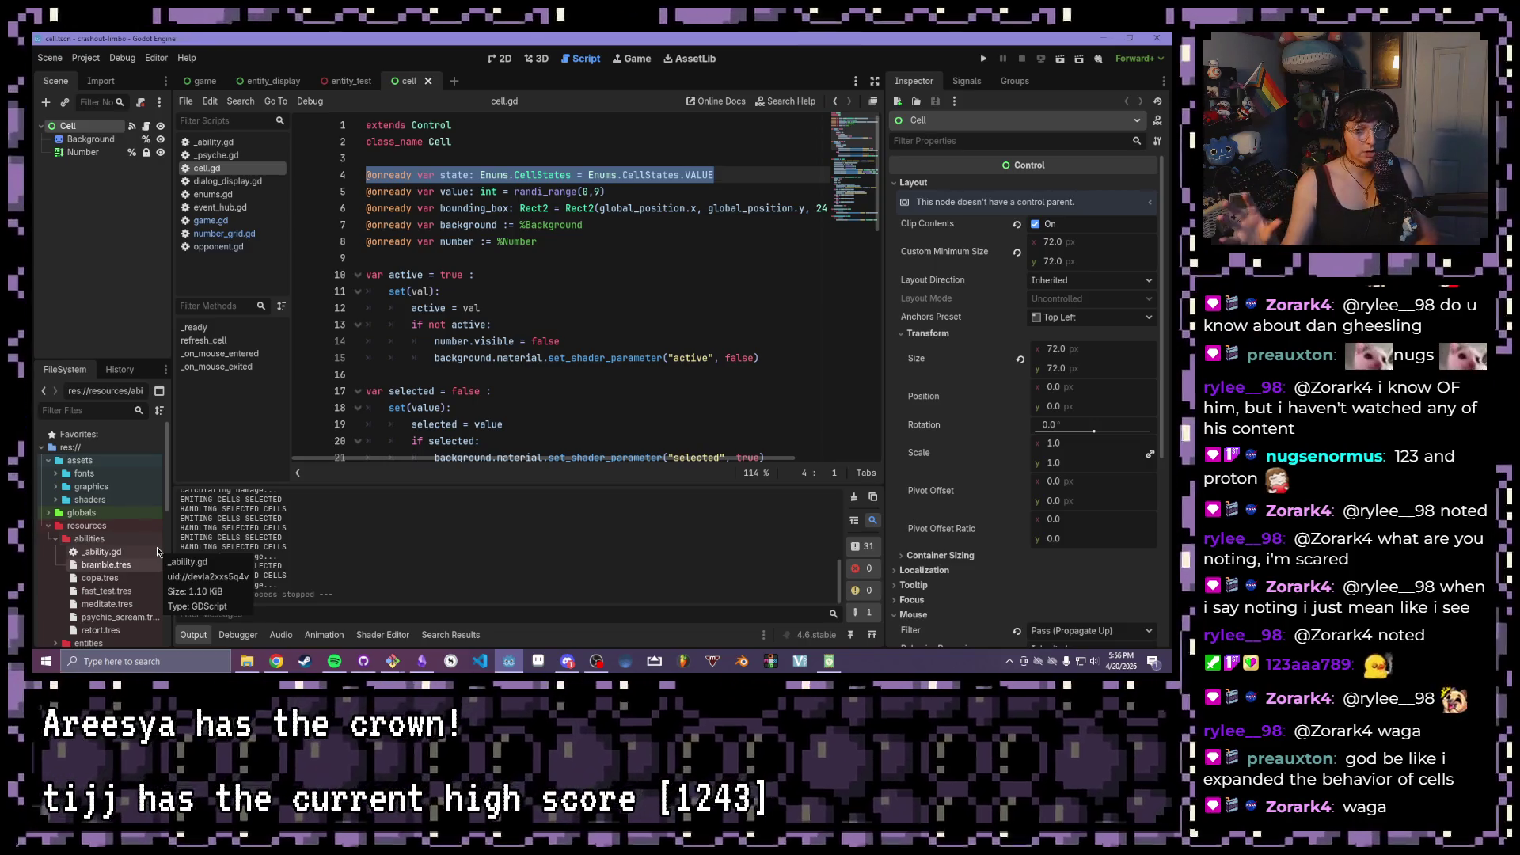
click(983, 58)
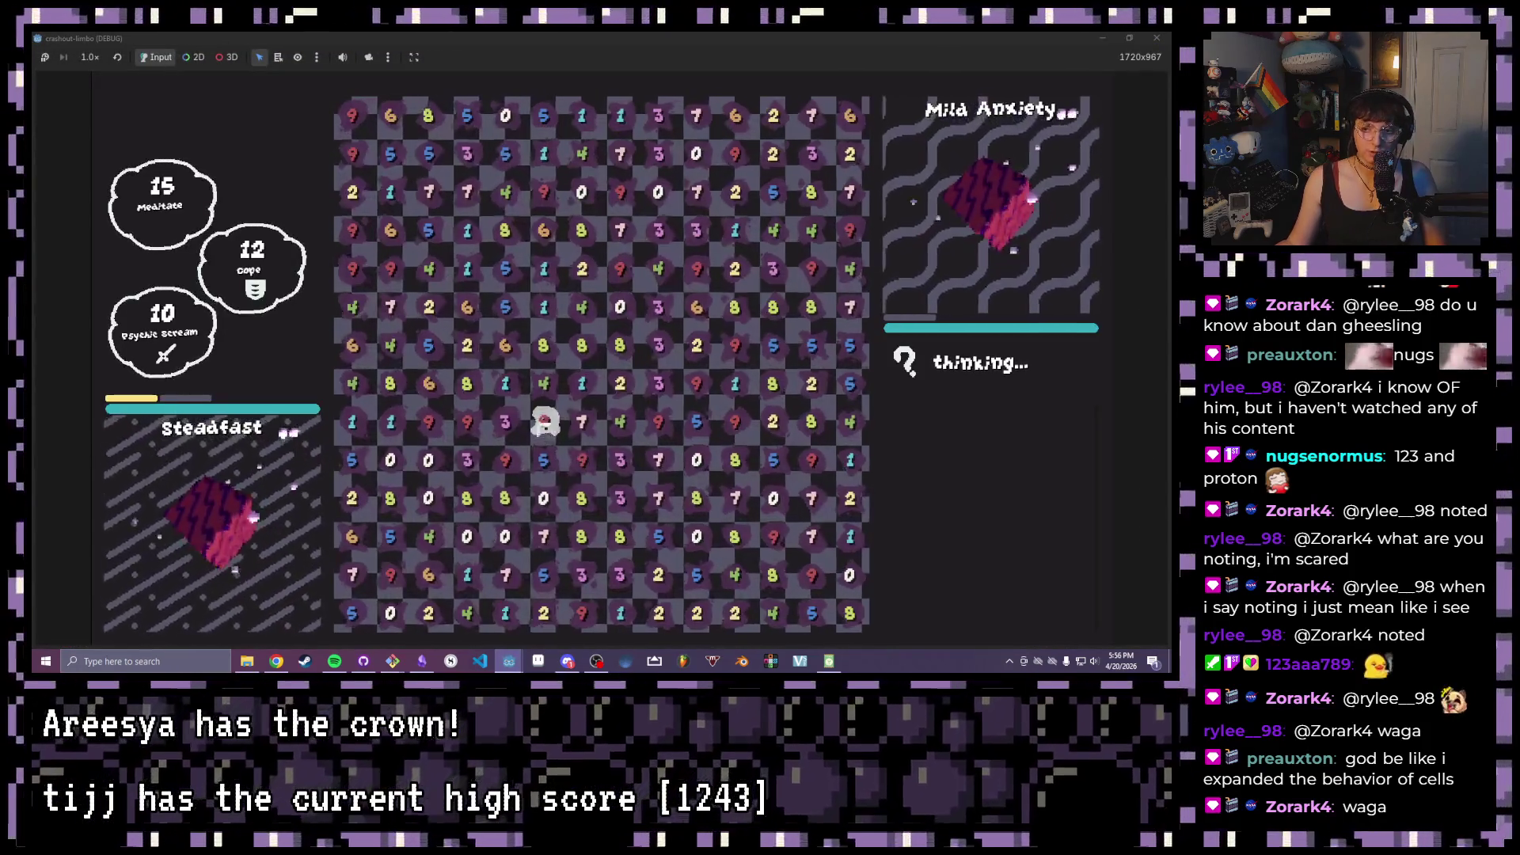
- Attack Mild Anxiety by clearing cell groups, including 2-8, 8-4 and two 5s for 5 damage
drag(466, 345, 467, 384)
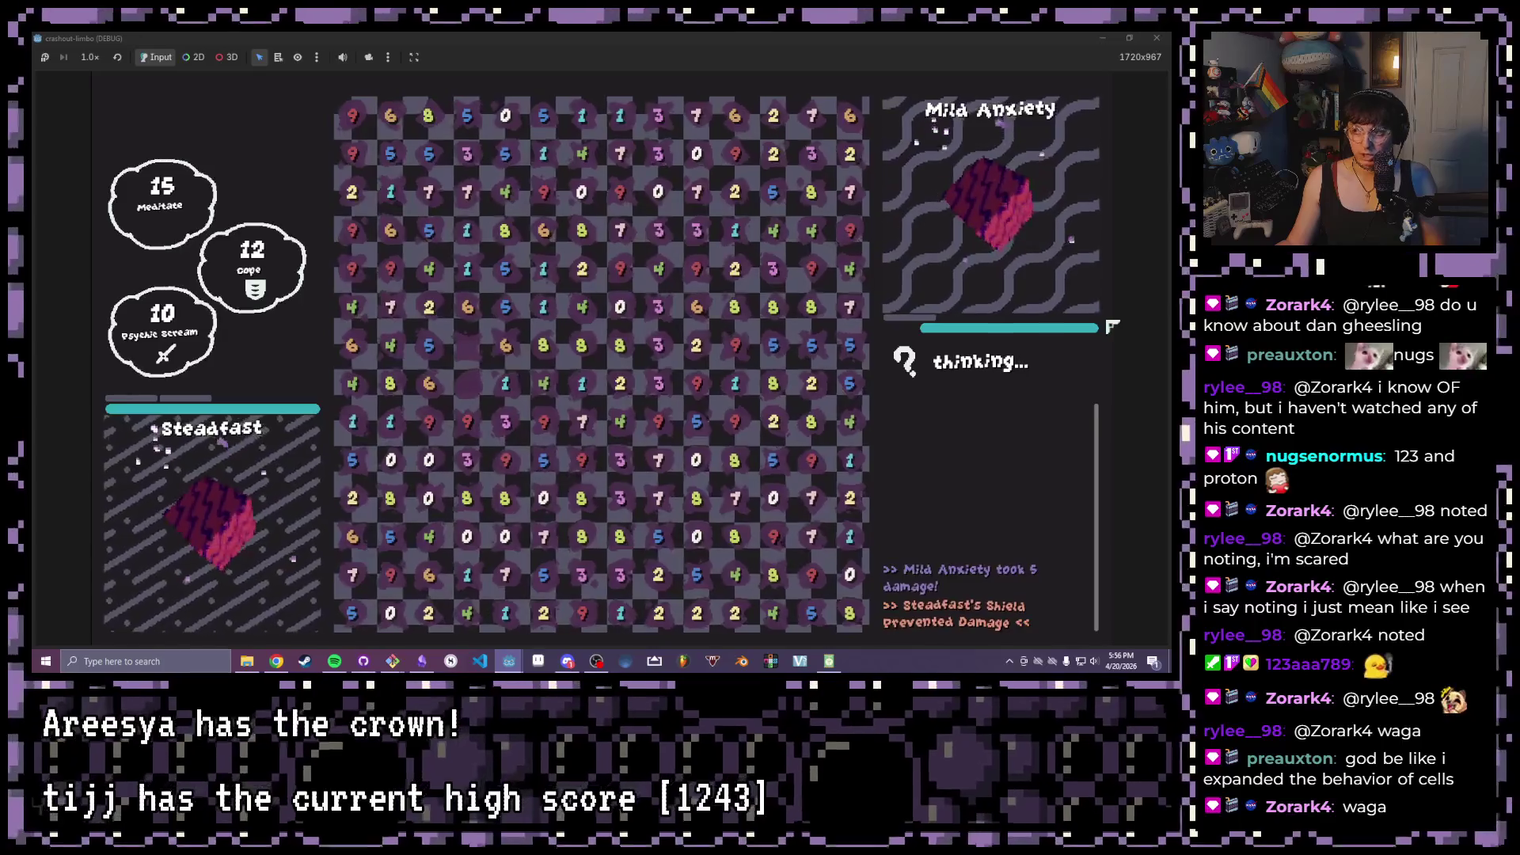
click(390, 383)
click(372, 403)
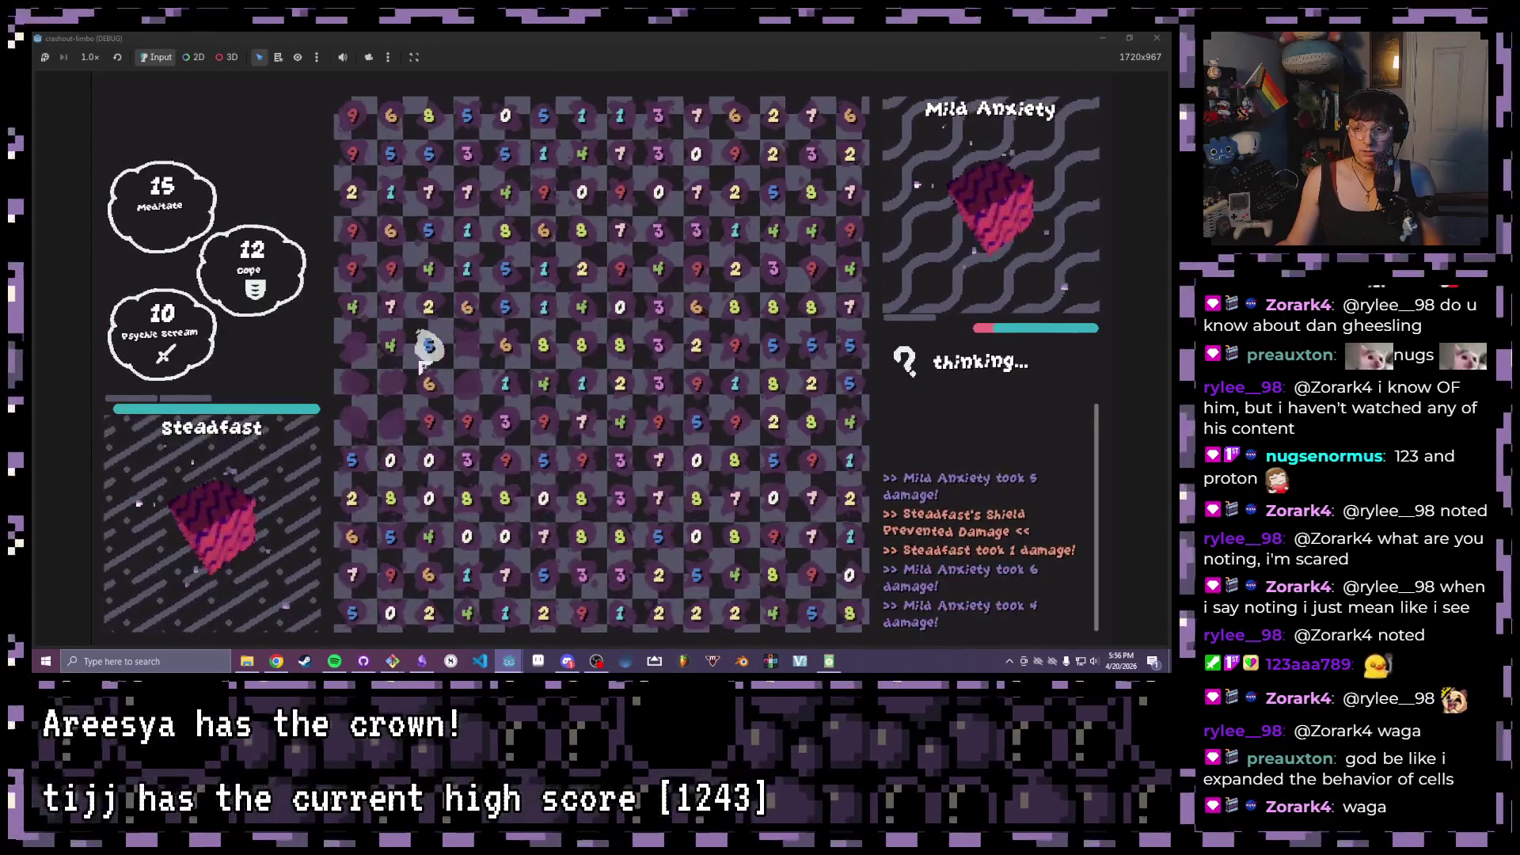
click(502, 345)
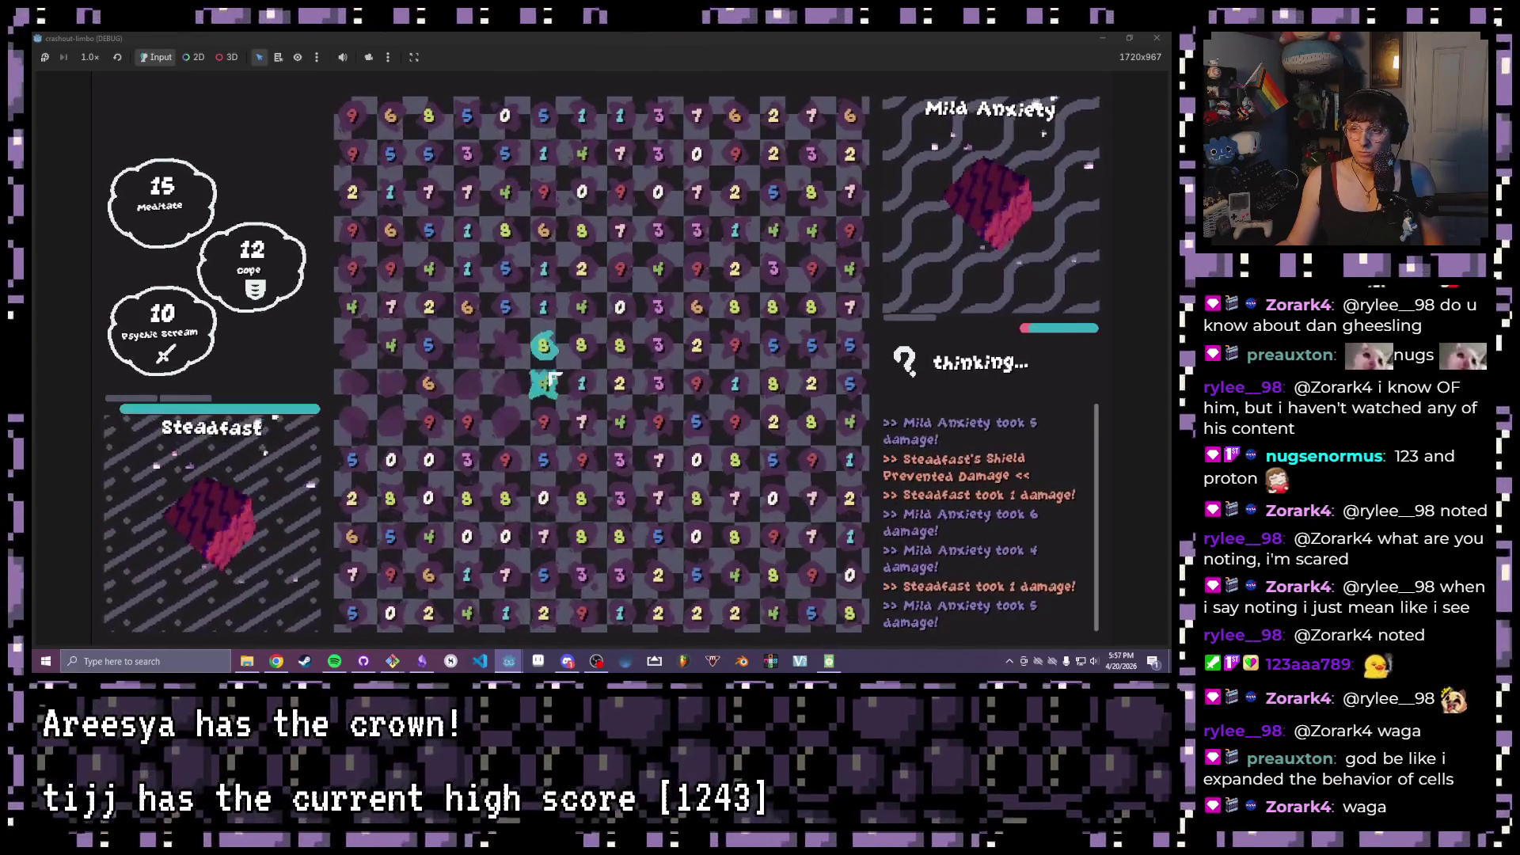
click(543, 340)
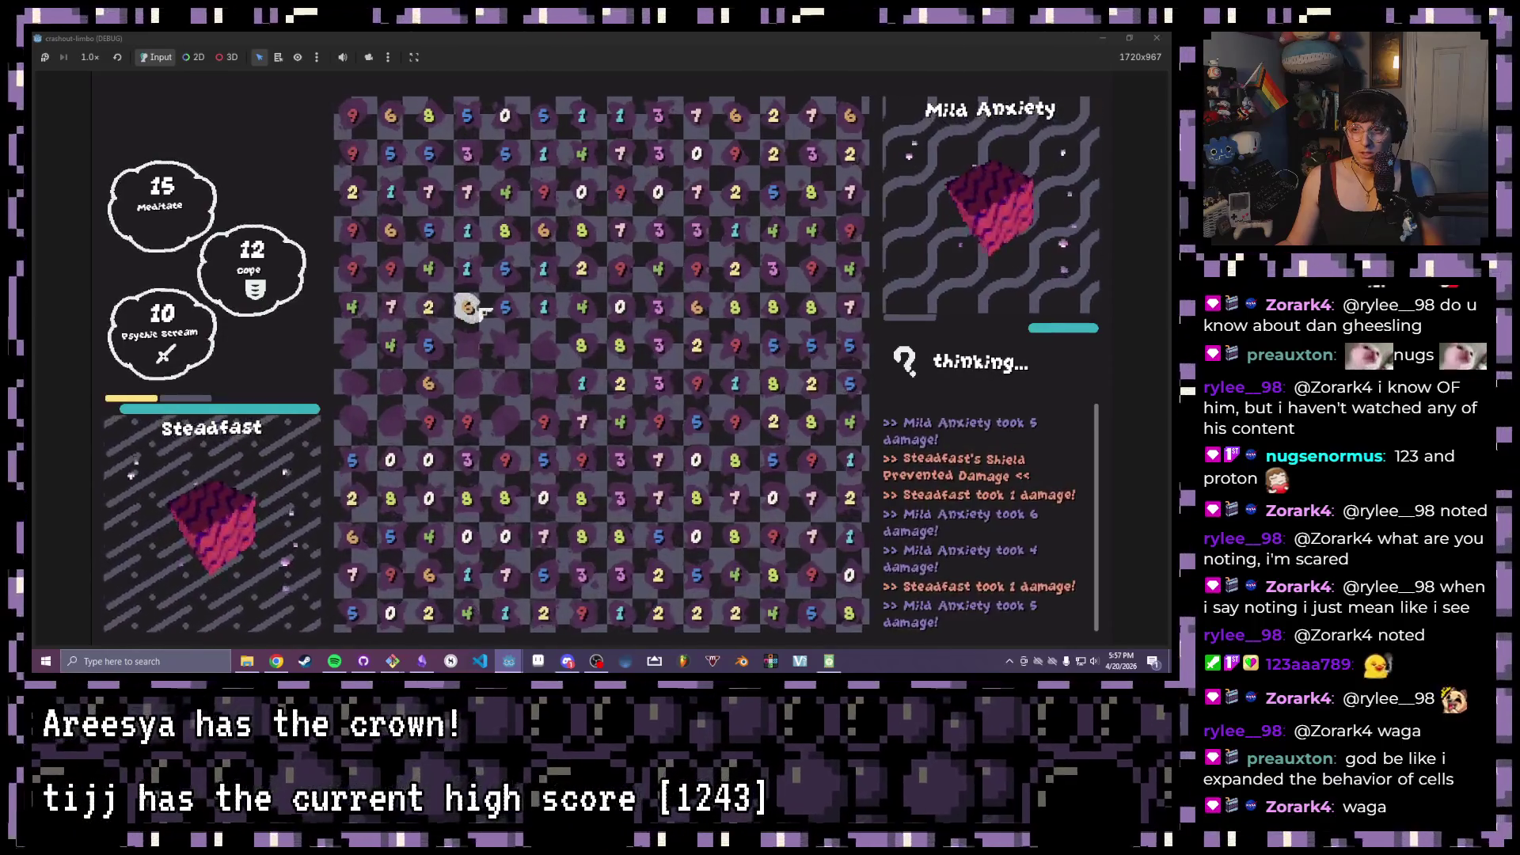
click(466, 158)
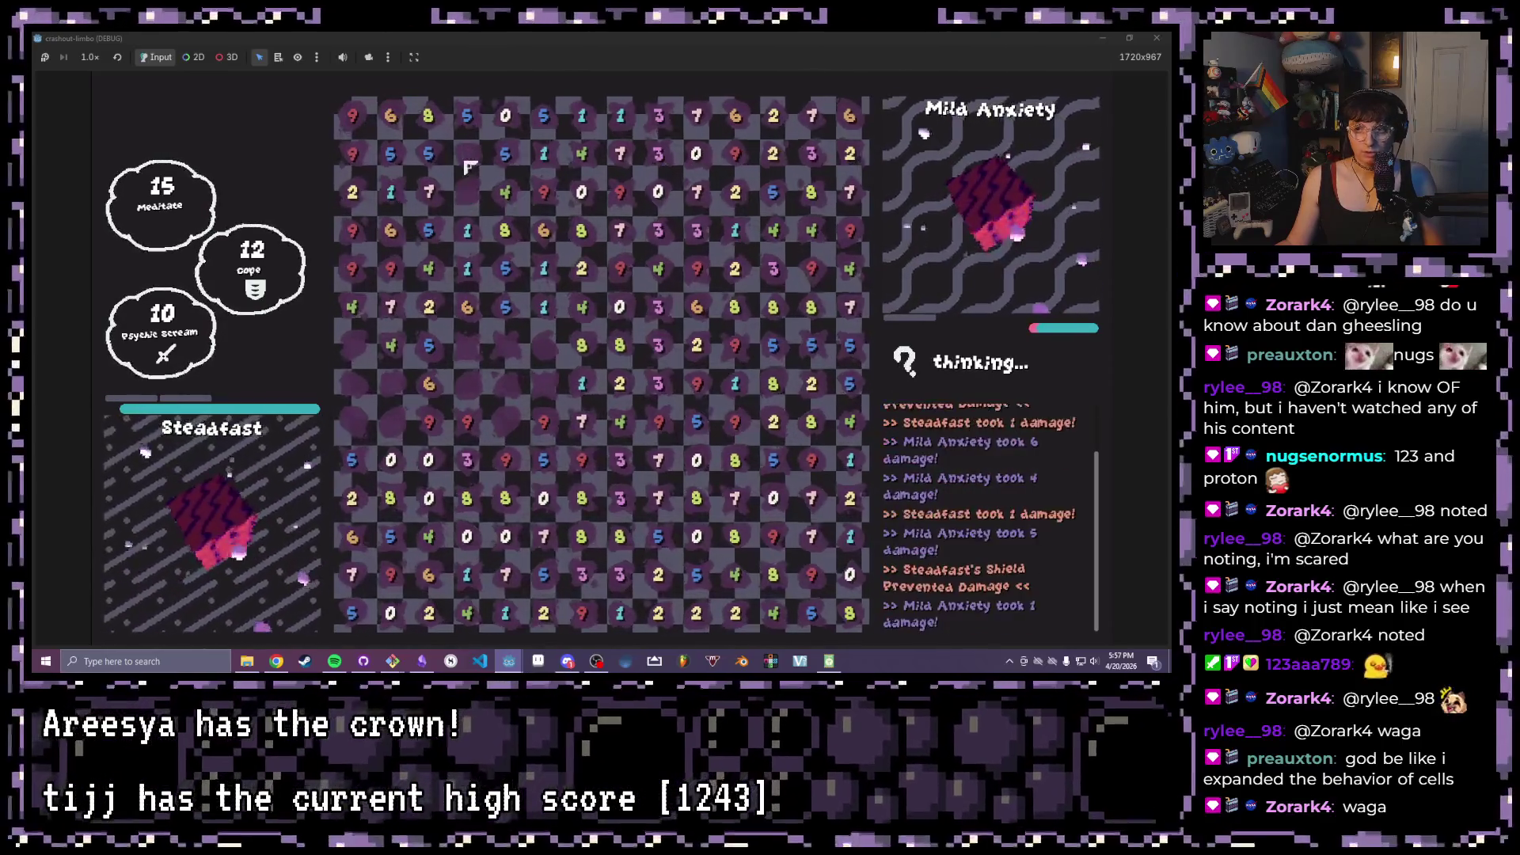
click(475, 129)
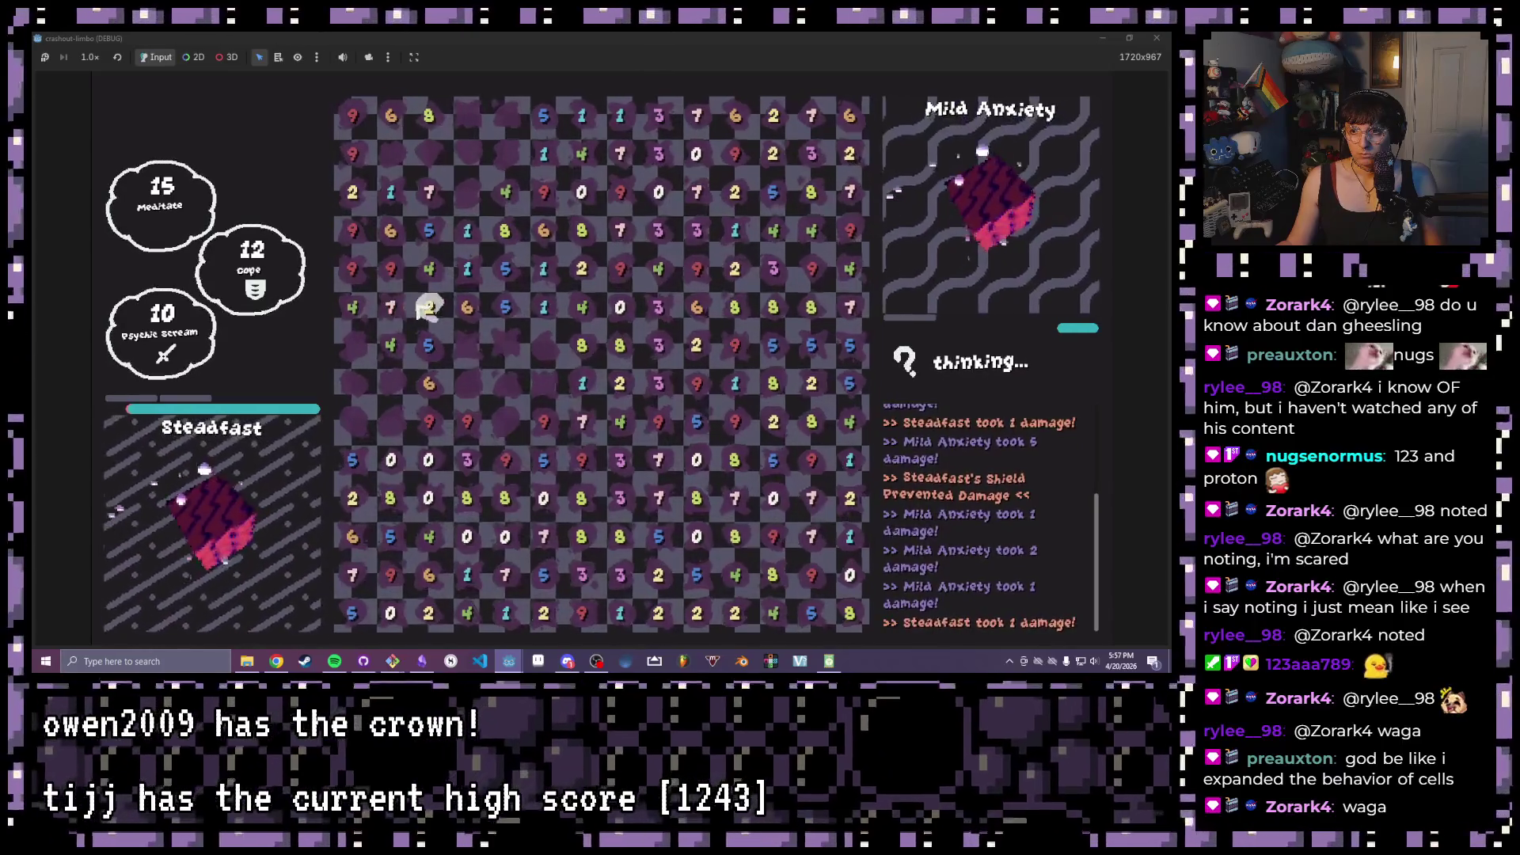
drag(504, 306, 507, 283)
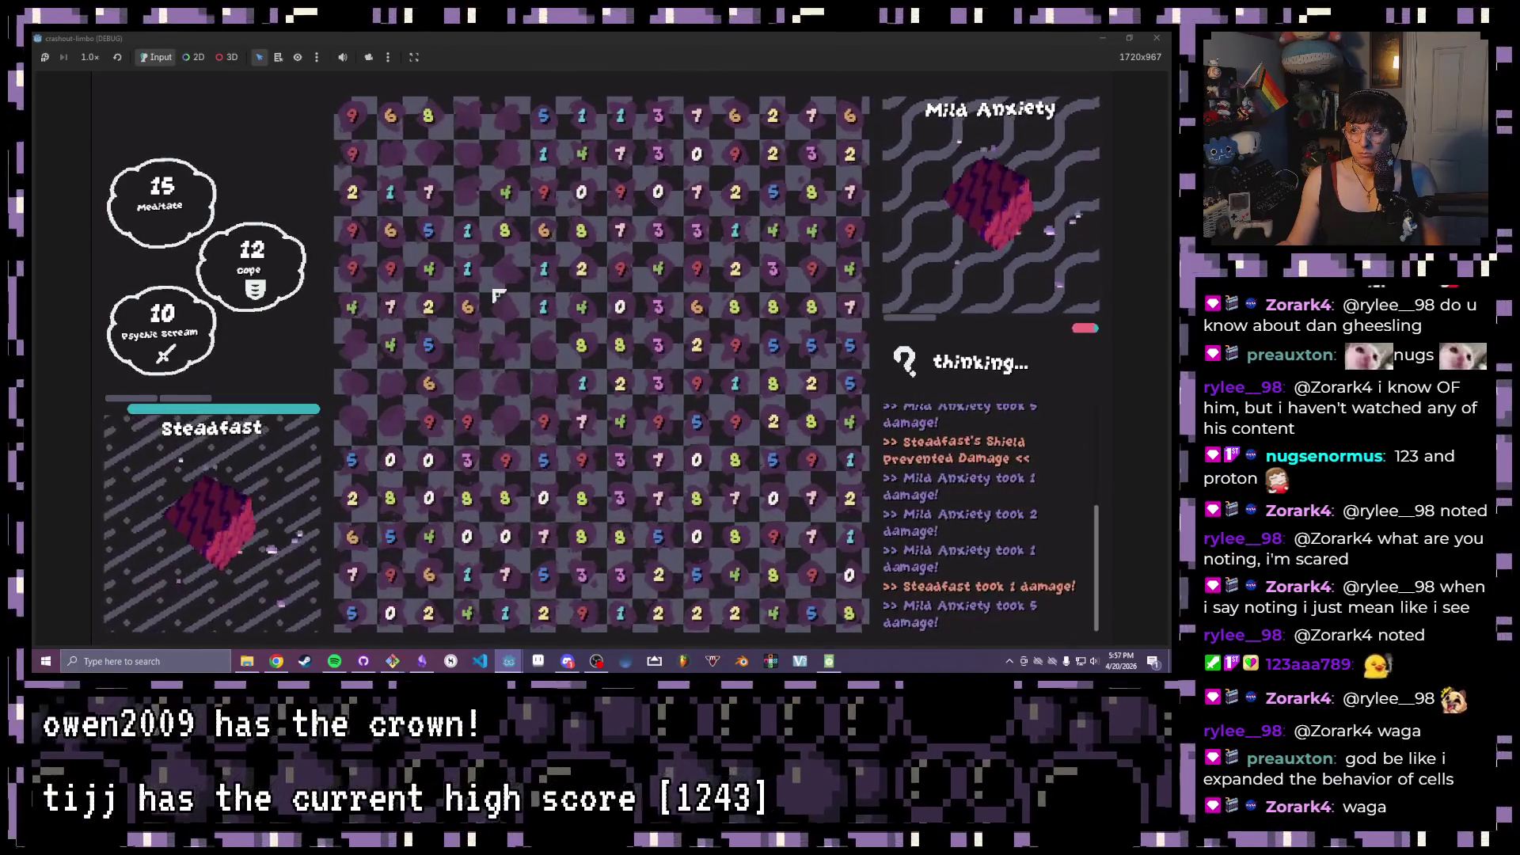
mouse_move(544, 422)
mouse_down()
mouse_move(565, 424)
mouse_move(590, 467)
mouse_move(550, 467)
mouse_up()
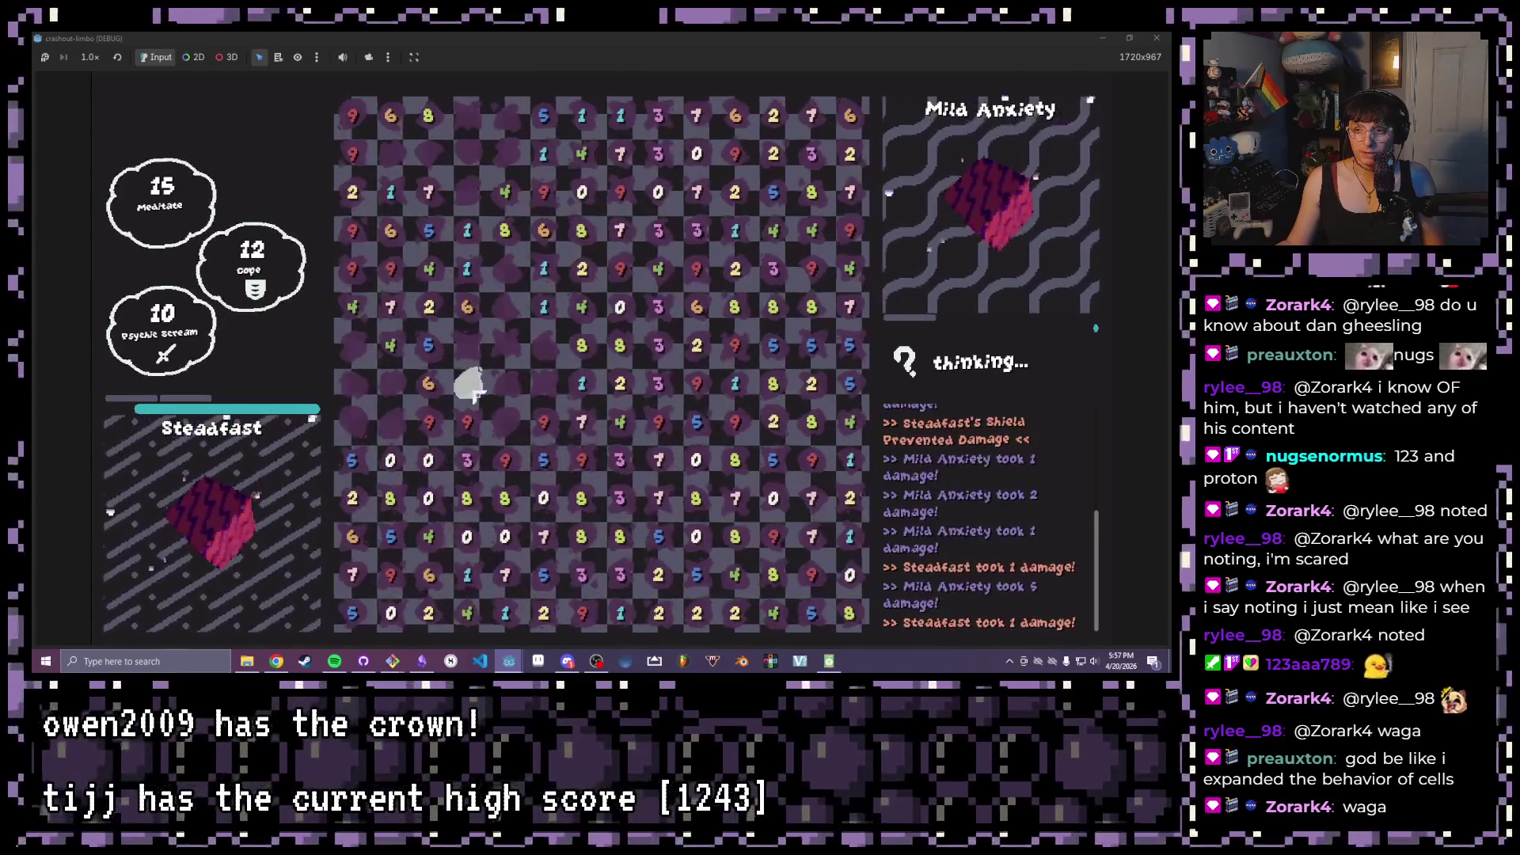
click(774, 537)
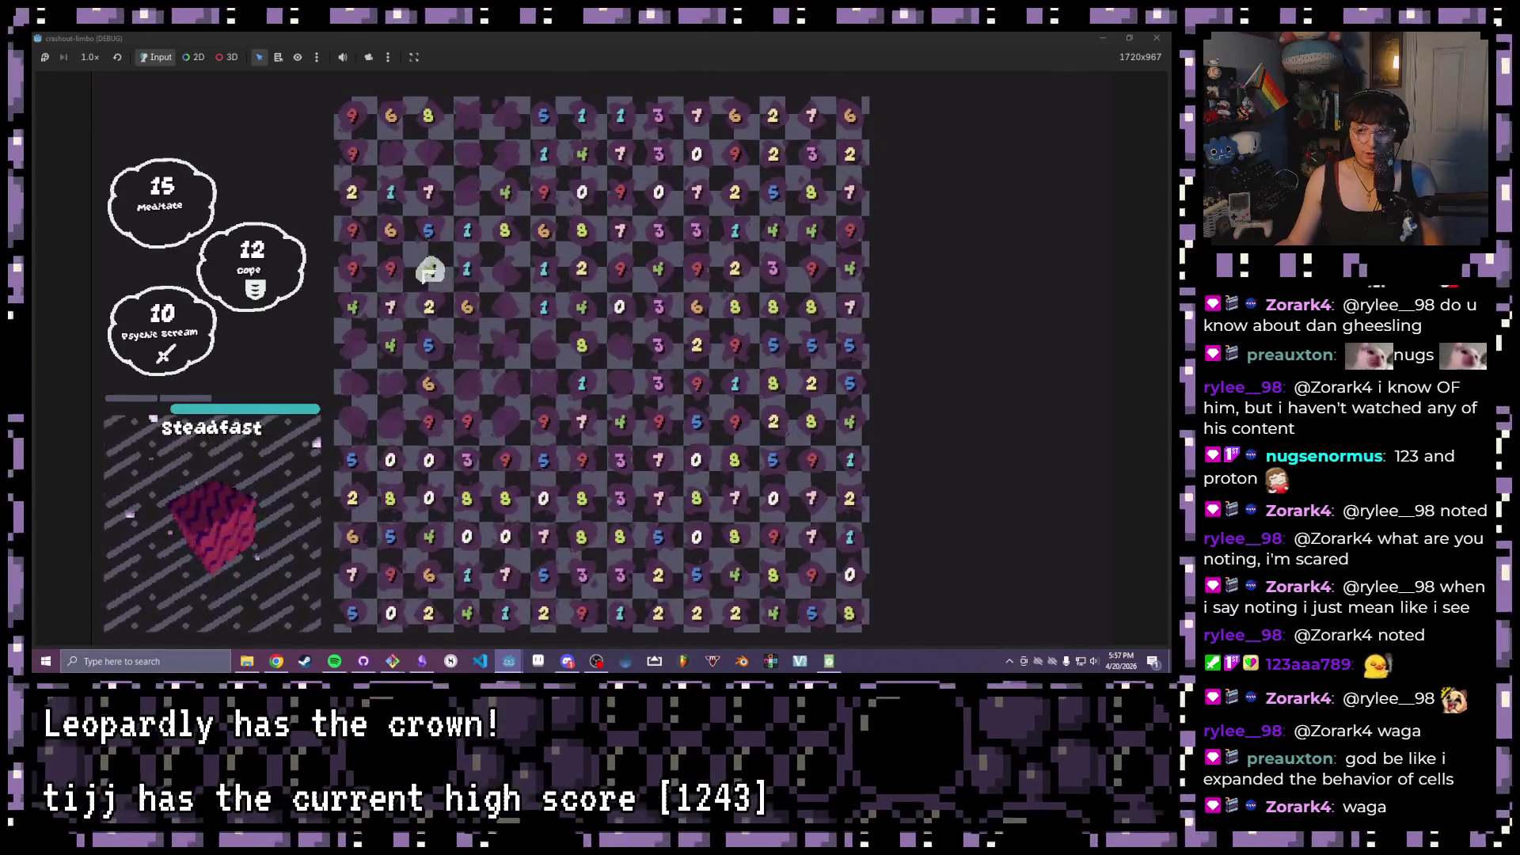
- Move the player token up, then clear the 8-2 pair, two 7-3 pairs and a 2x2 block
key(Up)
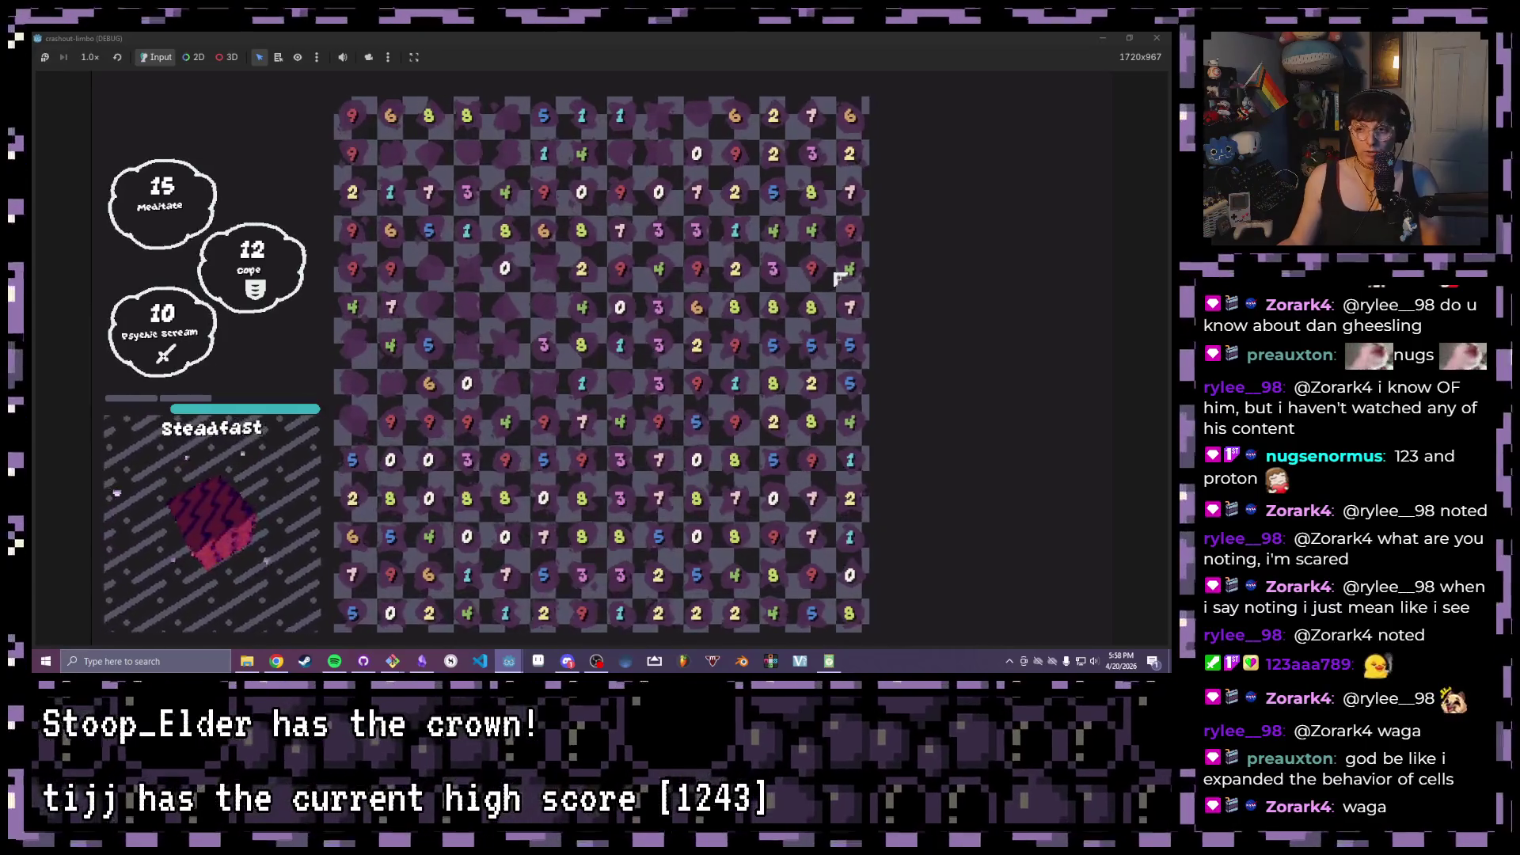
mouse_move(819, 387)
mouse_down()
mouse_move(776, 355)
mouse_move(849, 384)
mouse_move(779, 428)
mouse_move(850, 460)
mouse_up()
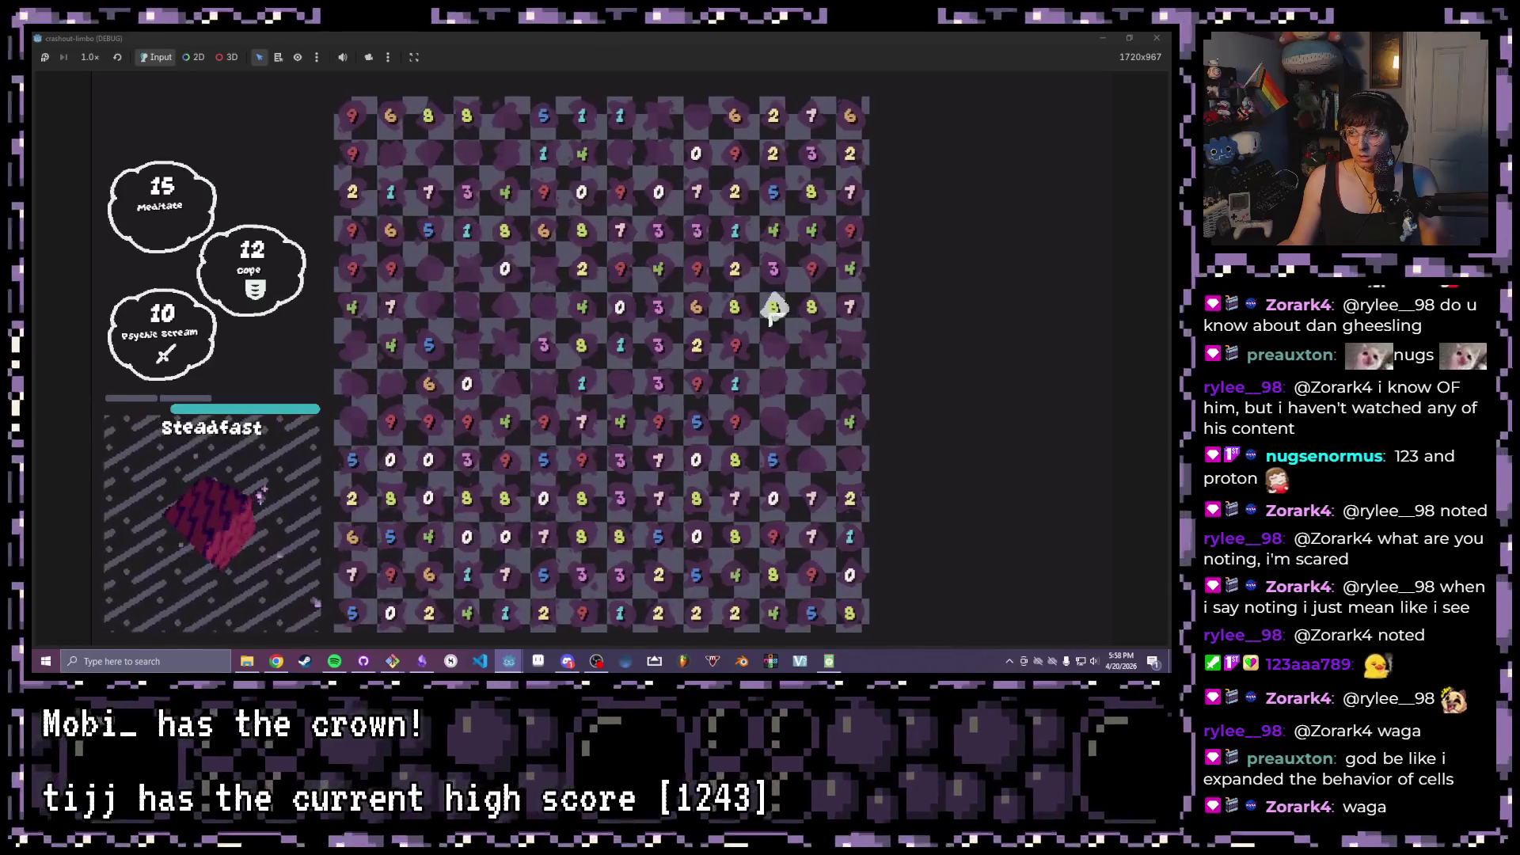
drag(696, 229, 698, 191)
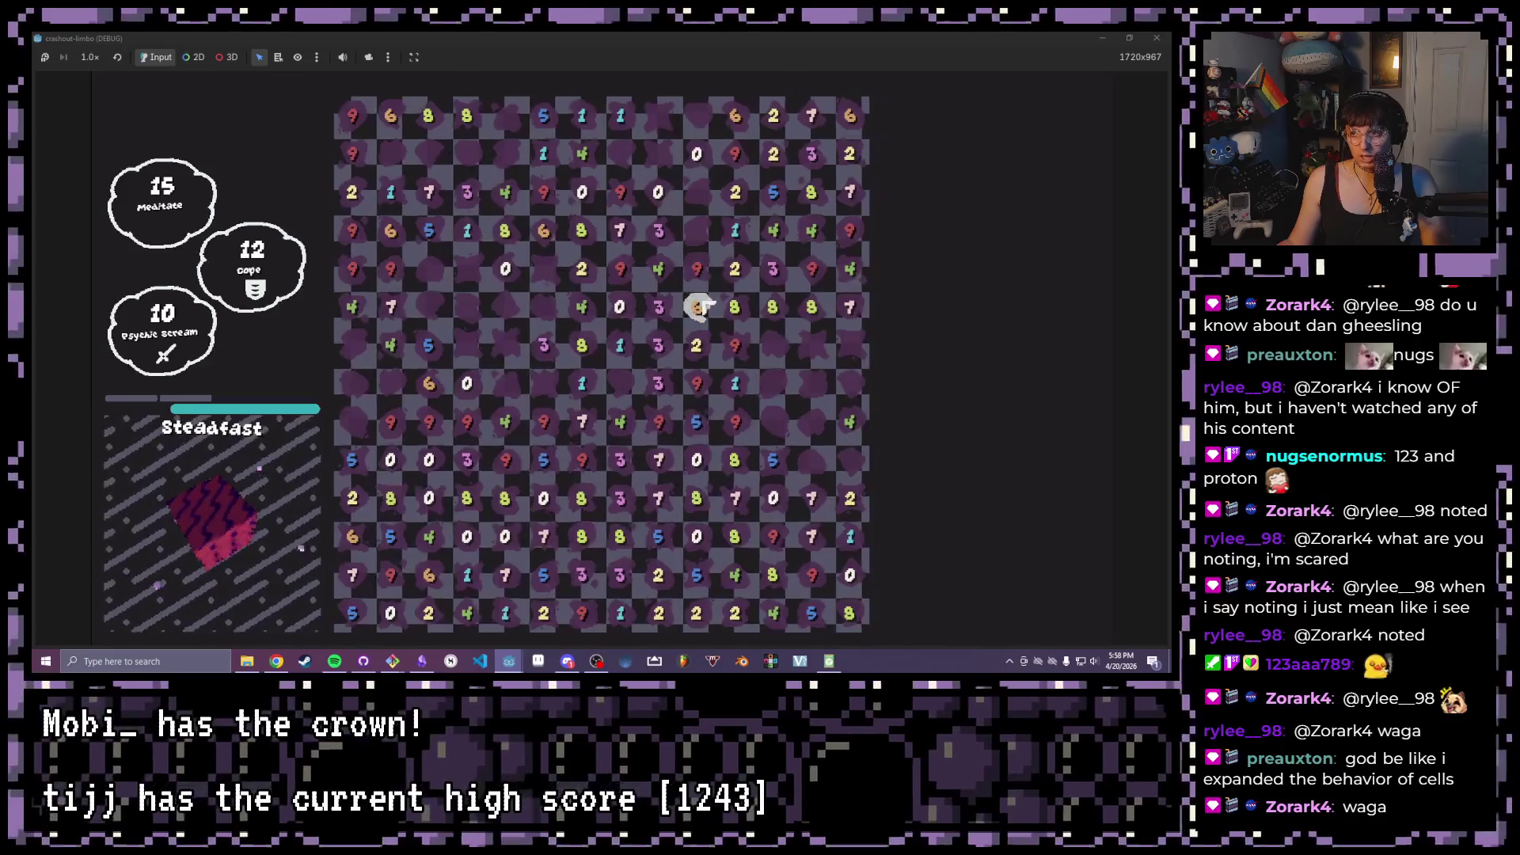
drag(696, 268, 669, 230)
mouse_move(729, 153)
mouse_down()
mouse_move(504, 268)
mouse_move(504, 318)
mouse_up()
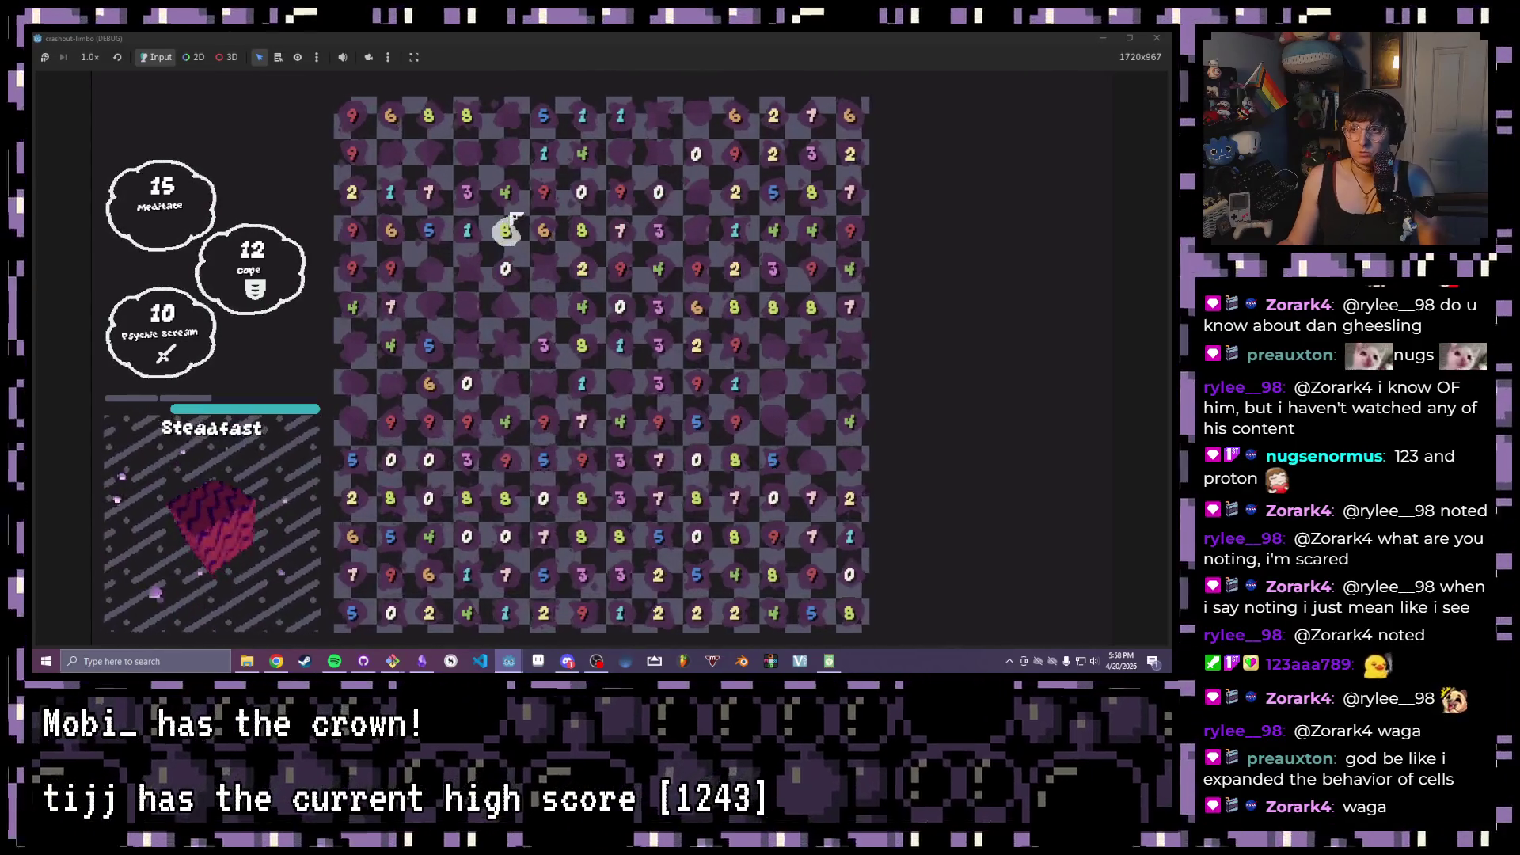
mouse_move(431, 190)
mouse_down()
mouse_move(505, 198)
mouse_move(505, 231)
mouse_move(543, 153)
mouse_up()
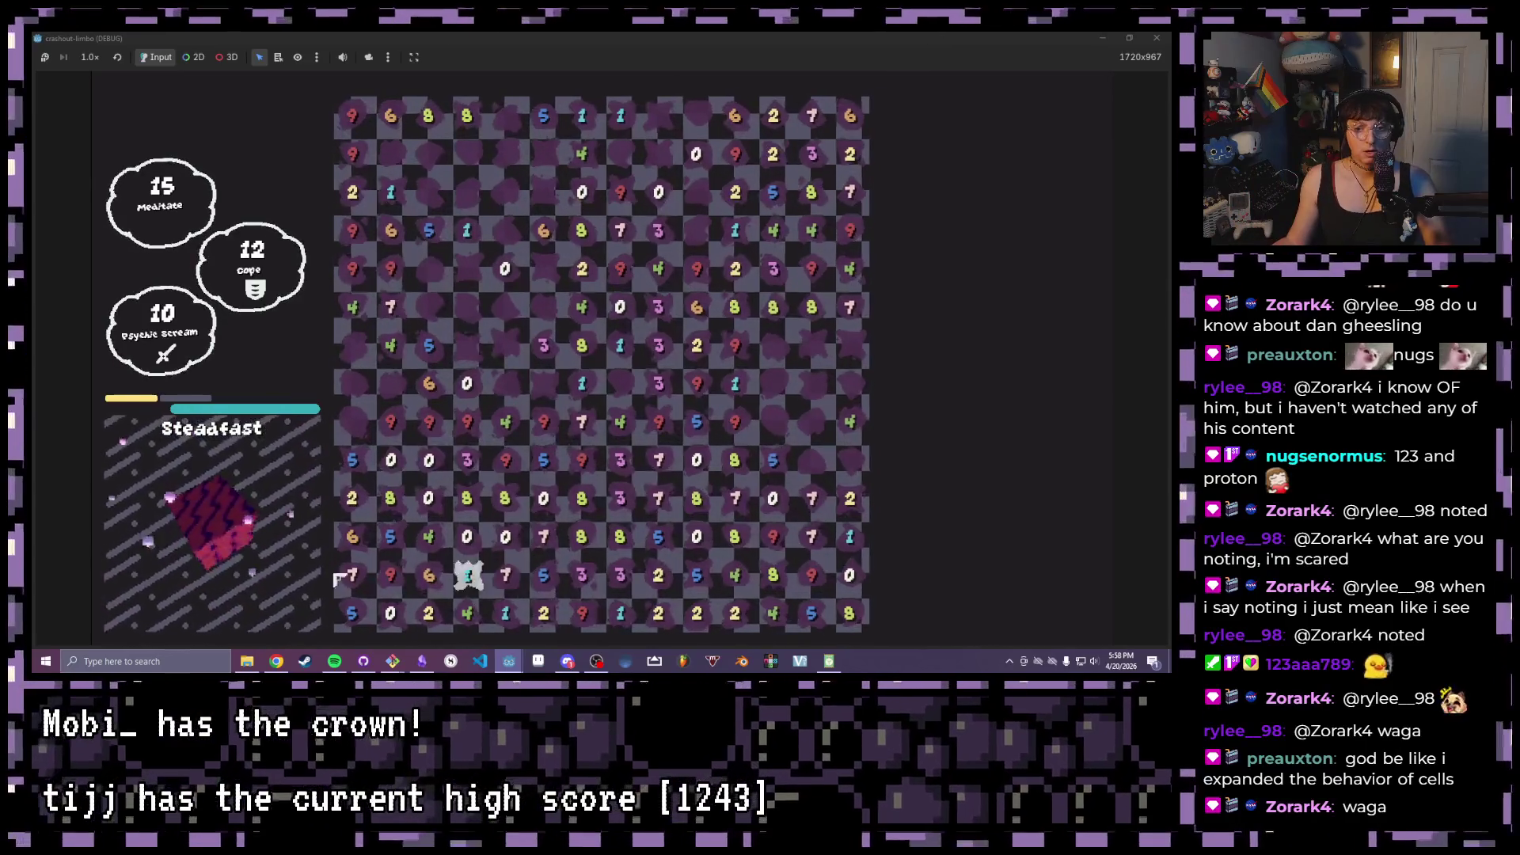
- Clear a top 2x2 block, the two 5s, the 4-6 and 2-8 pairs, then close the game
mouse_move(368, 607)
mouse_down()
mouse_move(439, 546)
mouse_move(847, 396)
mouse_move(543, 383)
mouse_up()
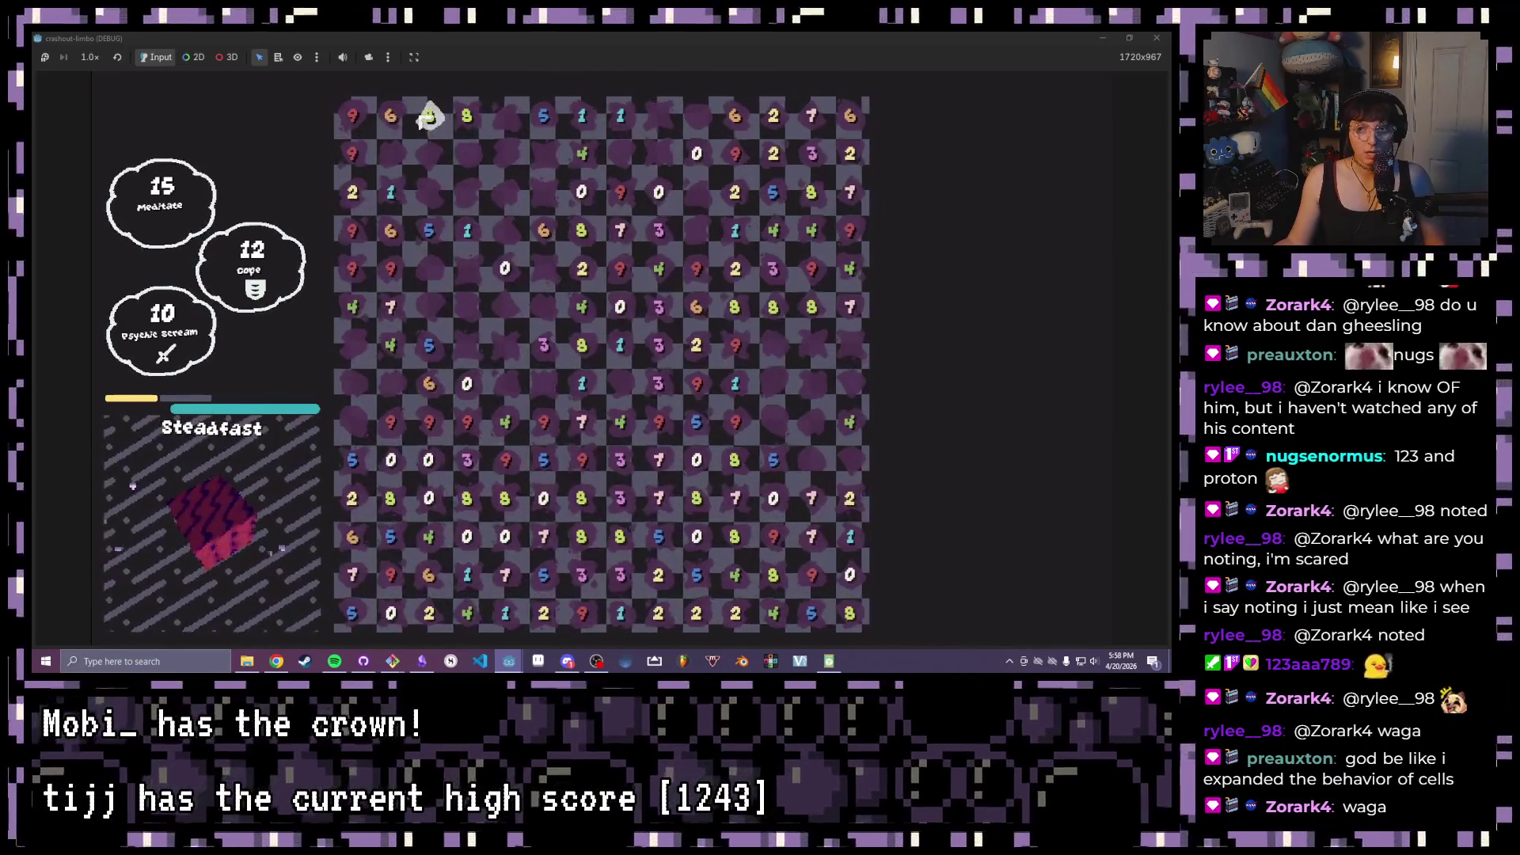
mouse_move(584, 117)
mouse_down()
mouse_move(543, 153)
mouse_move(589, 157)
mouse_up()
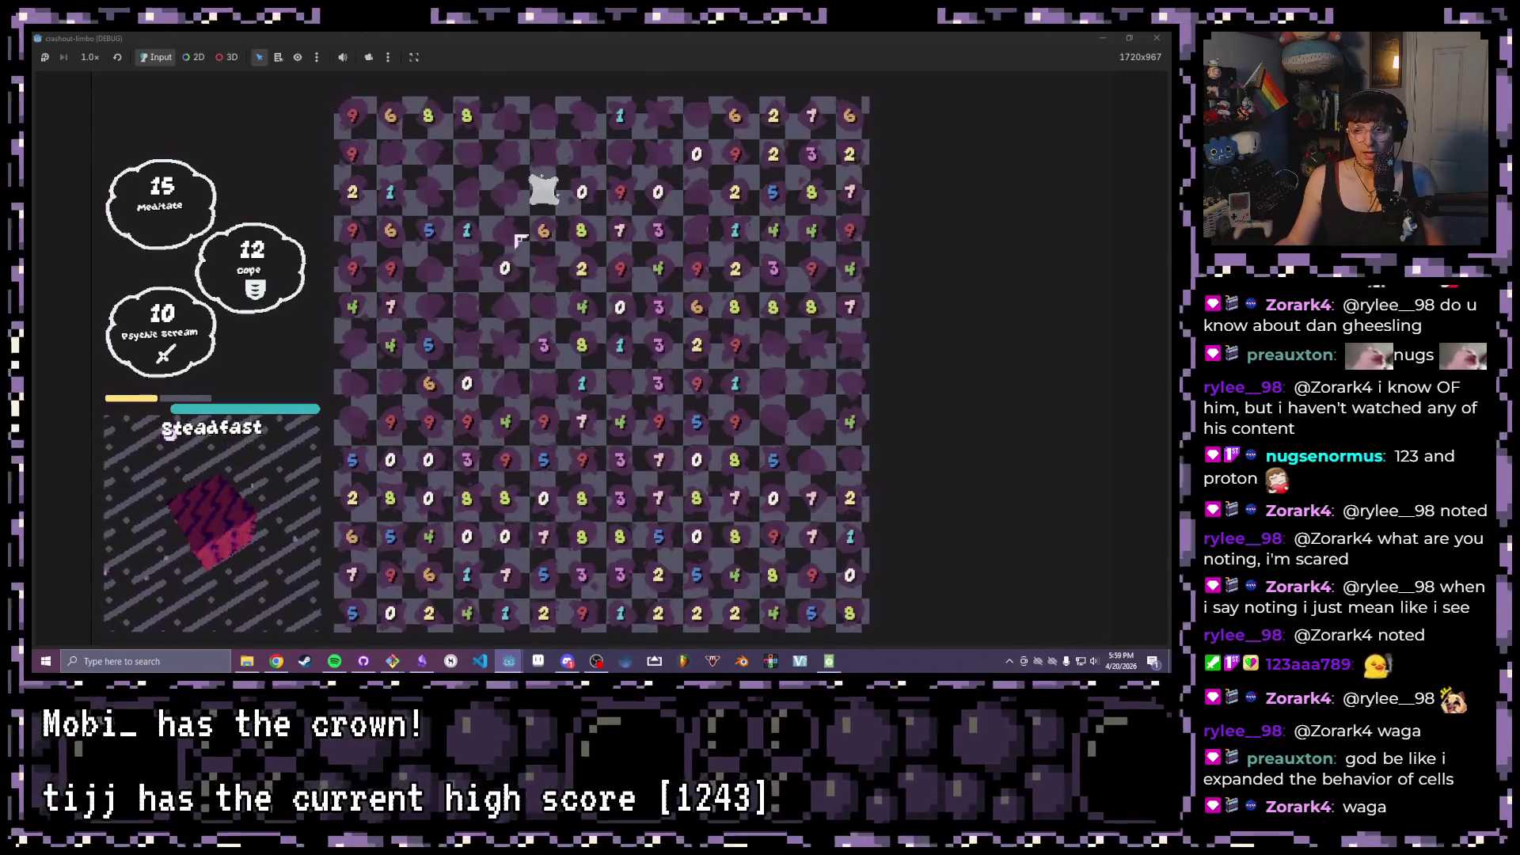
drag(442, 353, 442, 229)
drag(433, 387, 400, 347)
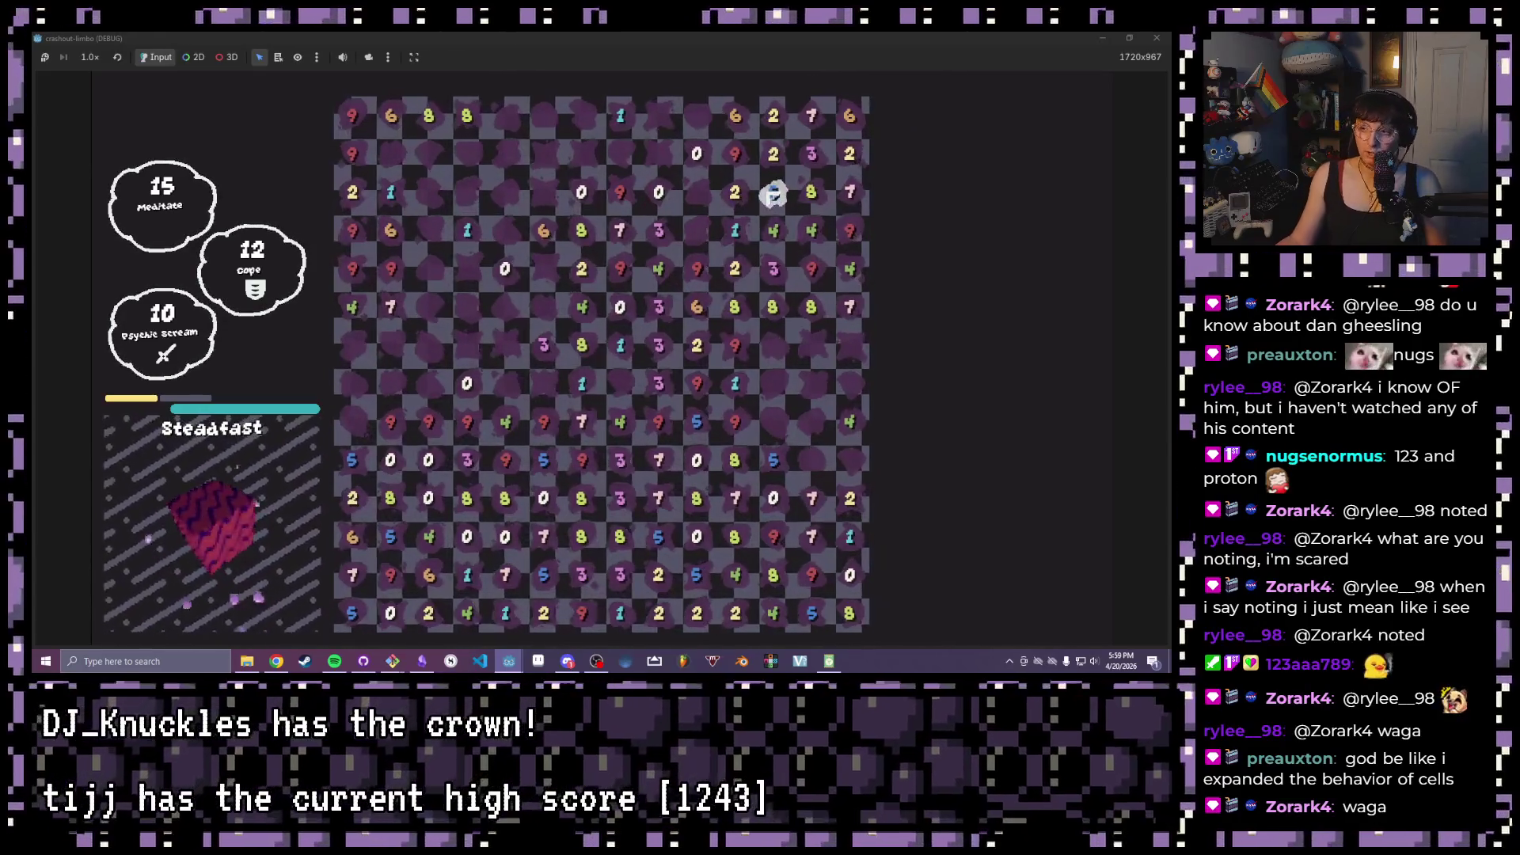
drag(735, 269, 736, 310)
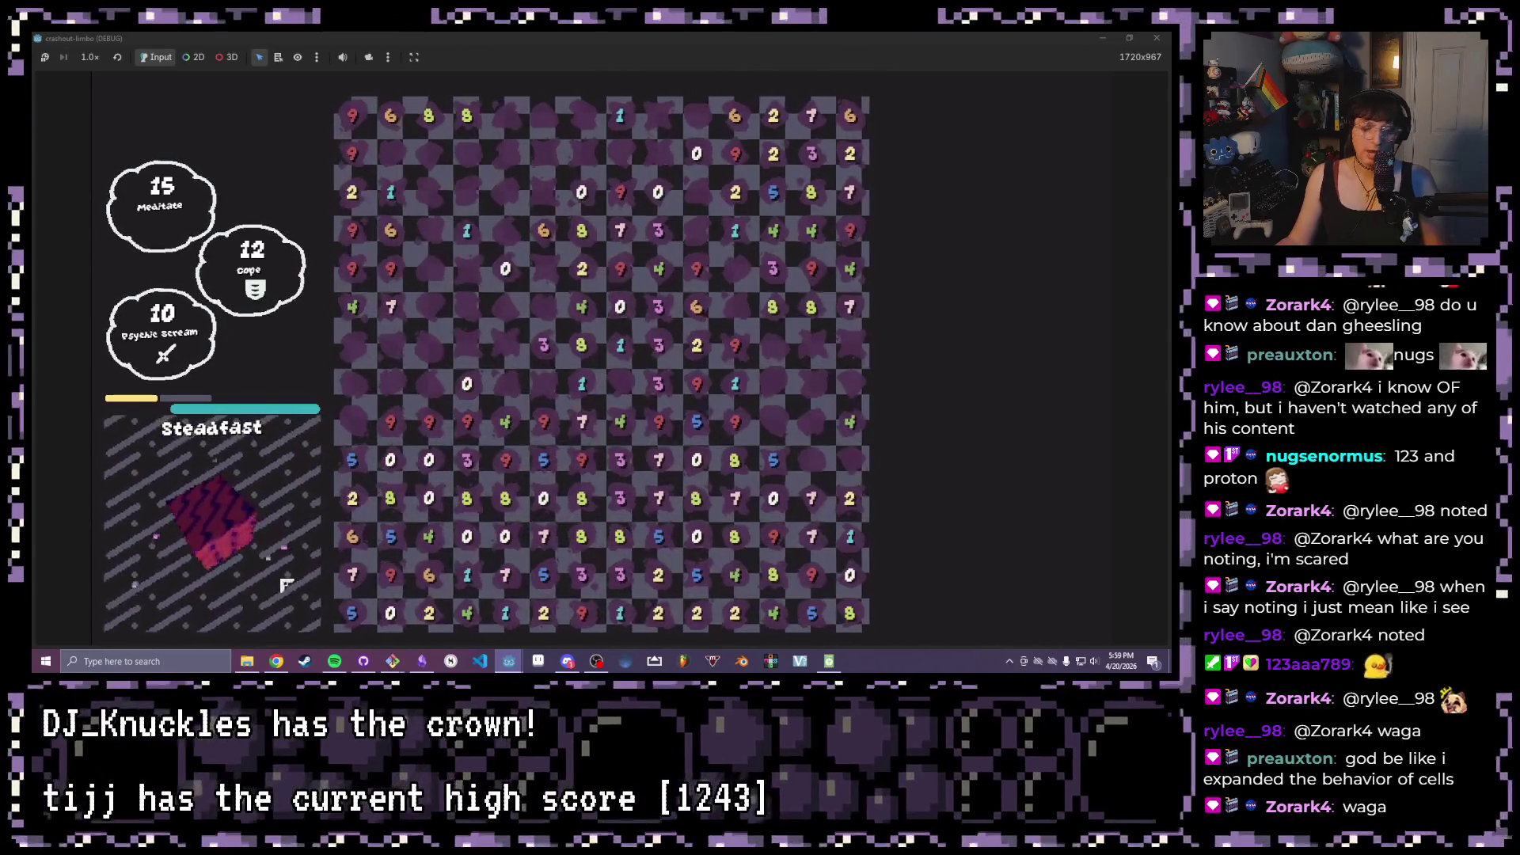
click(1155, 37)
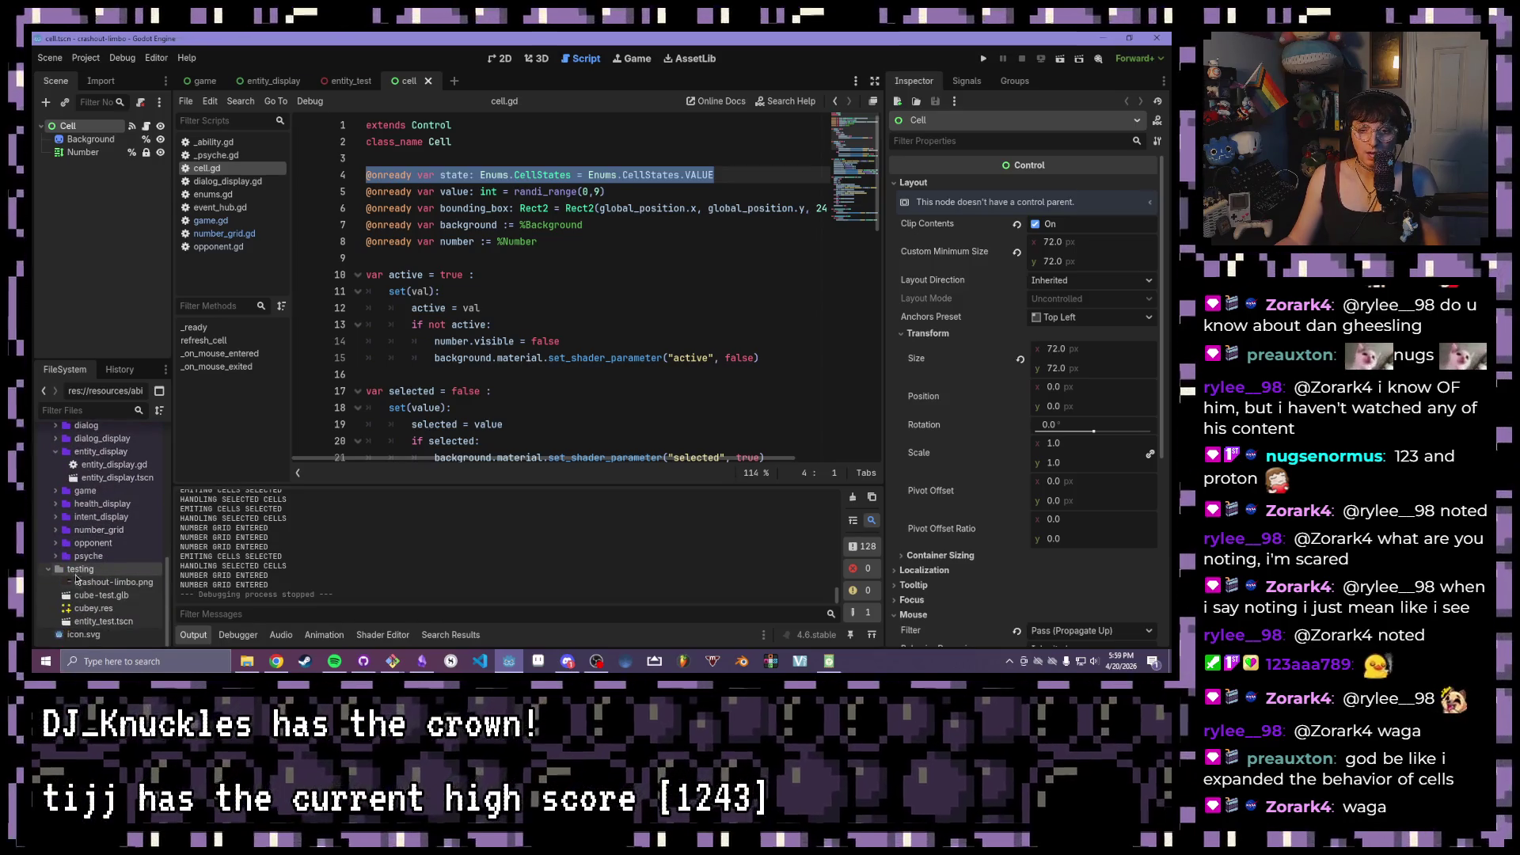
- Open entity_test.tscn and view its striped cube from a new angle in the 3D workspace
right_click(113, 529)
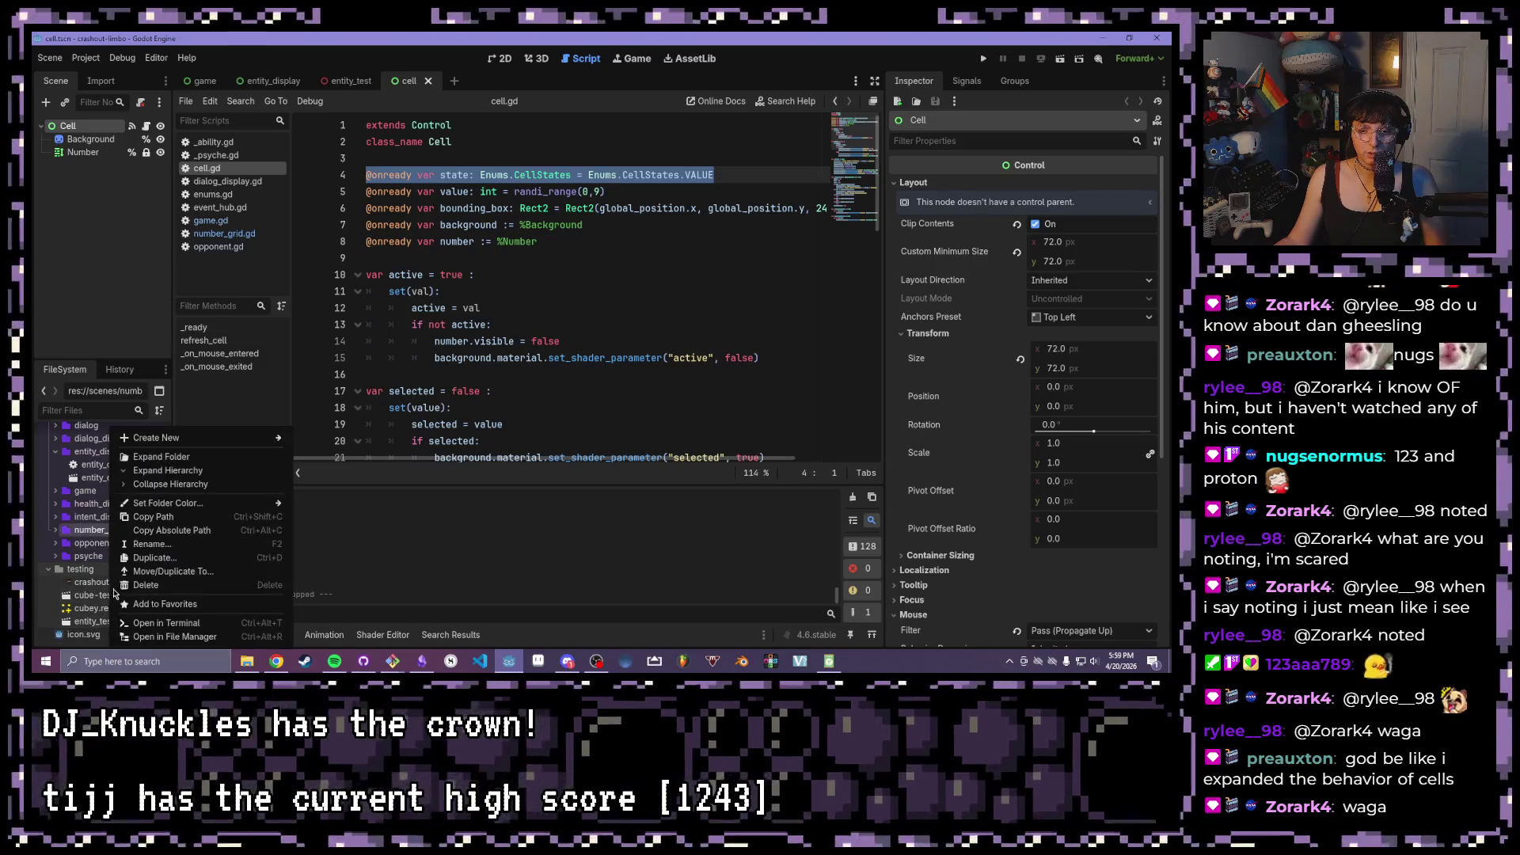
click(62, 599)
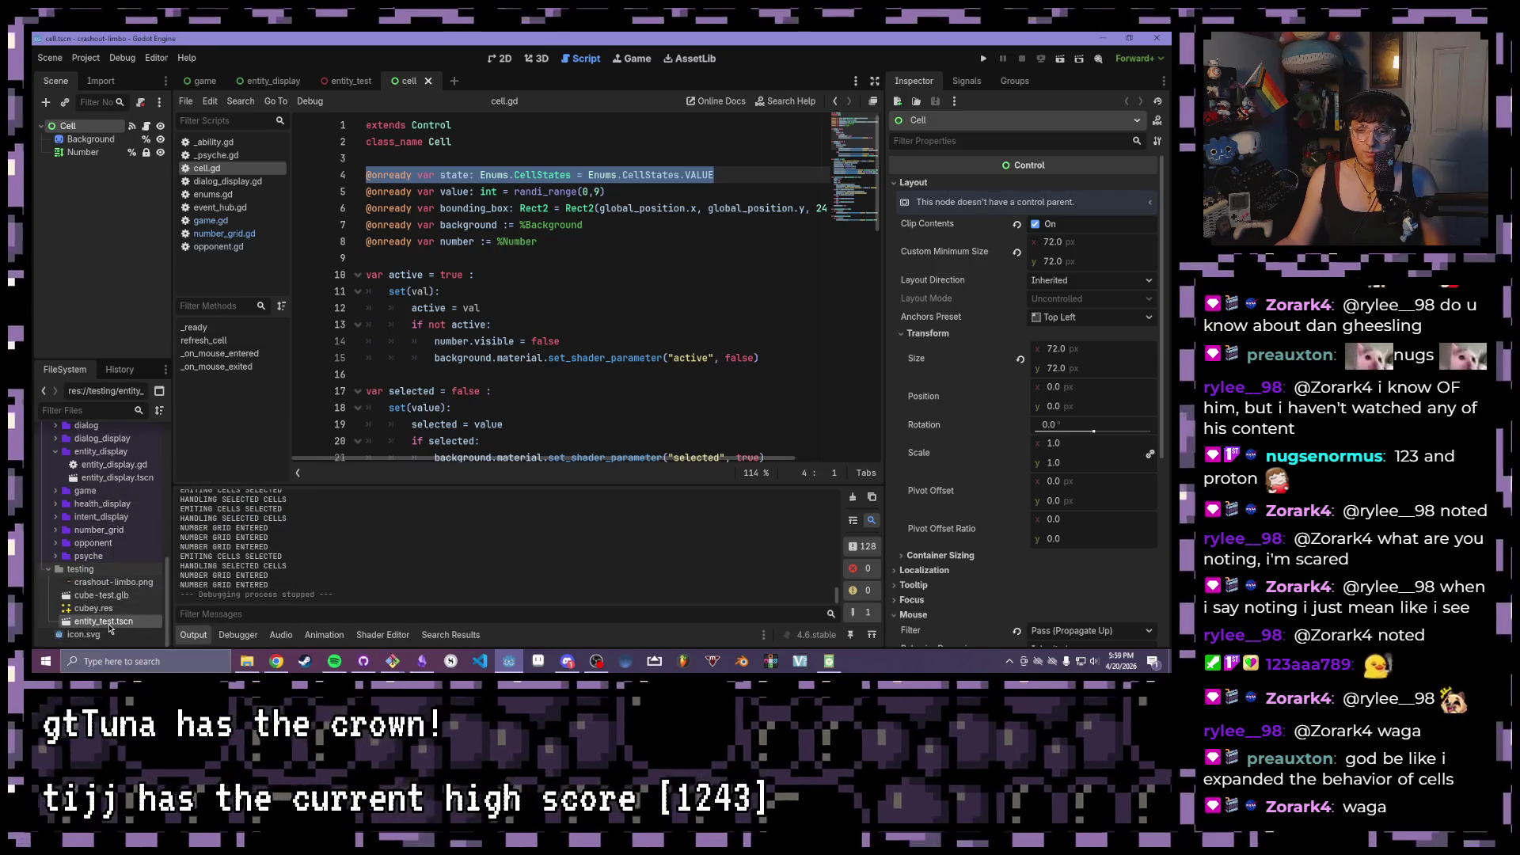
double_click(109, 623)
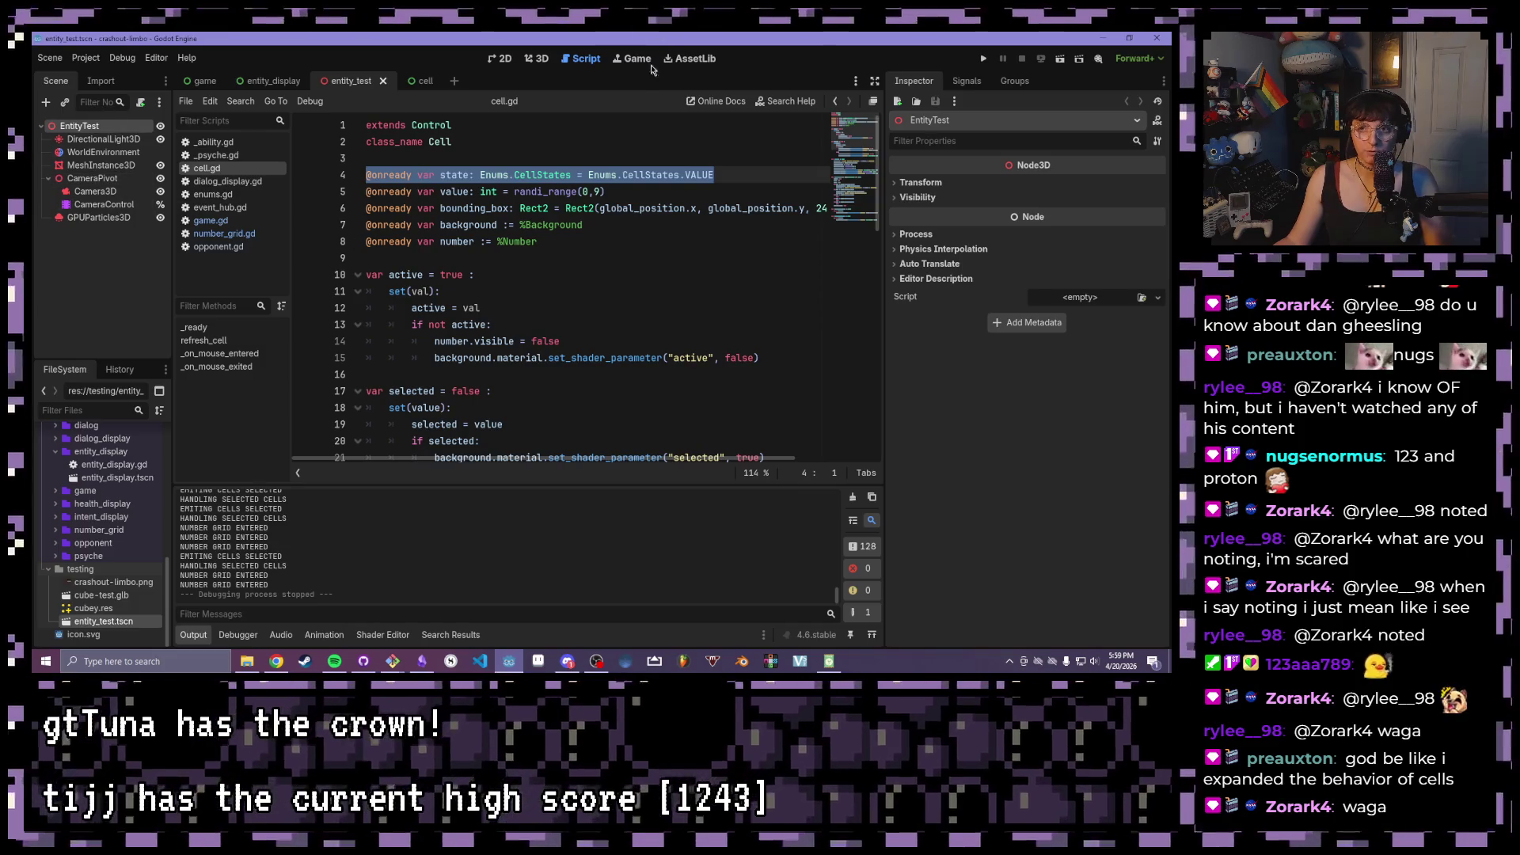
click(500, 59)
click(582, 59)
click(536, 58)
drag(715, 294, 539, 313)
scroll(627, 304, up, 3)
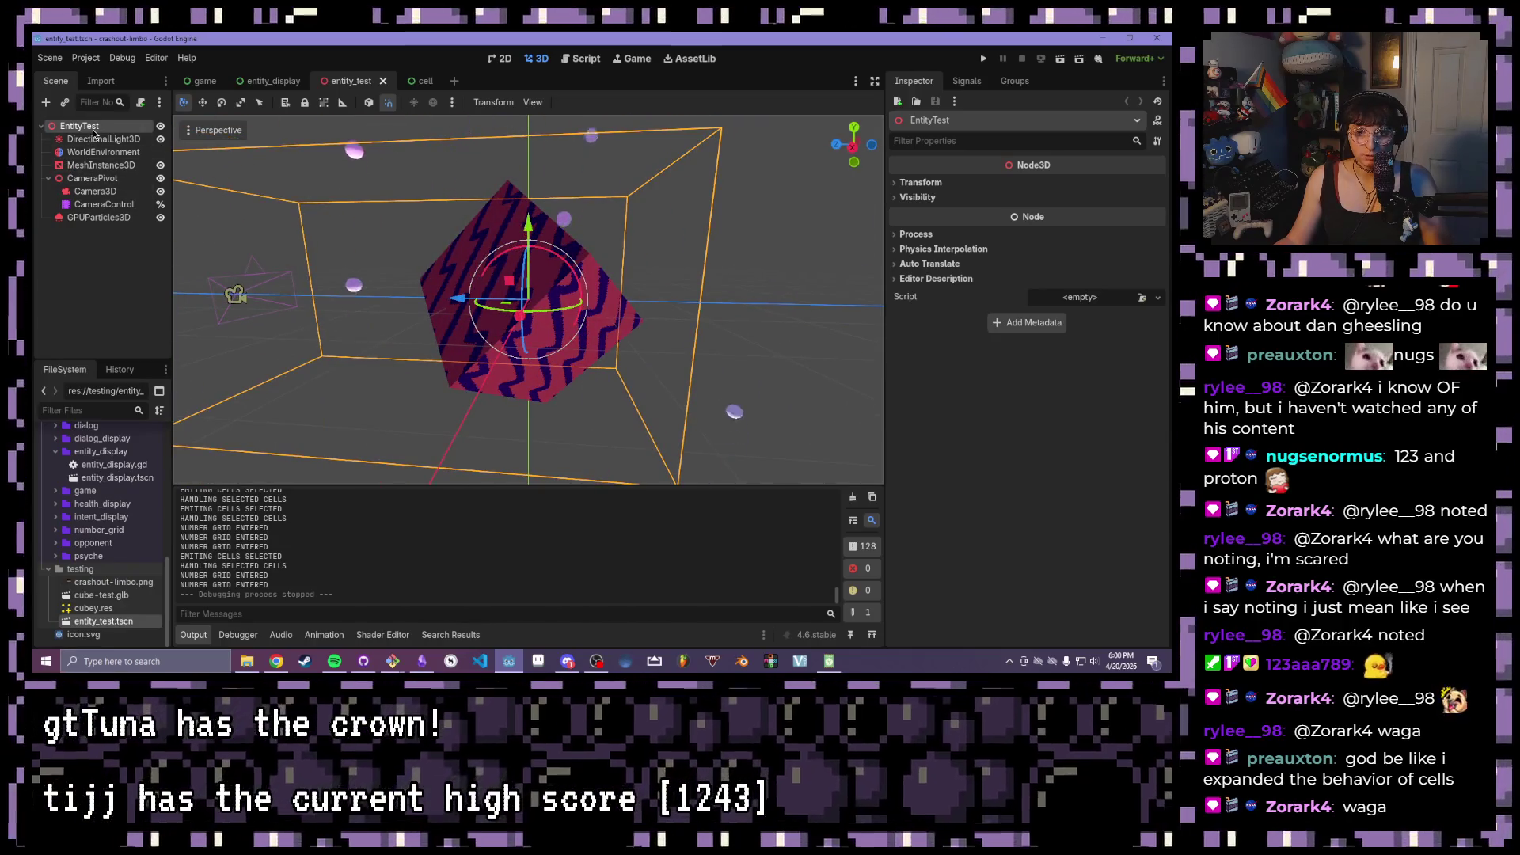
- Set MeshInstance3D's shader Color parameter to white (ffffff), then start adding a child node to it
drag(369, 231, 234, 154)
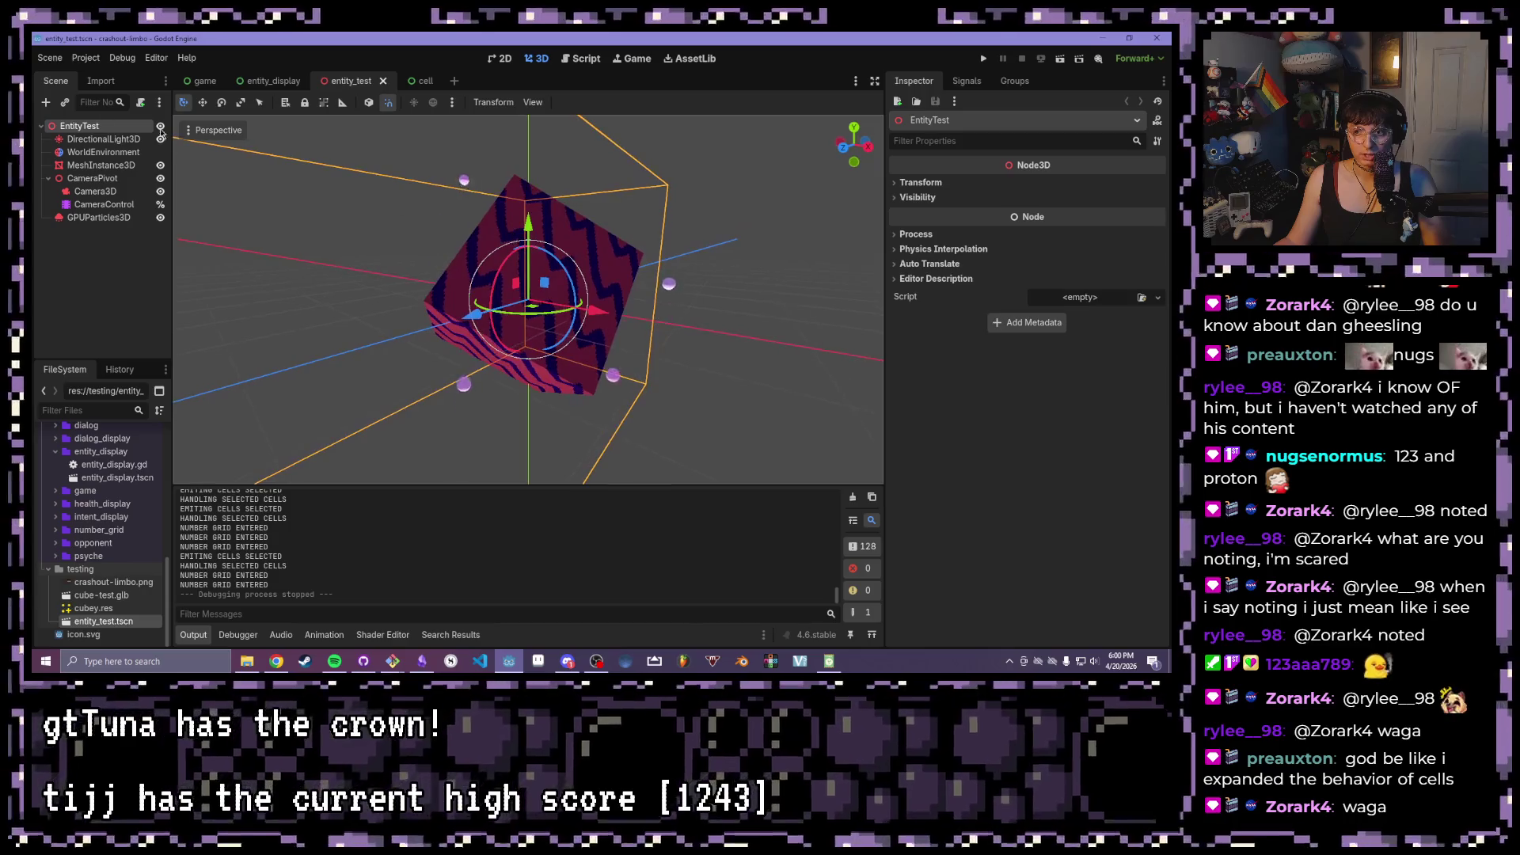
click(100, 165)
click(1029, 475)
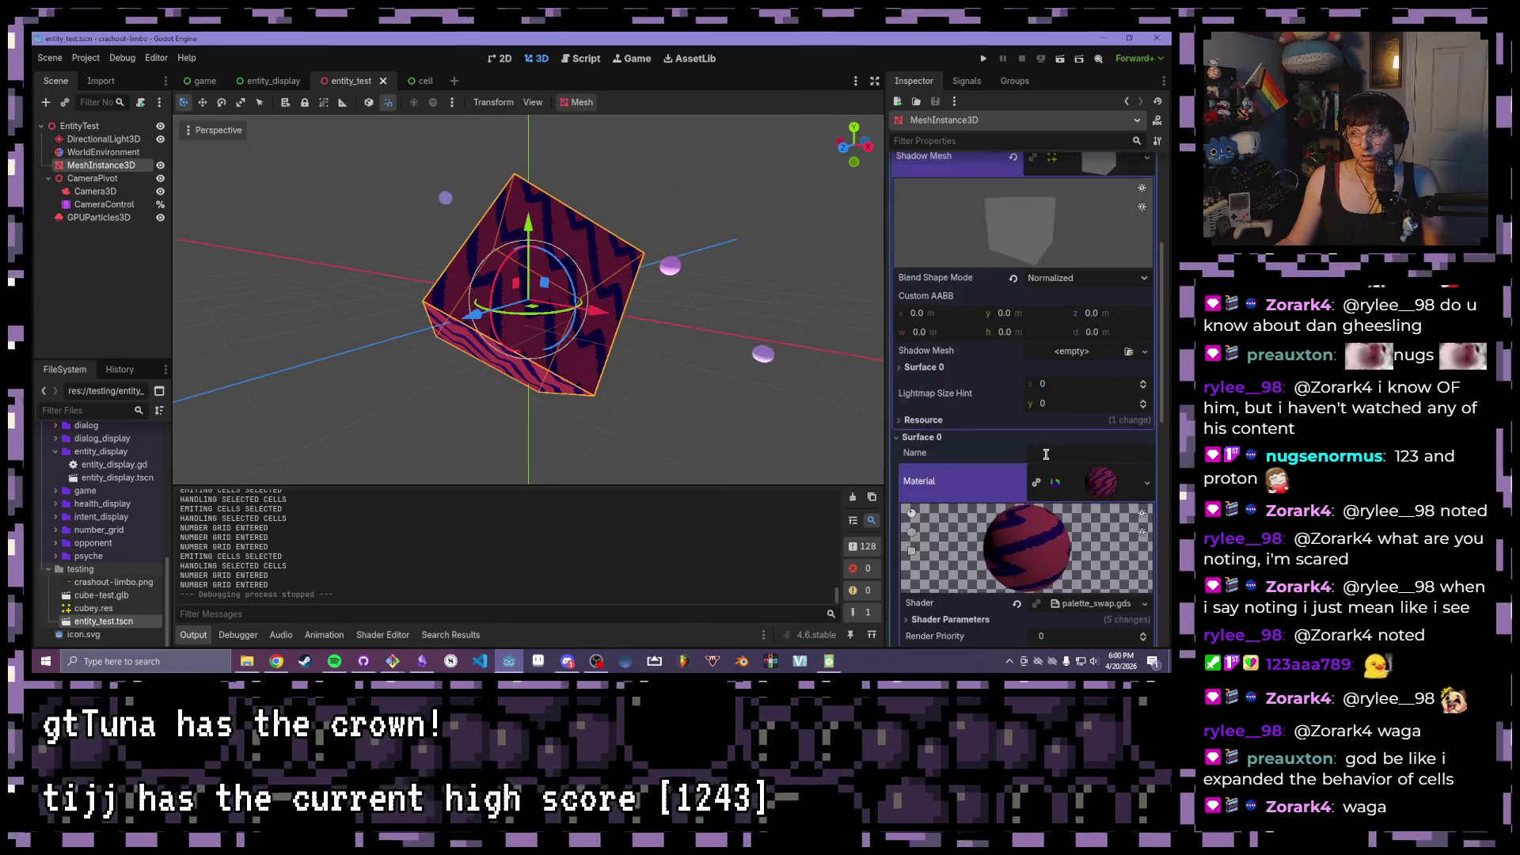
scroll(1029, 440, down, 3)
click(950, 437)
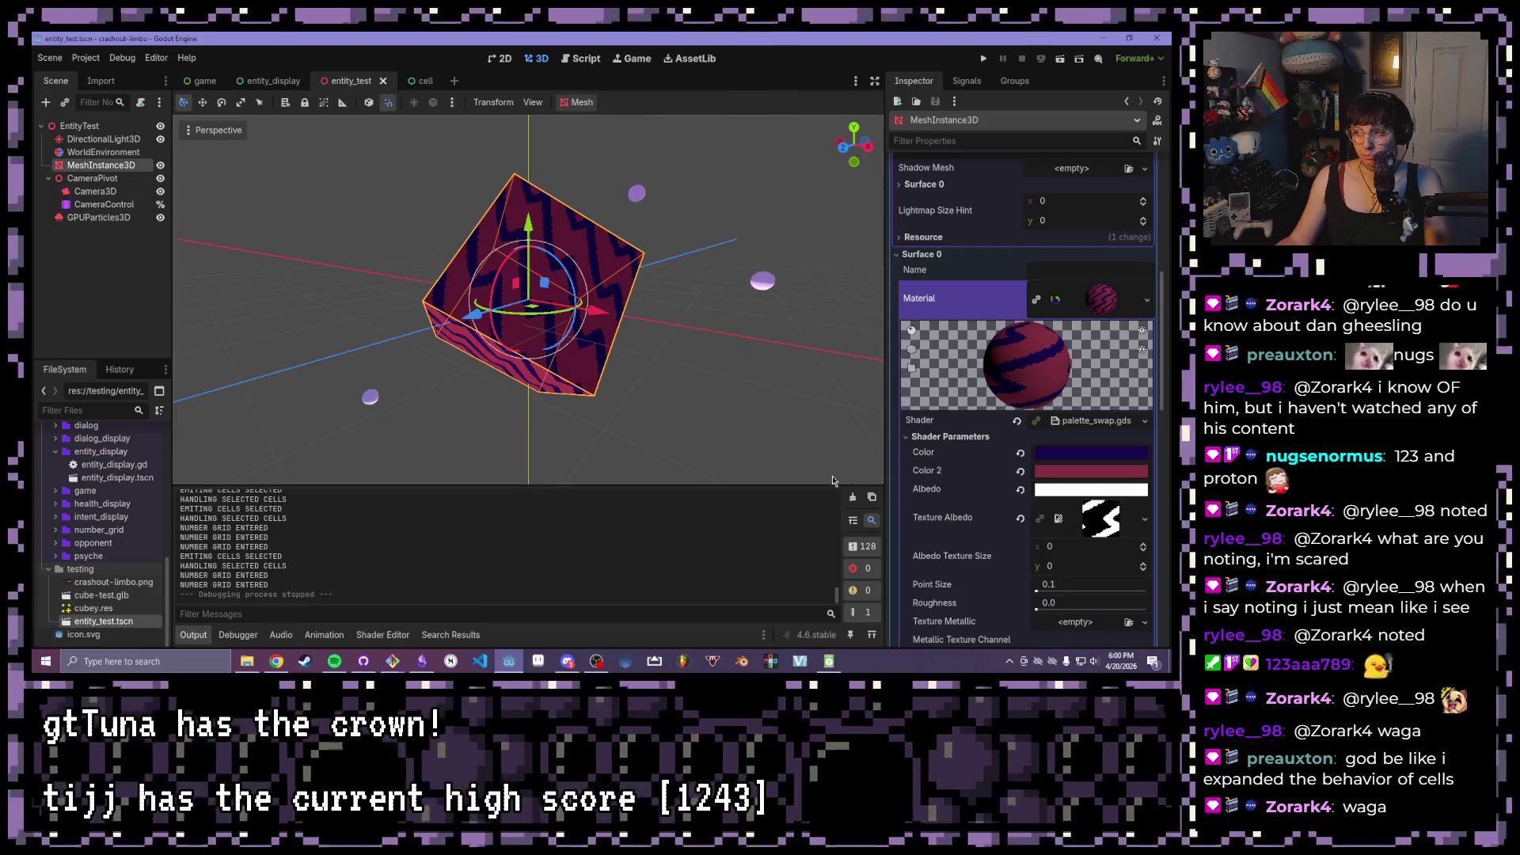
click(1084, 456)
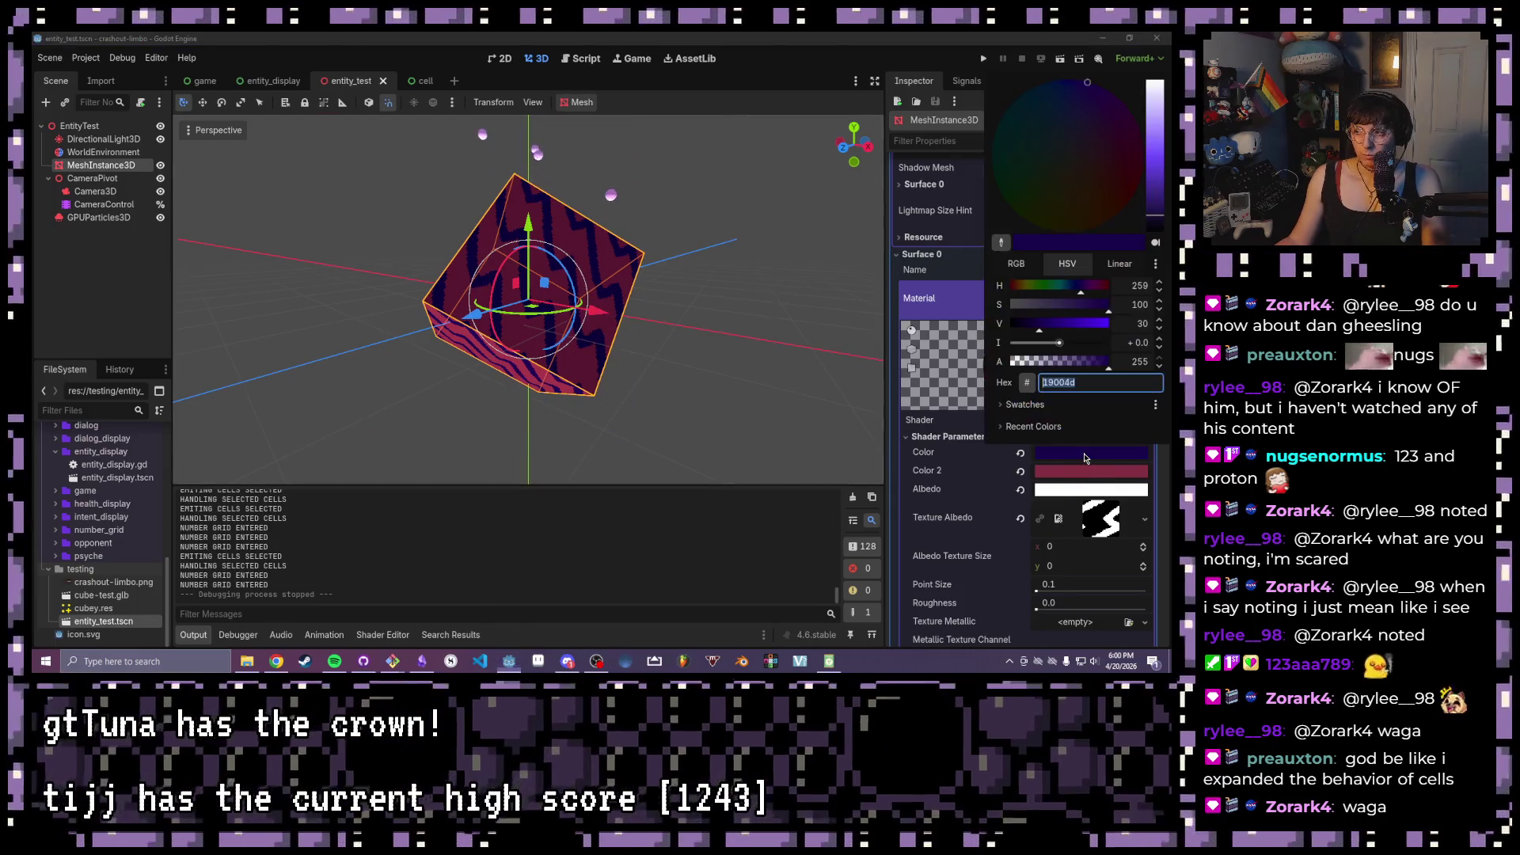
drag(1152, 212, 1146, 63)
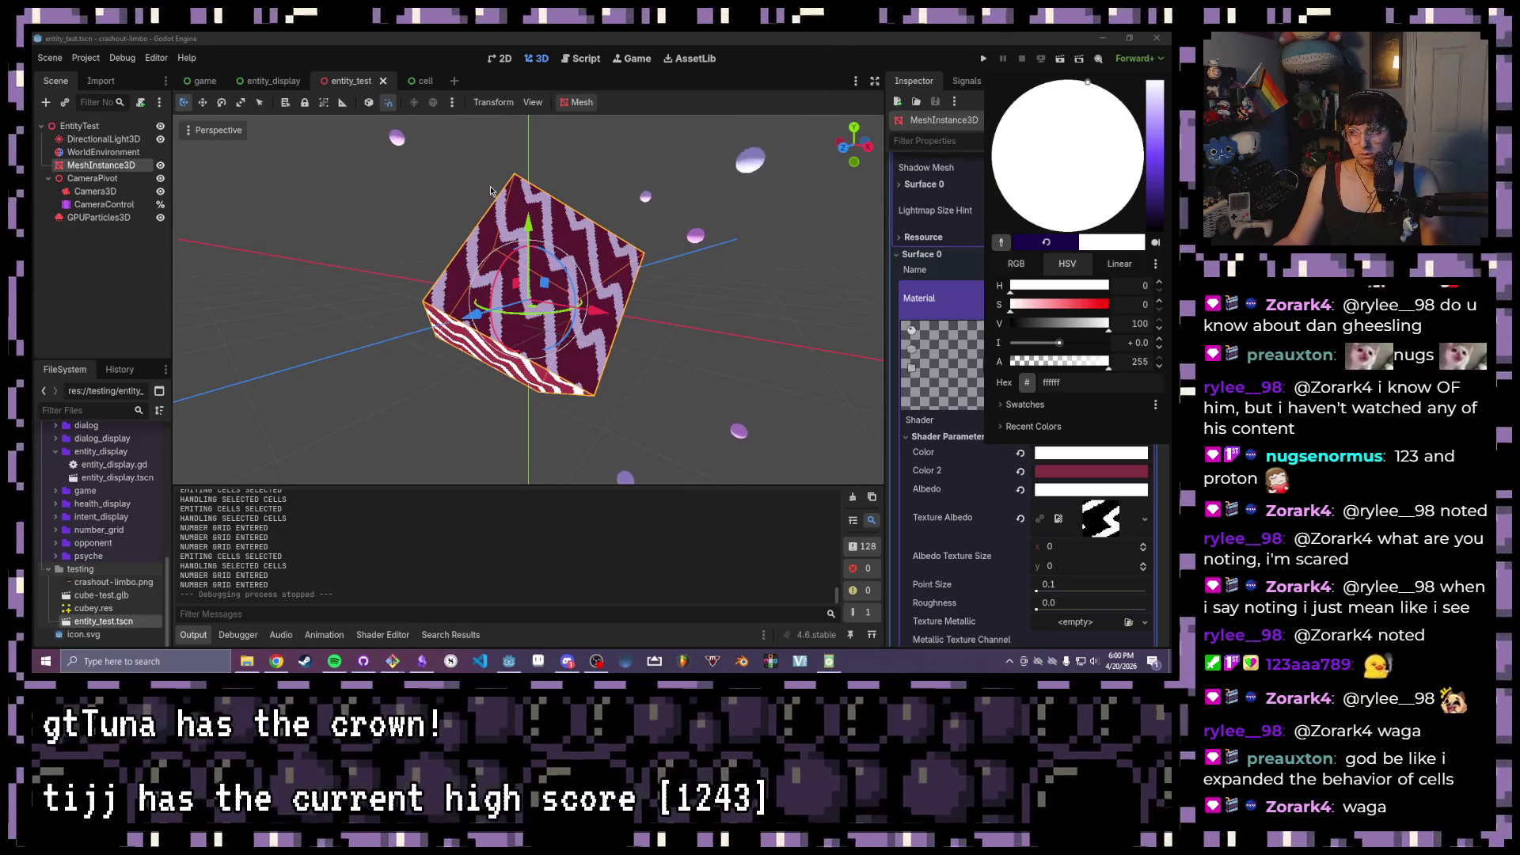
click(91, 174)
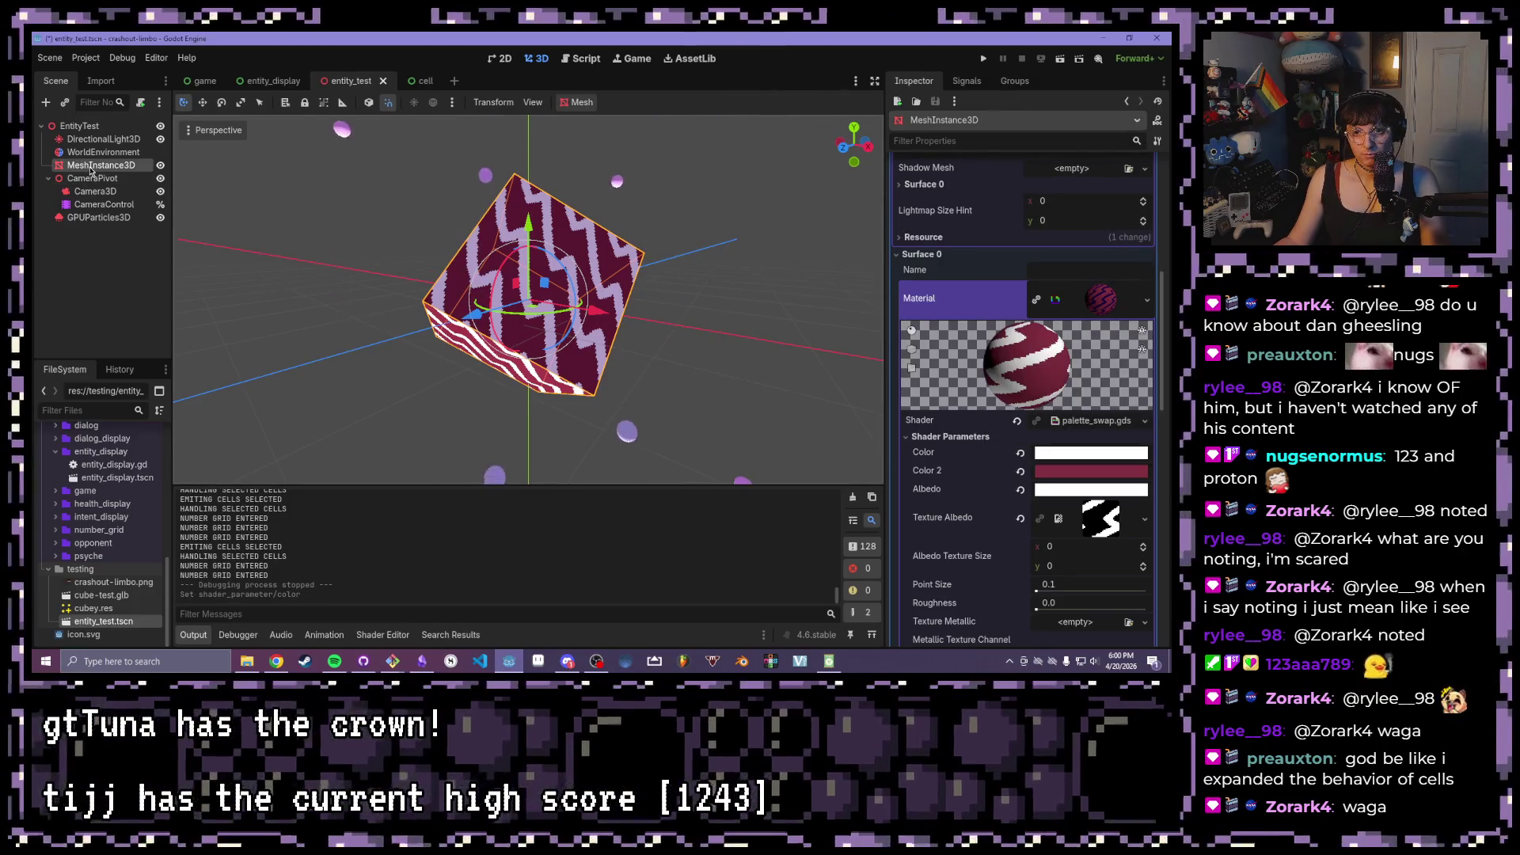
right_click(91, 168)
click(150, 197)
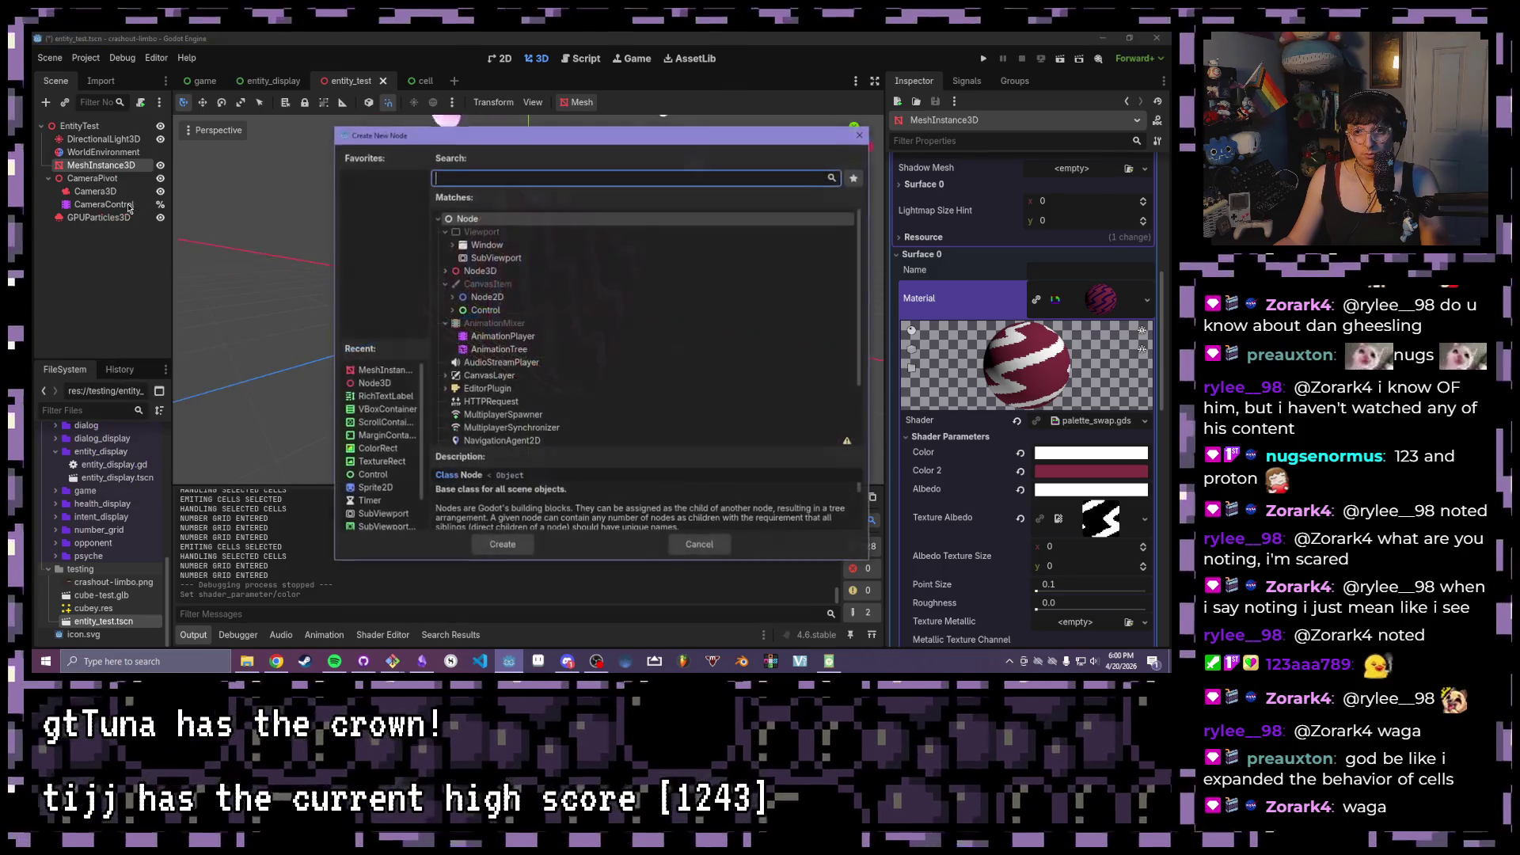
- Add an AnimationPlayer under MeshInstance3D holding a new empty animation named glow
double_click(504, 337)
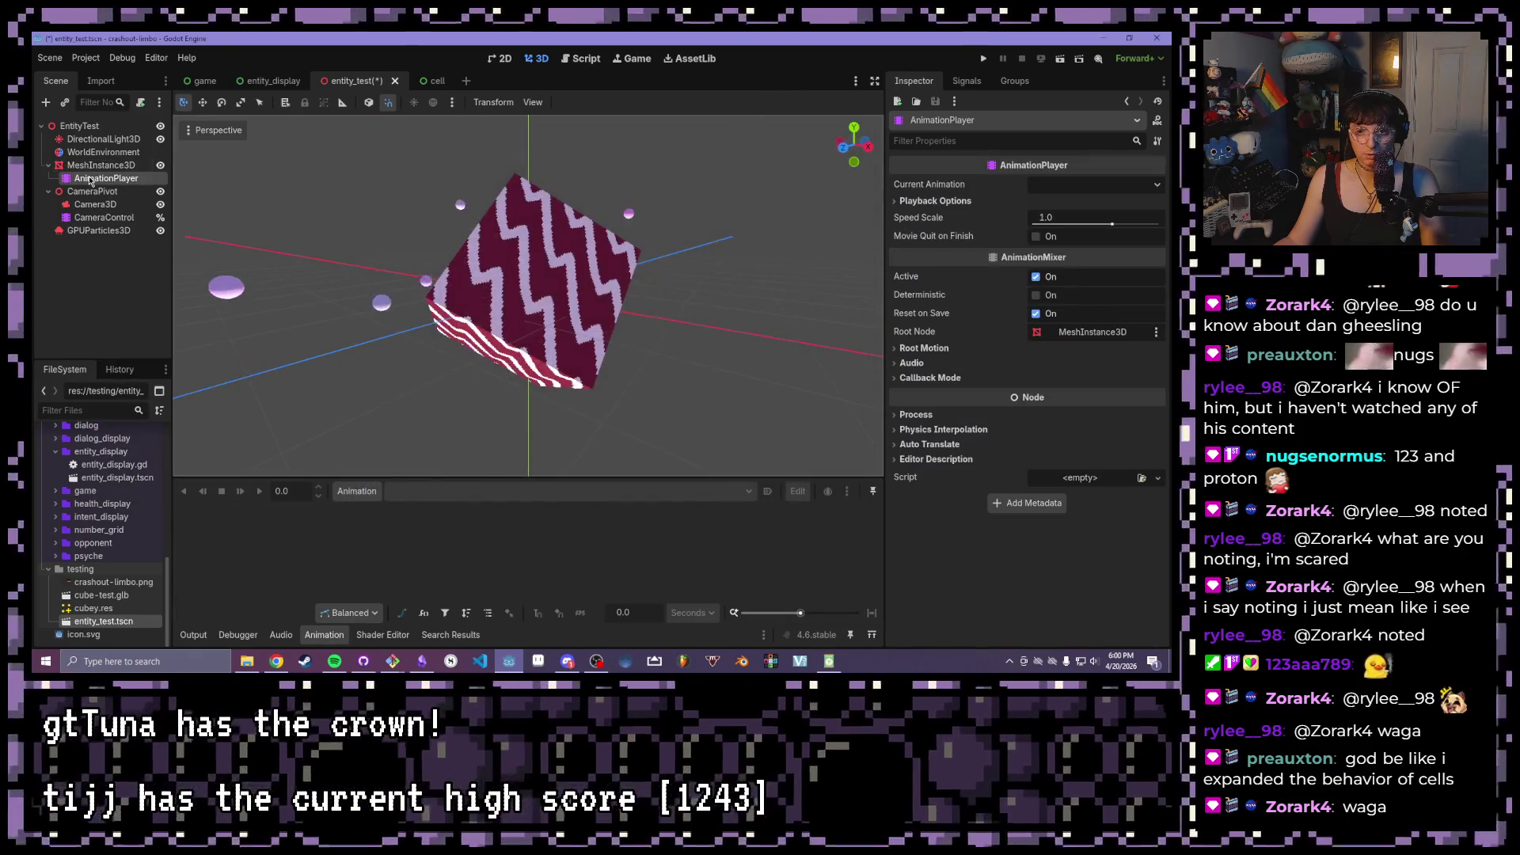
click(356, 491)
click(360, 514)
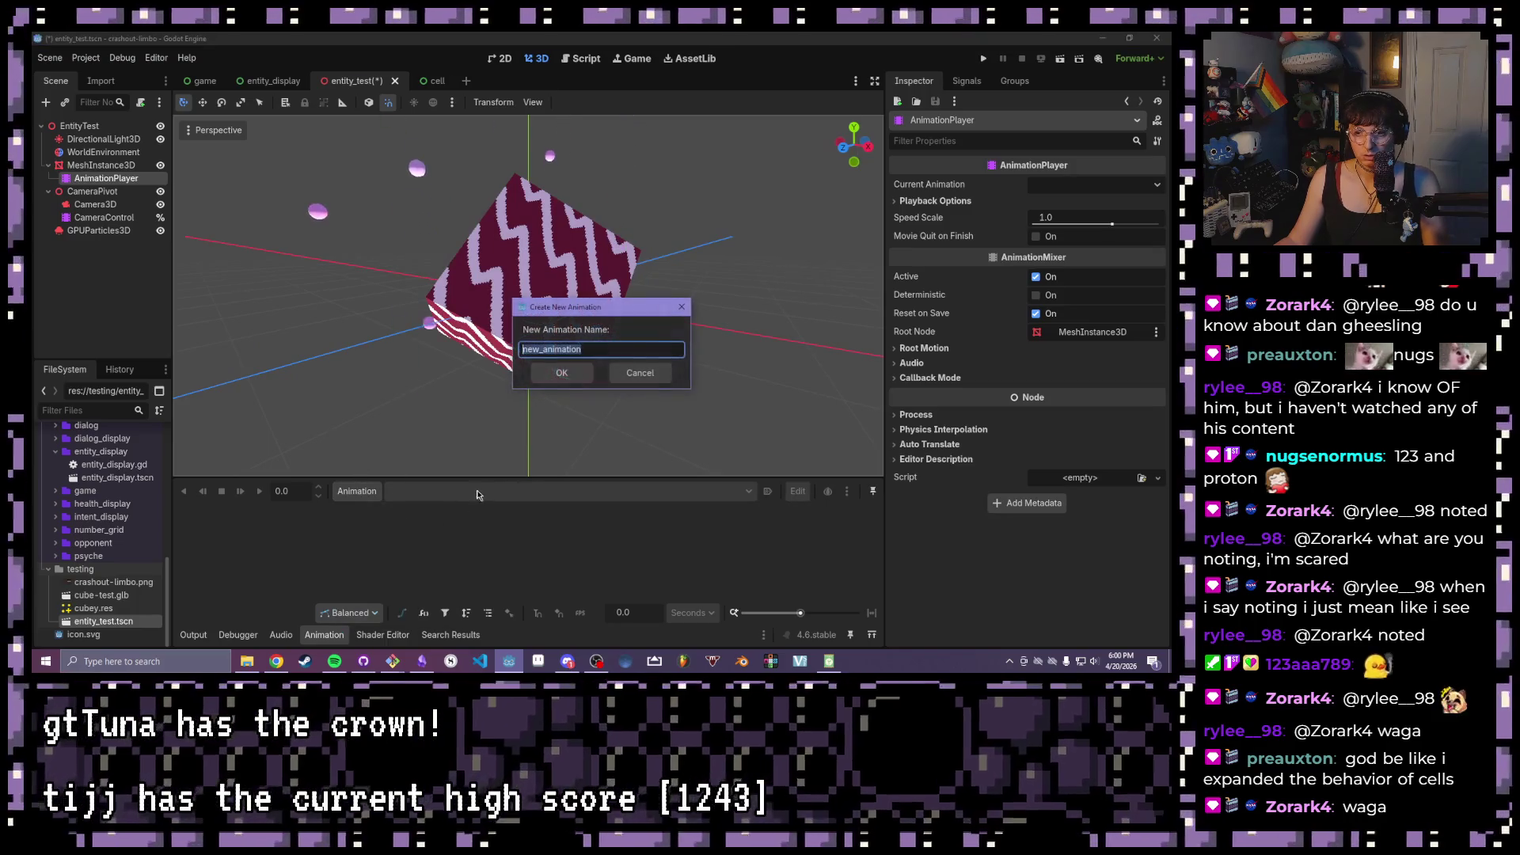
text(glow)
key(Return)
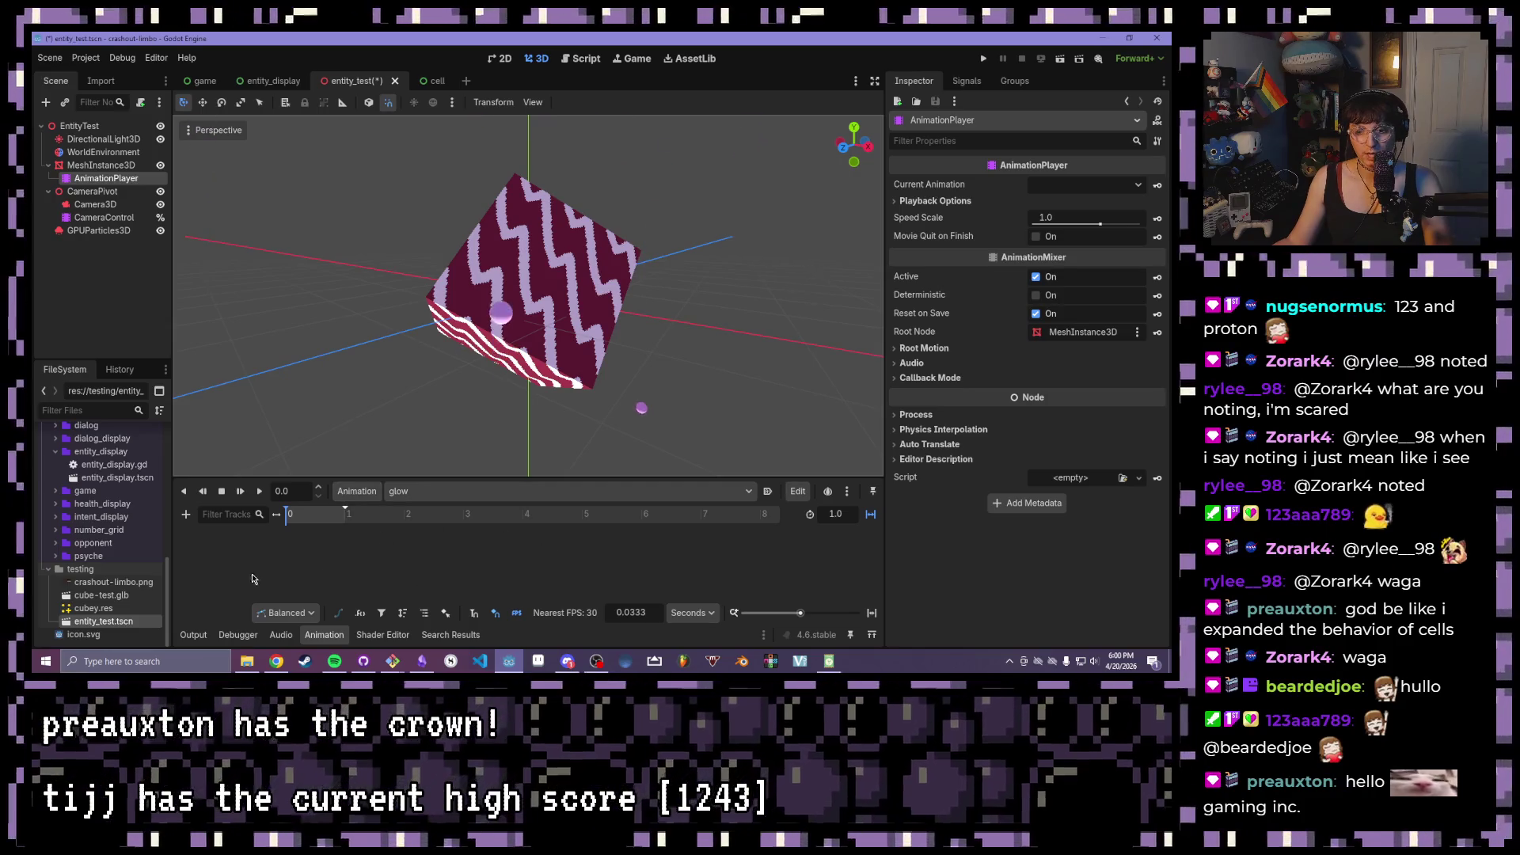
click(184, 515)
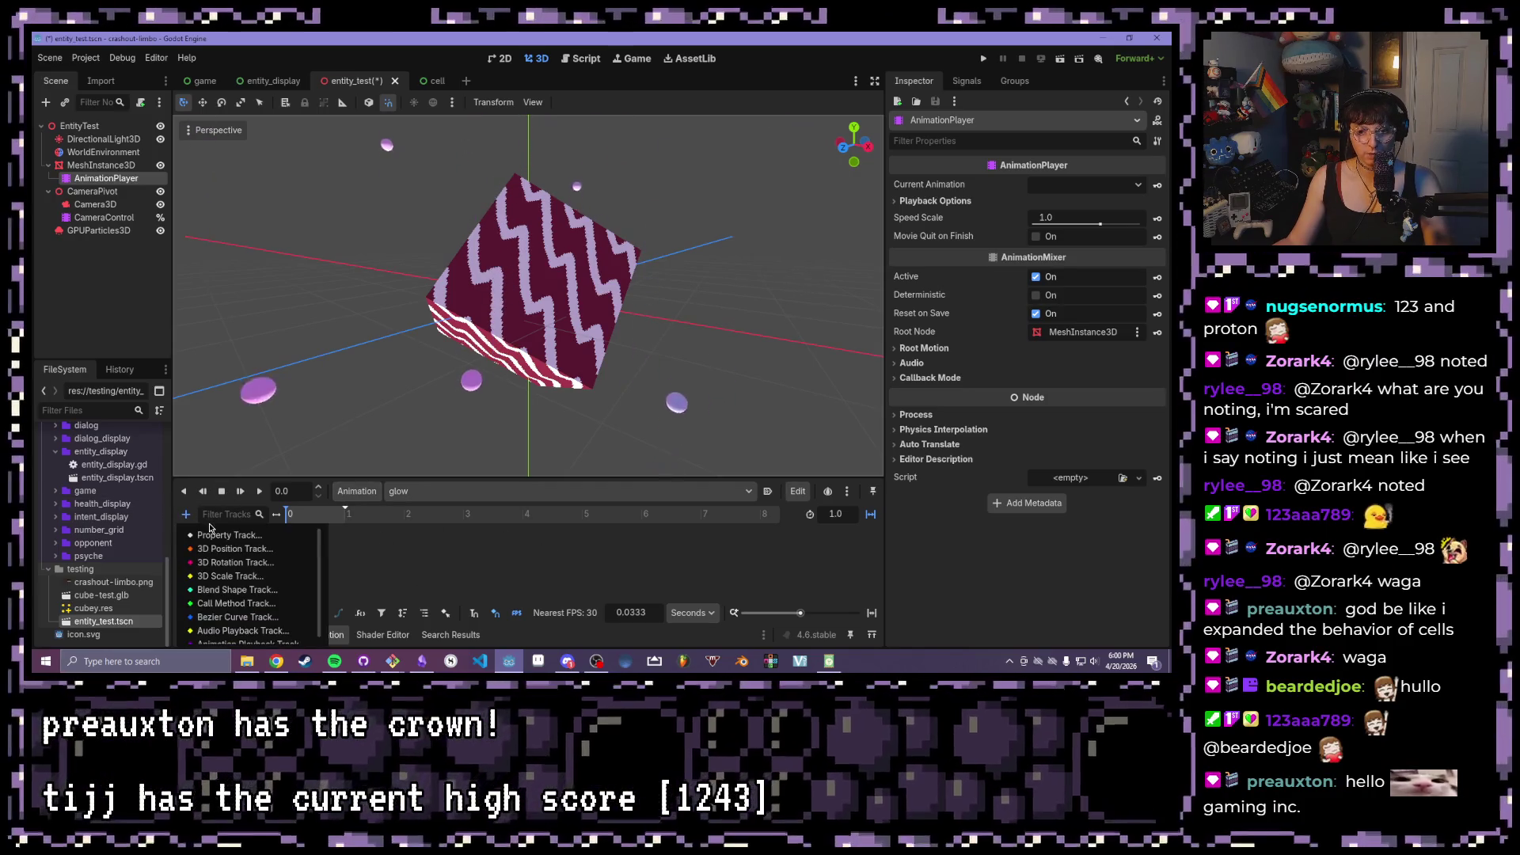
- Key the shader Color into glow and insert a second key on the Color track
click(101, 164)
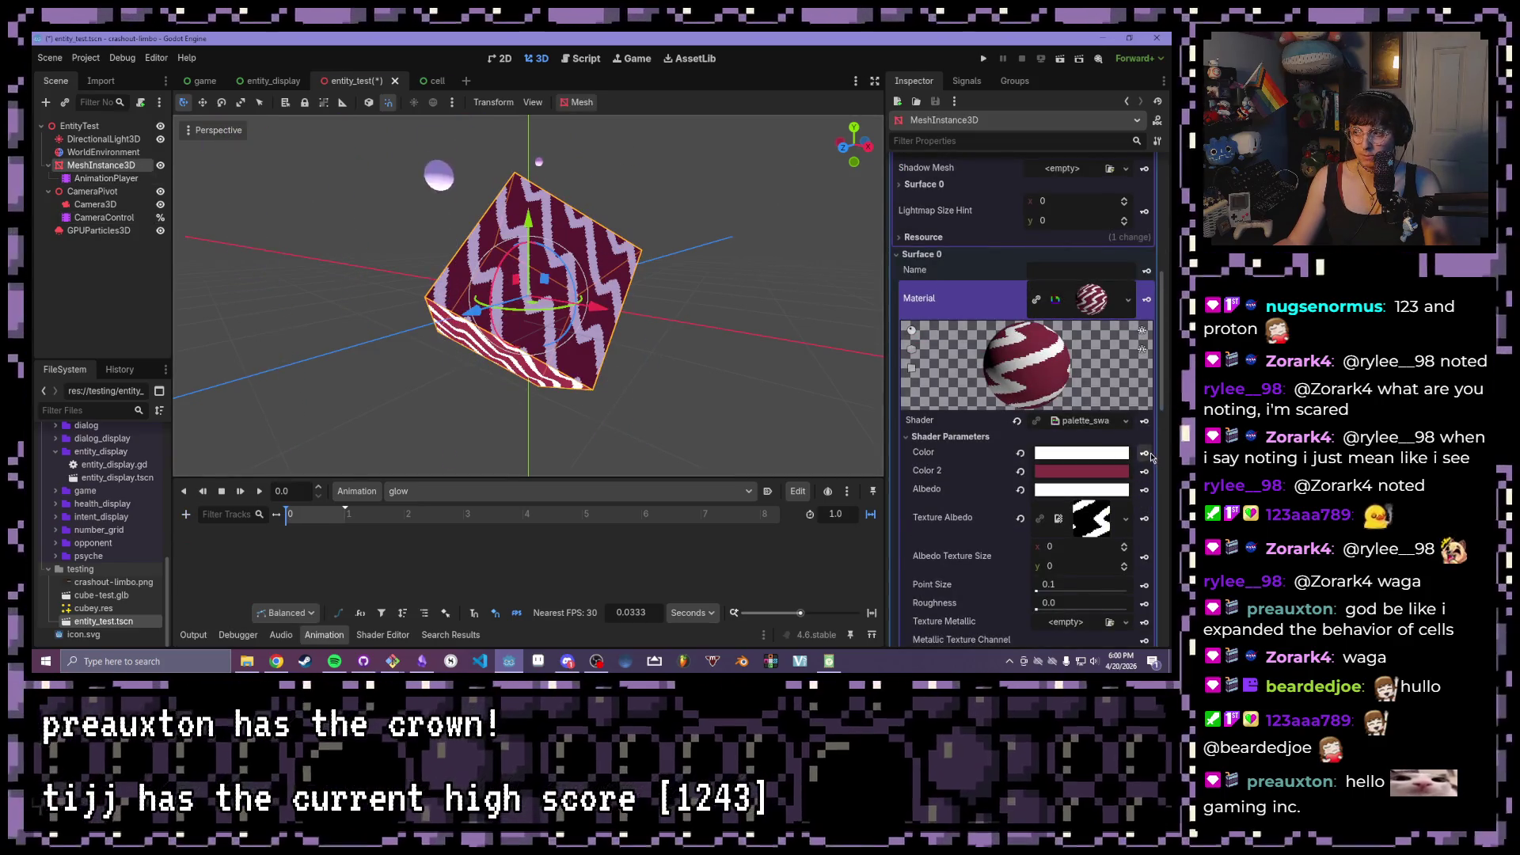
click(1144, 452)
click(527, 386)
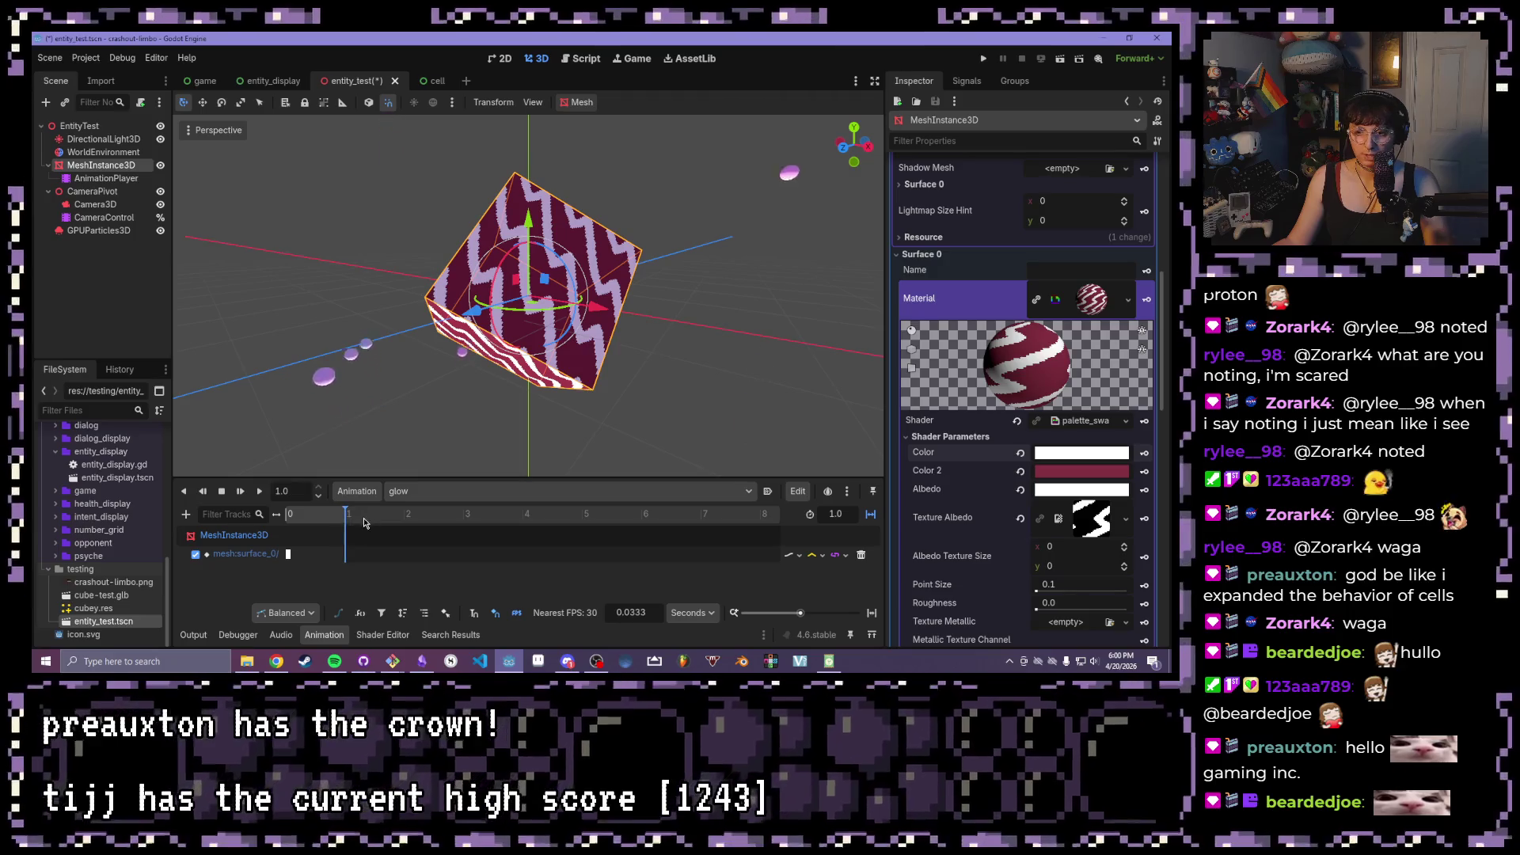
right_click(345, 559)
click(387, 566)
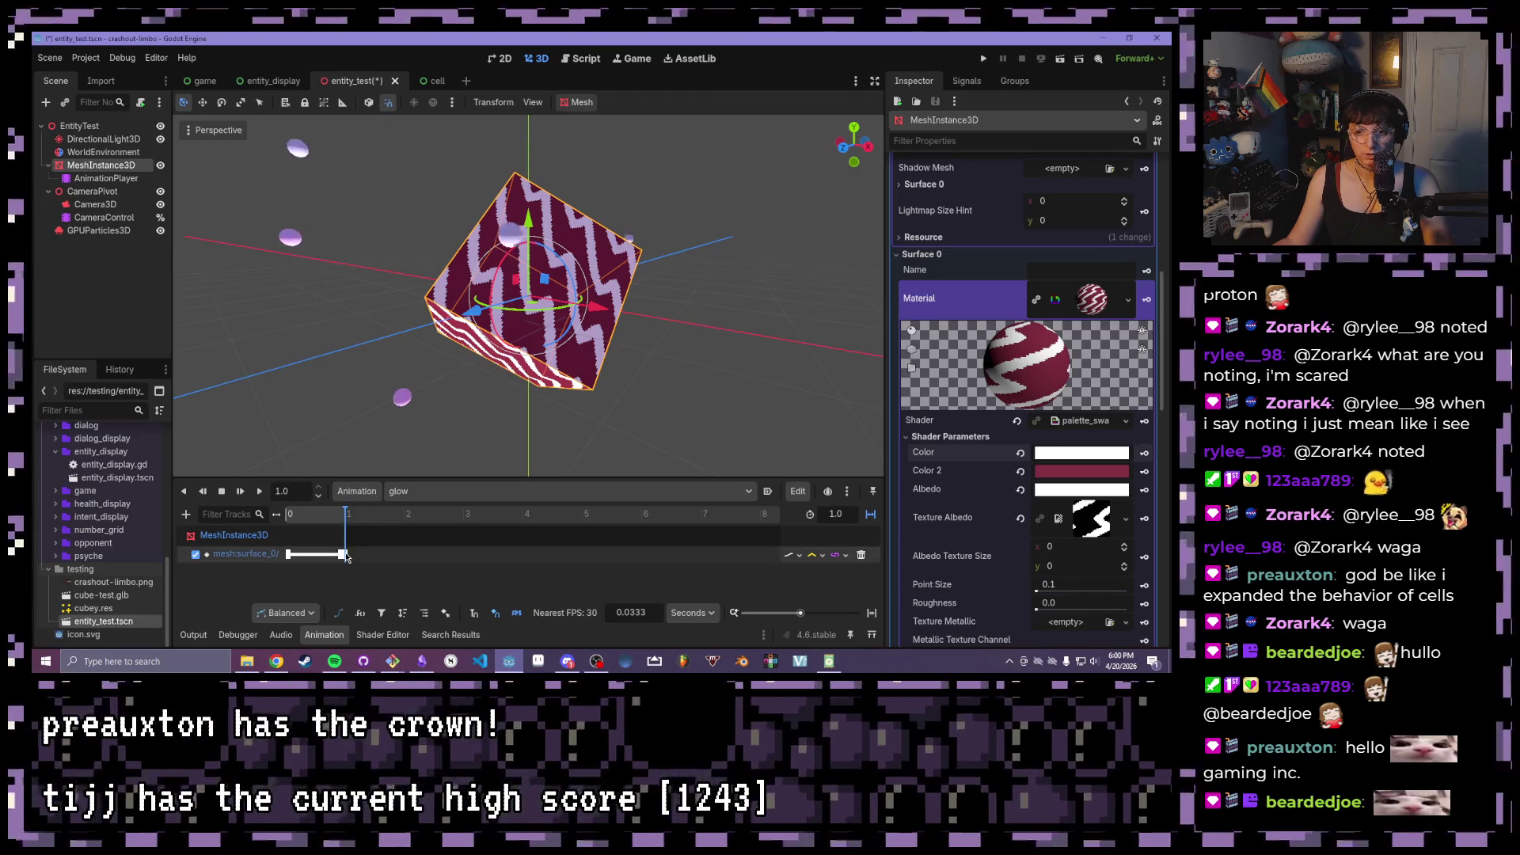
click(342, 554)
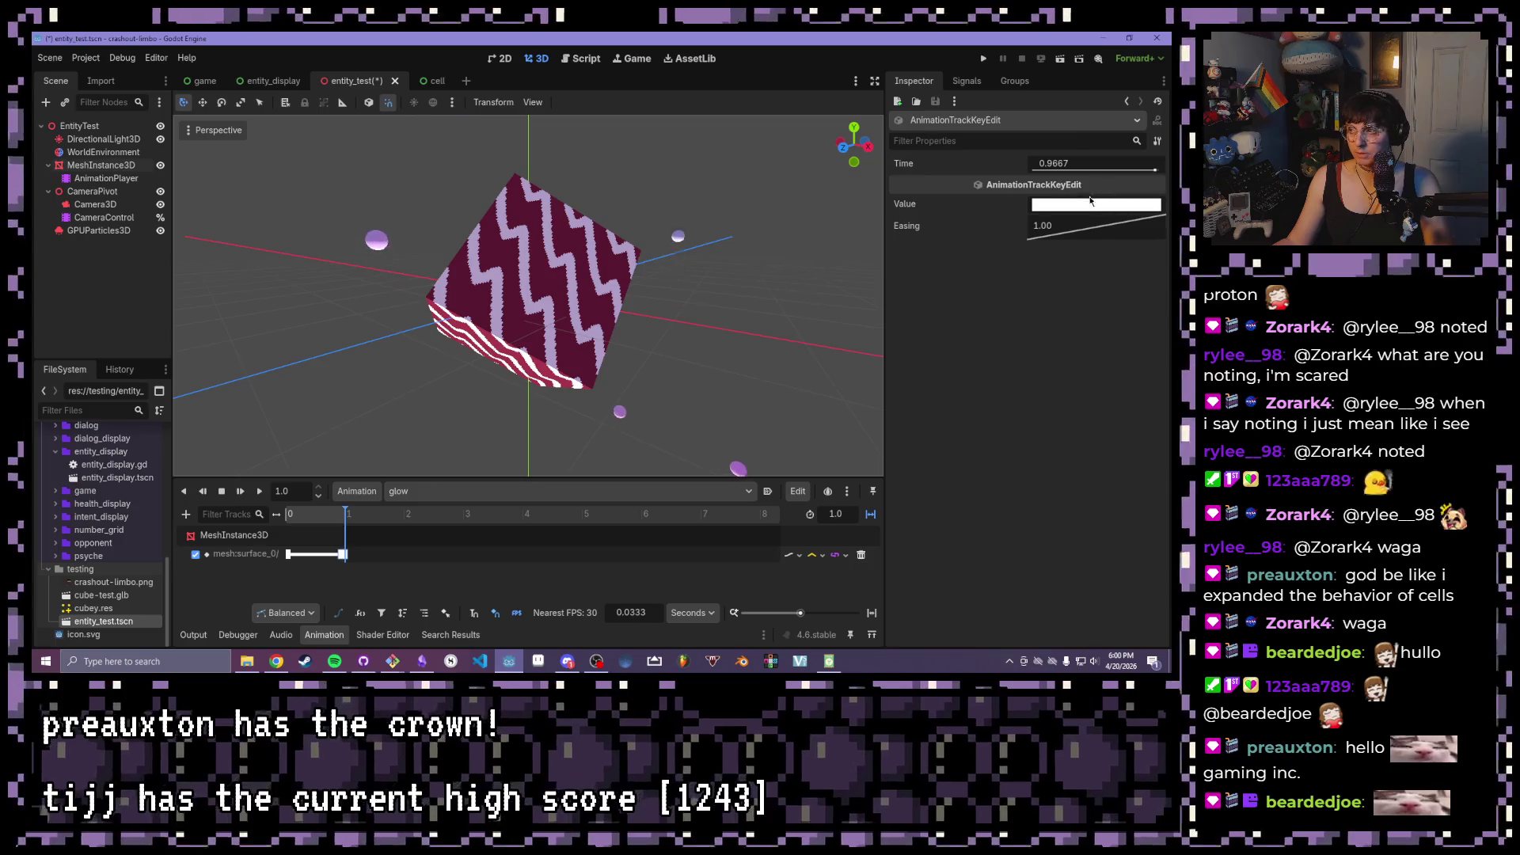
- Set the second key to 1.0 seconds with a dark grey colour, then play and view the cube
click(1067, 166)
text(1)
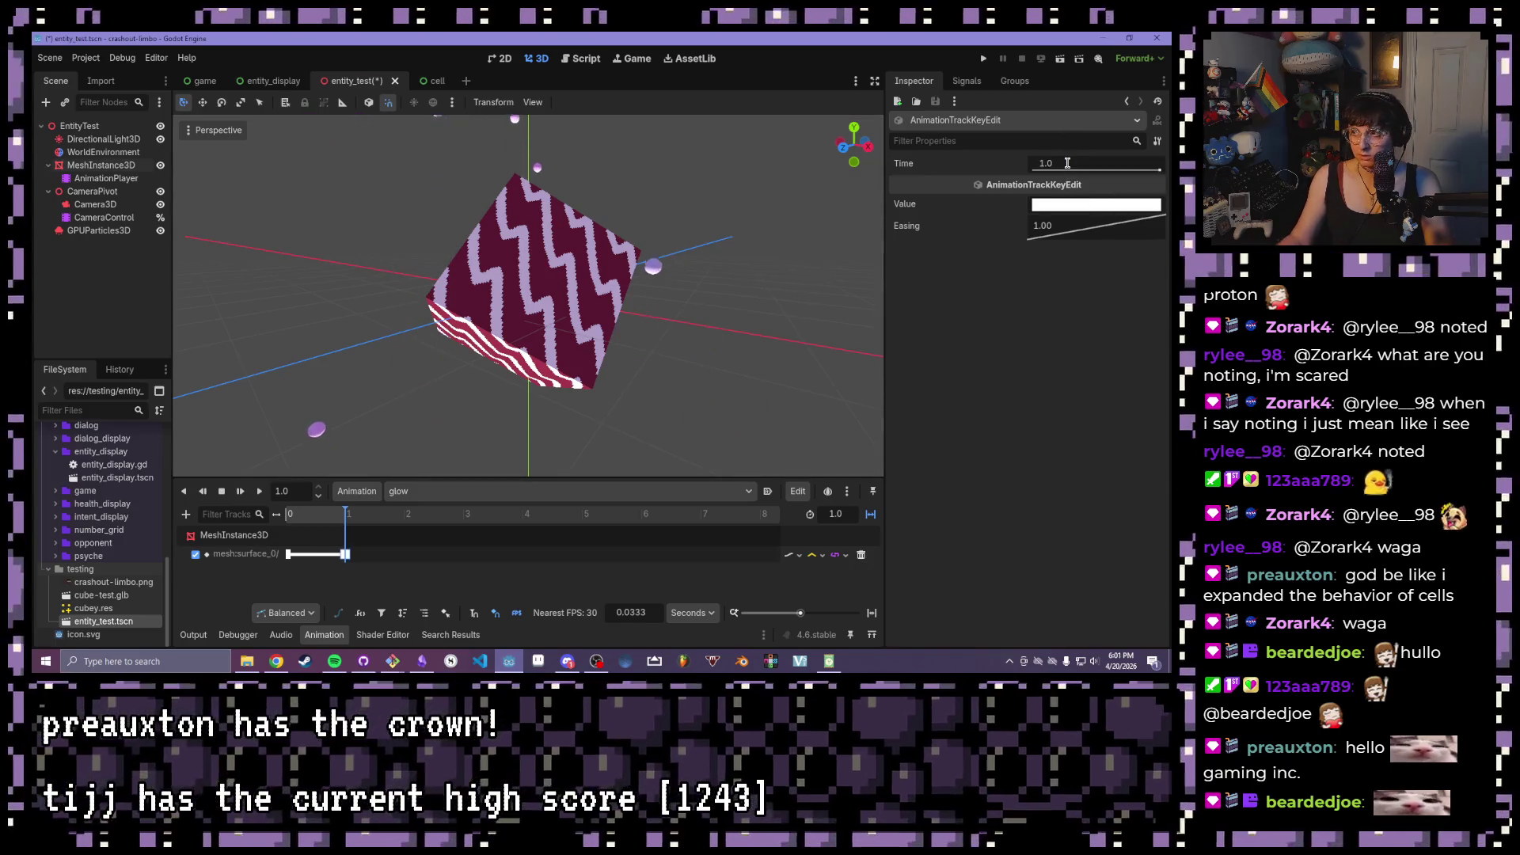
click(1055, 210)
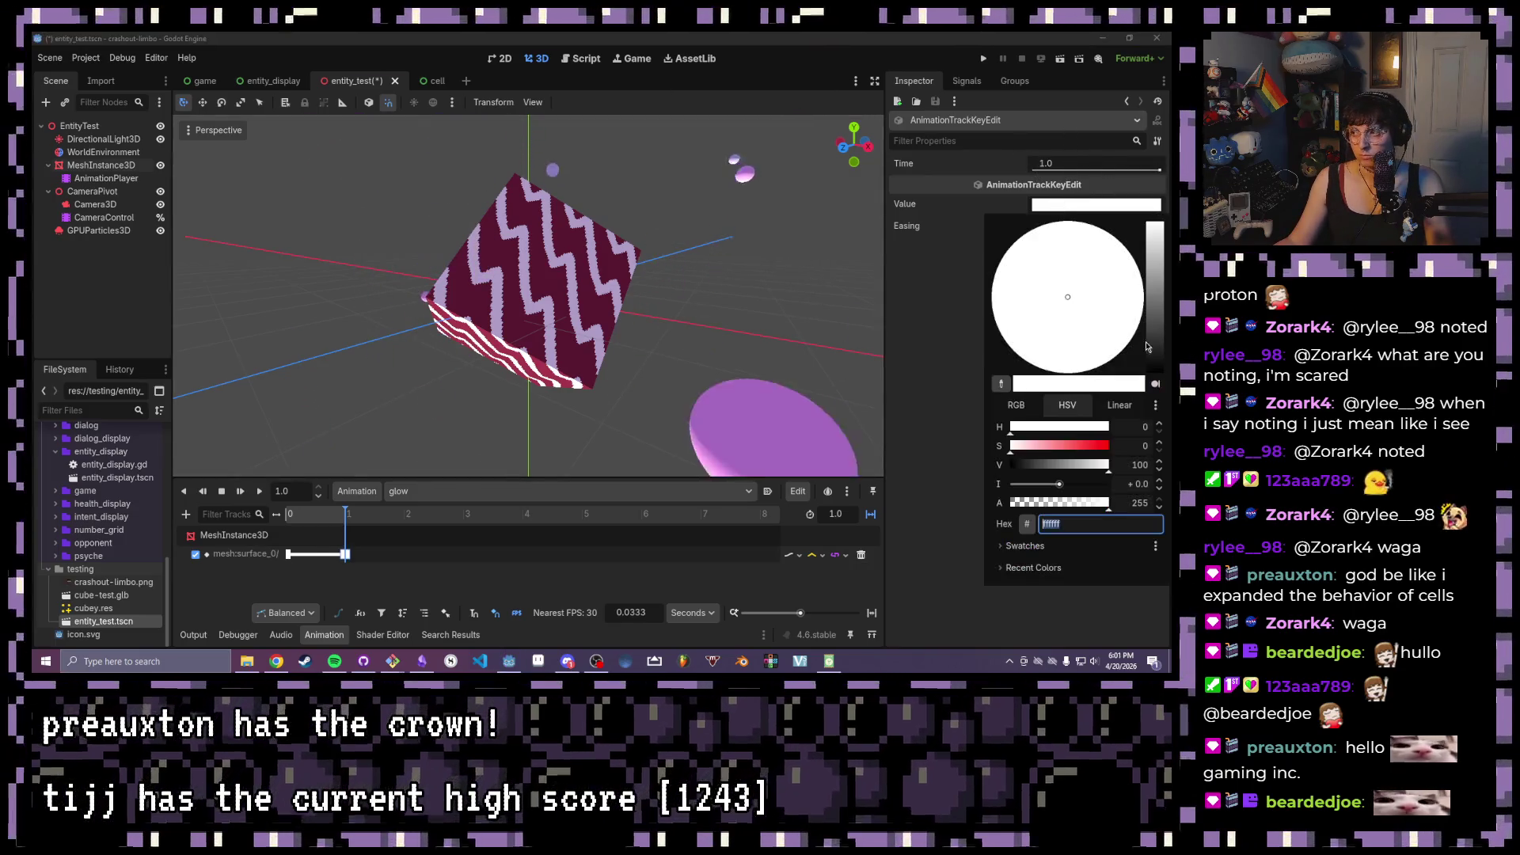
drag(1157, 240, 1164, 339)
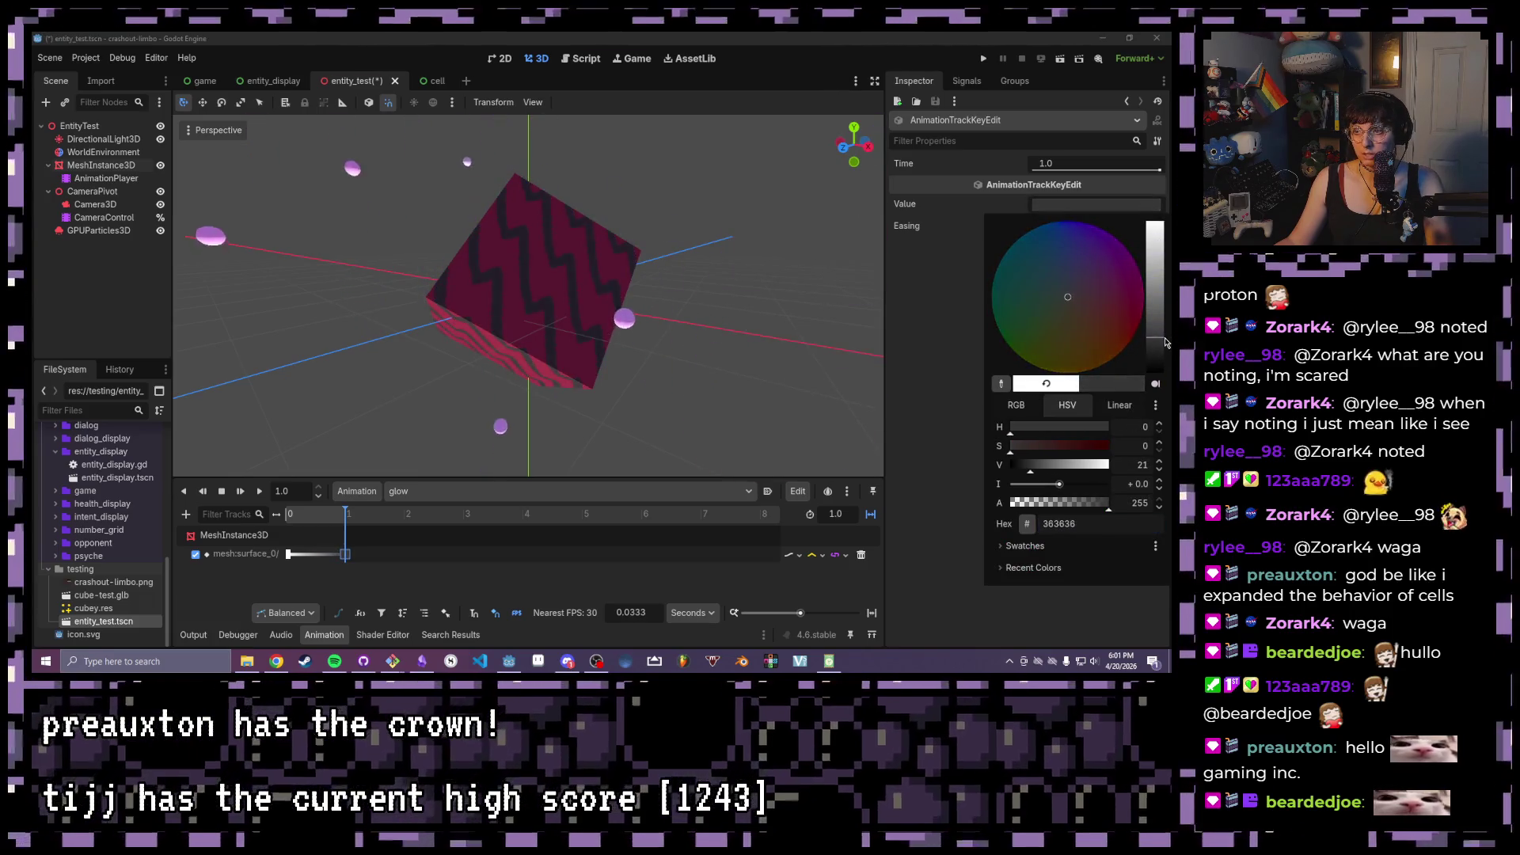
click(345, 517)
click(261, 490)
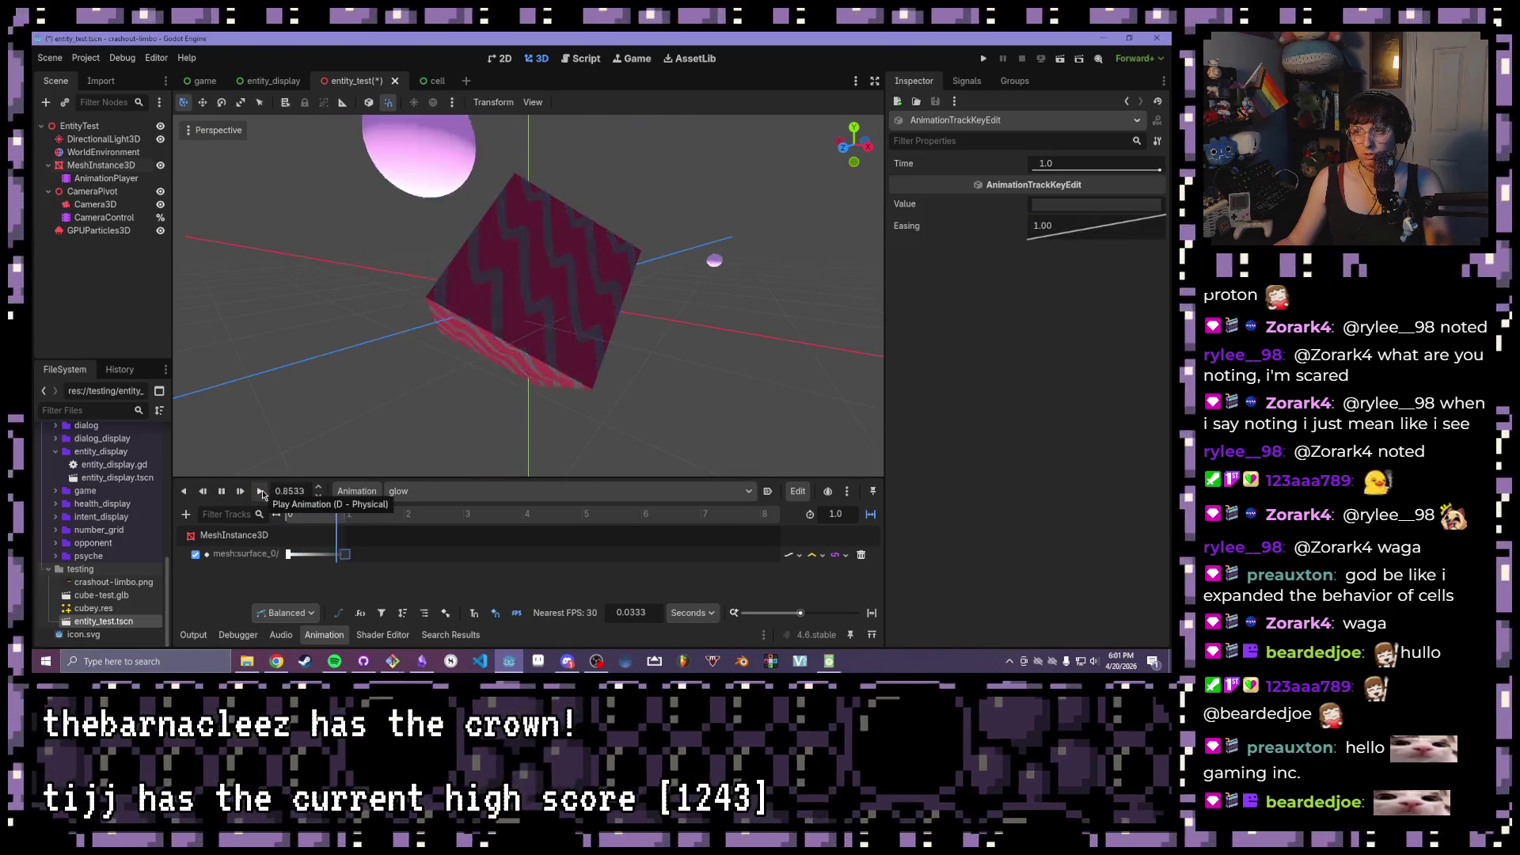
scroll(412, 347, down, 3)
scroll(435, 269, up, 5)
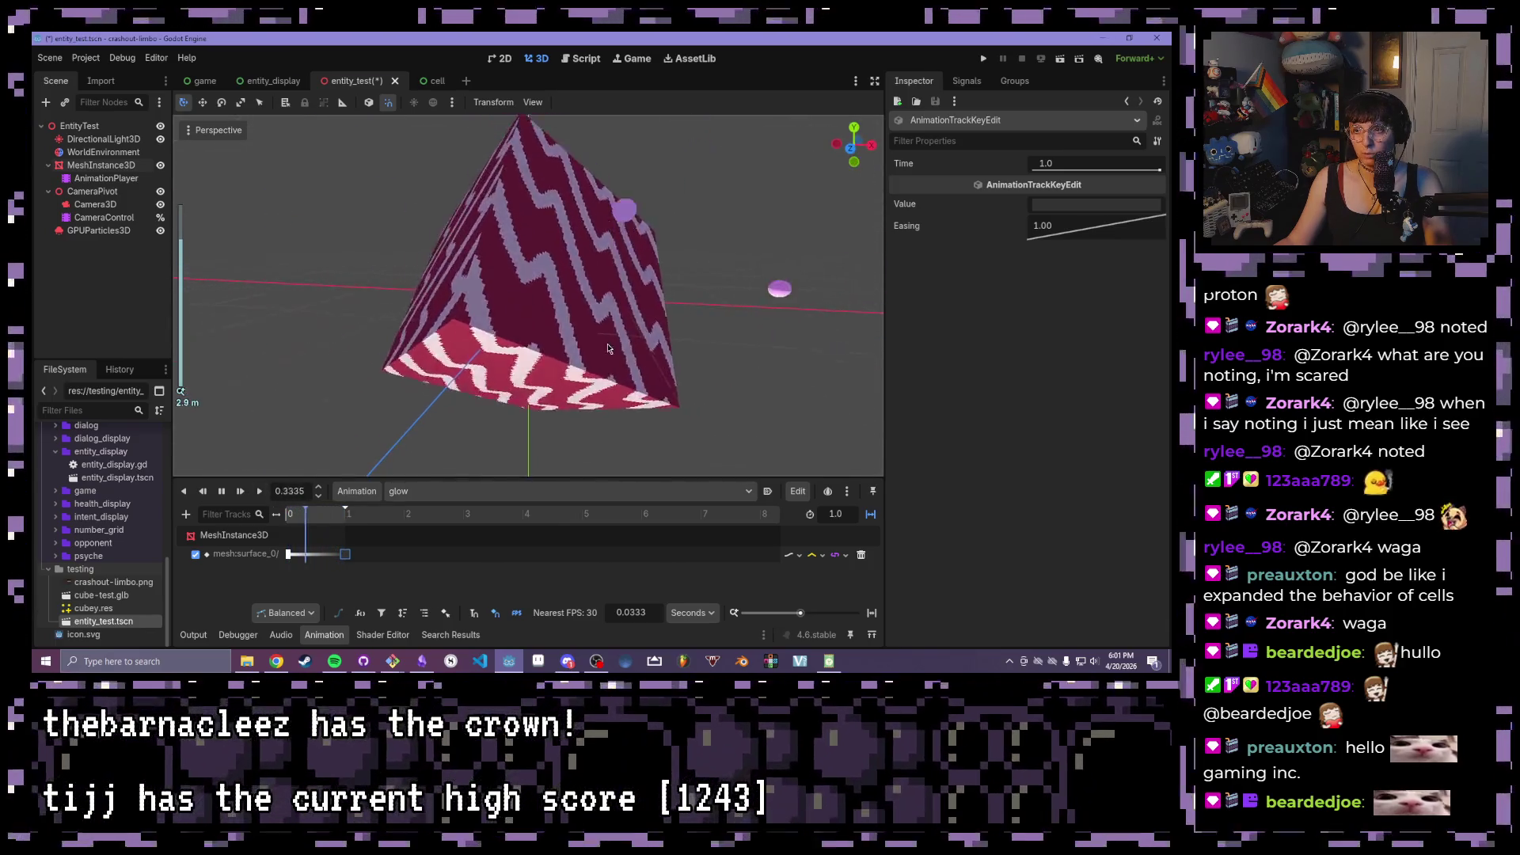
scroll(608, 348, down, 2)
drag(608, 348, 752, 443)
mouse_move(555, 340)
mouse_down()
mouse_move(521, 329)
mouse_move(647, 312)
mouse_move(648, 284)
mouse_move(520, 294)
mouse_up()
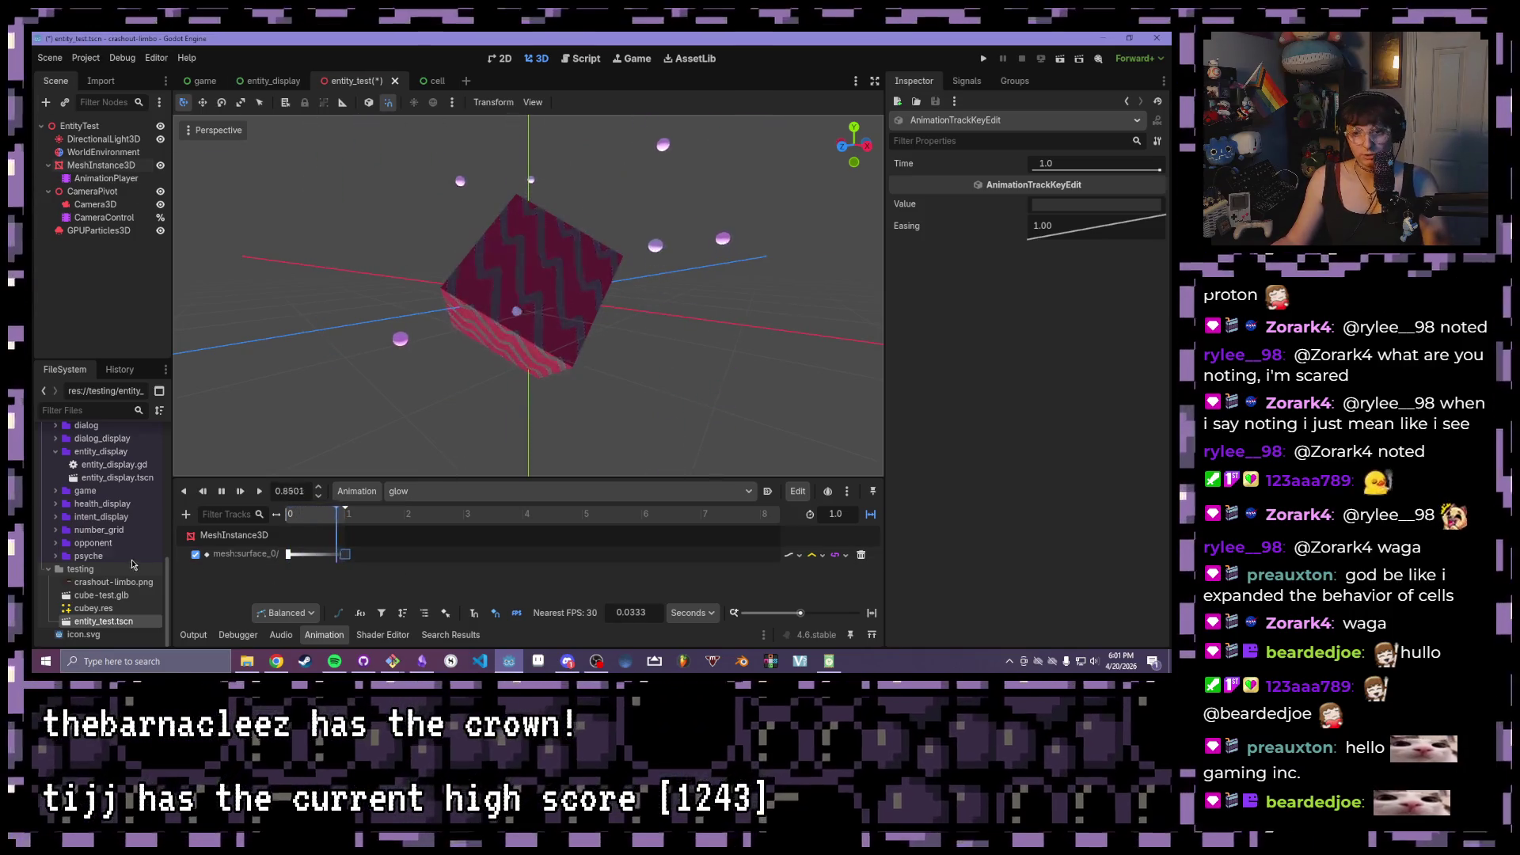
- Stop and rewind the animation, then add a shader Color 2 track to glow
click(94, 165)
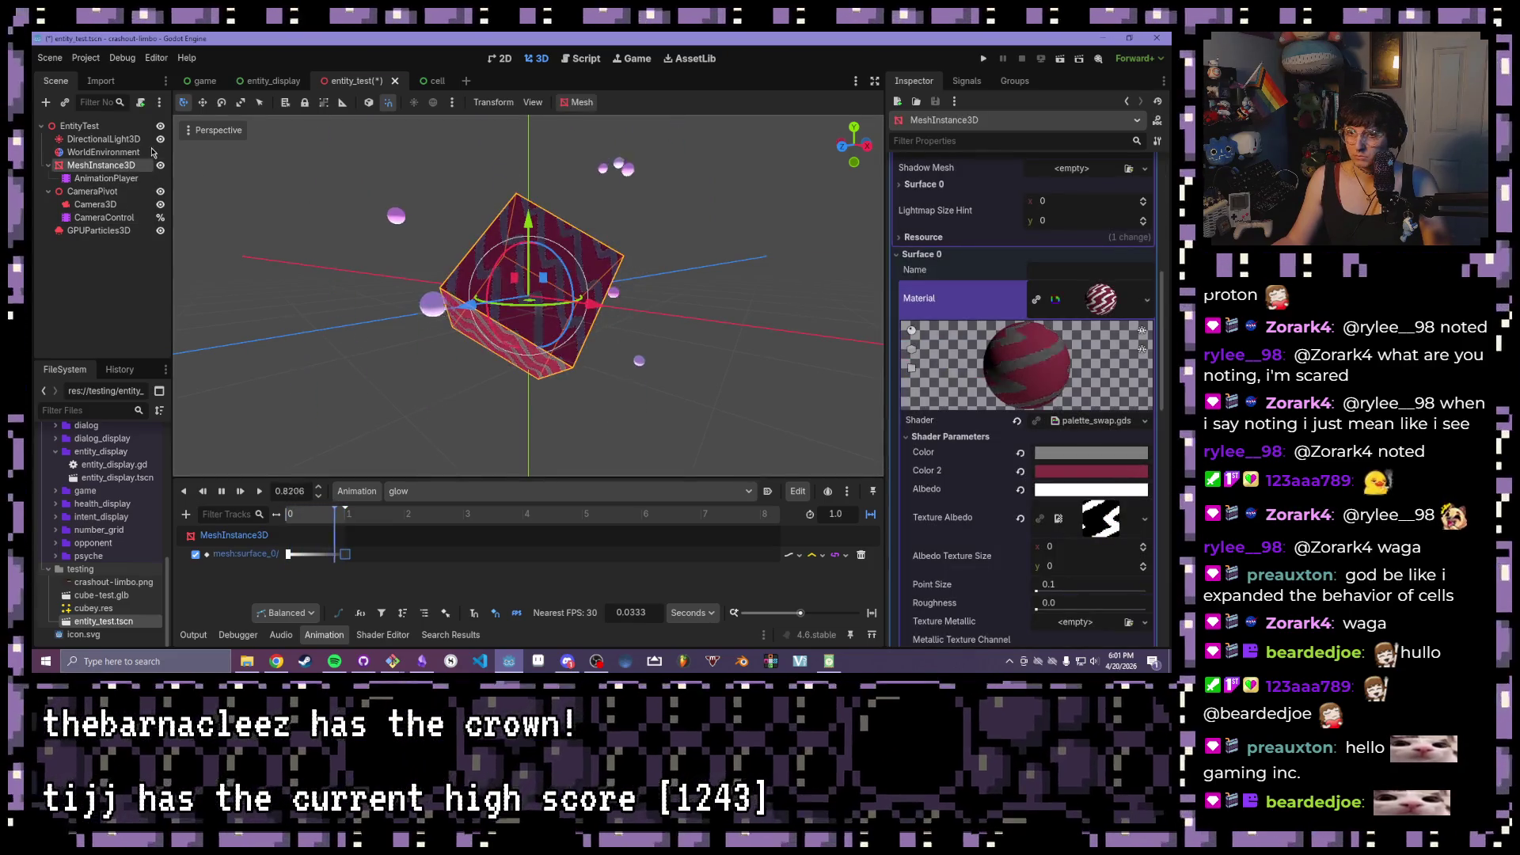
click(111, 178)
click(113, 166)
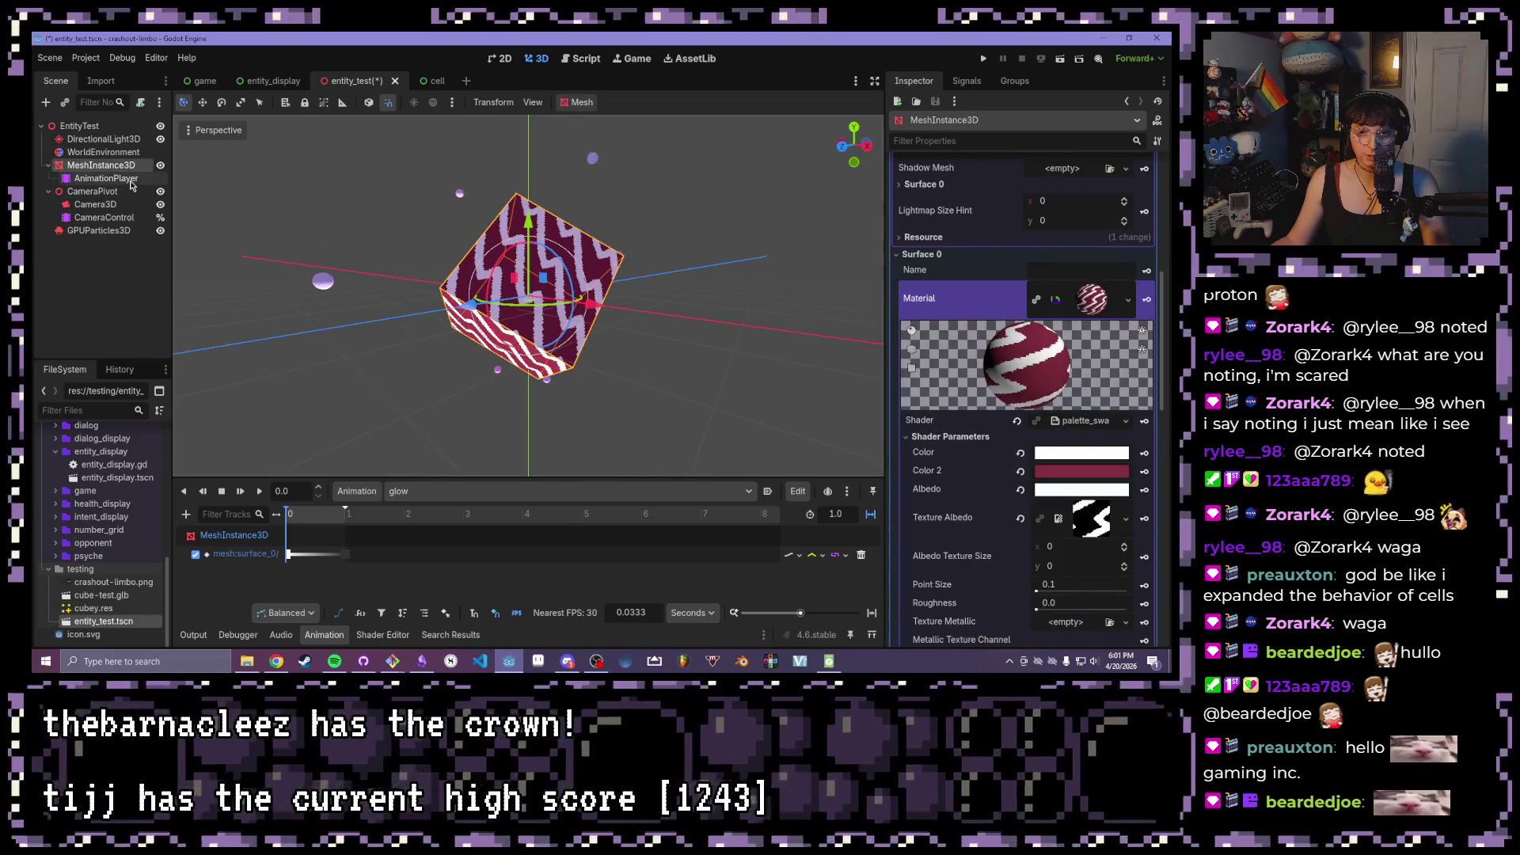
click(1144, 471)
click(515, 389)
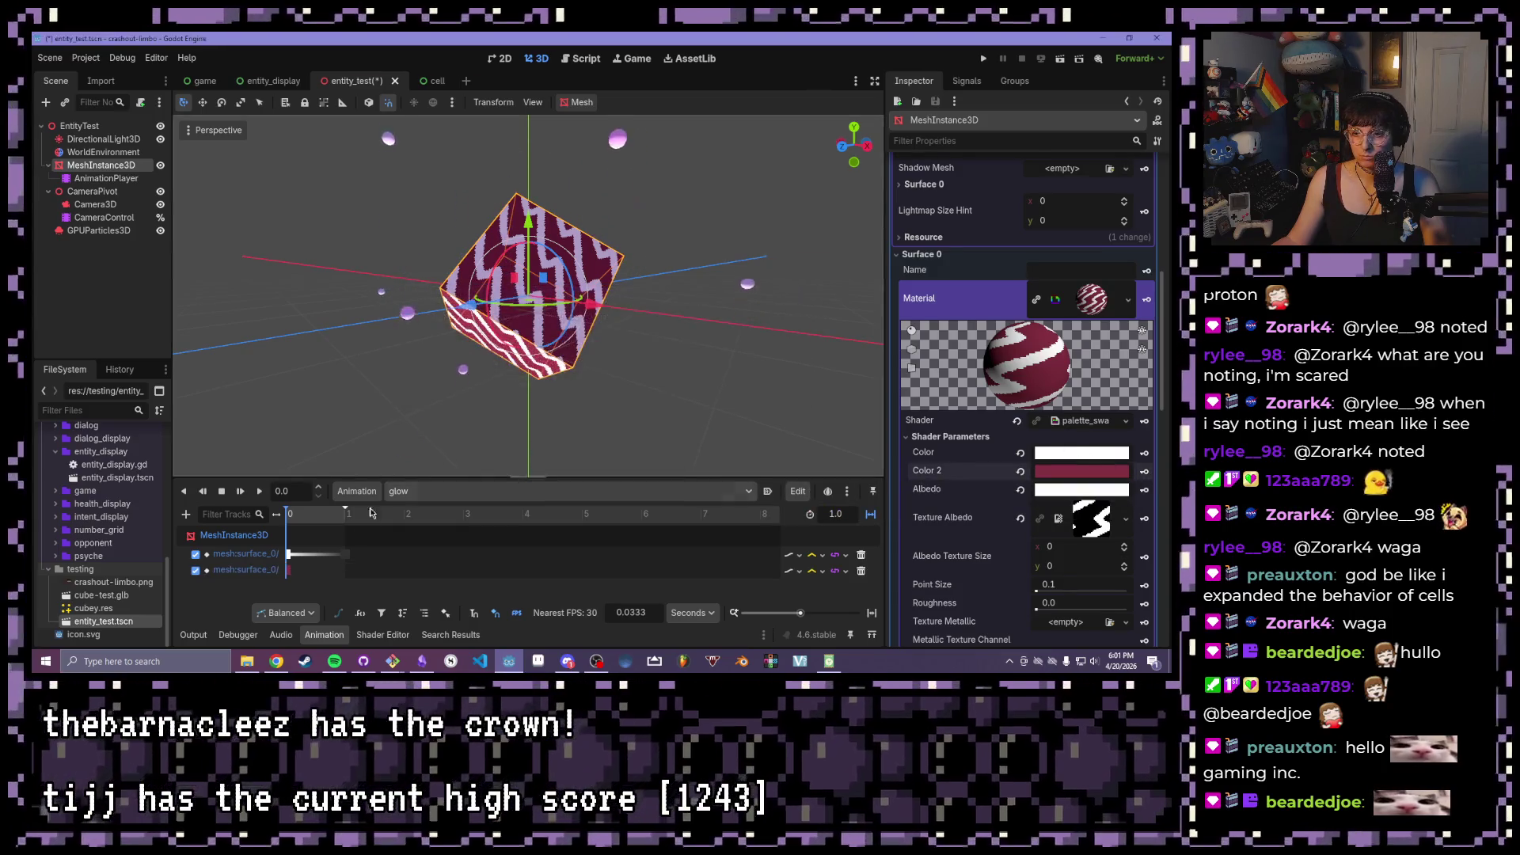
- Insert a Color 2 key at 1.0 seconds set to blue 005199 and enable autoplay on load
drag(287, 517, 347, 515)
right_click(346, 578)
click(360, 585)
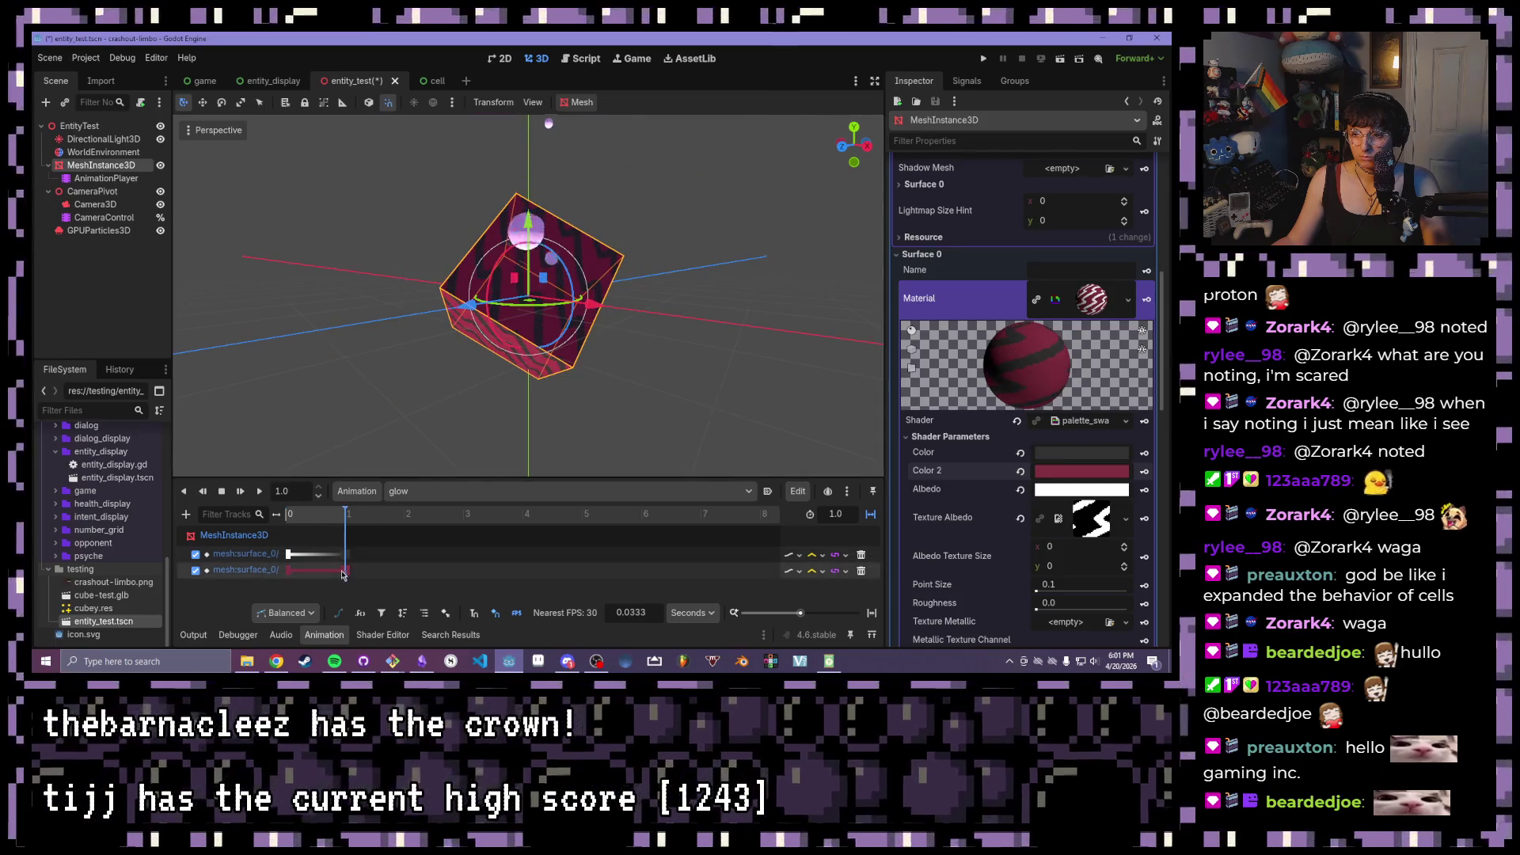
click(1122, 205)
mouse_move(1113, 323)
mouse_down()
mouse_move(1108, 261)
mouse_move(1060, 230)
mouse_up()
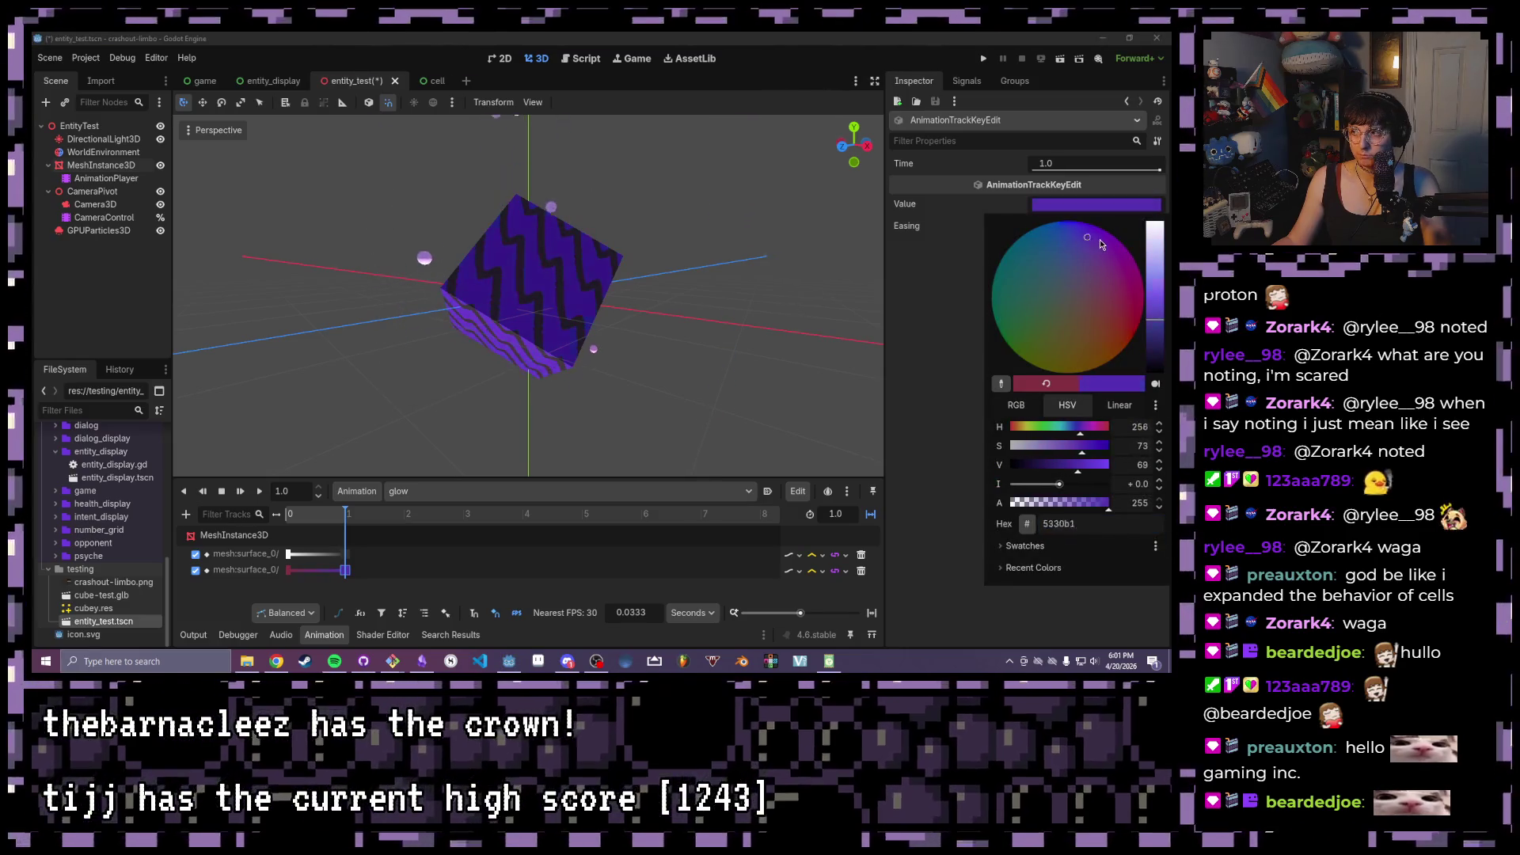
click(1045, 223)
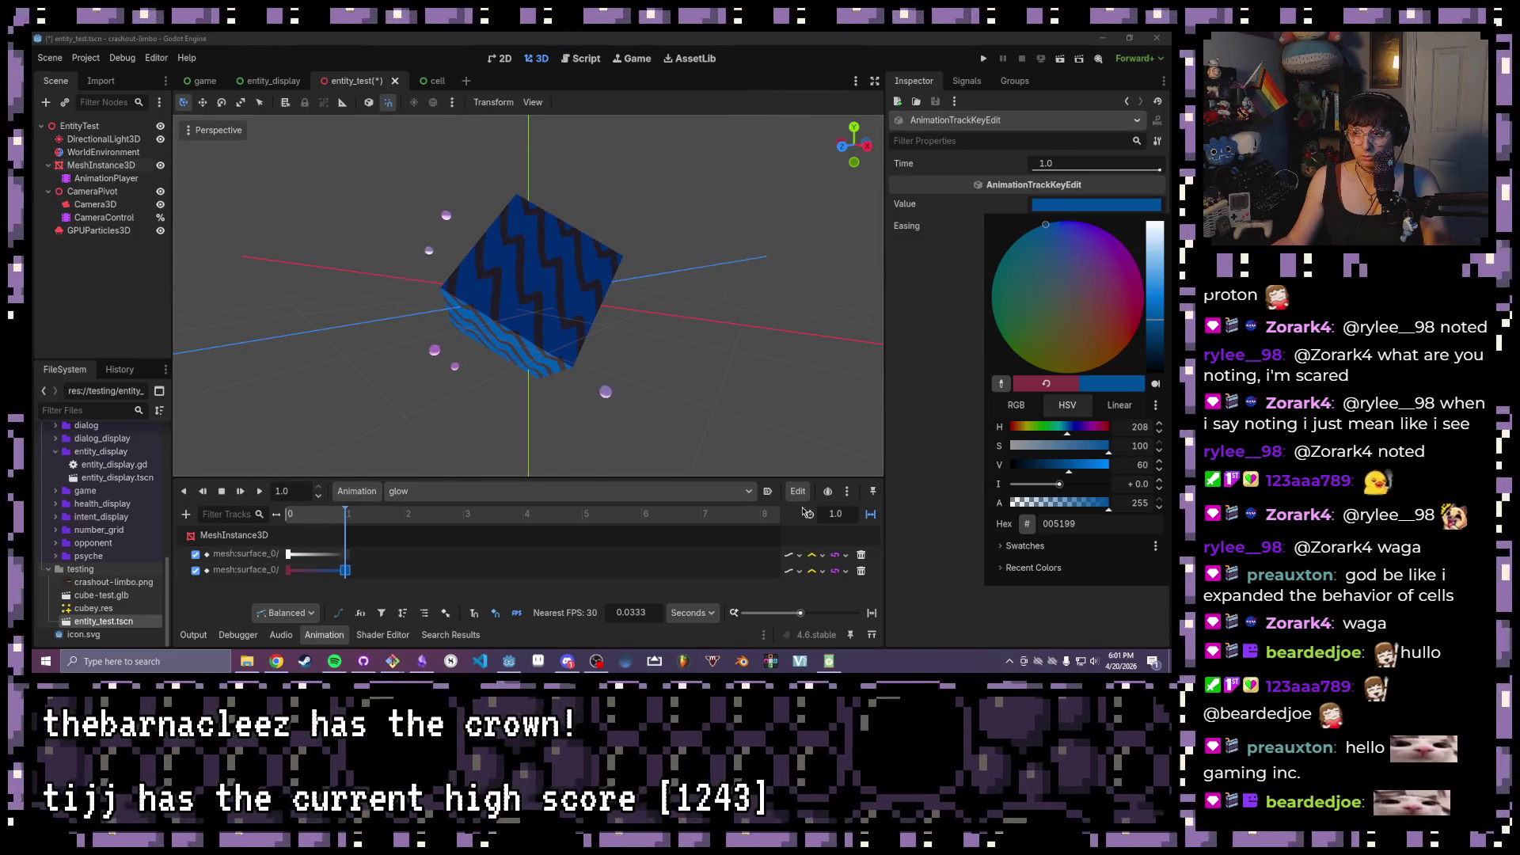
click(766, 501)
click(768, 493)
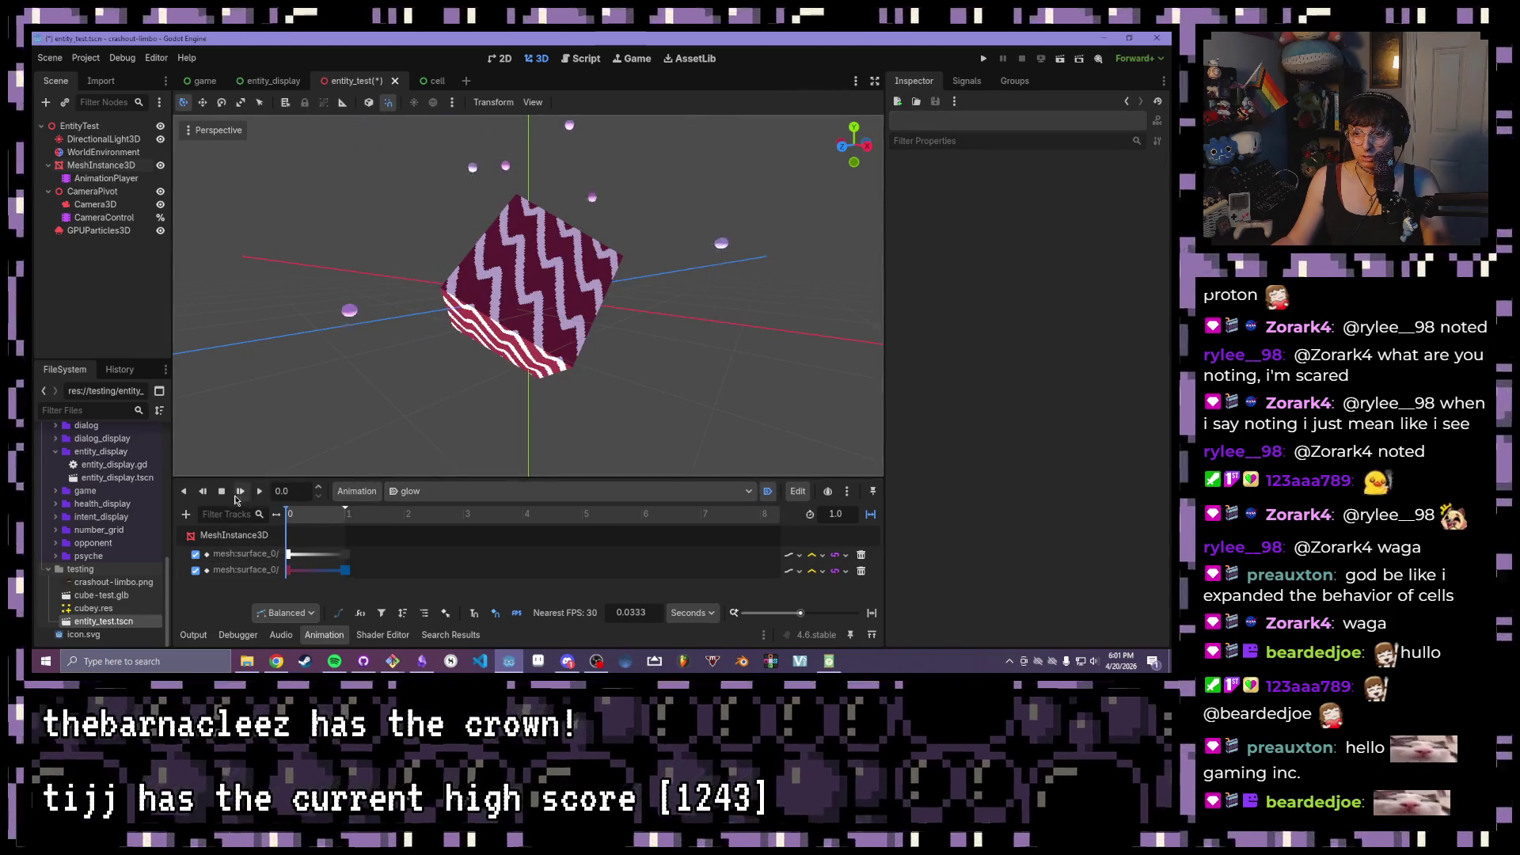
- Preview the glow animation on the cube from a few angles, then run the project
click(240, 490)
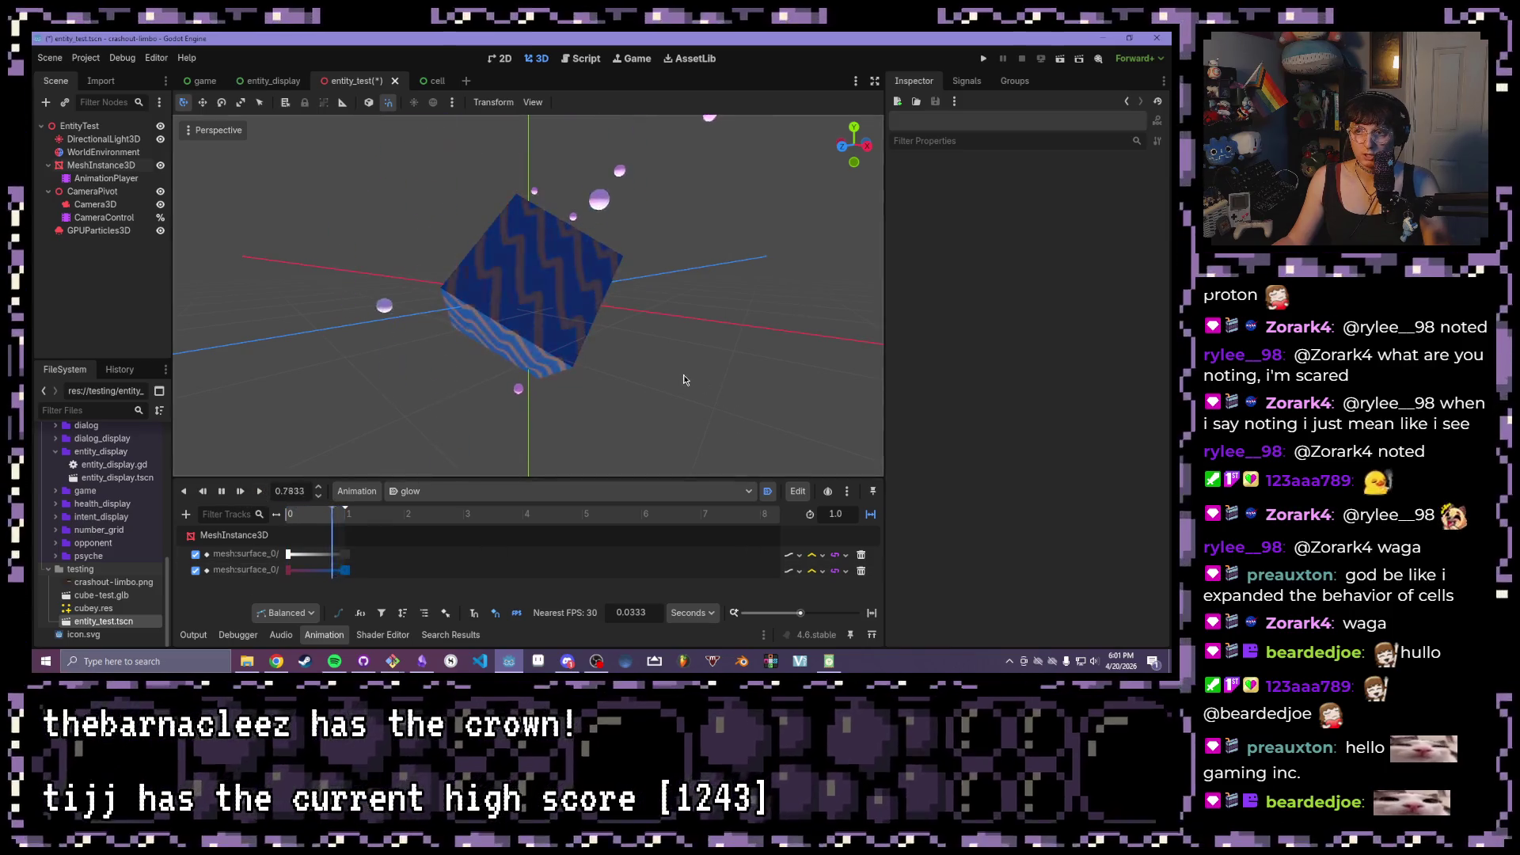
scroll(684, 353, up, 1)
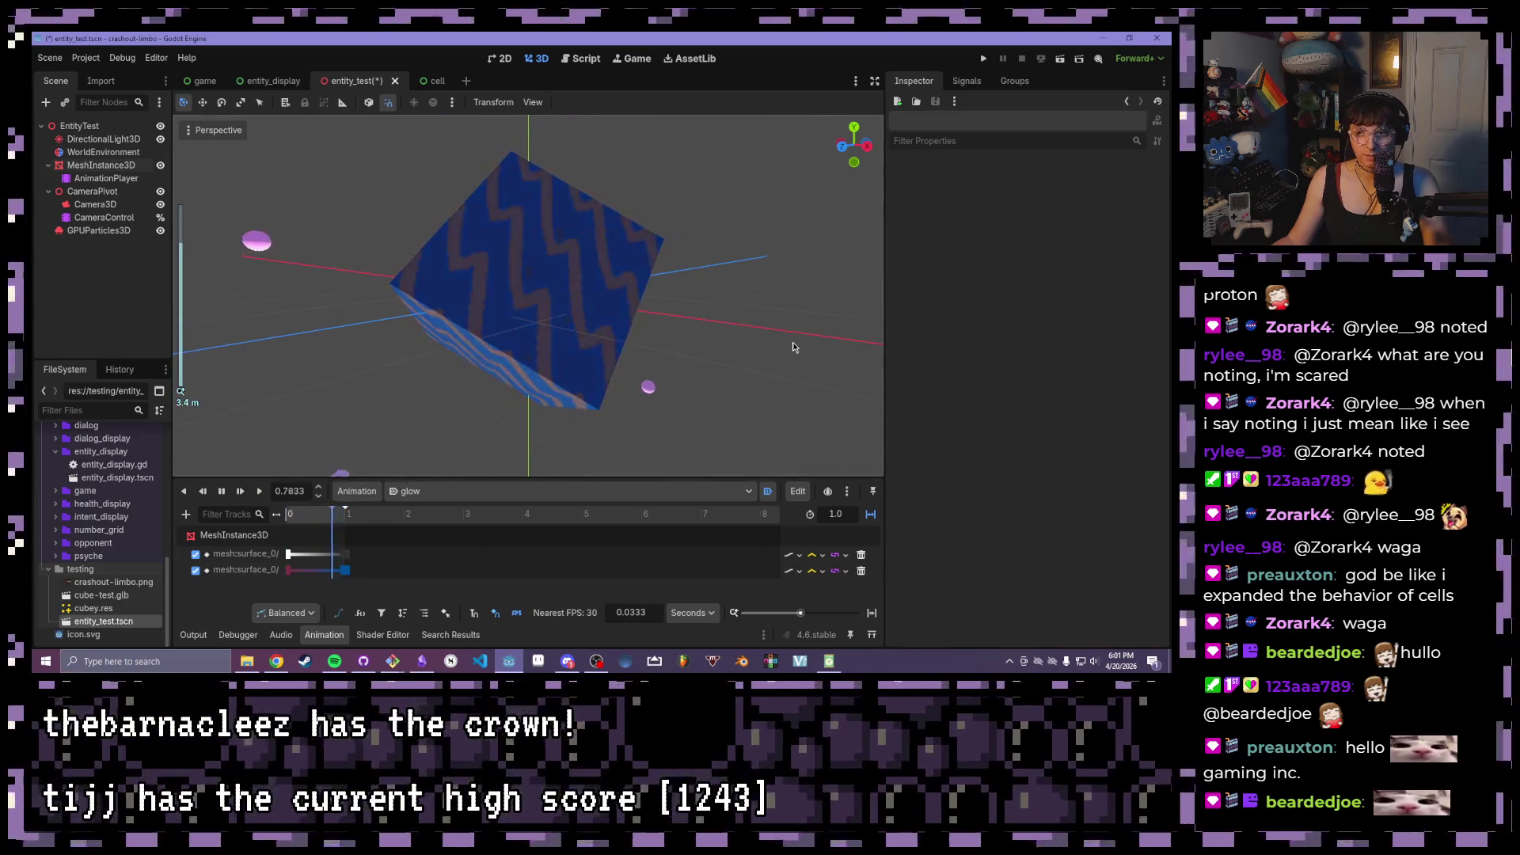
mouse_move(792, 348)
mouse_down()
mouse_move(613, 439)
mouse_move(414, 340)
mouse_move(437, 239)
mouse_move(637, 364)
mouse_move(594, 334)
mouse_move(529, 327)
mouse_move(734, 372)
mouse_move(654, 307)
mouse_move(555, 358)
mouse_move(653, 283)
mouse_up()
scroll(530, 327, up, 2)
scroll(653, 283, down, 2)
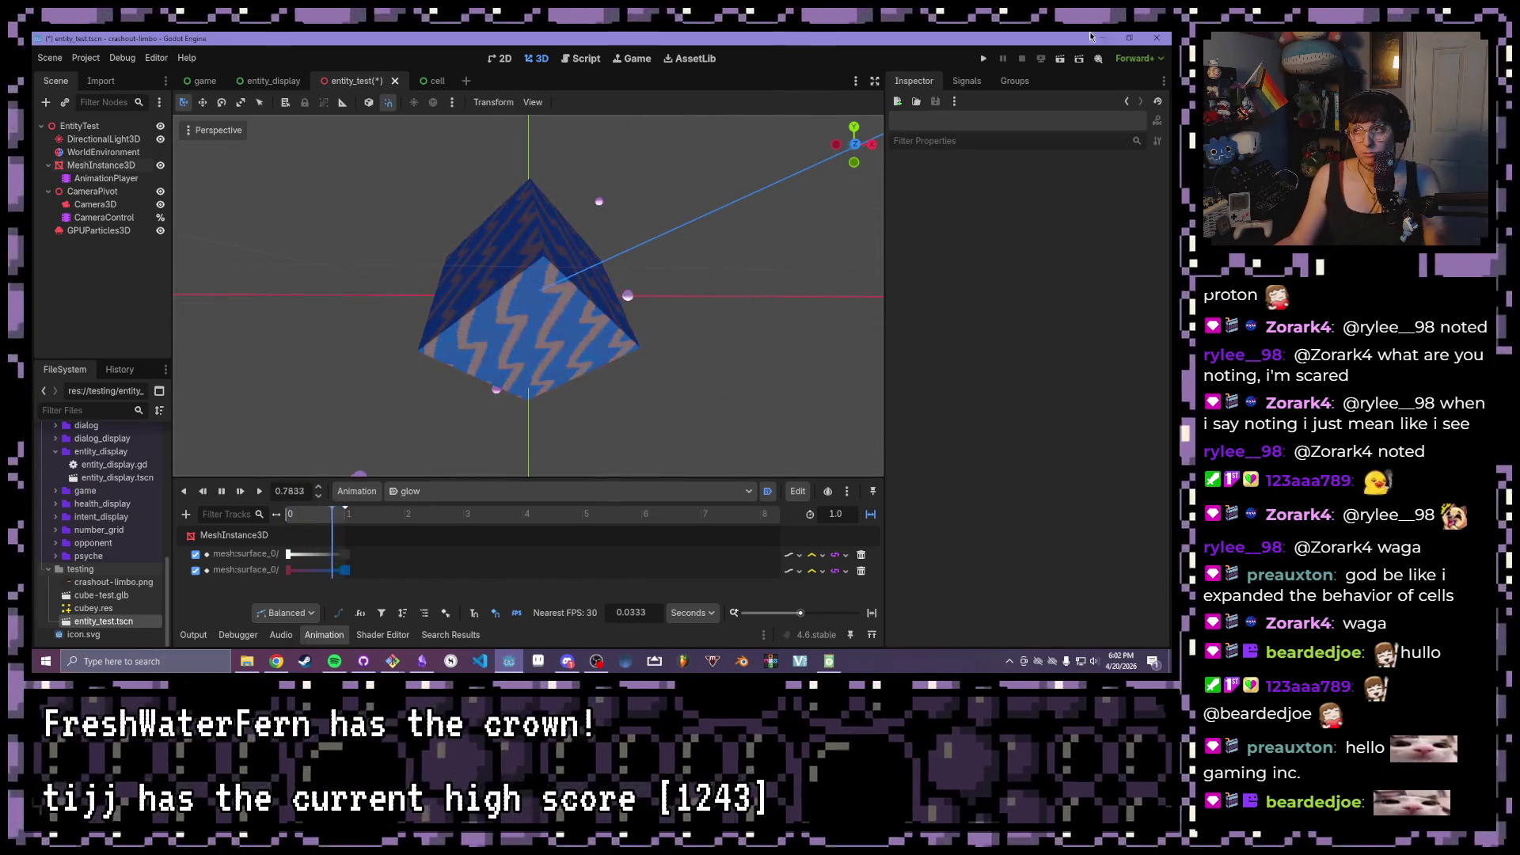
click(984, 59)
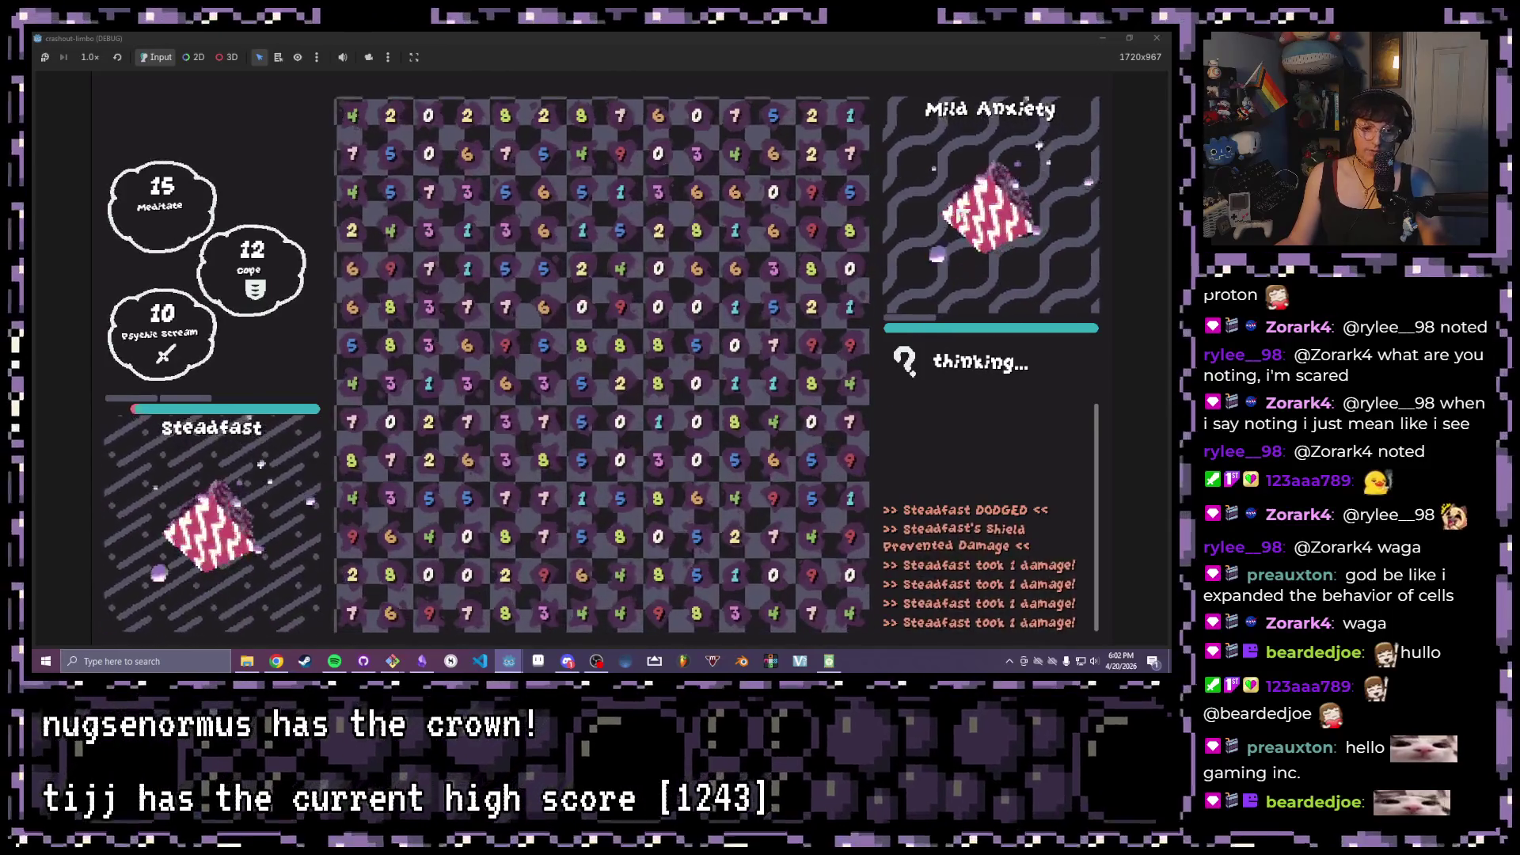
- Close the running game window after checking the number grid
click(1157, 38)
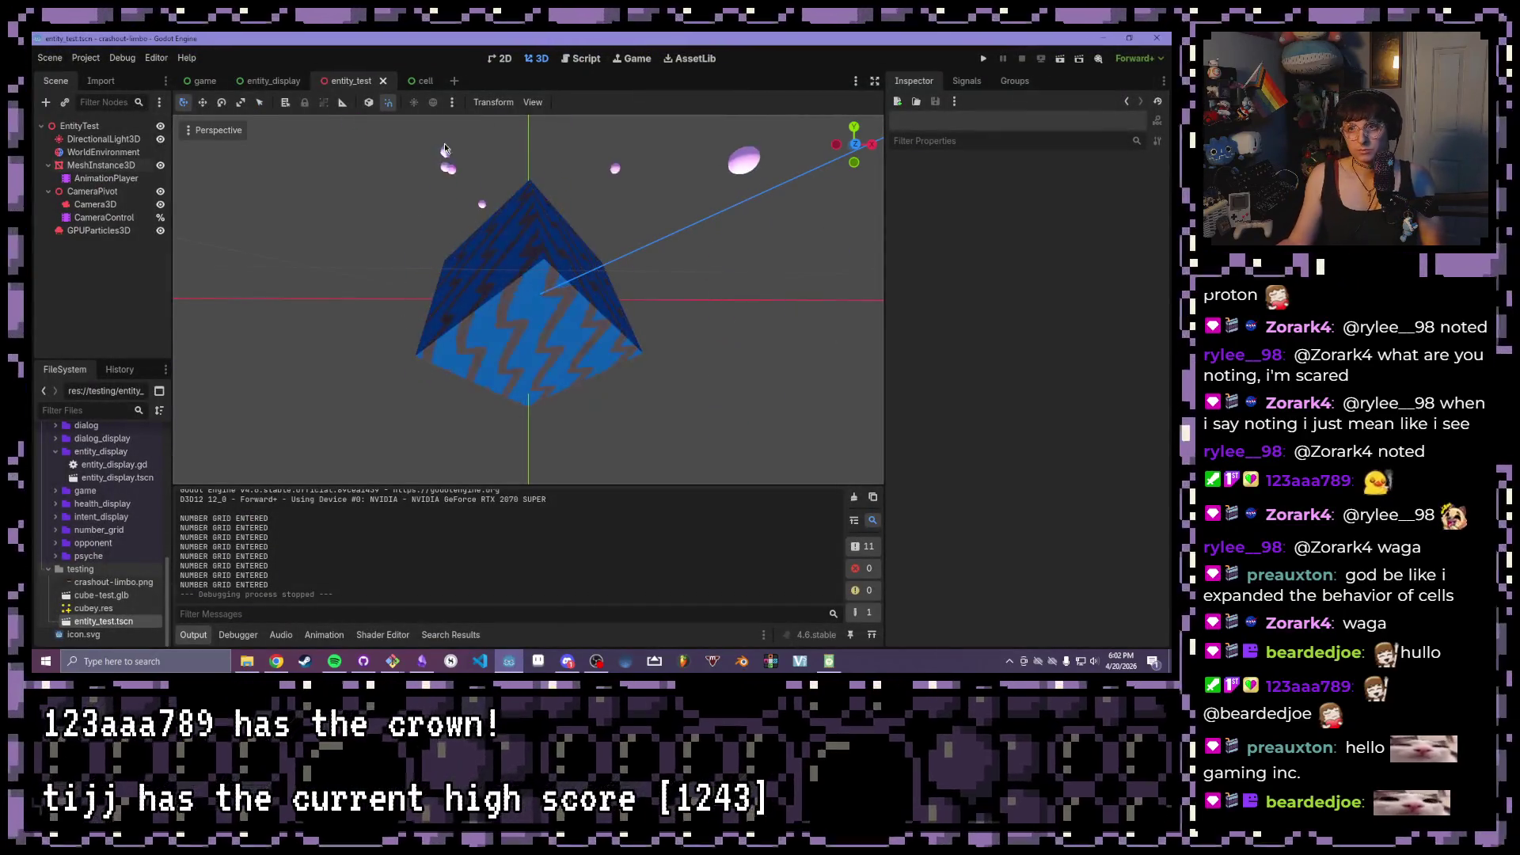
- Close the entity_test scene and open number_grid.gd in the script editor
click(382, 82)
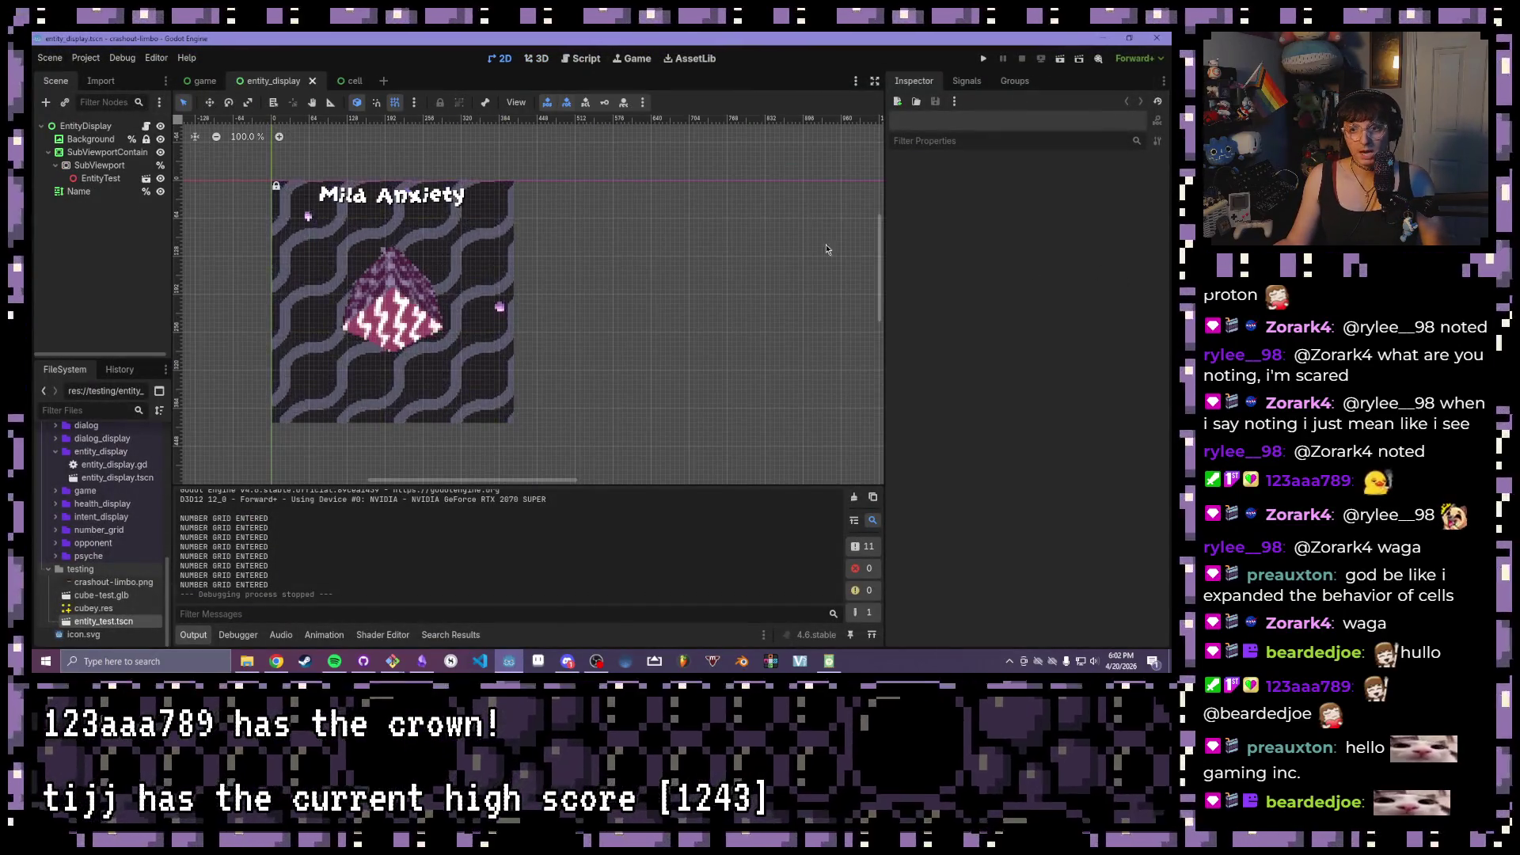
scroll(317, 206, up, 1)
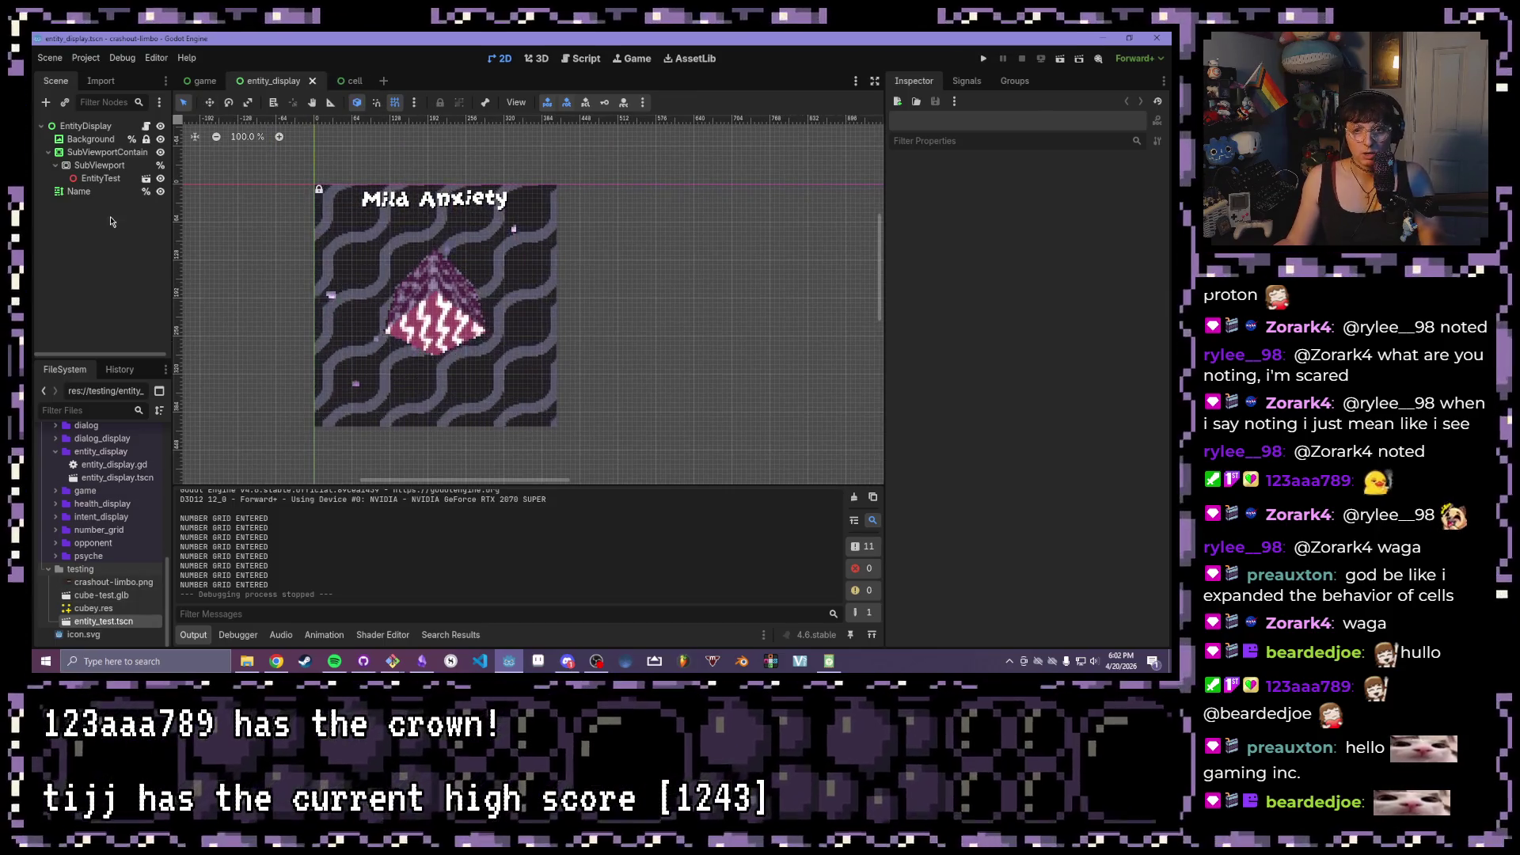
click(582, 59)
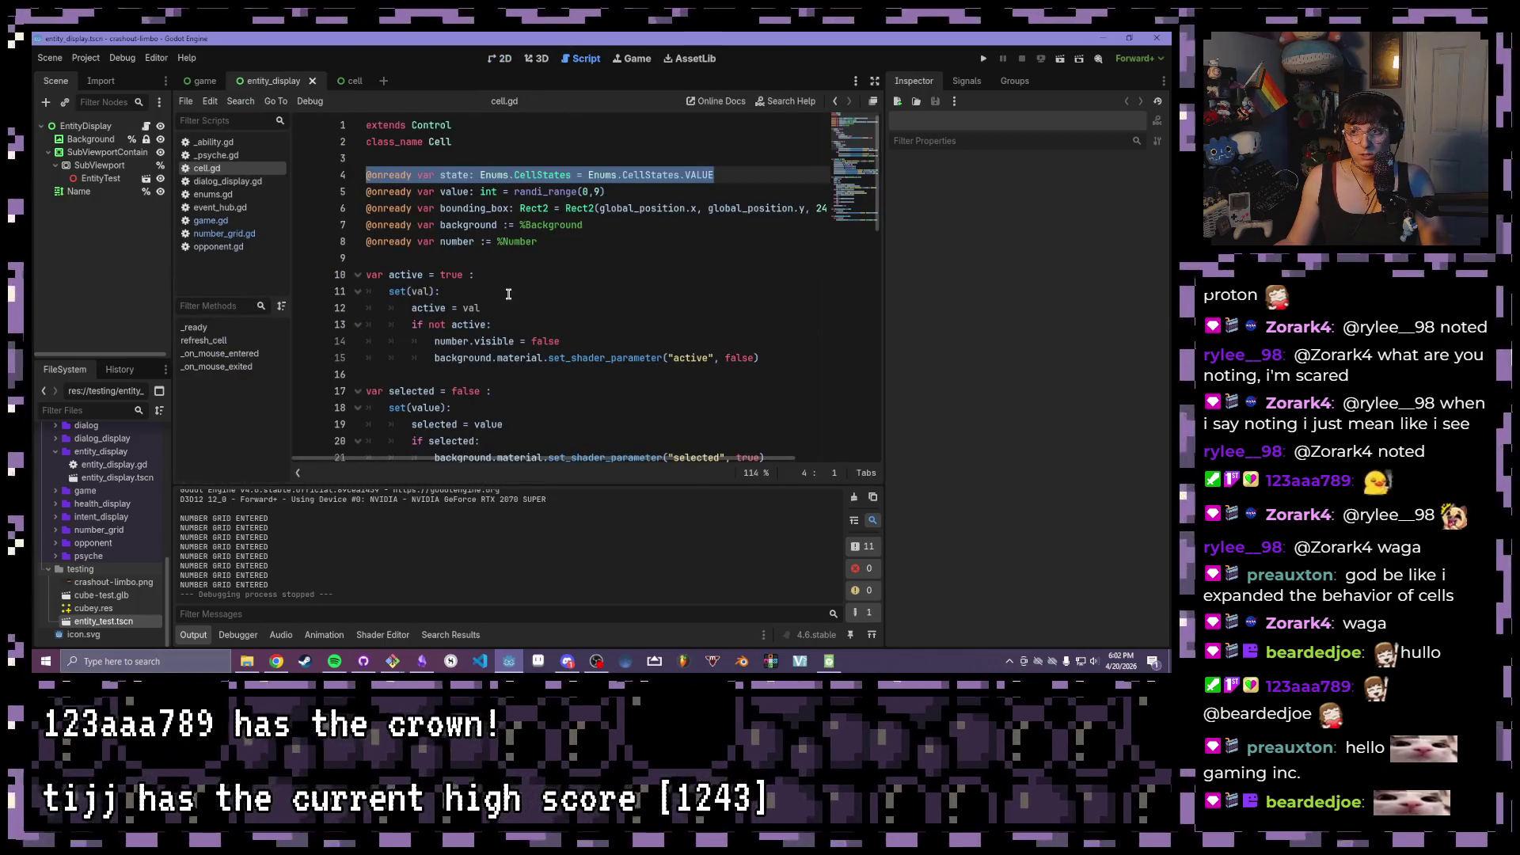
scroll(508, 293, down, 12)
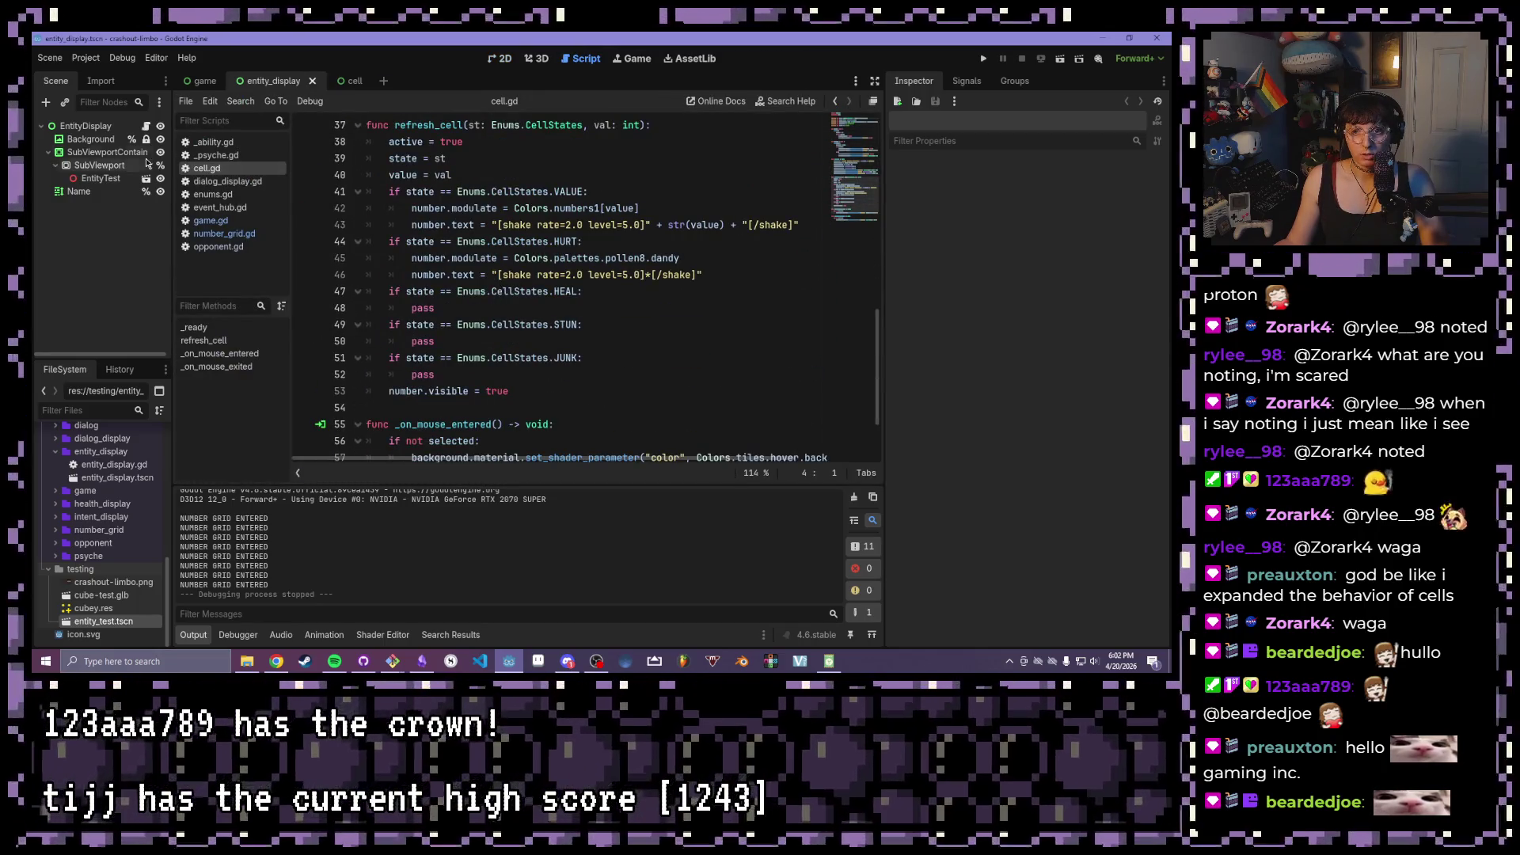
click(224, 234)
- Select the cells_selected emit line on line 40, then open cell.gd
scroll(605, 315, down, 4)
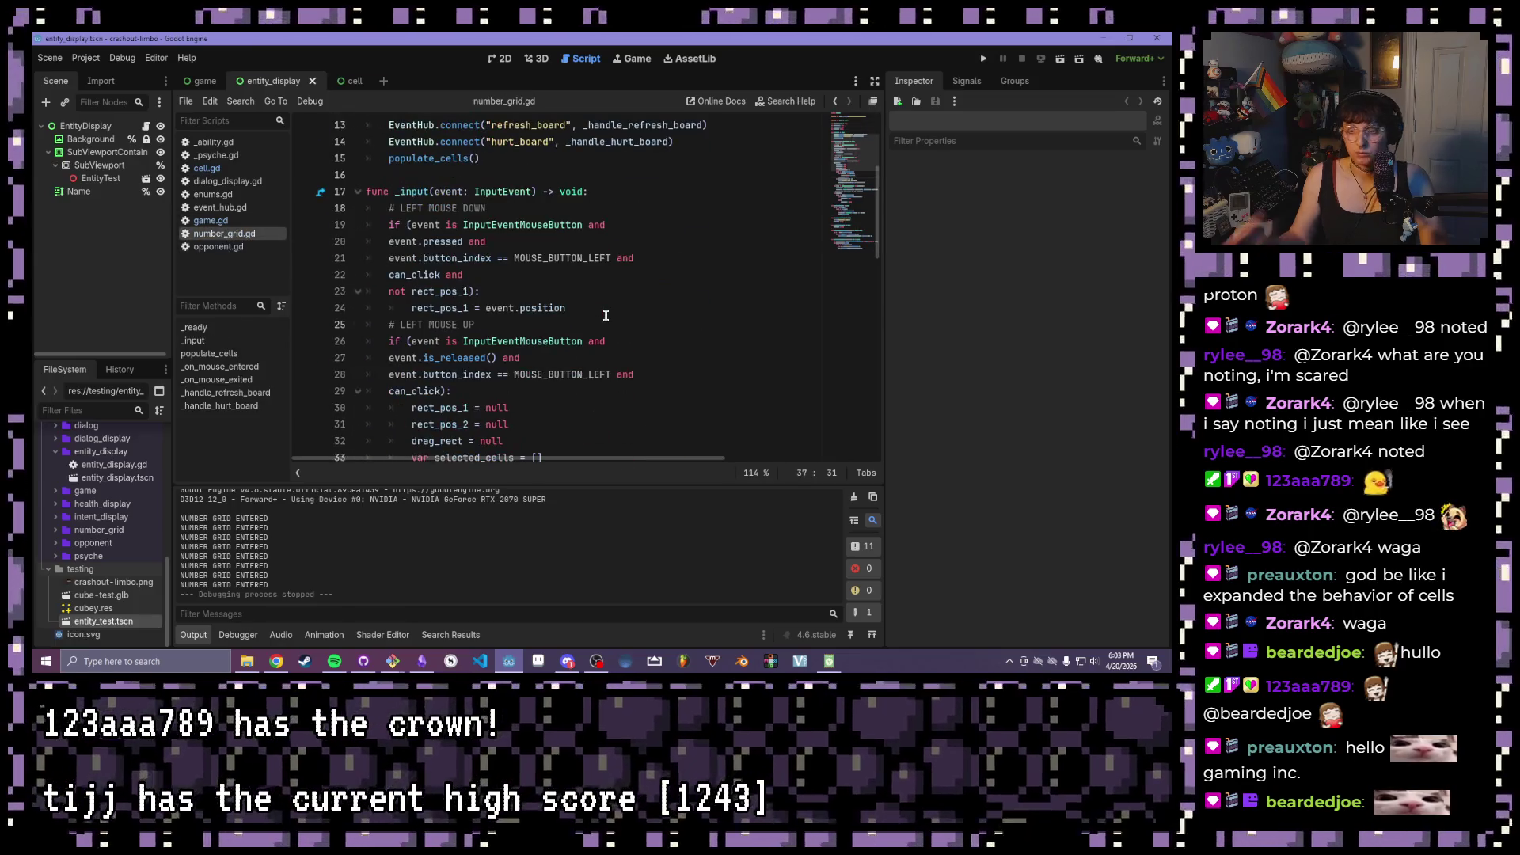
scroll(590, 300, down, 6)
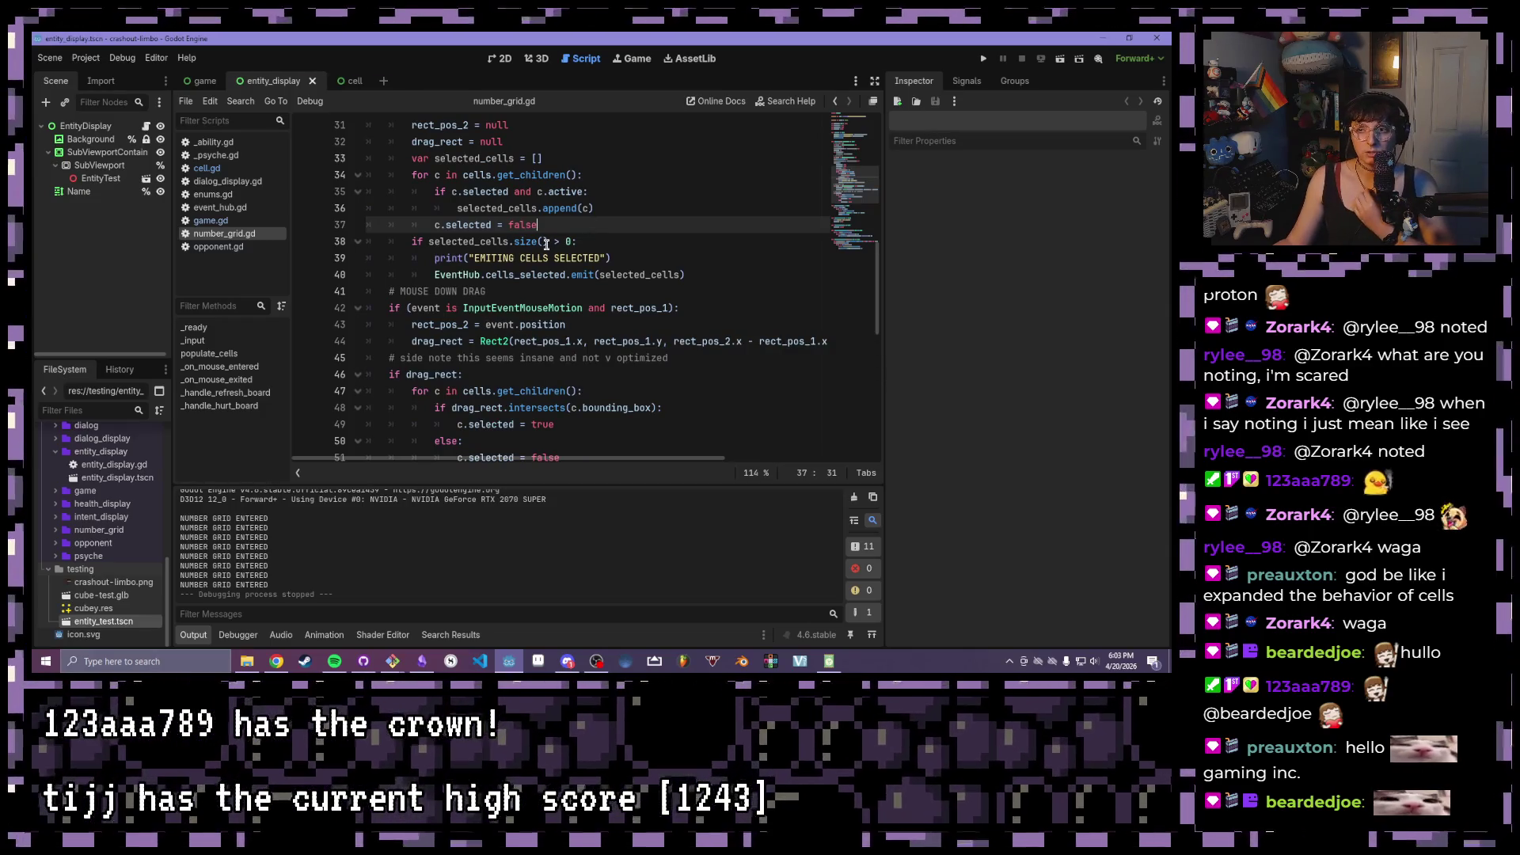
click(723, 280)
drag(722, 281, 426, 275)
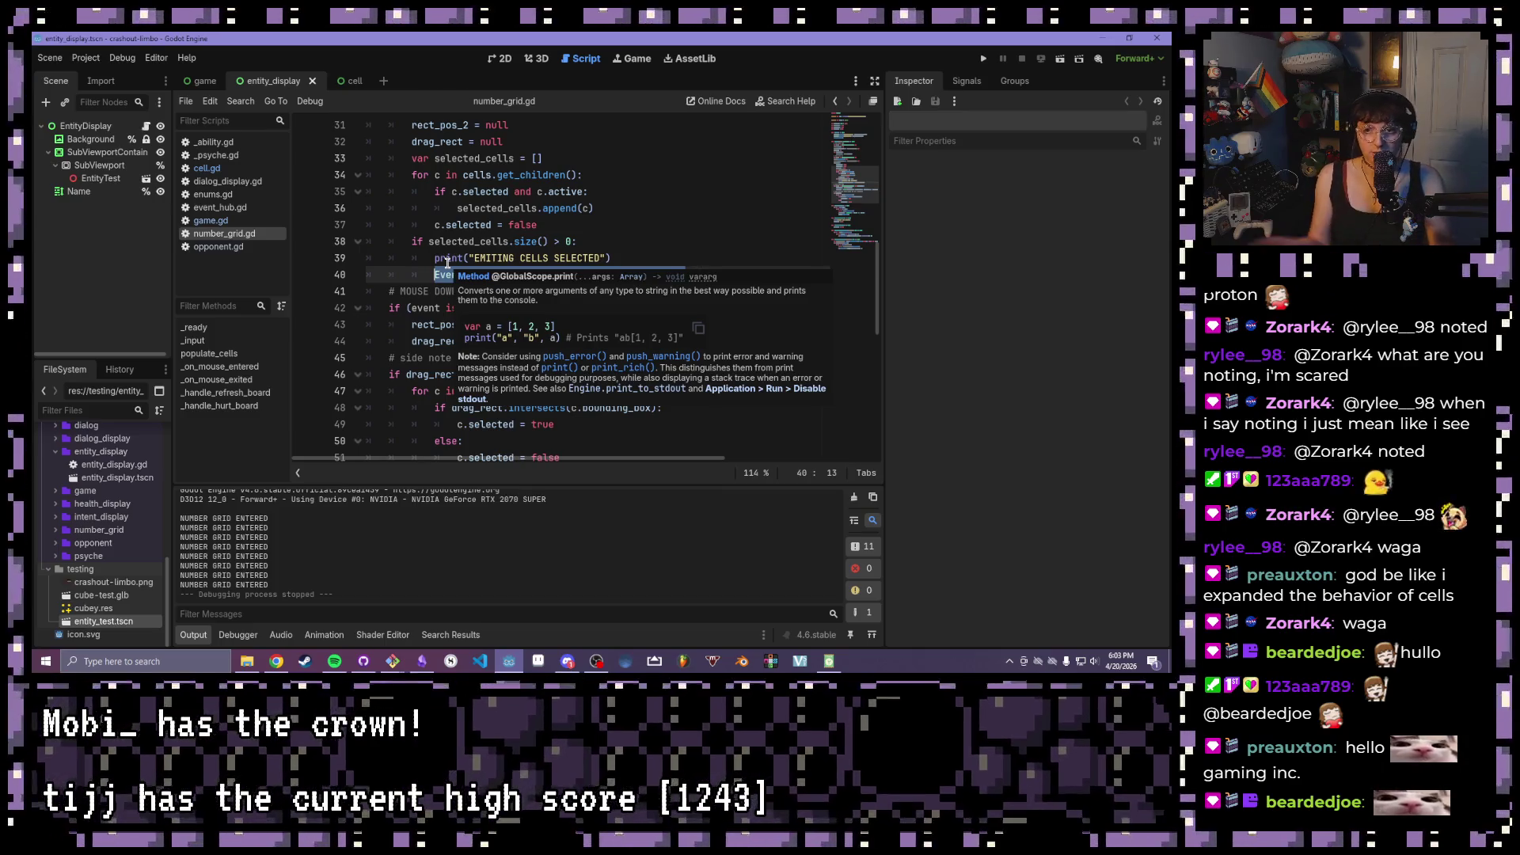
click(204, 168)
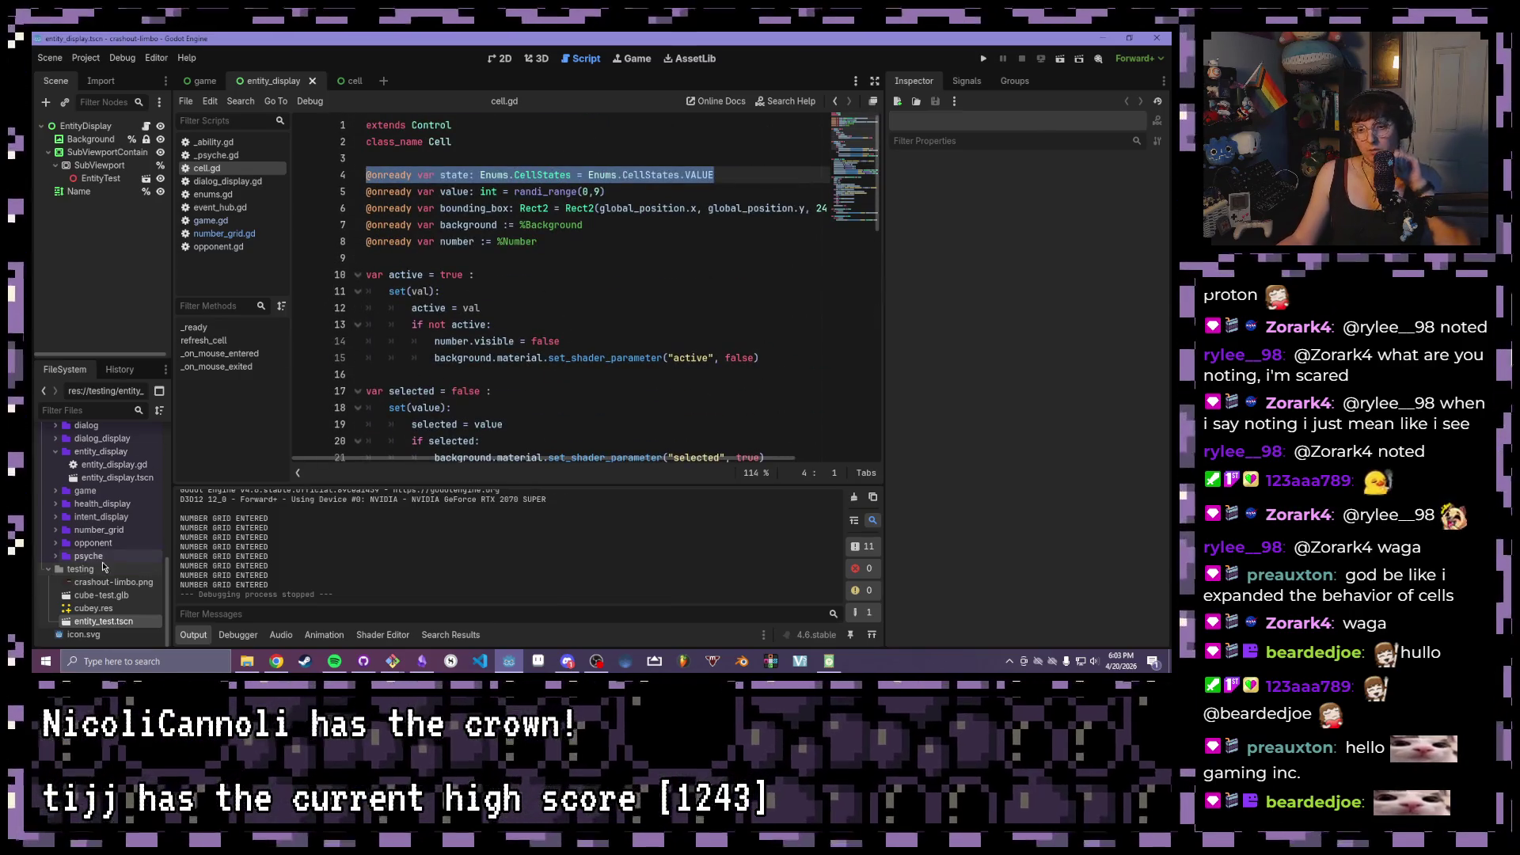
scroll(95, 504, up, 6)
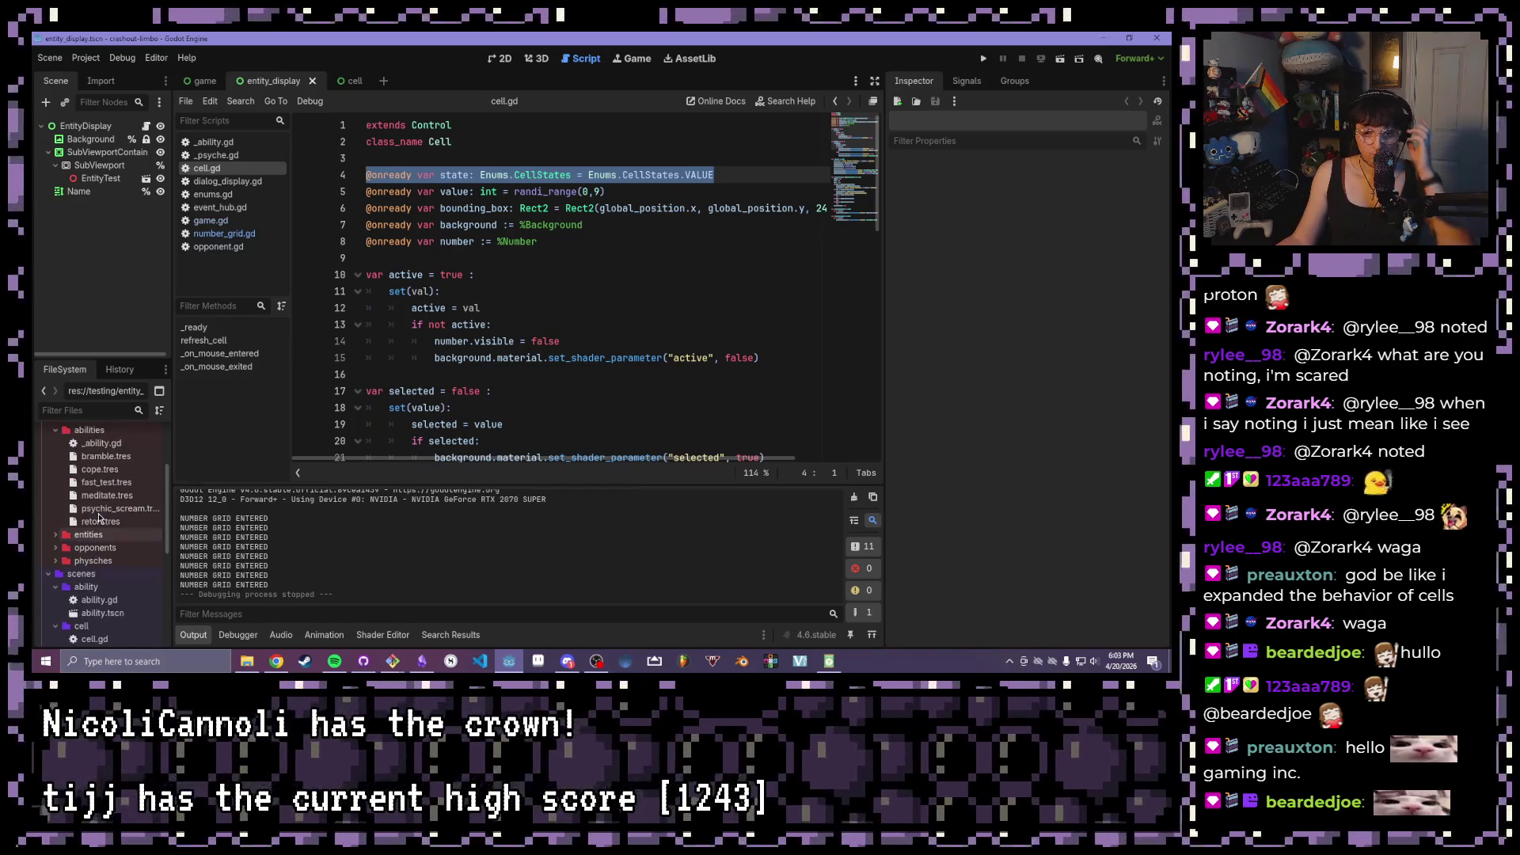
- Open globals/enums.gd and select the whole CellStates enum body
scroll(95, 529, down, 1)
scroll(88, 562, up, 5)
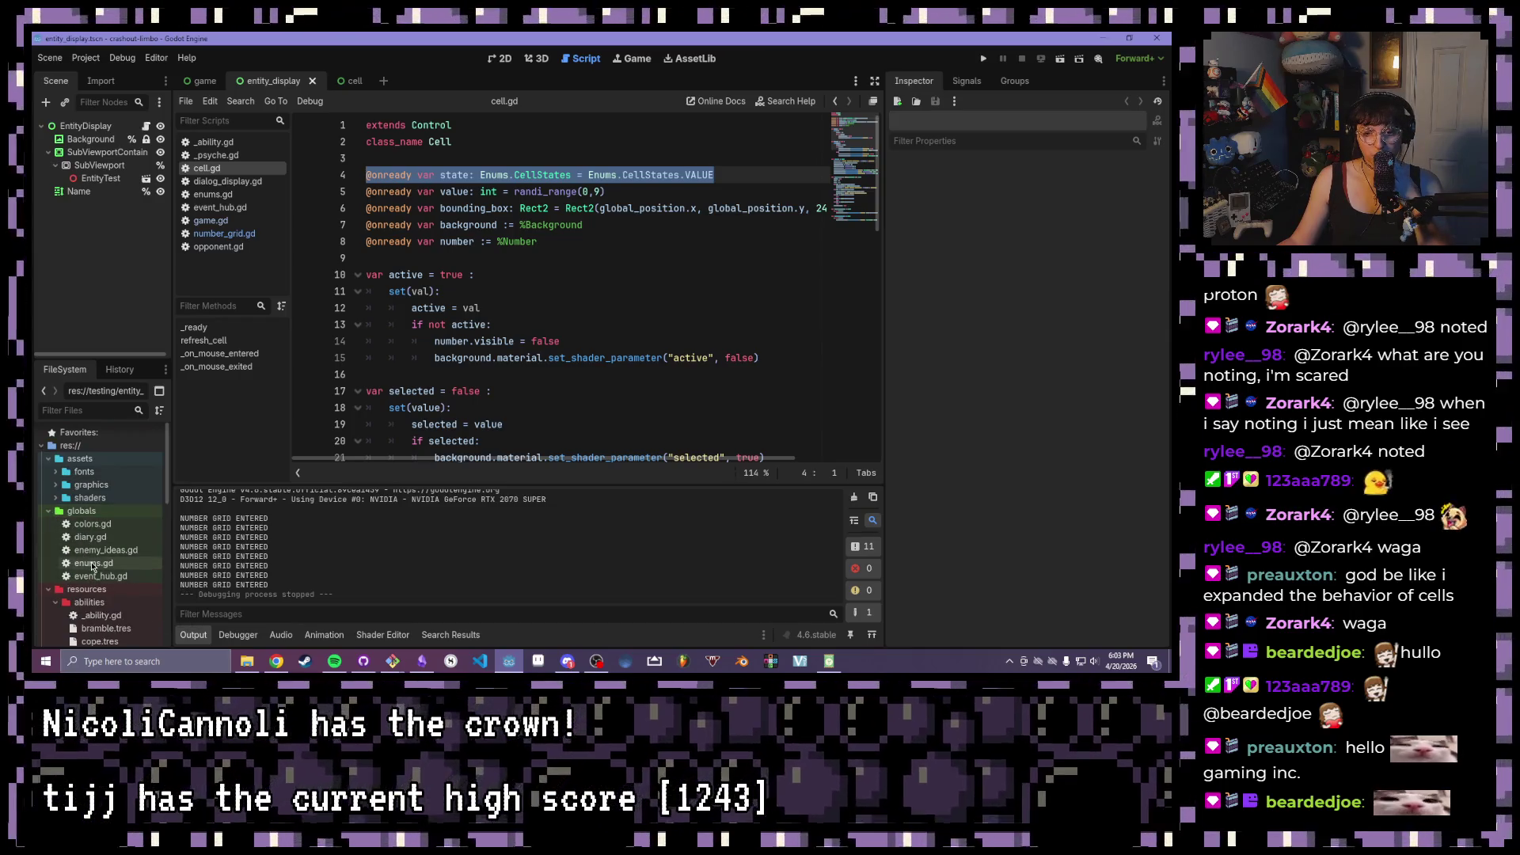
double_click(93, 564)
click(491, 165)
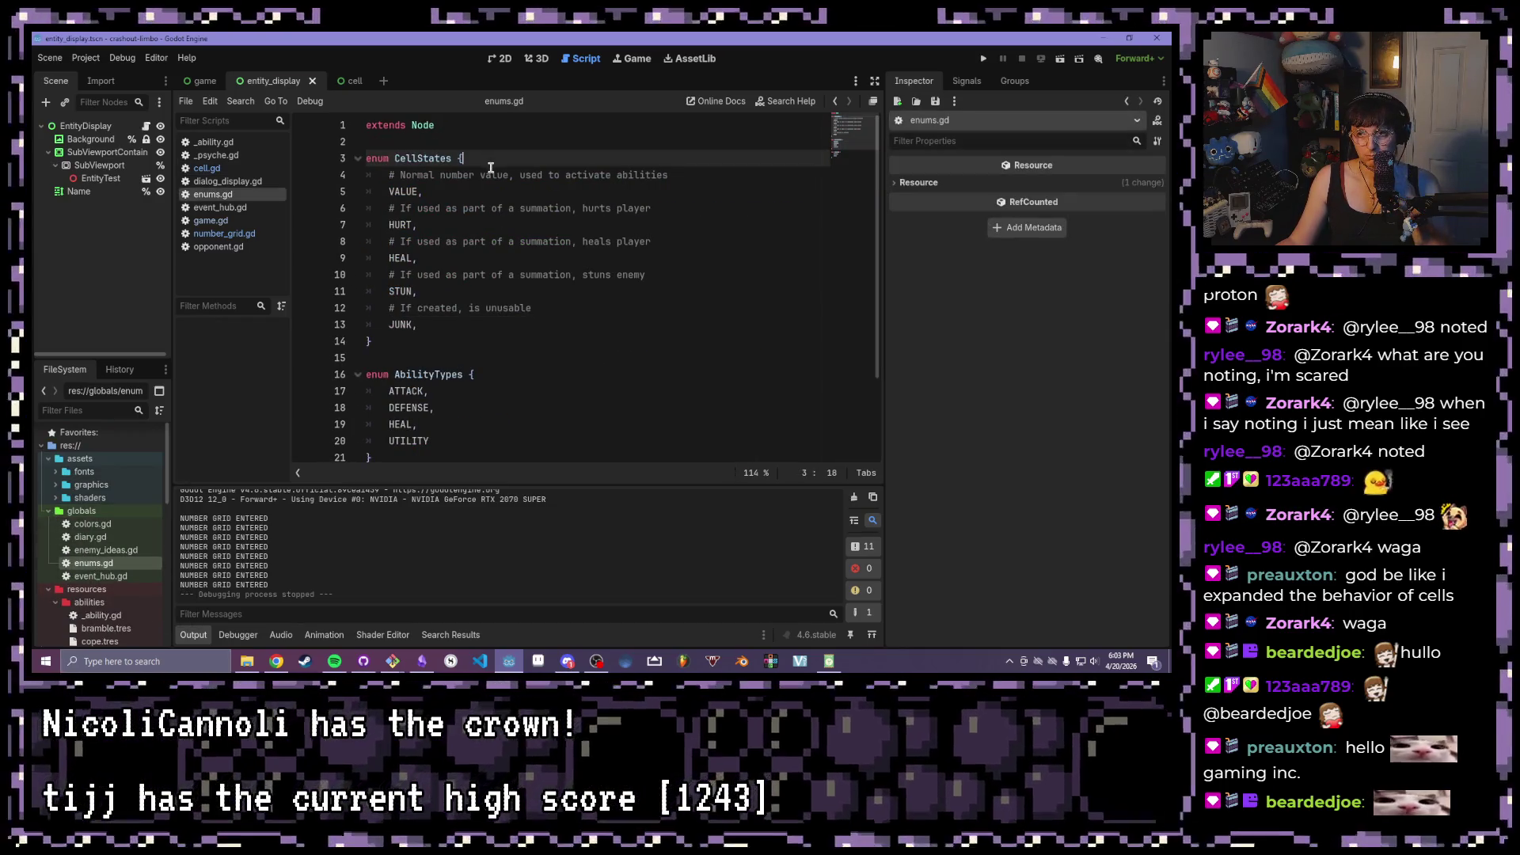
click(562, 174)
mouse_move(366, 175)
mouse_down()
mouse_move(475, 241)
mouse_move(519, 326)
mouse_up()
- Highlight the VALUE, HURT and HEAL-through-JUNK entries in turn, then clear the selection
drag(423, 192, 356, 193)
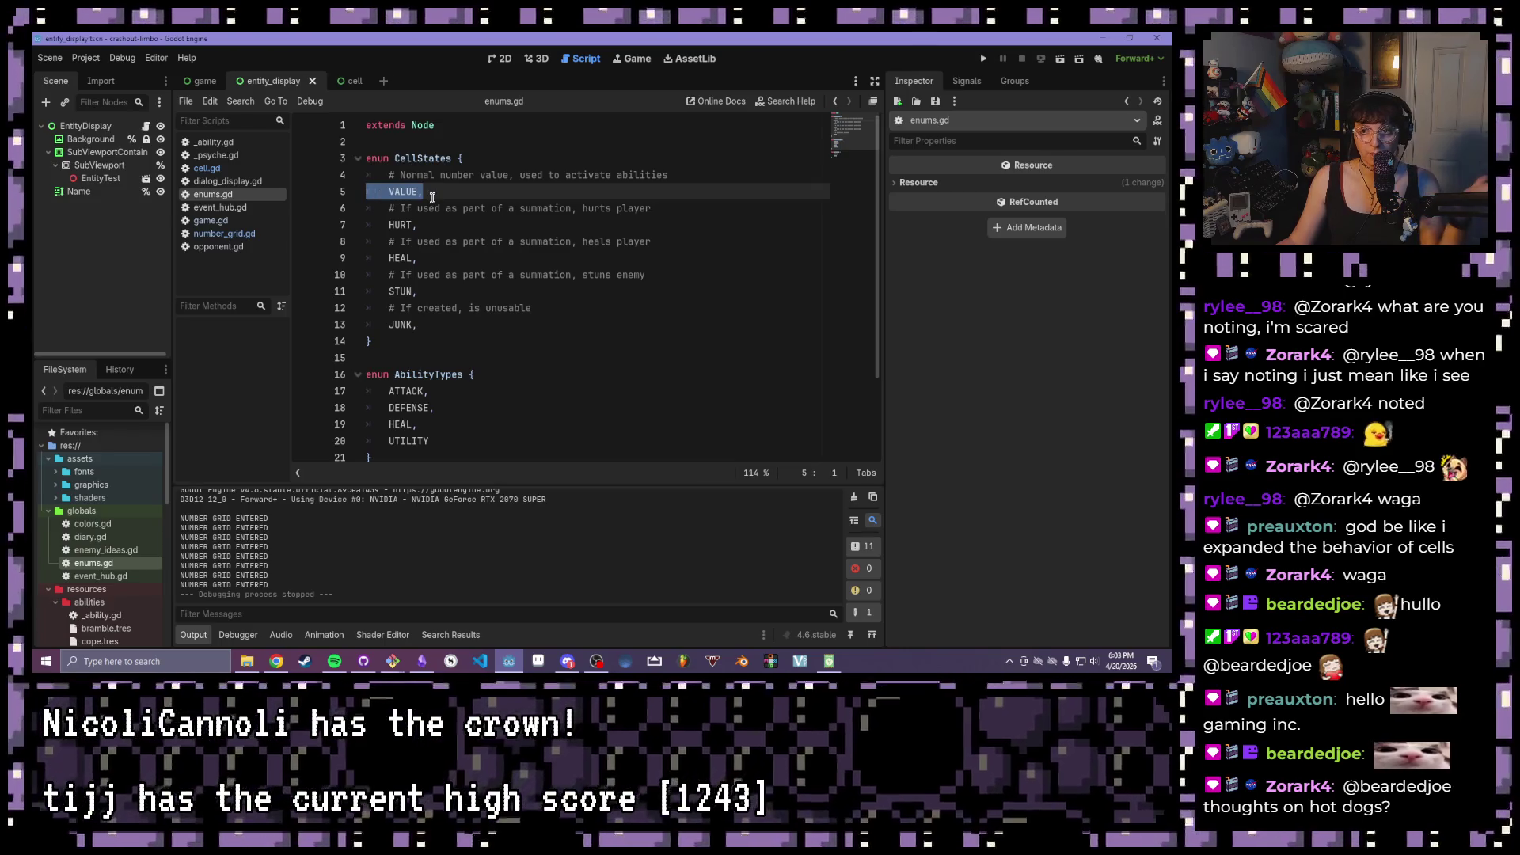
drag(444, 227, 340, 222)
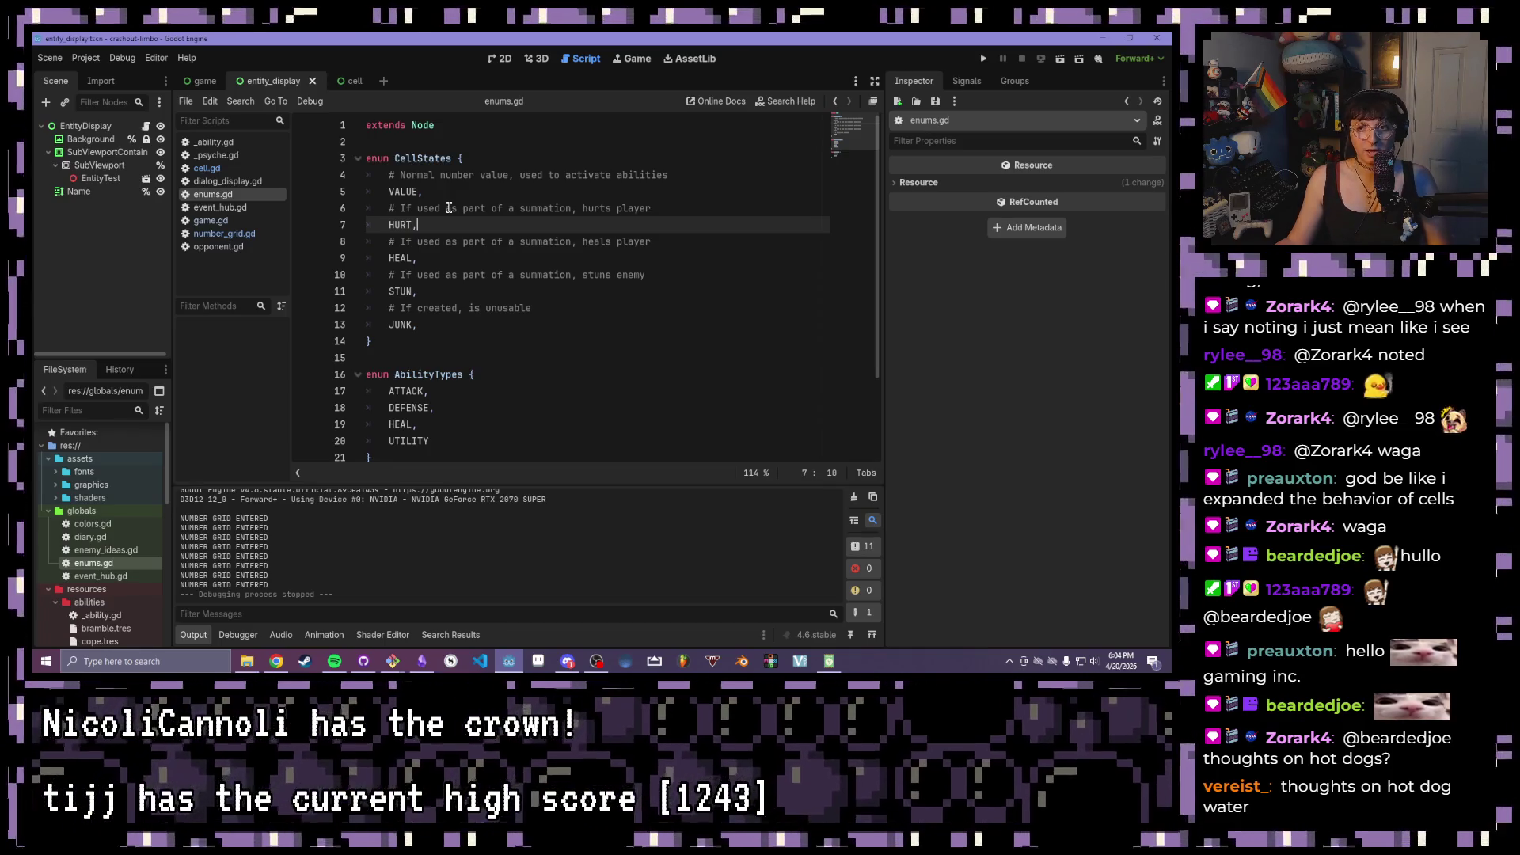
click(437, 254)
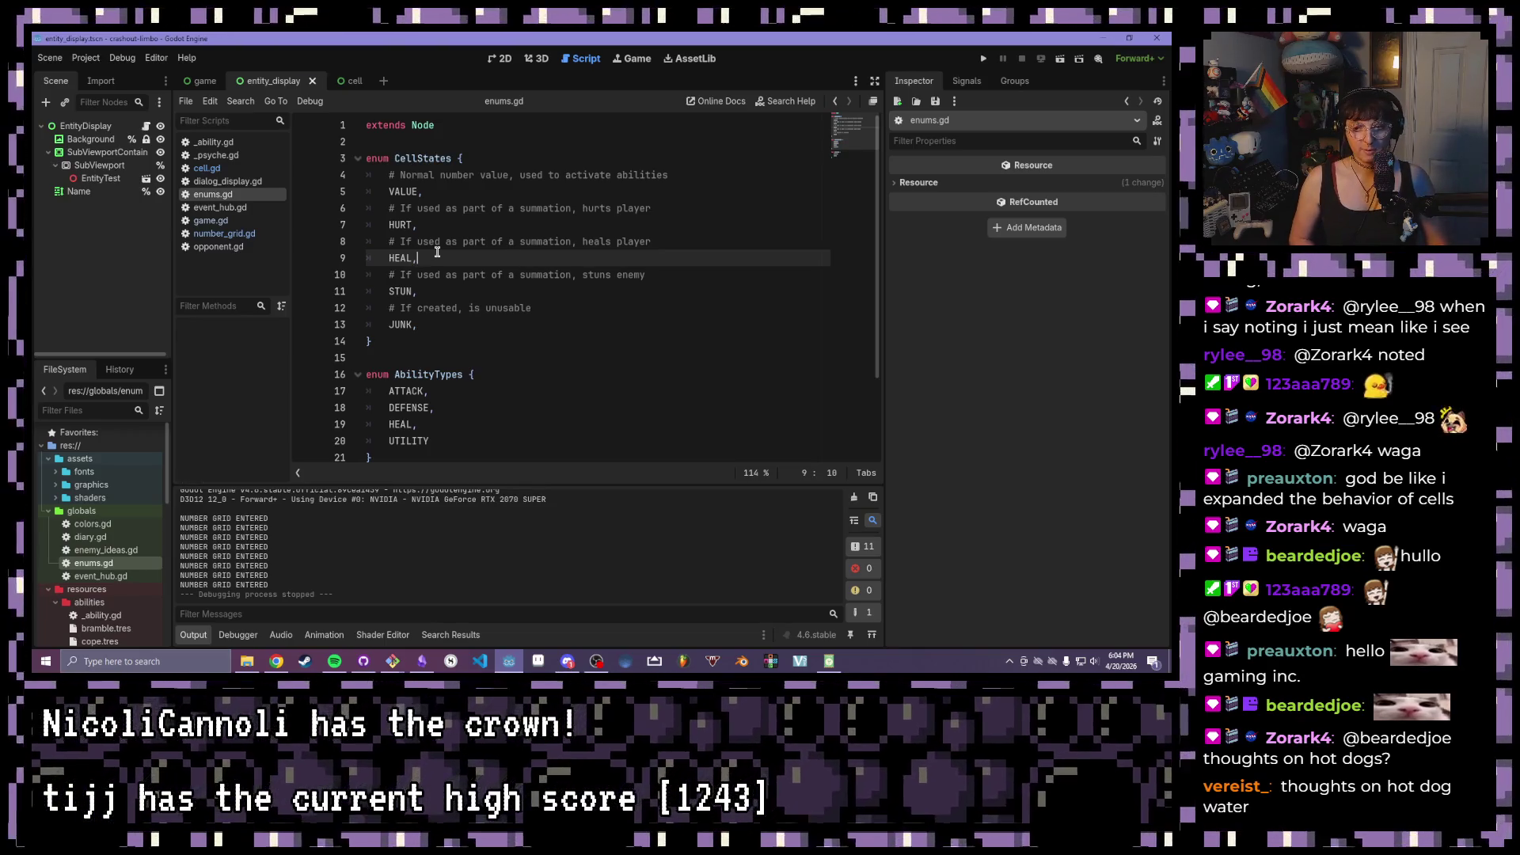
mouse_move(482, 324)
mouse_down()
mouse_move(305, 231)
mouse_move(313, 252)
mouse_up()
drag(473, 224, 348, 234)
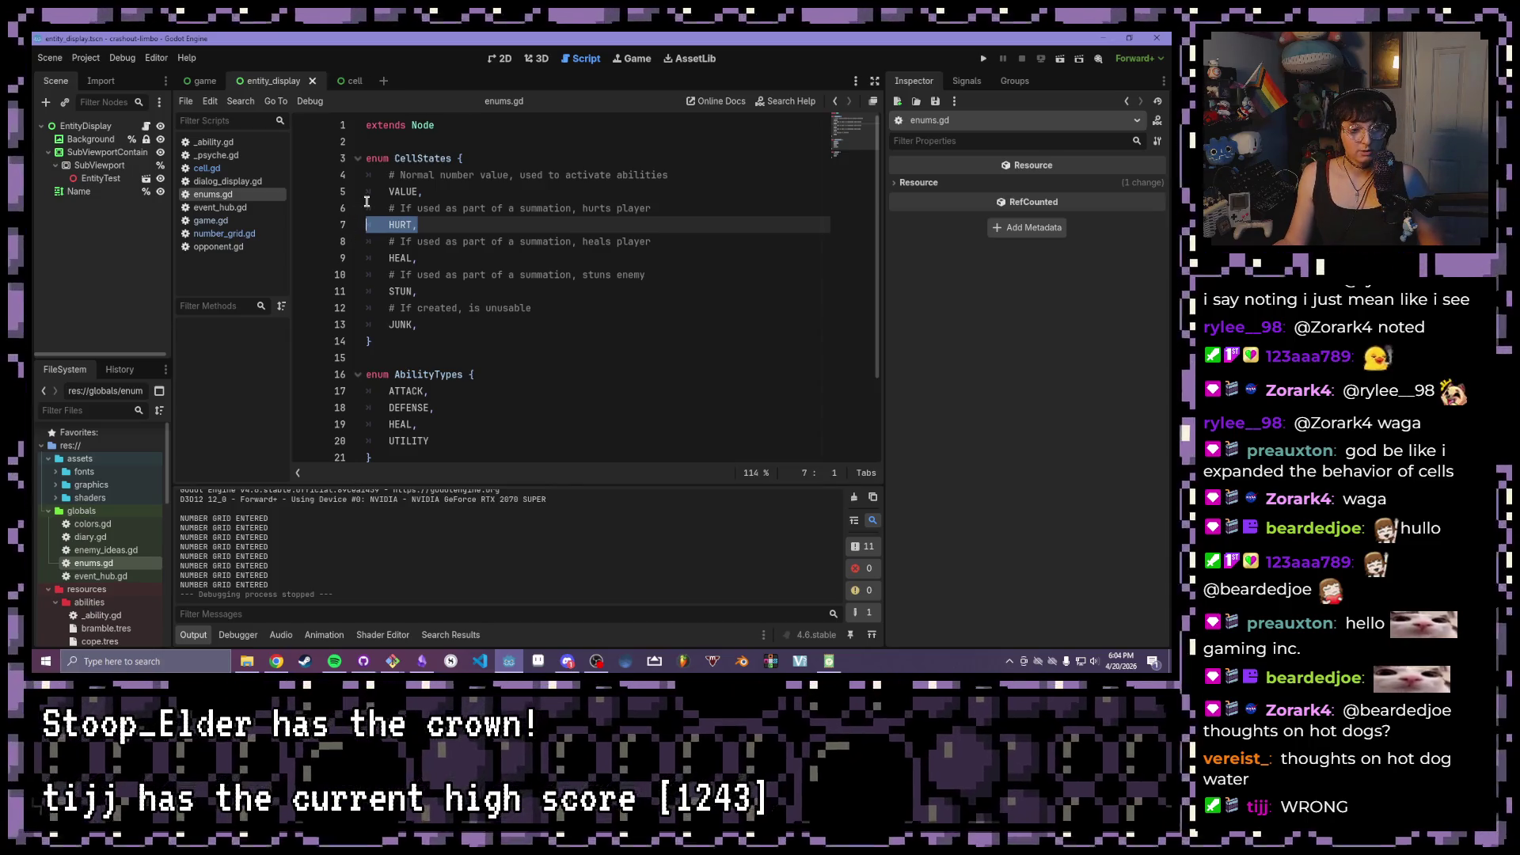
click(497, 242)
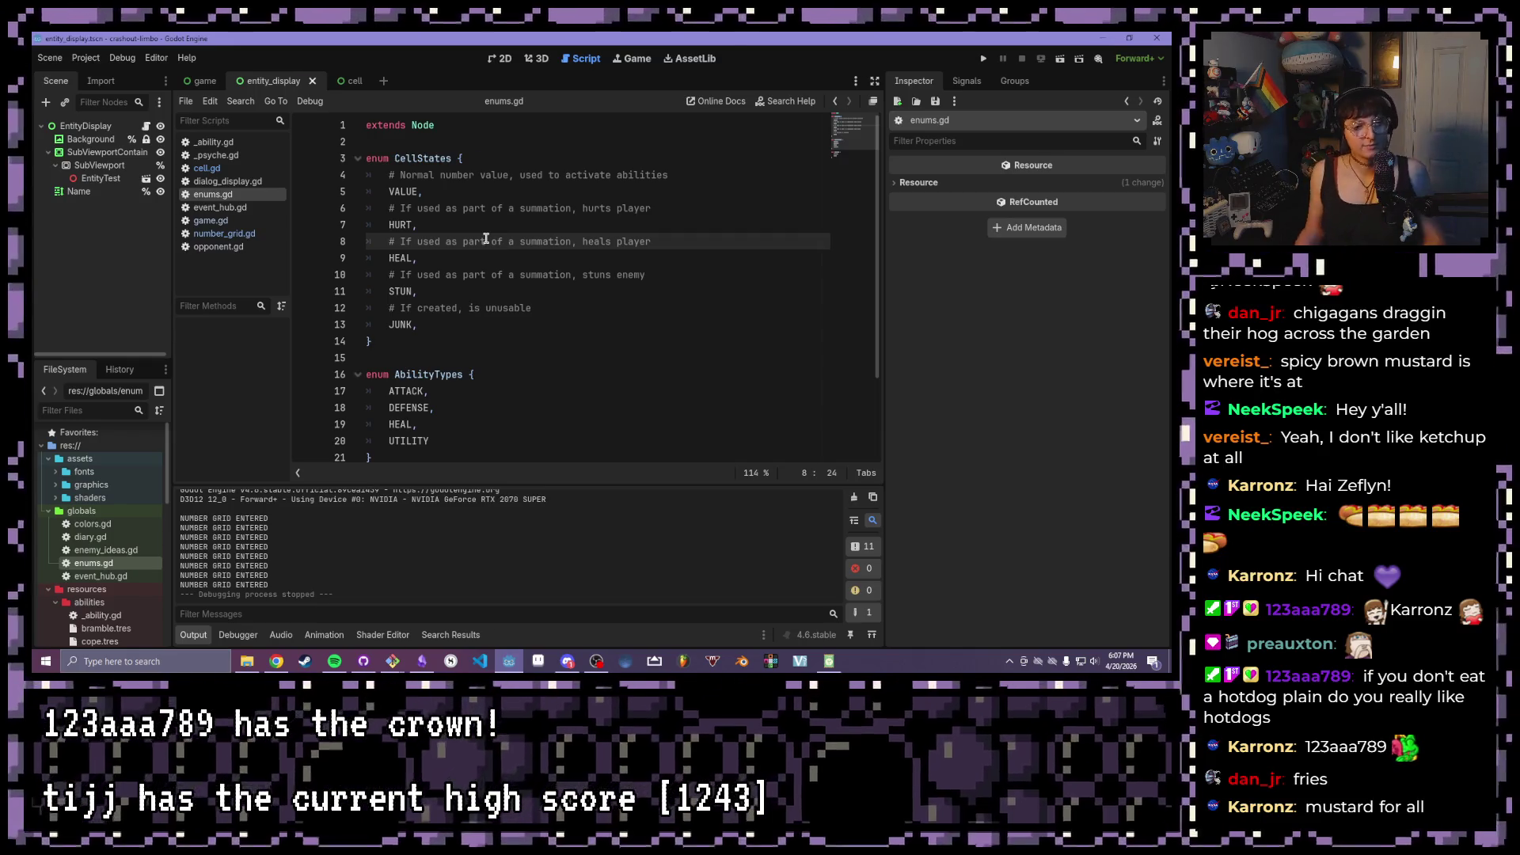
scroll(475, 309, down, 2)
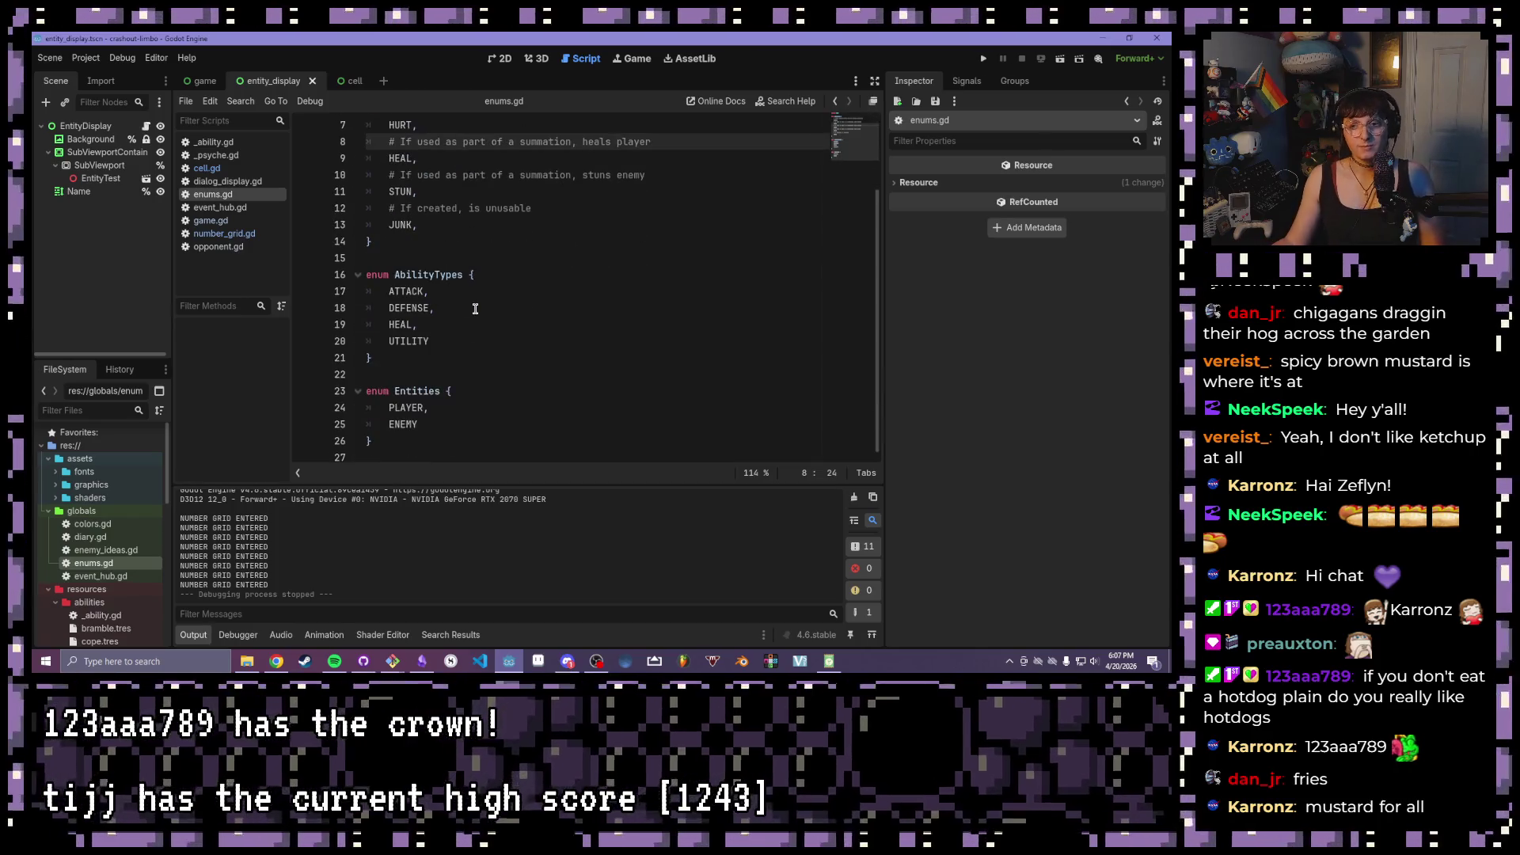
scroll(475, 308, up, 2)
click(499, 307)
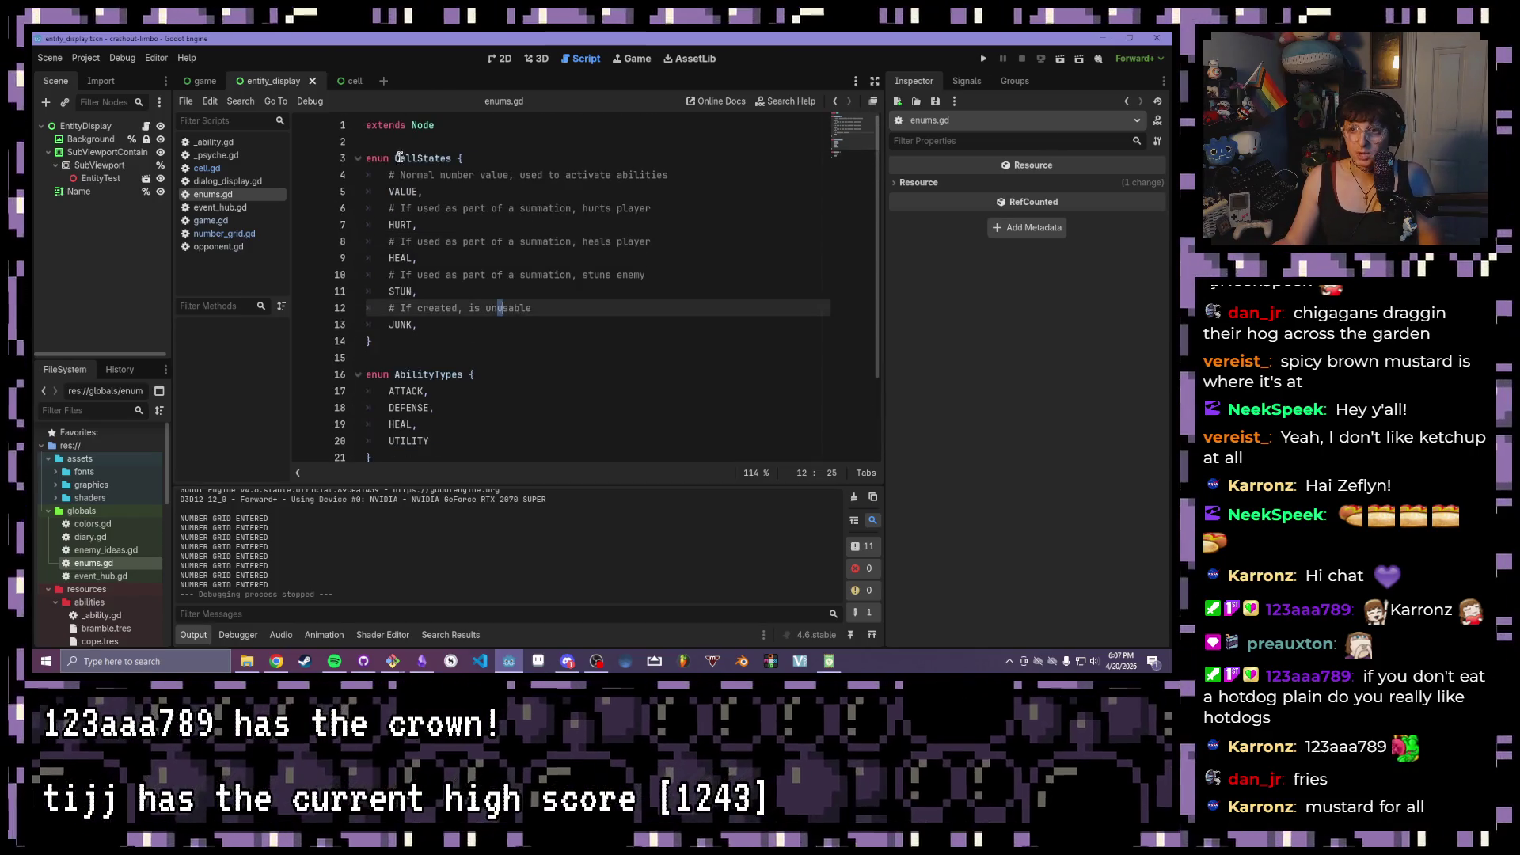
click(223, 235)
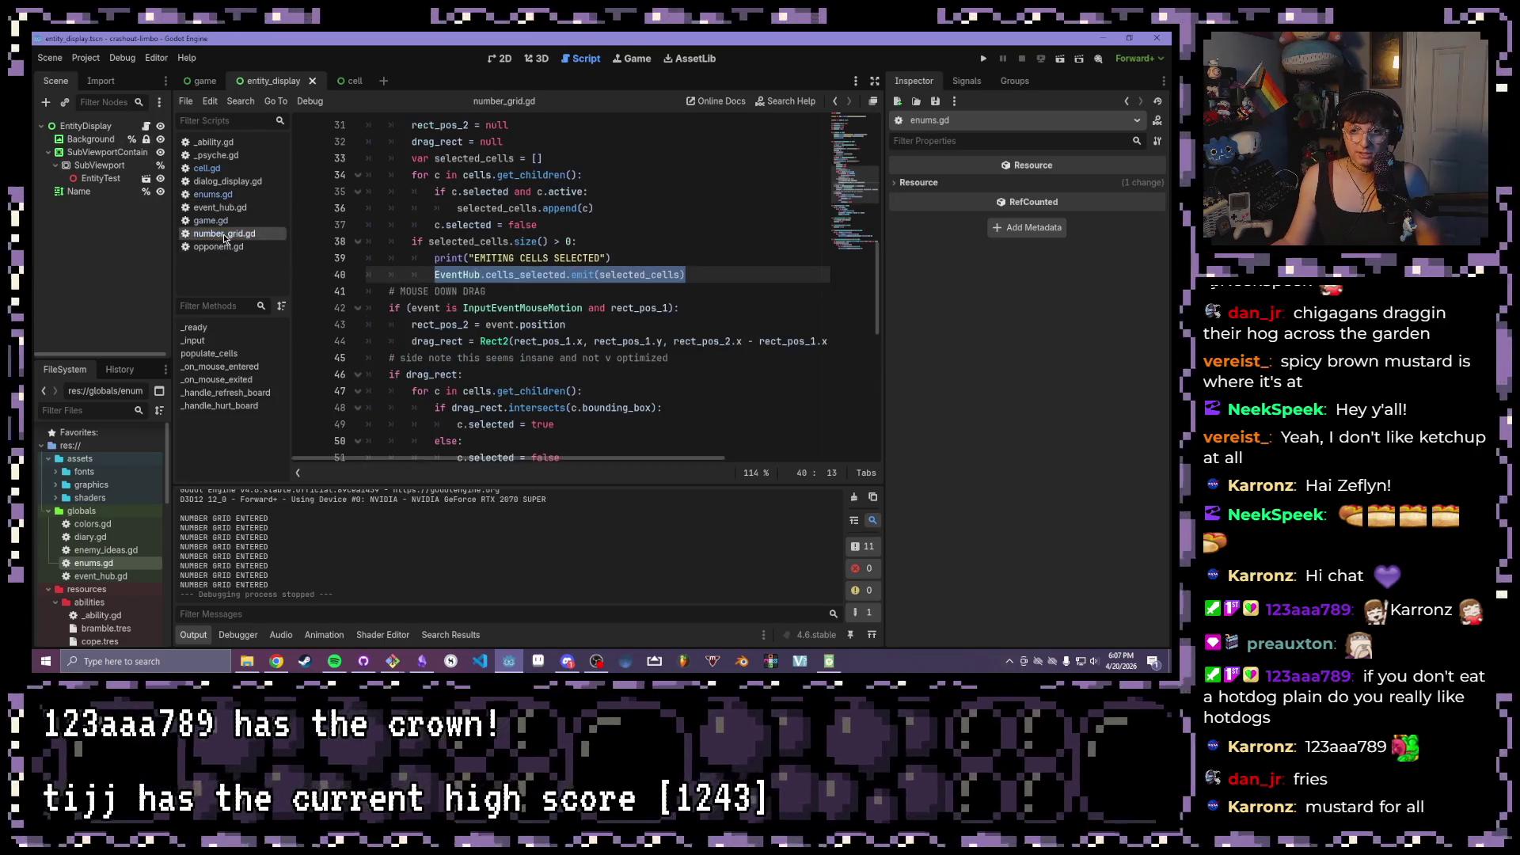
scroll(555, 285, down, 3)
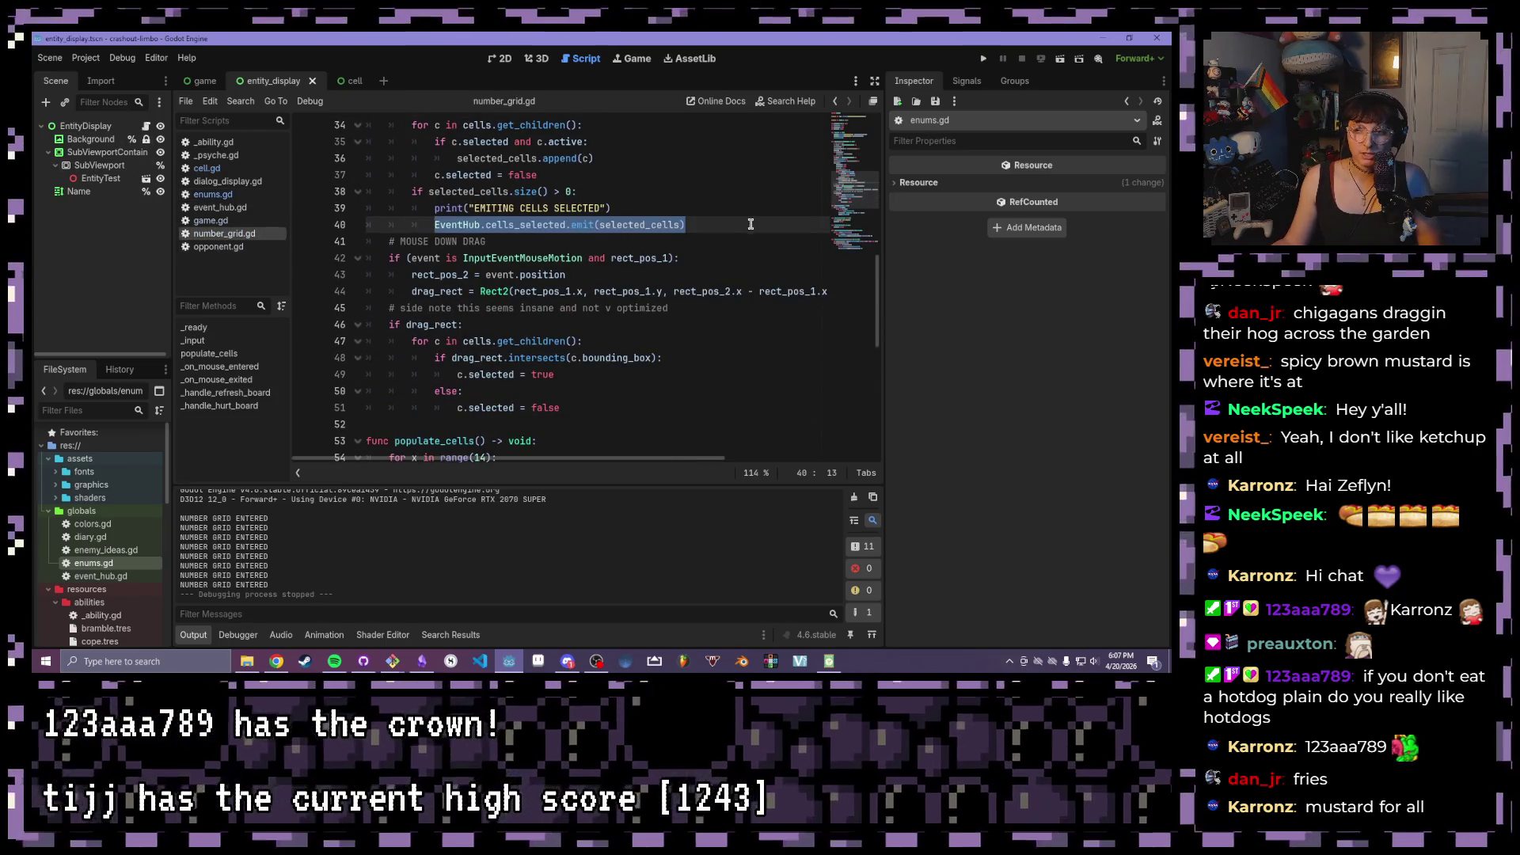
scroll(696, 210, up, 11)
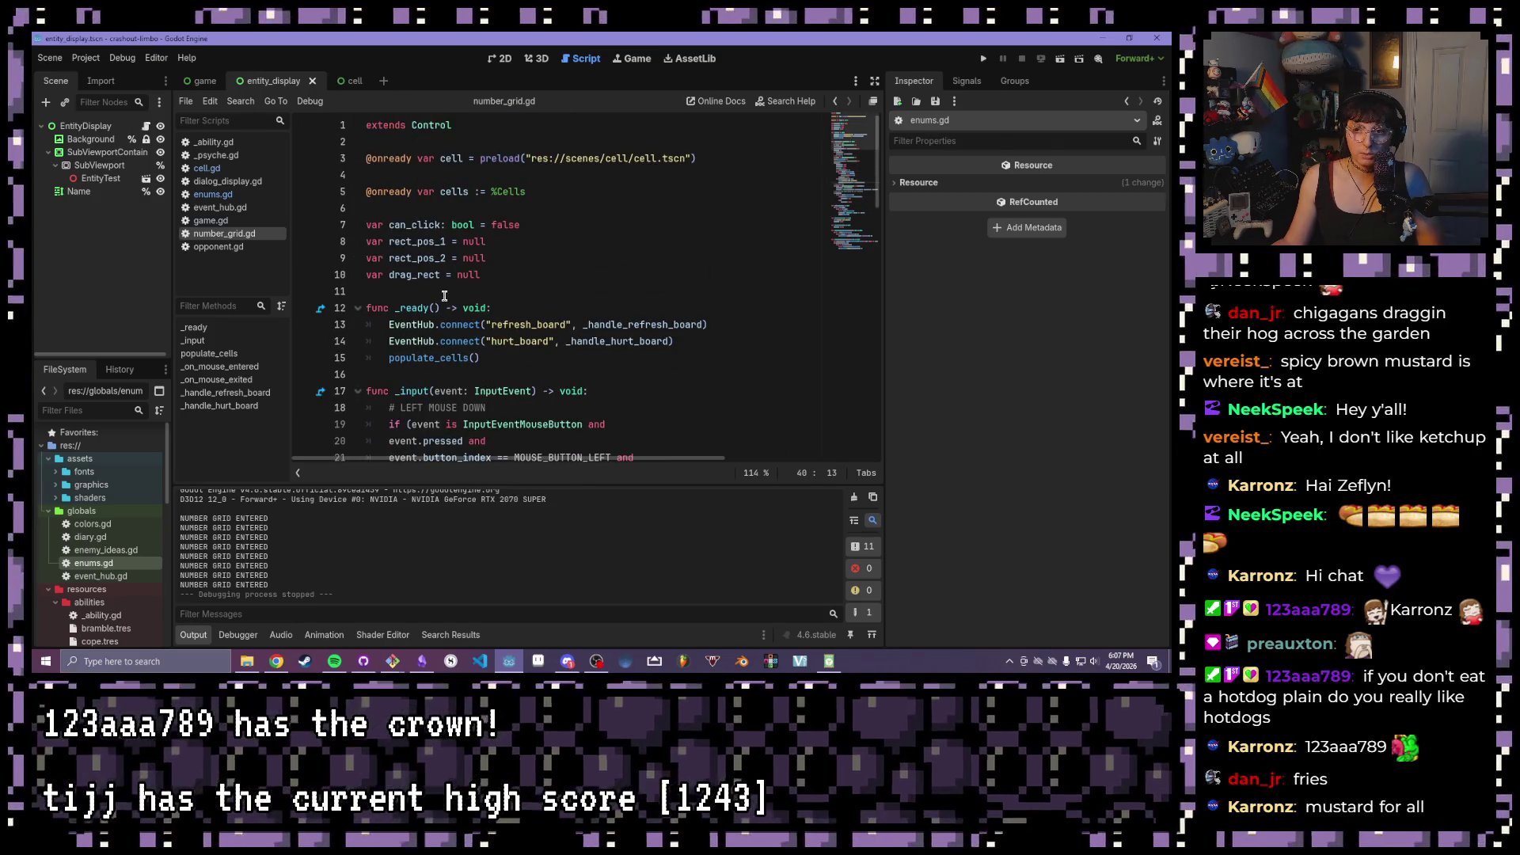
click(505, 191)
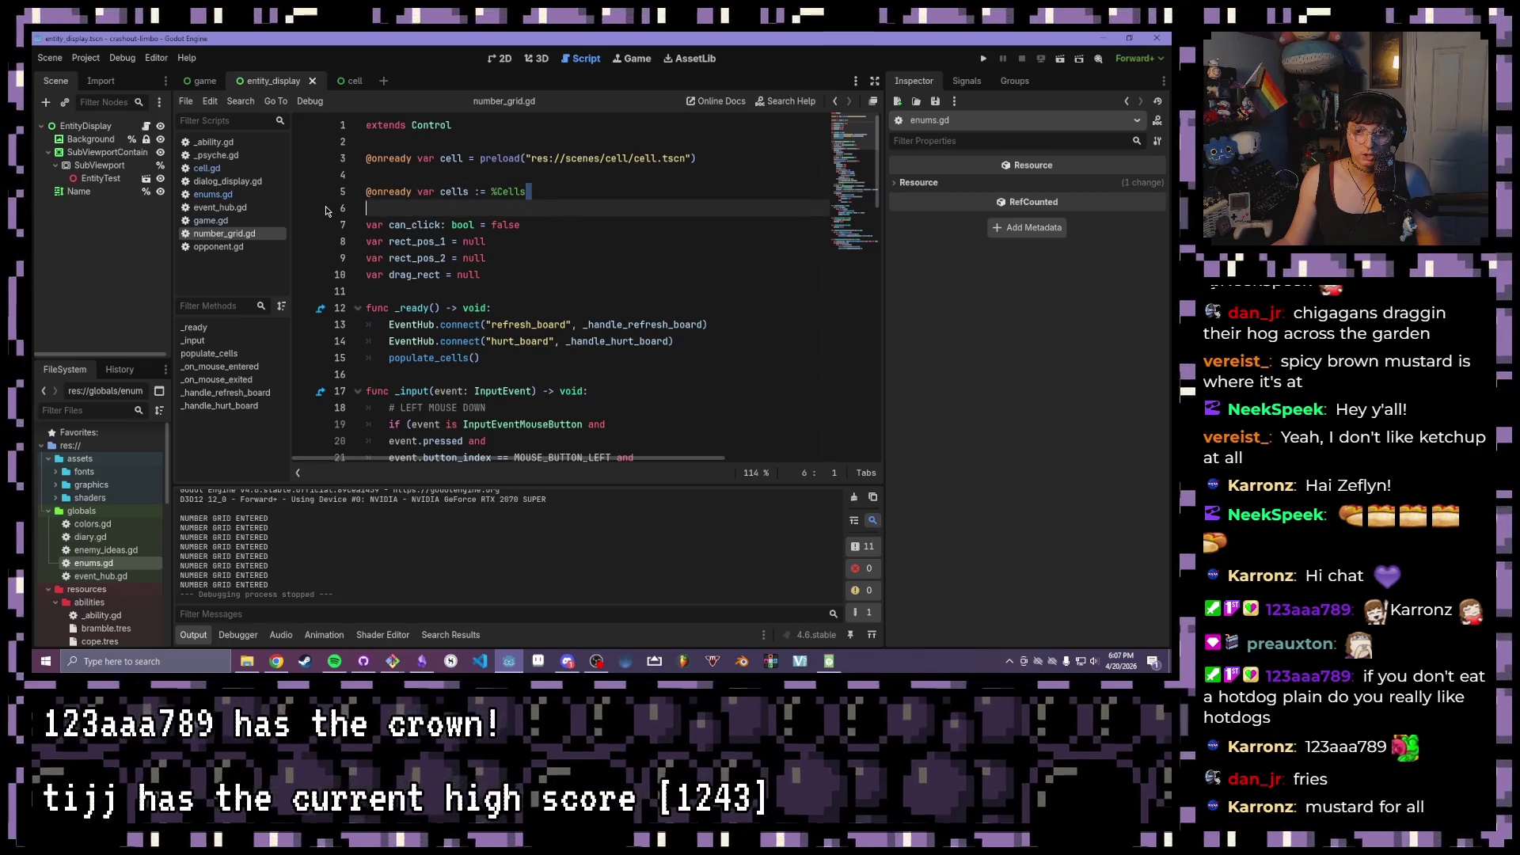
scroll(486, 314, down, 1)
scroll(486, 313, down, 15)
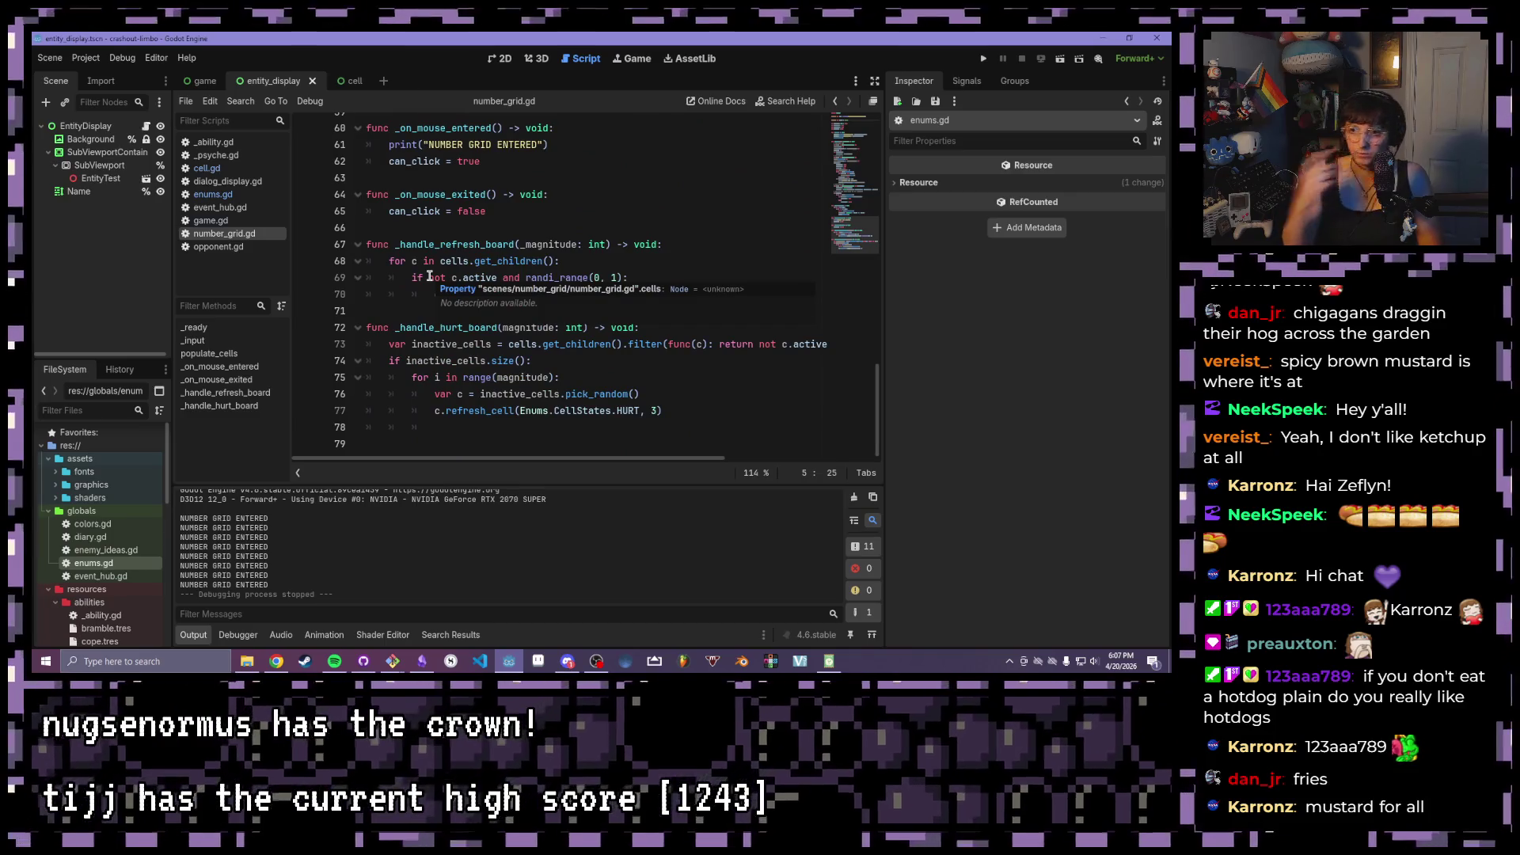
scroll(428, 276, up, 1)
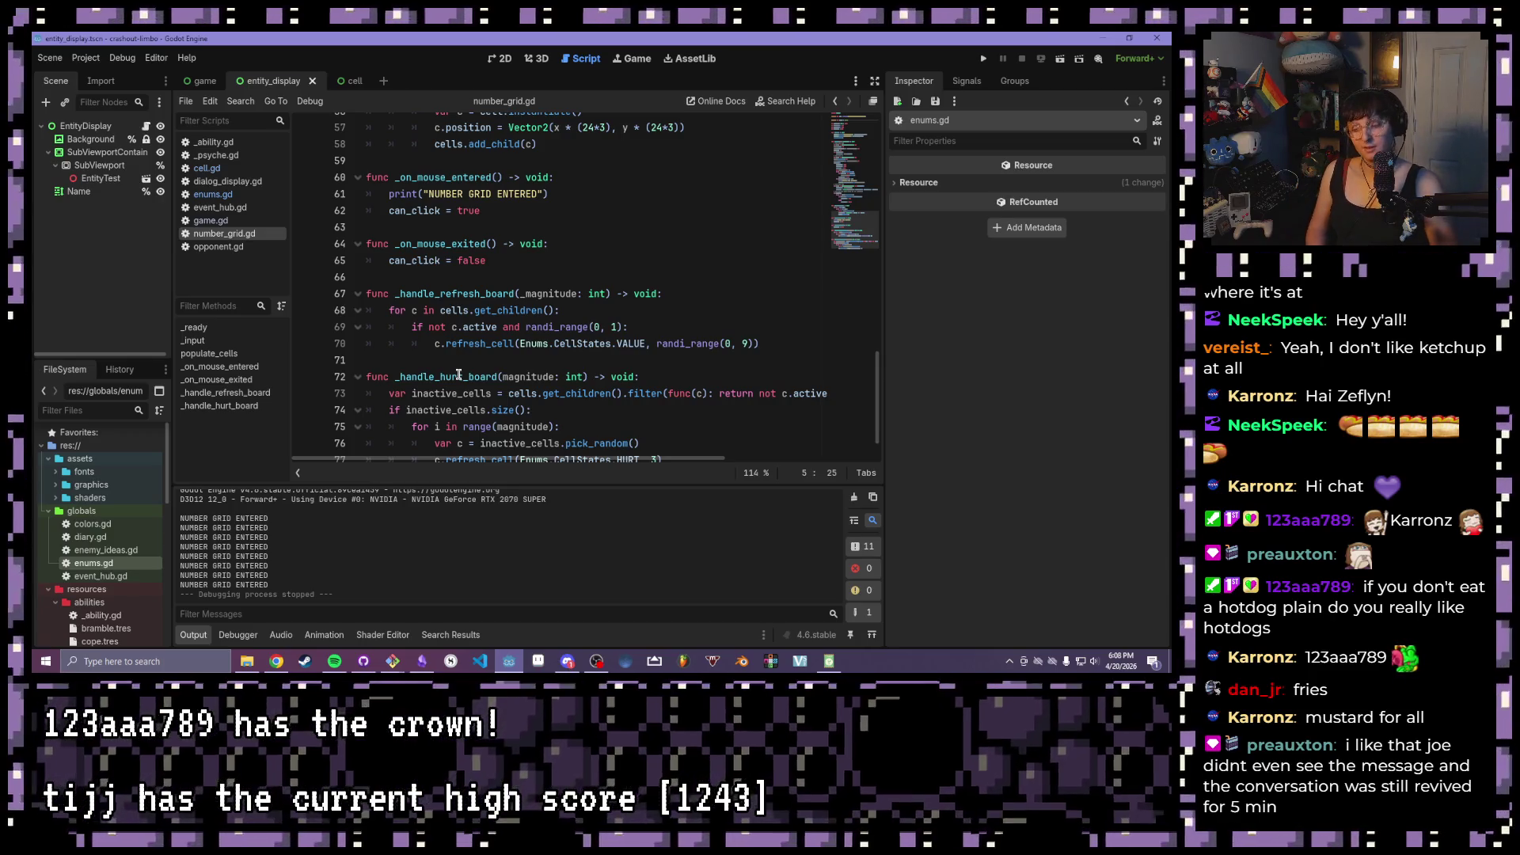
key(XF86AudioNext)
key(XF86AudioNext)
key(XF86AudioNext)
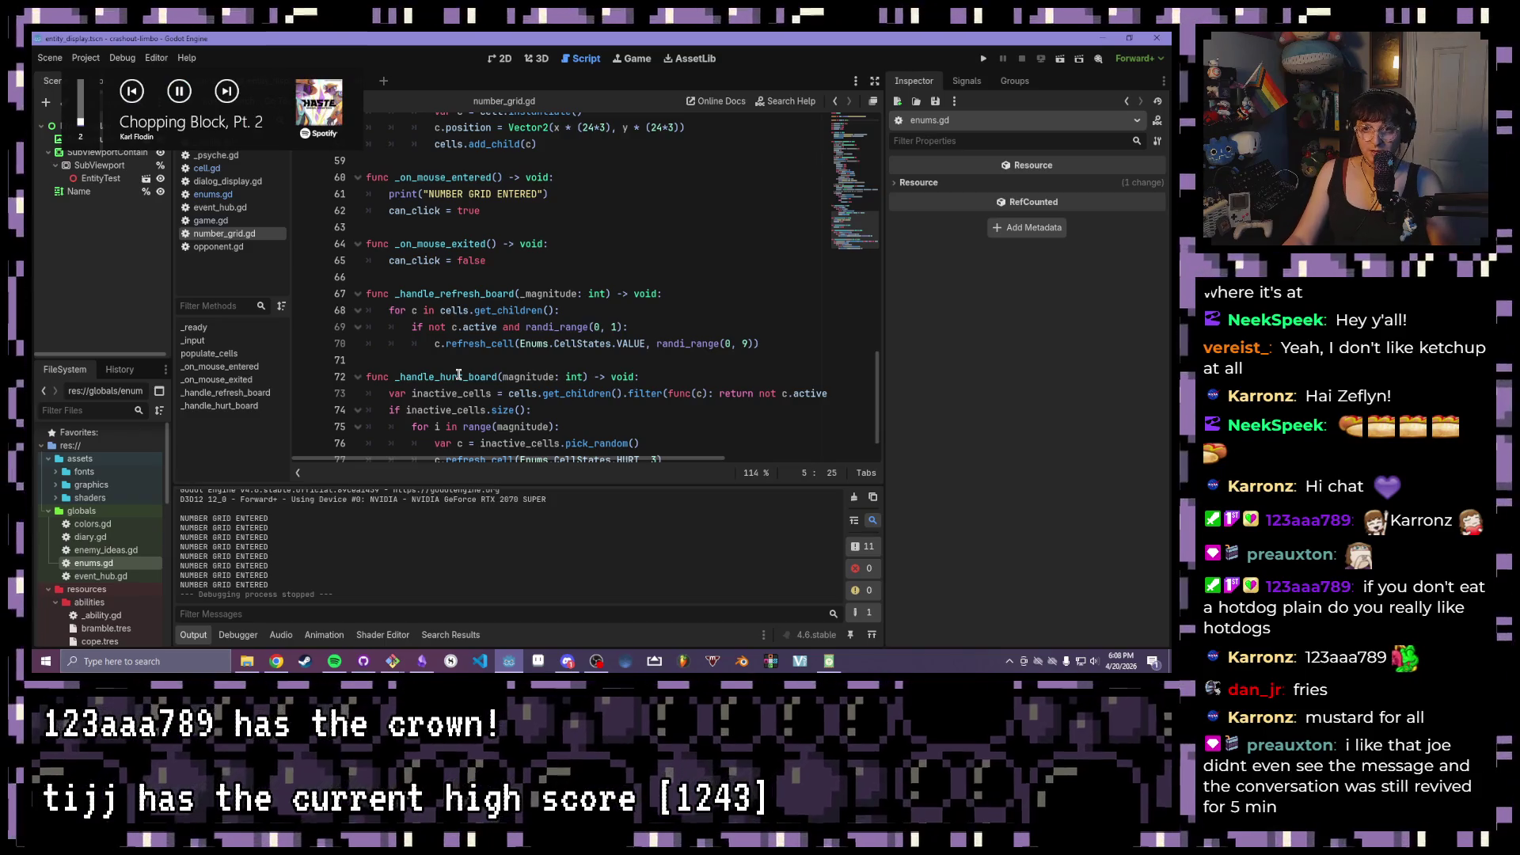
key(XF86AudioNext)
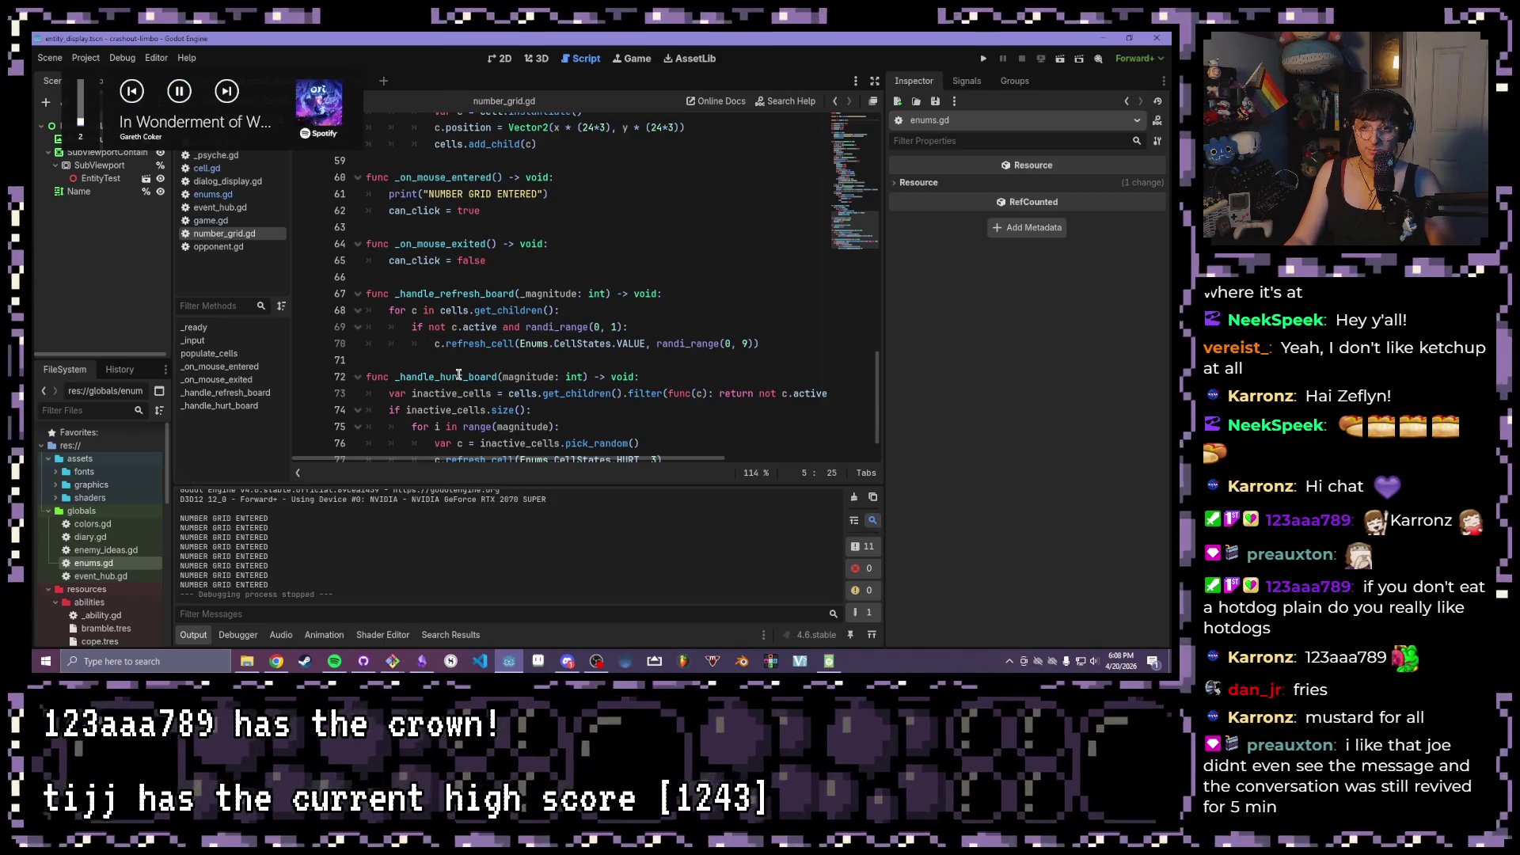
key(XF86AudioNext)
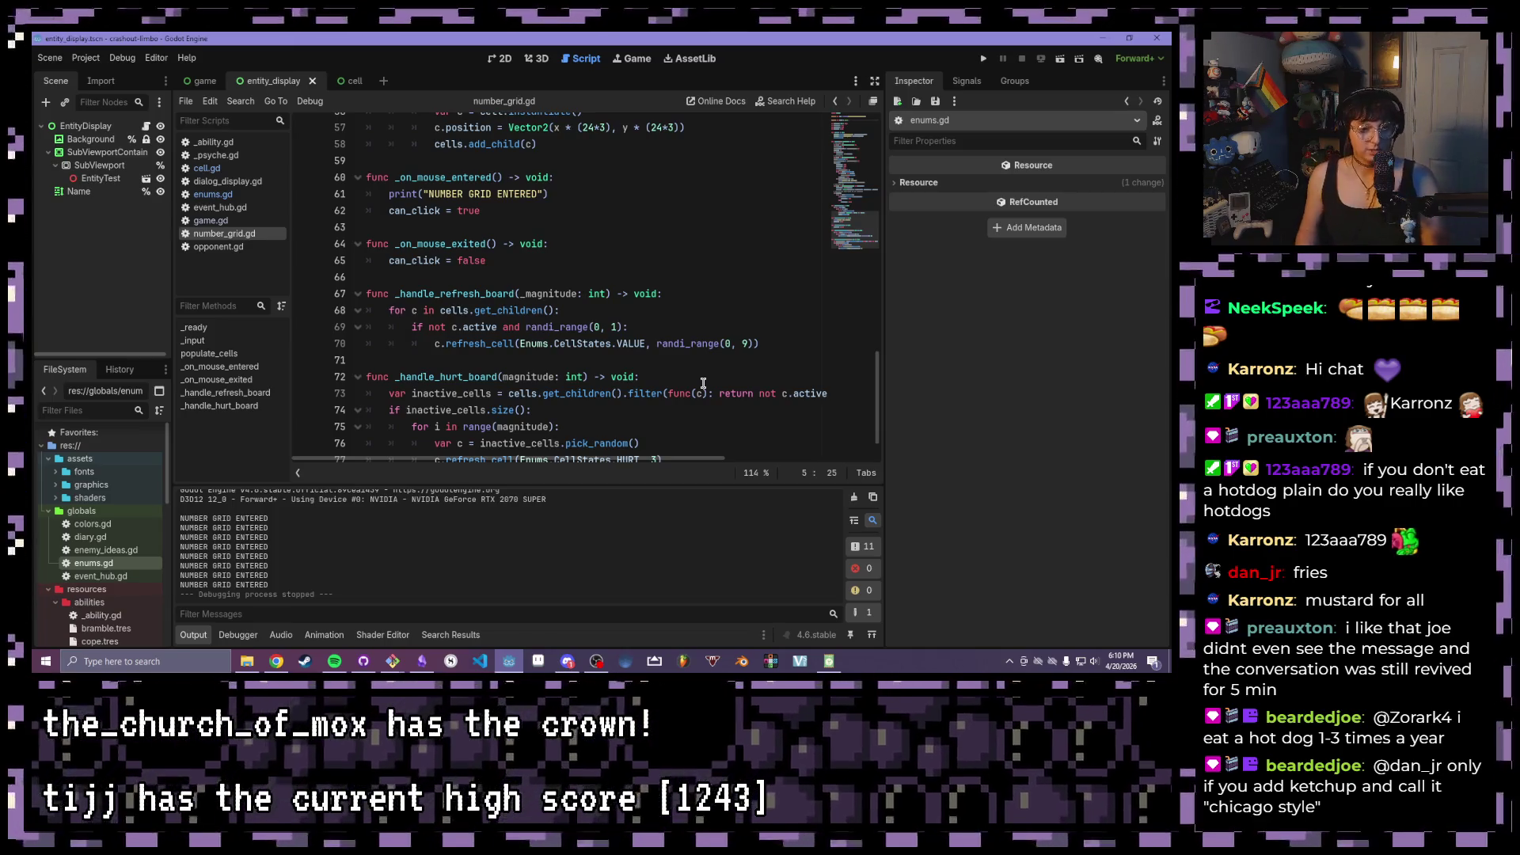
click(686, 360)
scroll(660, 301, up, 6)
scroll(660, 301, up, 10)
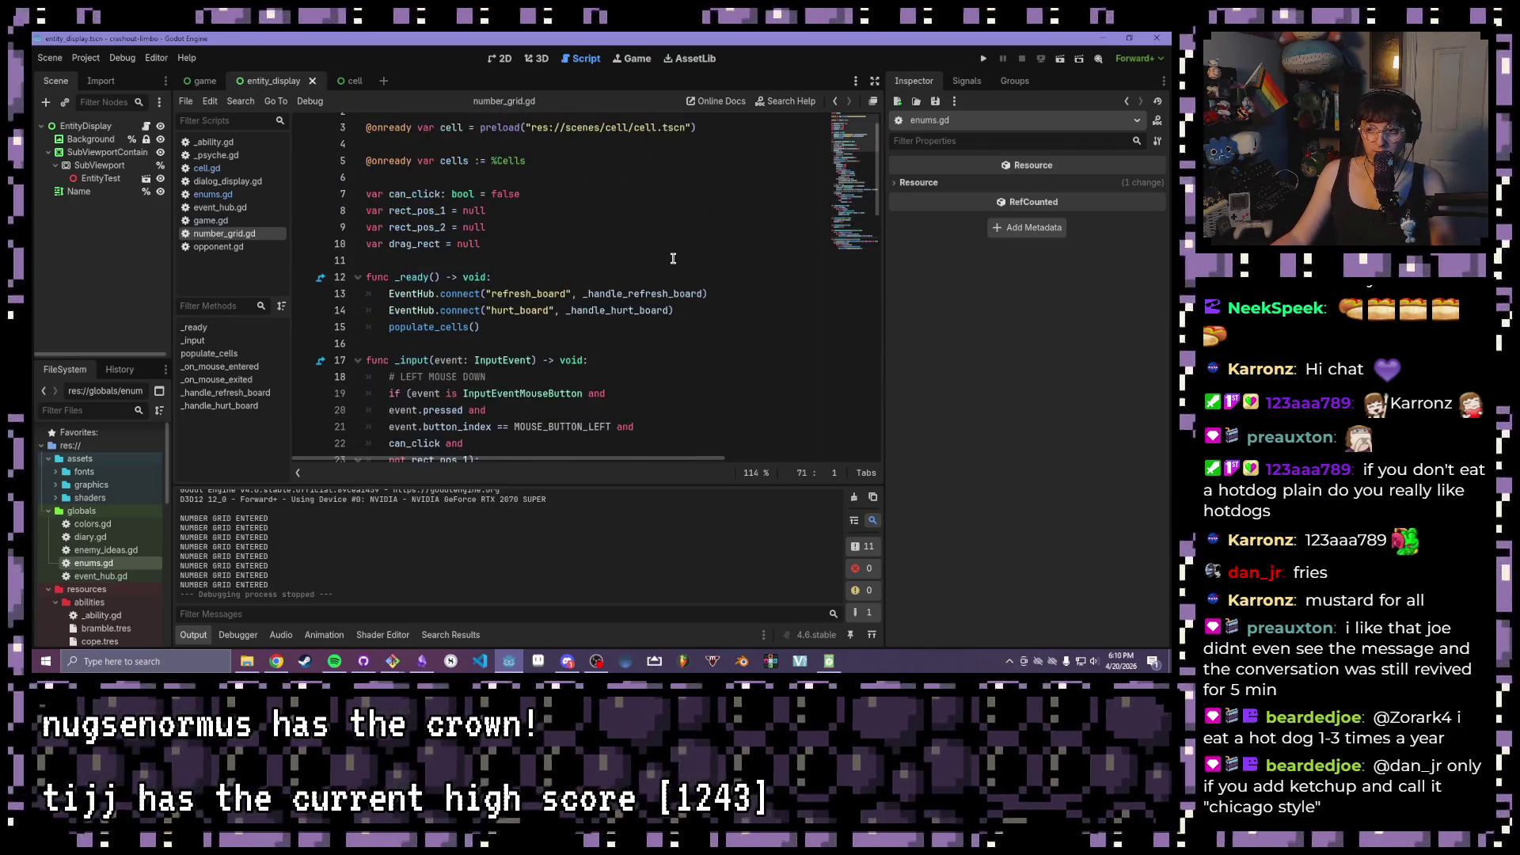
scroll(633, 261, down, 14)
scroll(598, 241, down, 4)
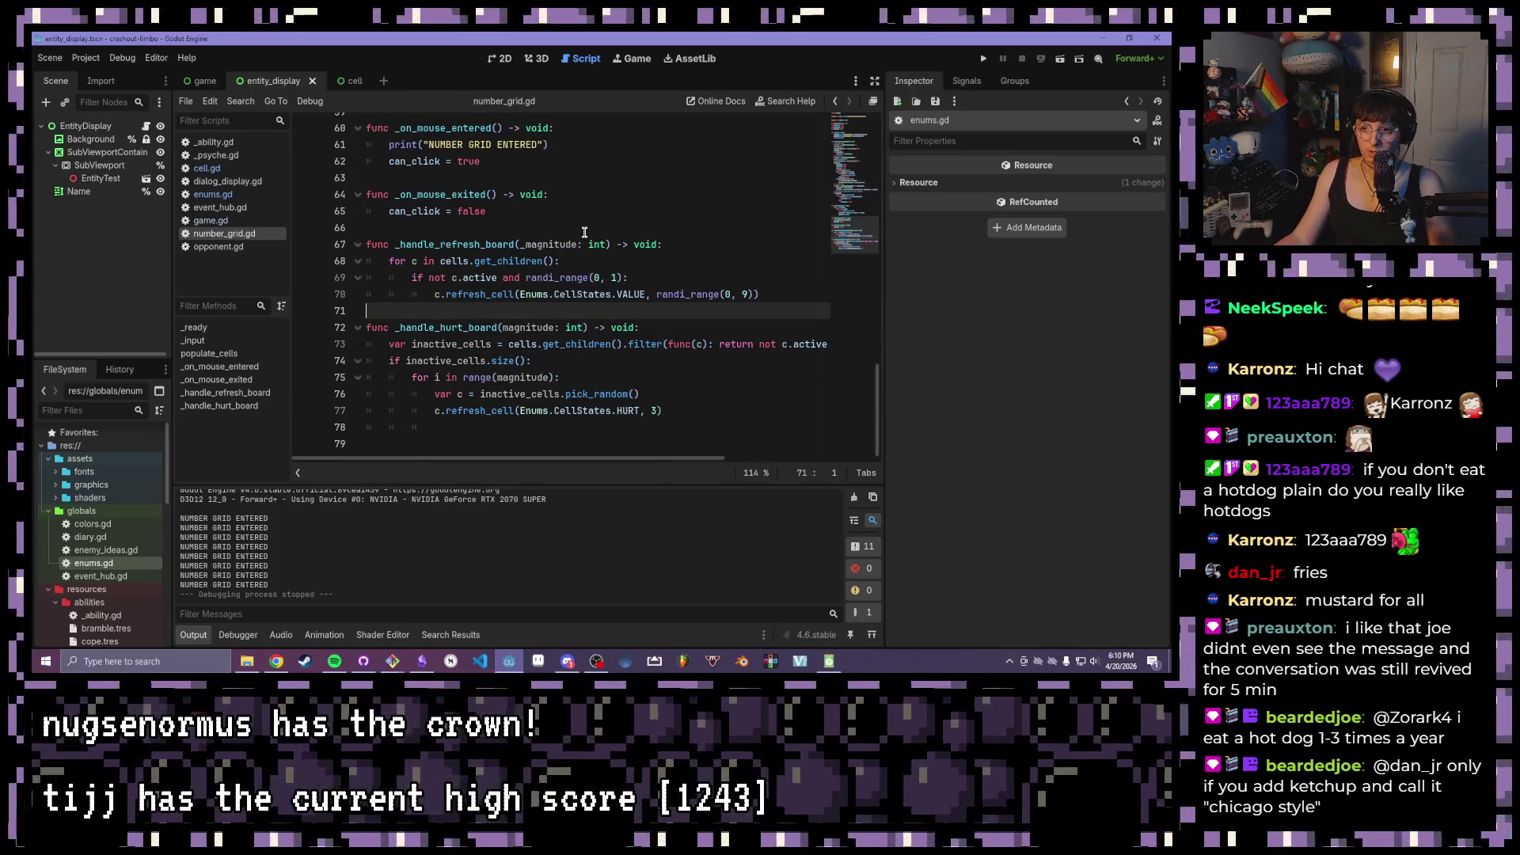
scroll(633, 293, up, 2)
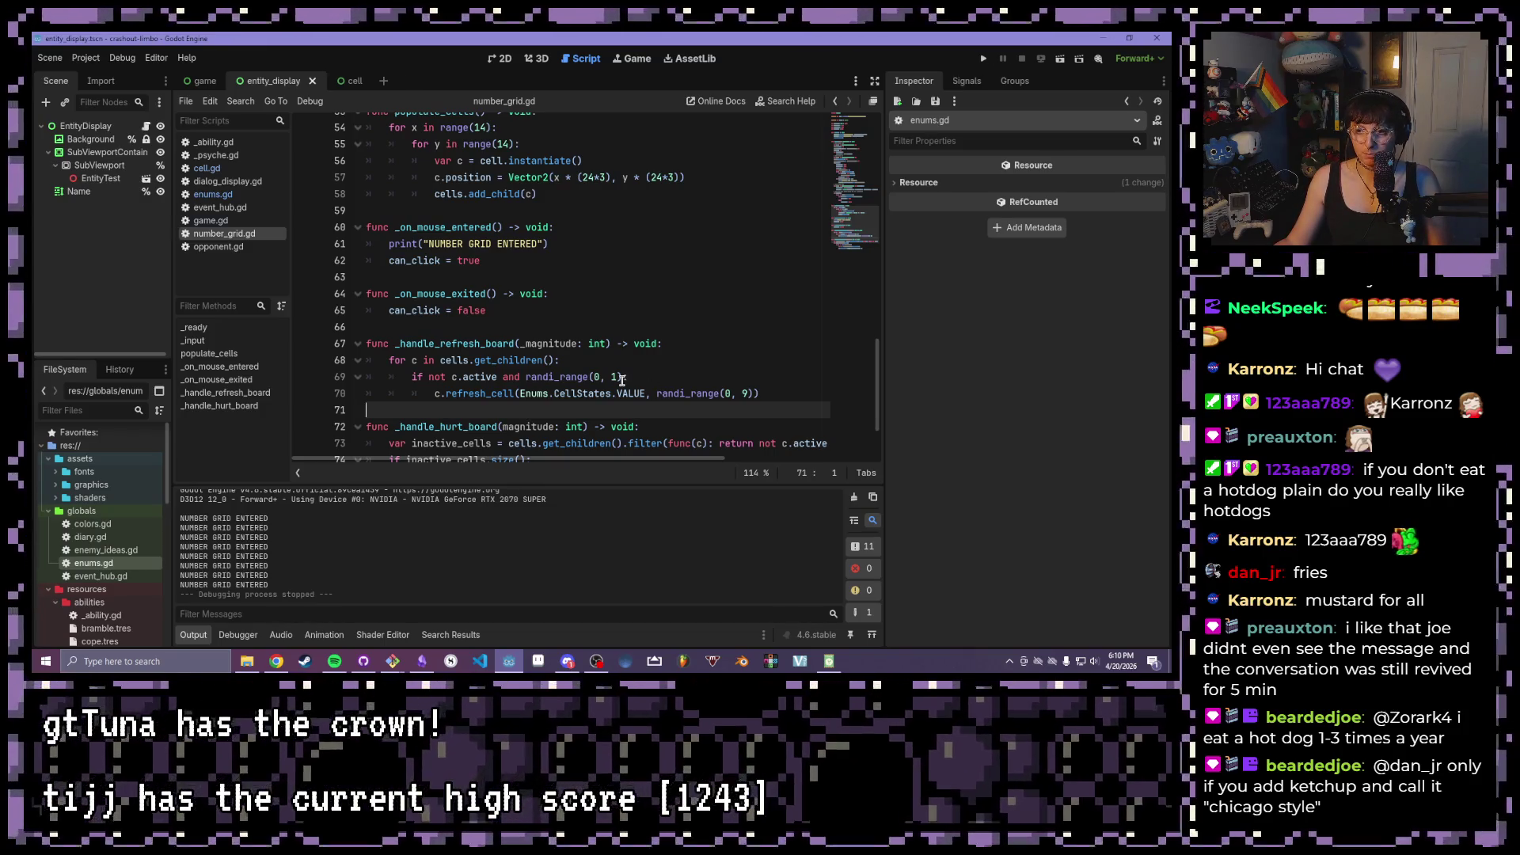
- Below _on_mouse_exited, start a new function named _handle_selected_tiles()
click(575, 310)
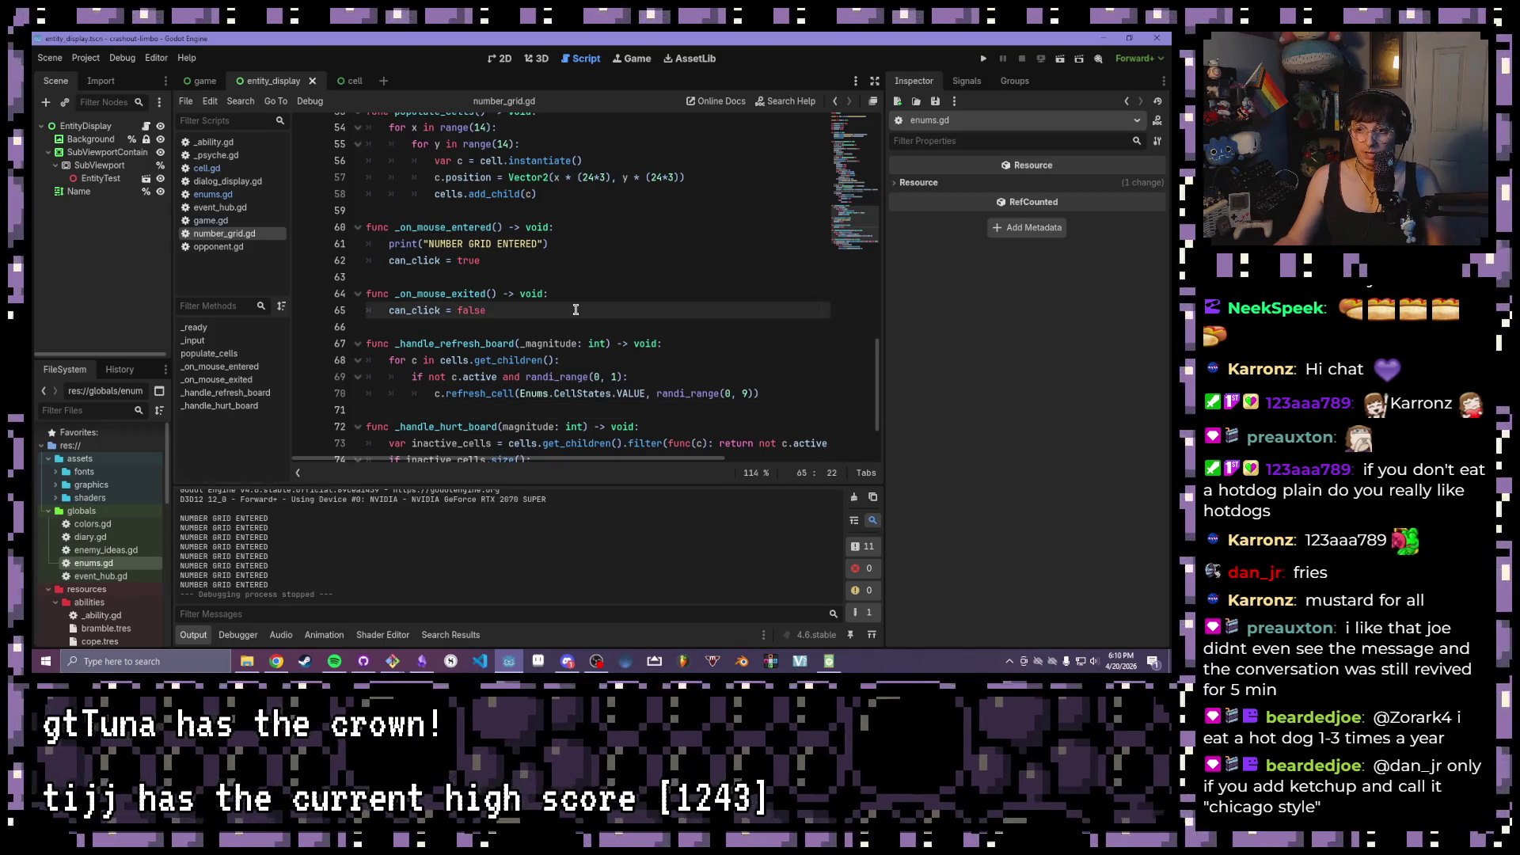
key(Return)
key(Return)
text(func )
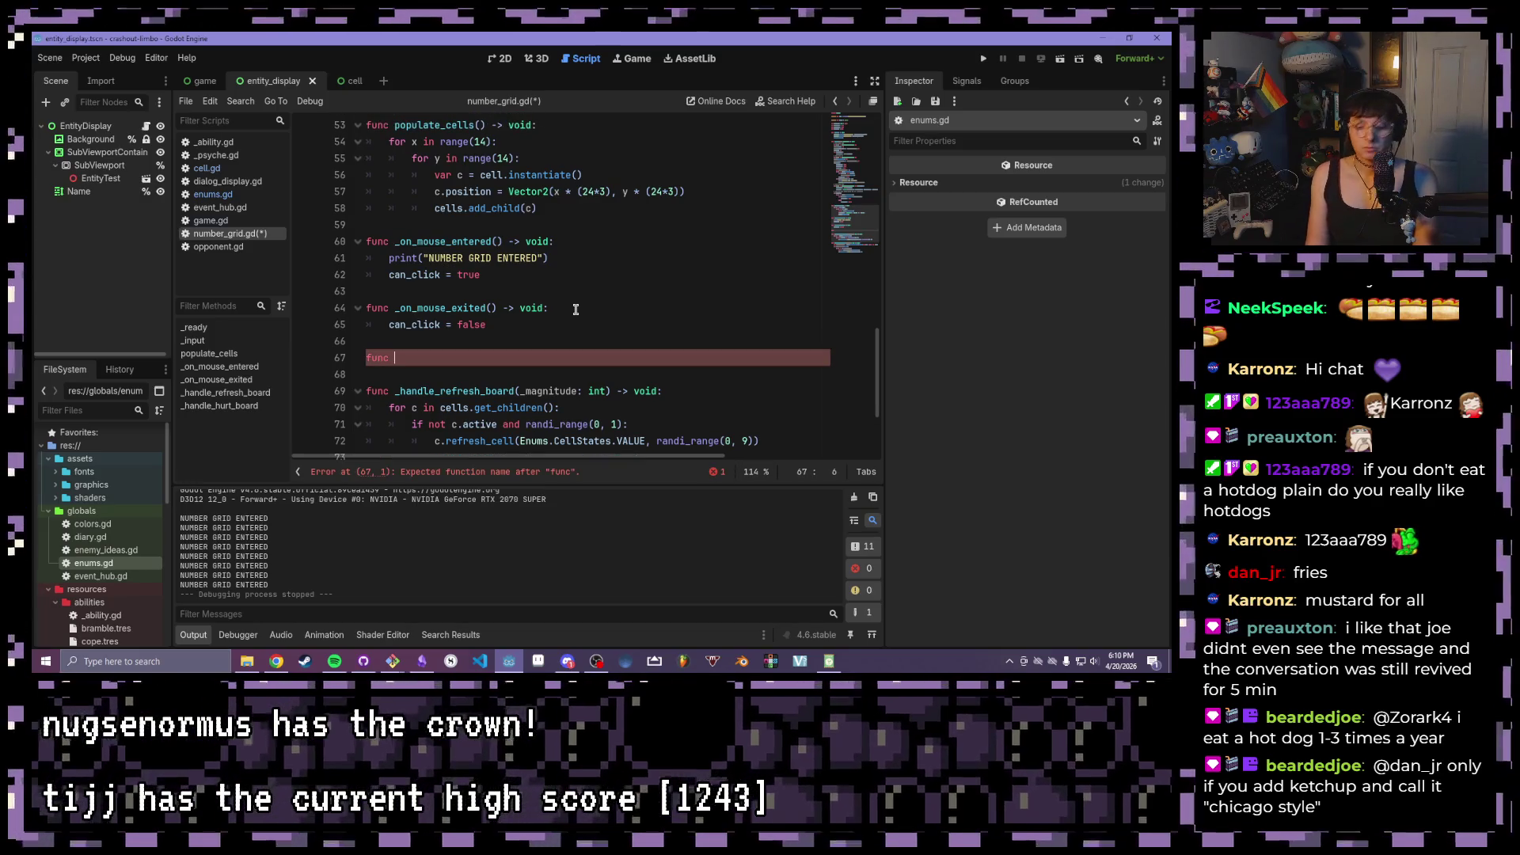
text(h)
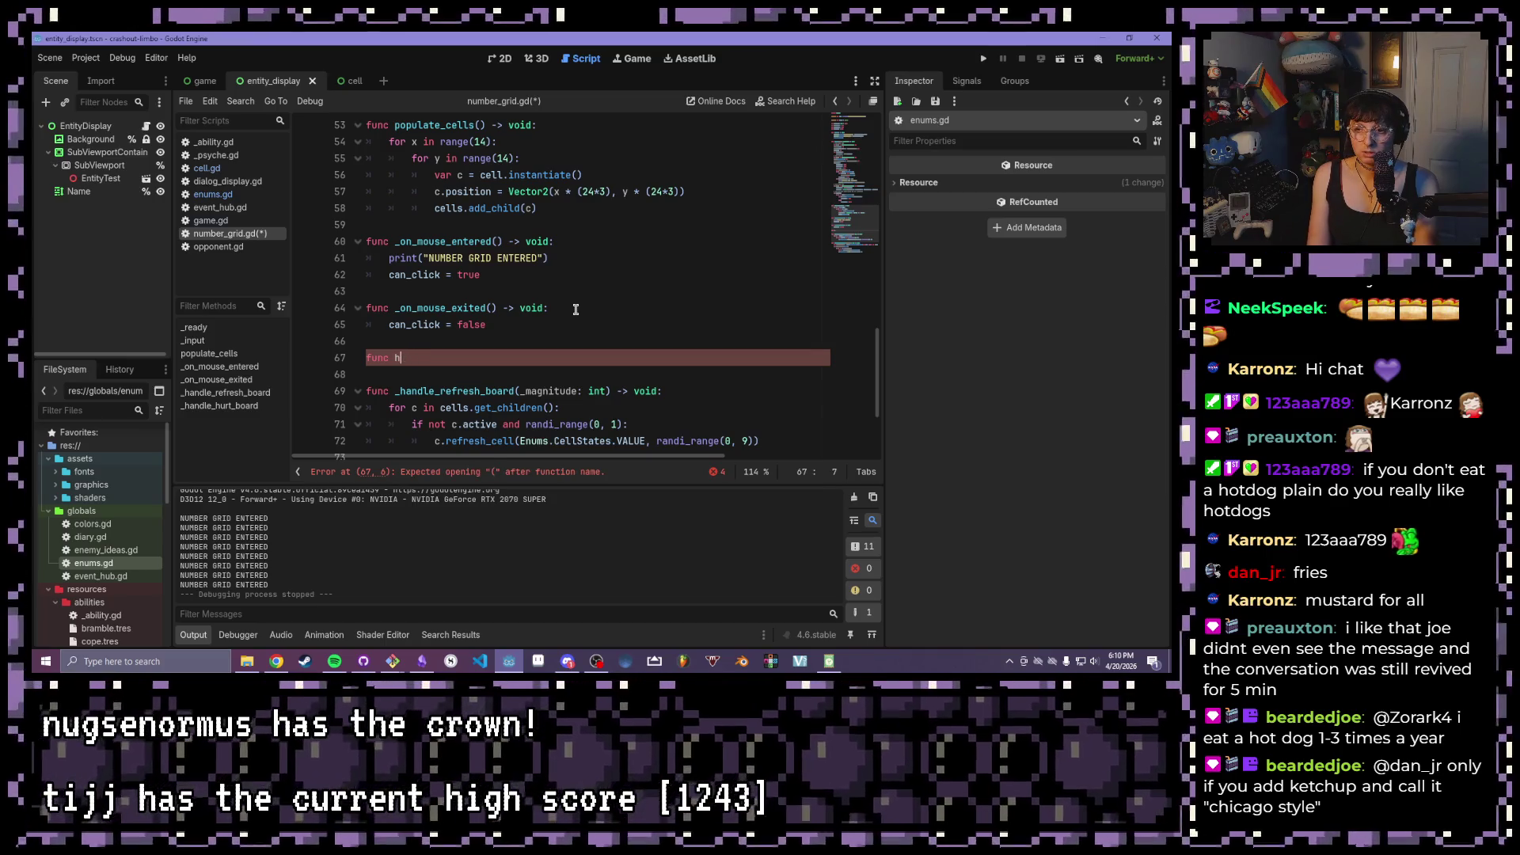
text(andle)
text(_)
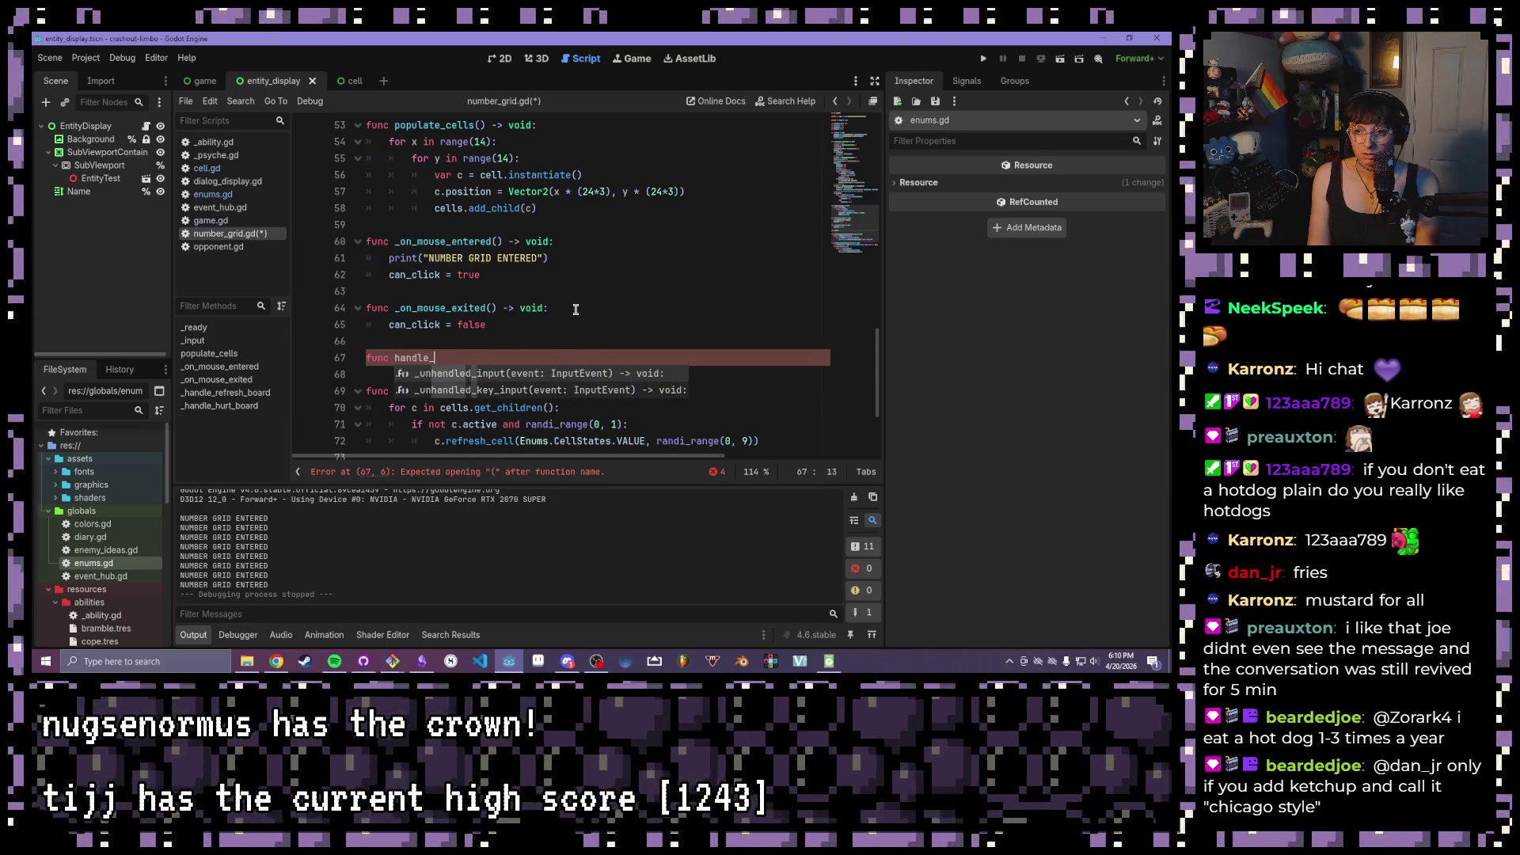
text(selected_tiles)
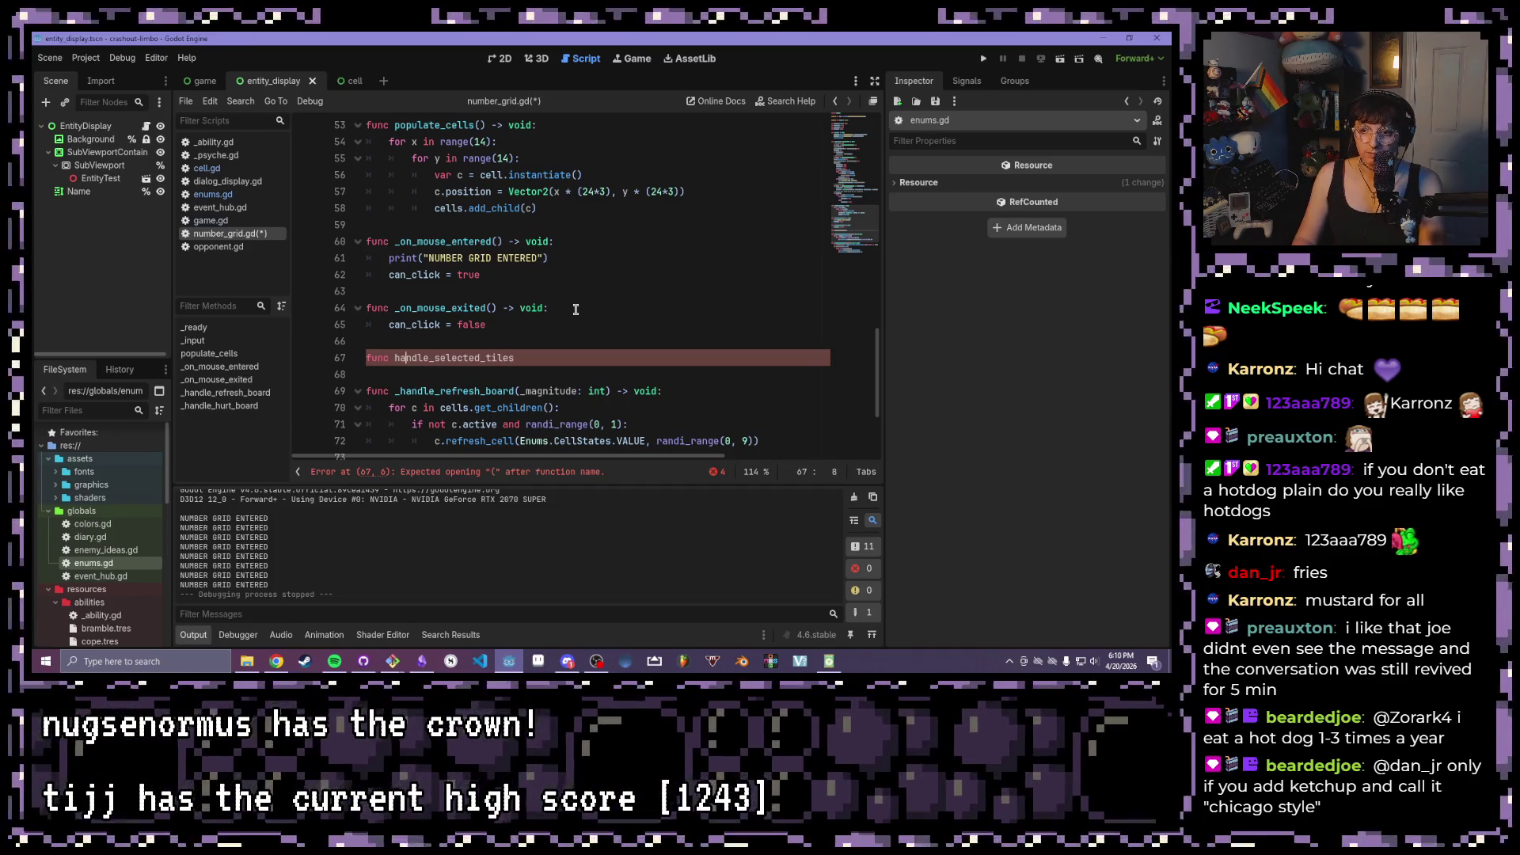
text(_)
scroll(586, 307, down, 1)
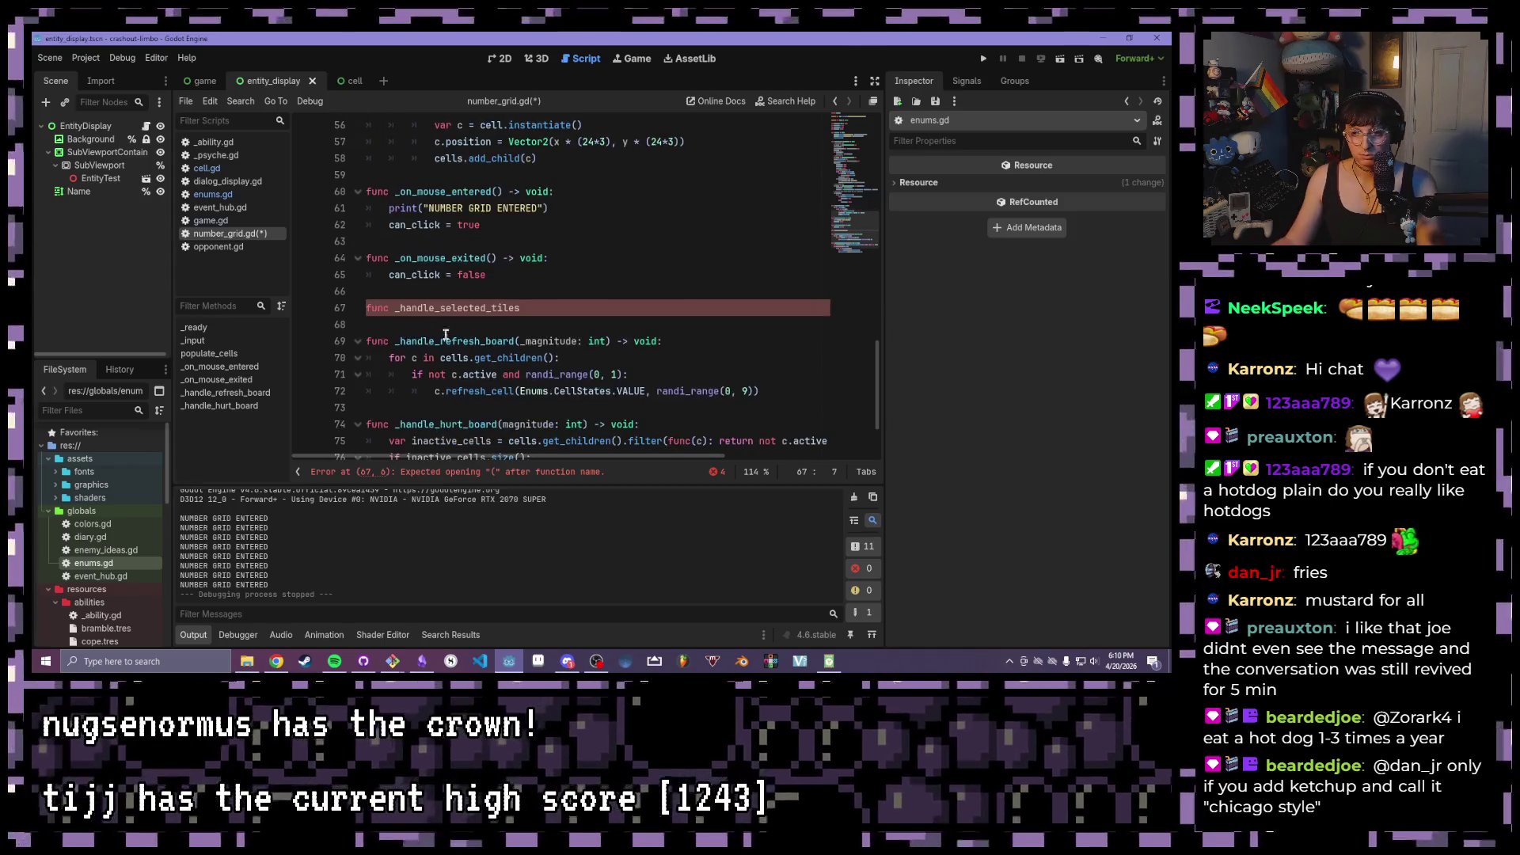
click(396, 341)
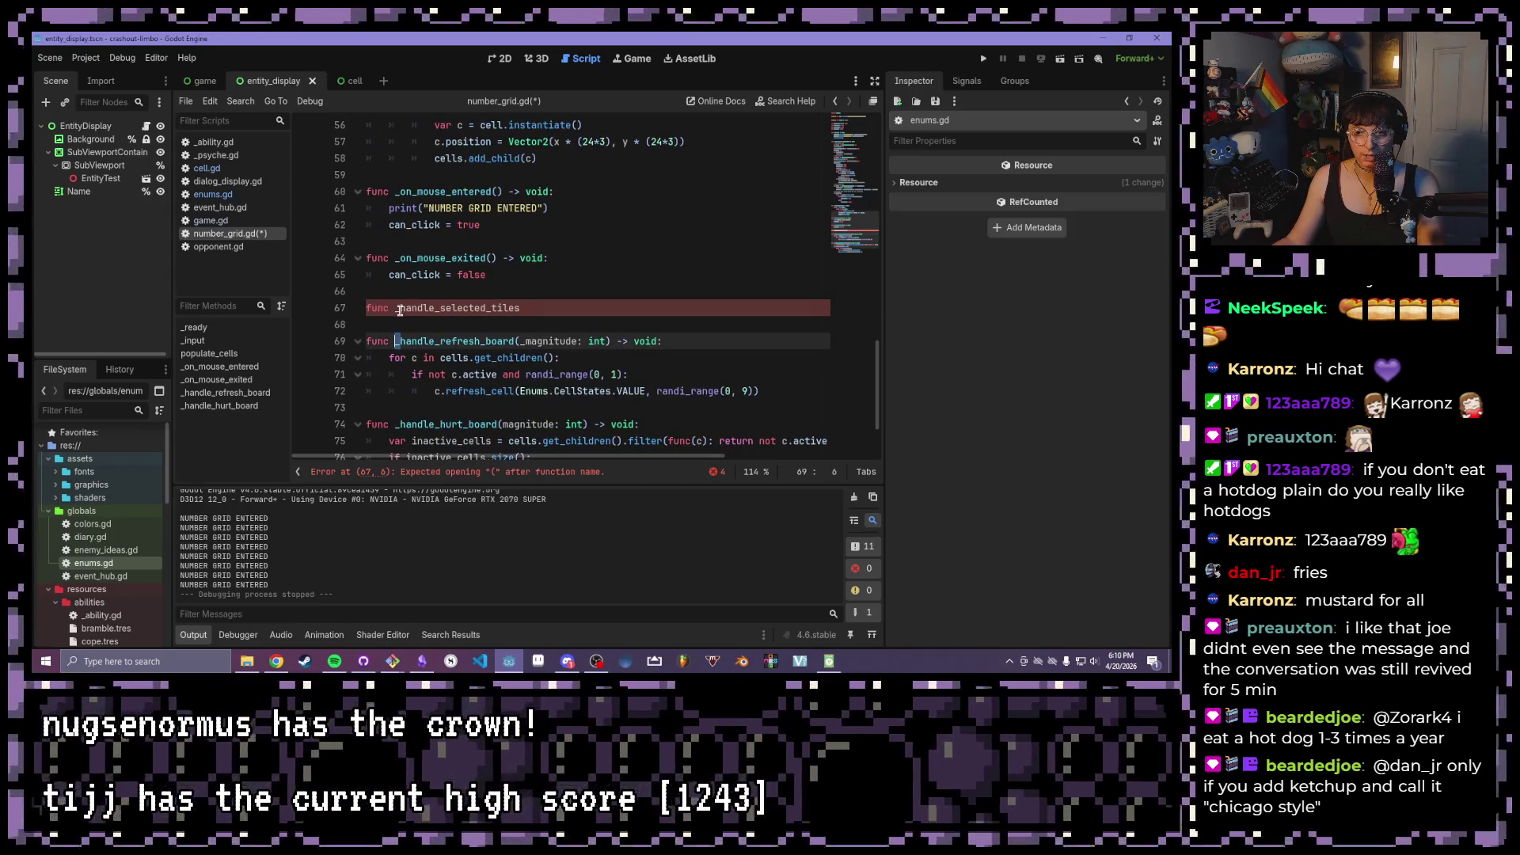
click(399, 310)
scroll(399, 310, down, 2)
scroll(554, 348, up, 3)
click(570, 362)
text(())
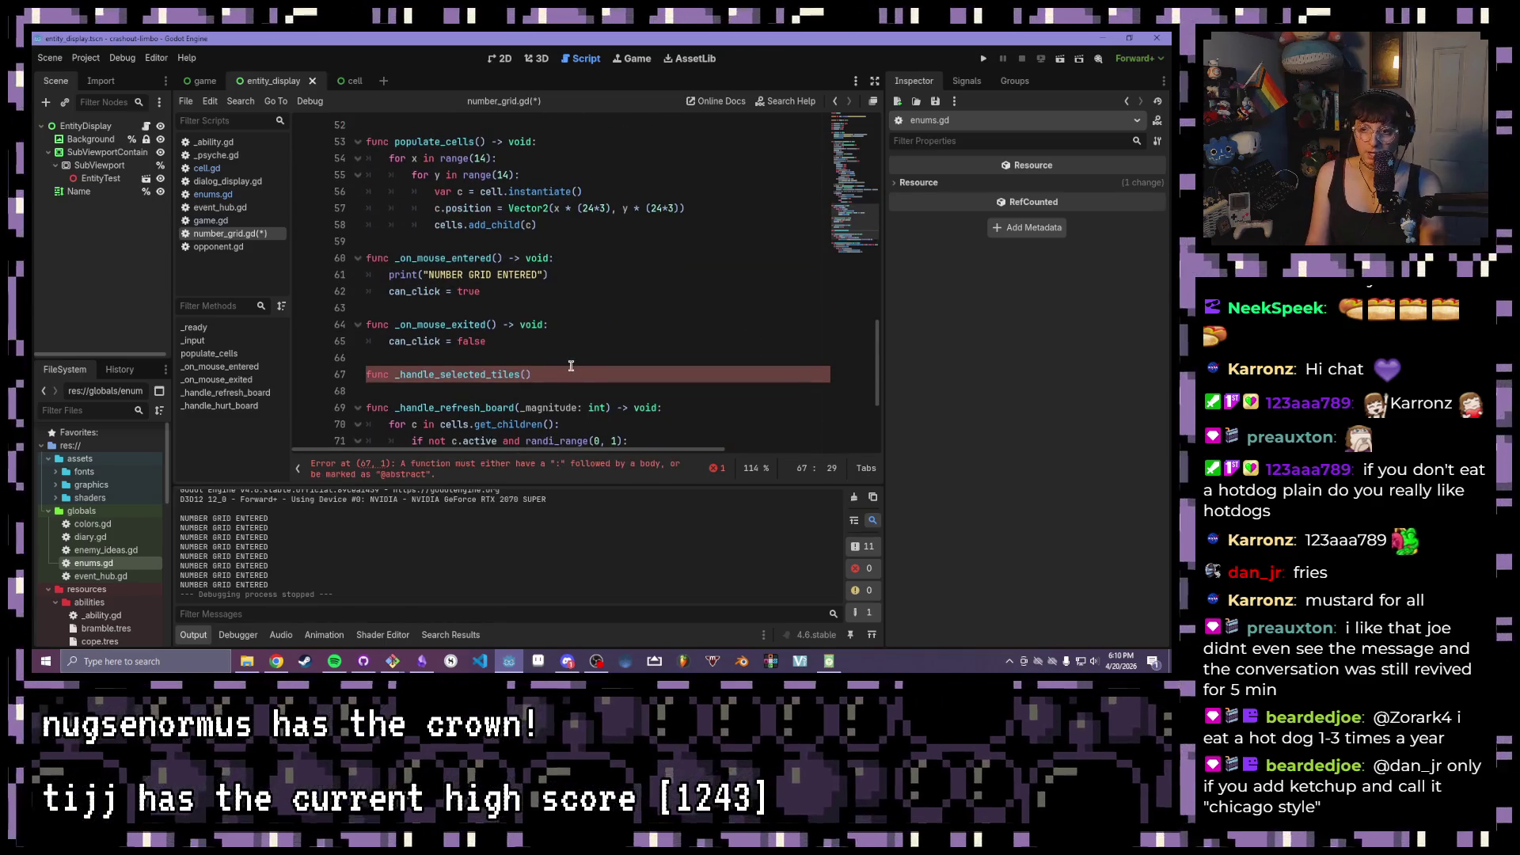
- Give it the parameter selected_cells: Array[Cell] and end the signature with a colon
key(ctrl+Left)
key(ctrl+Left)
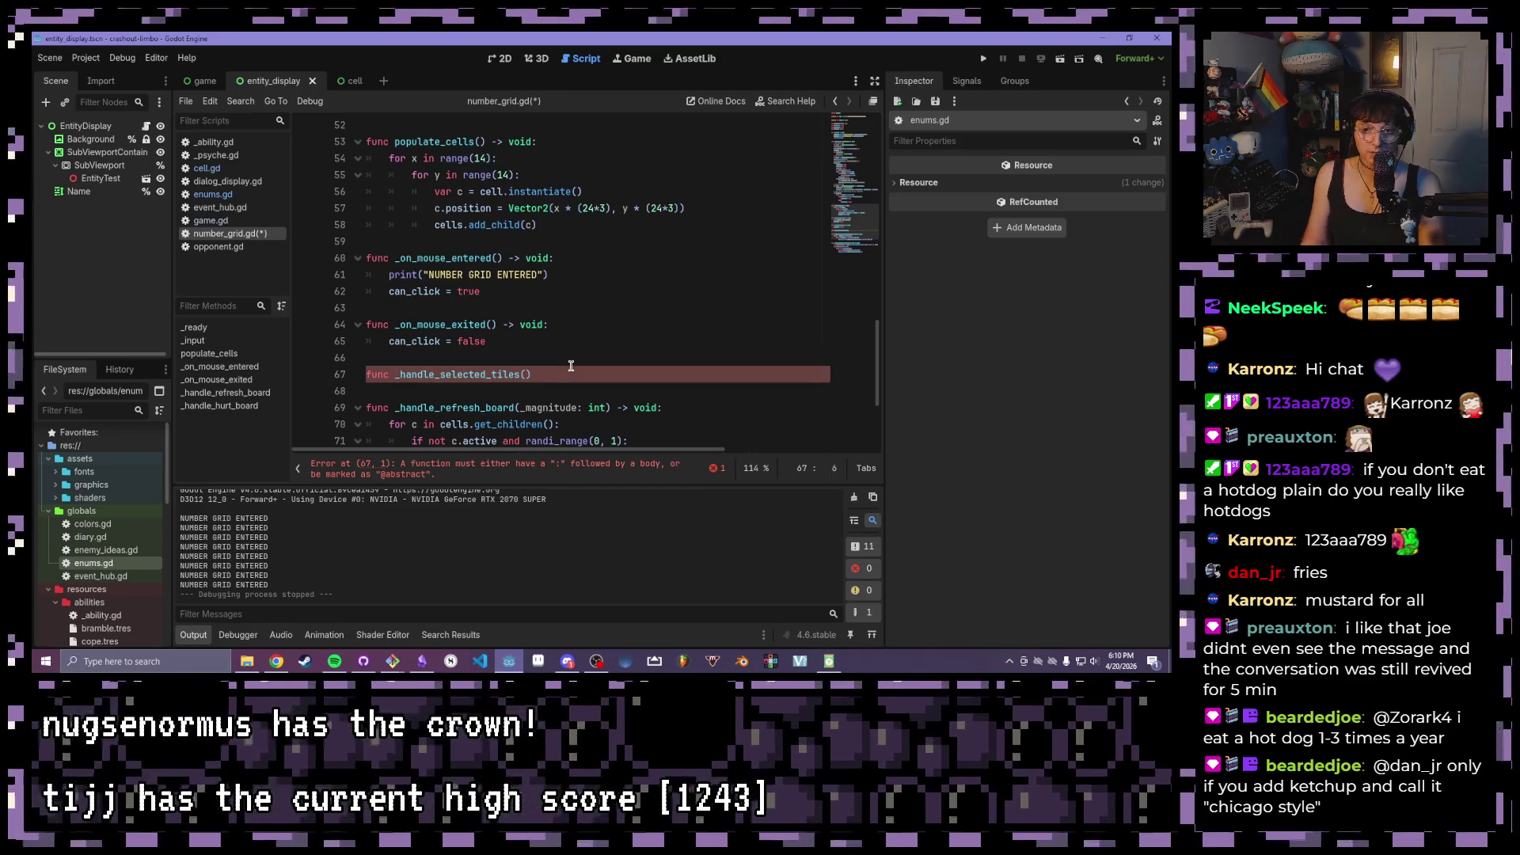
click(528, 373)
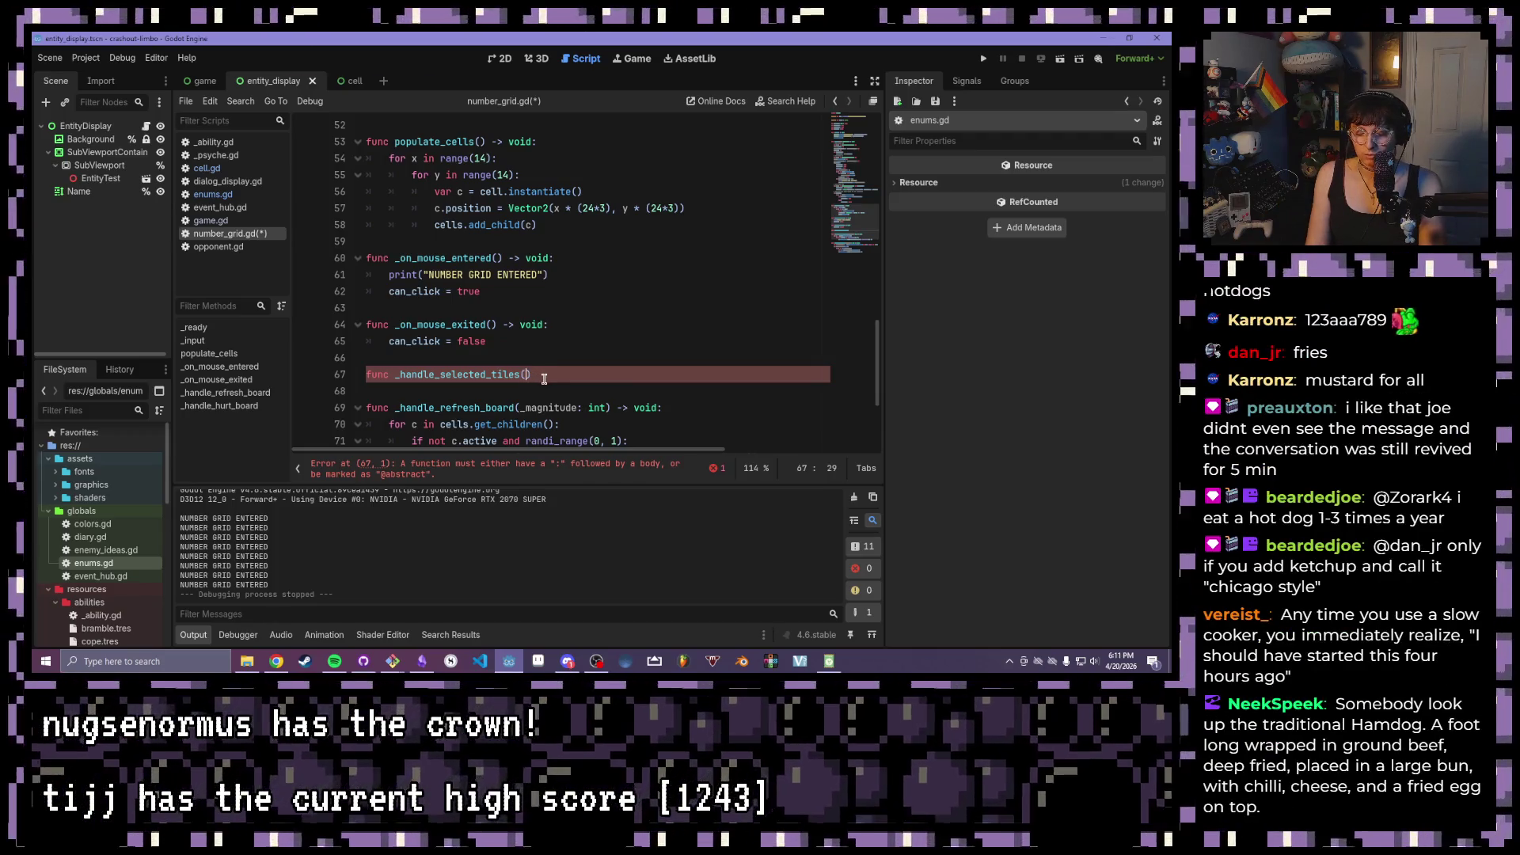
text(cel)
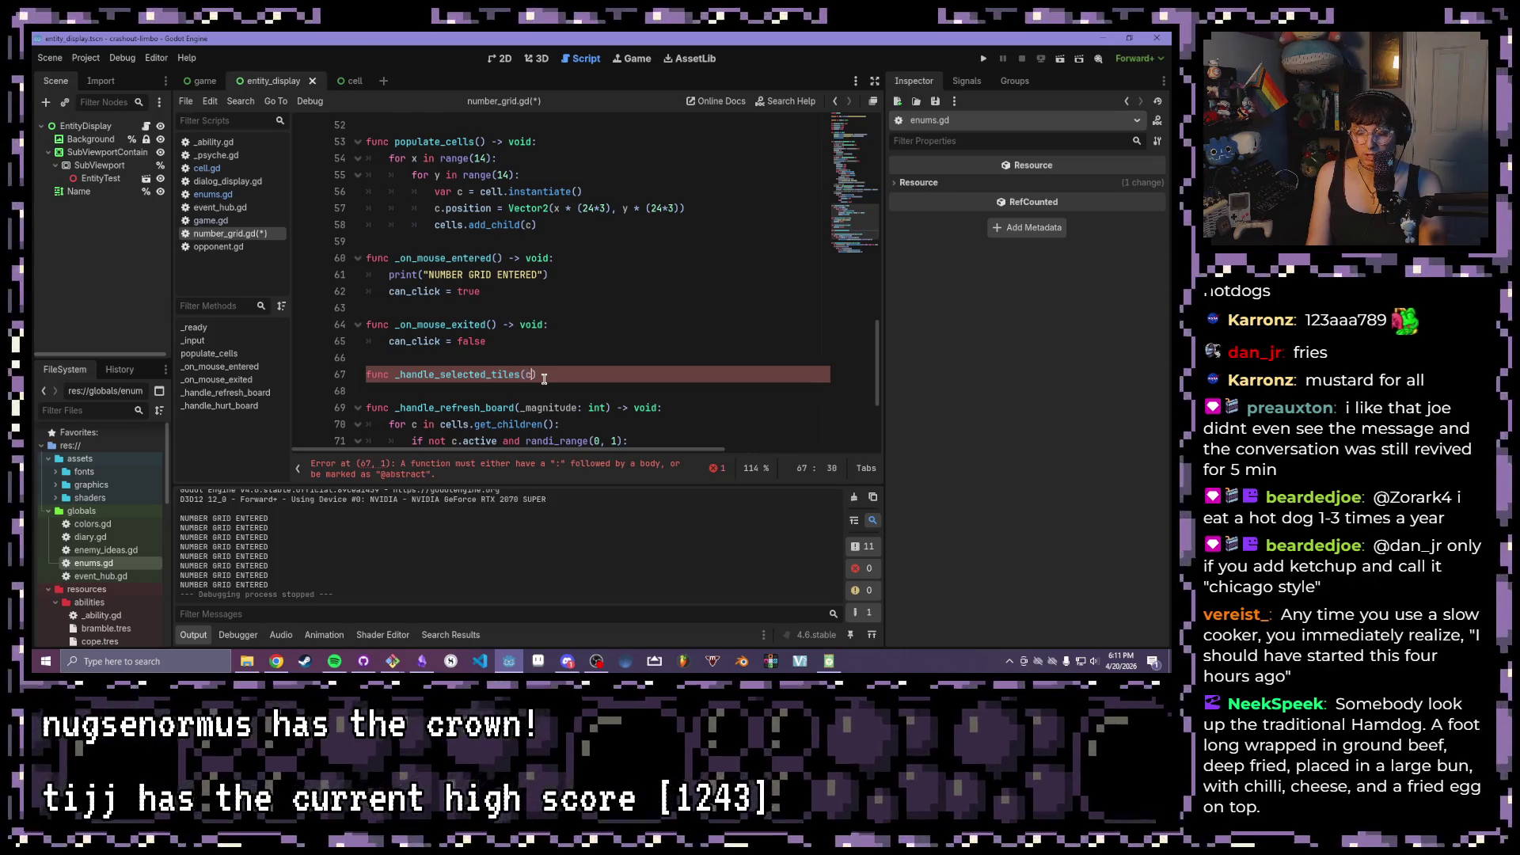
key(BackSpace)
key(BackSpace)
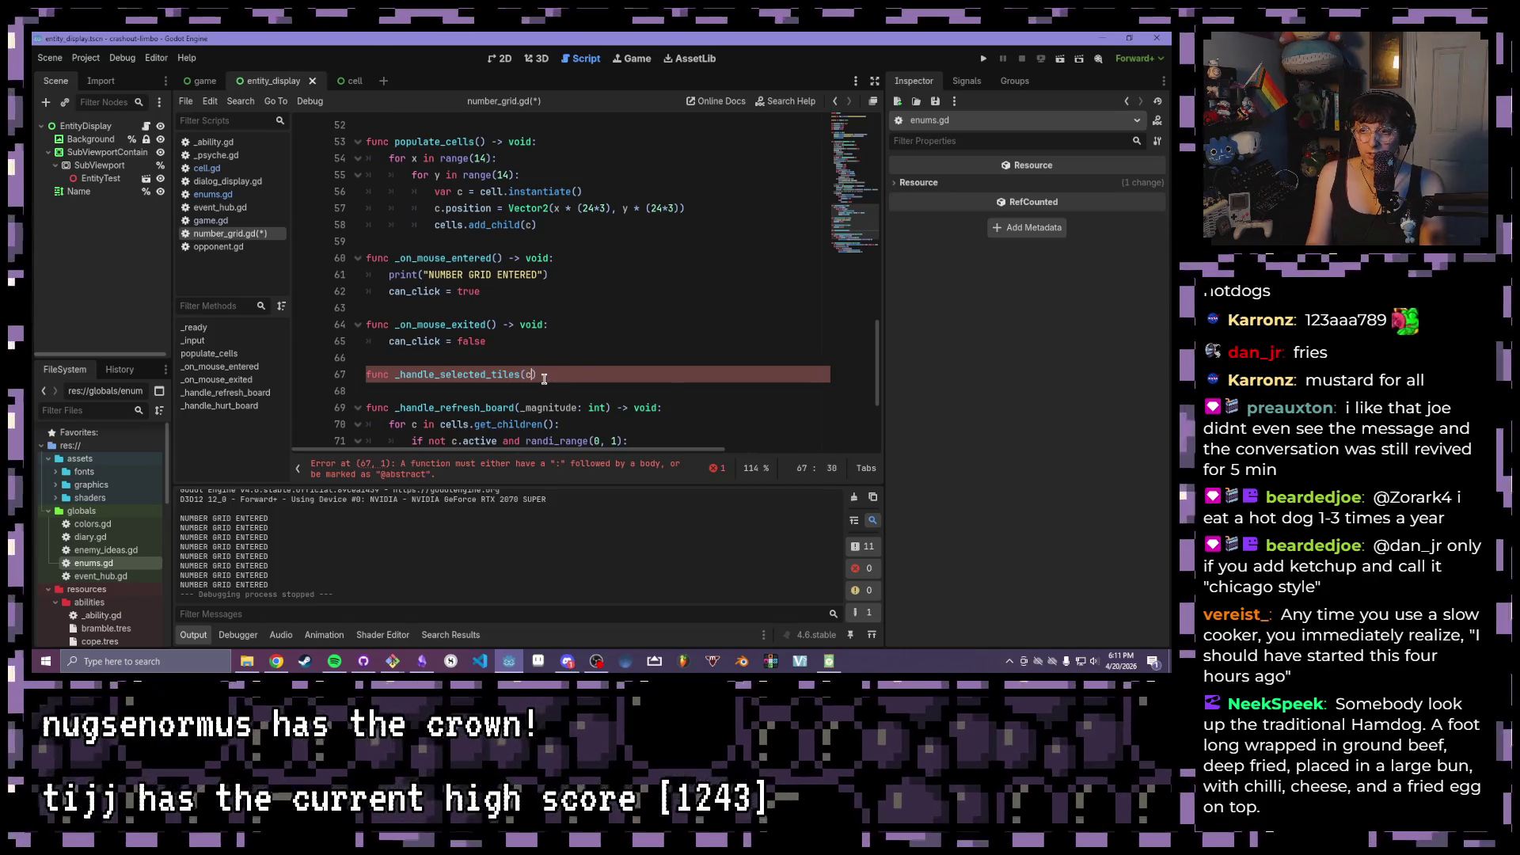
key(BackSpace)
text(selected_)
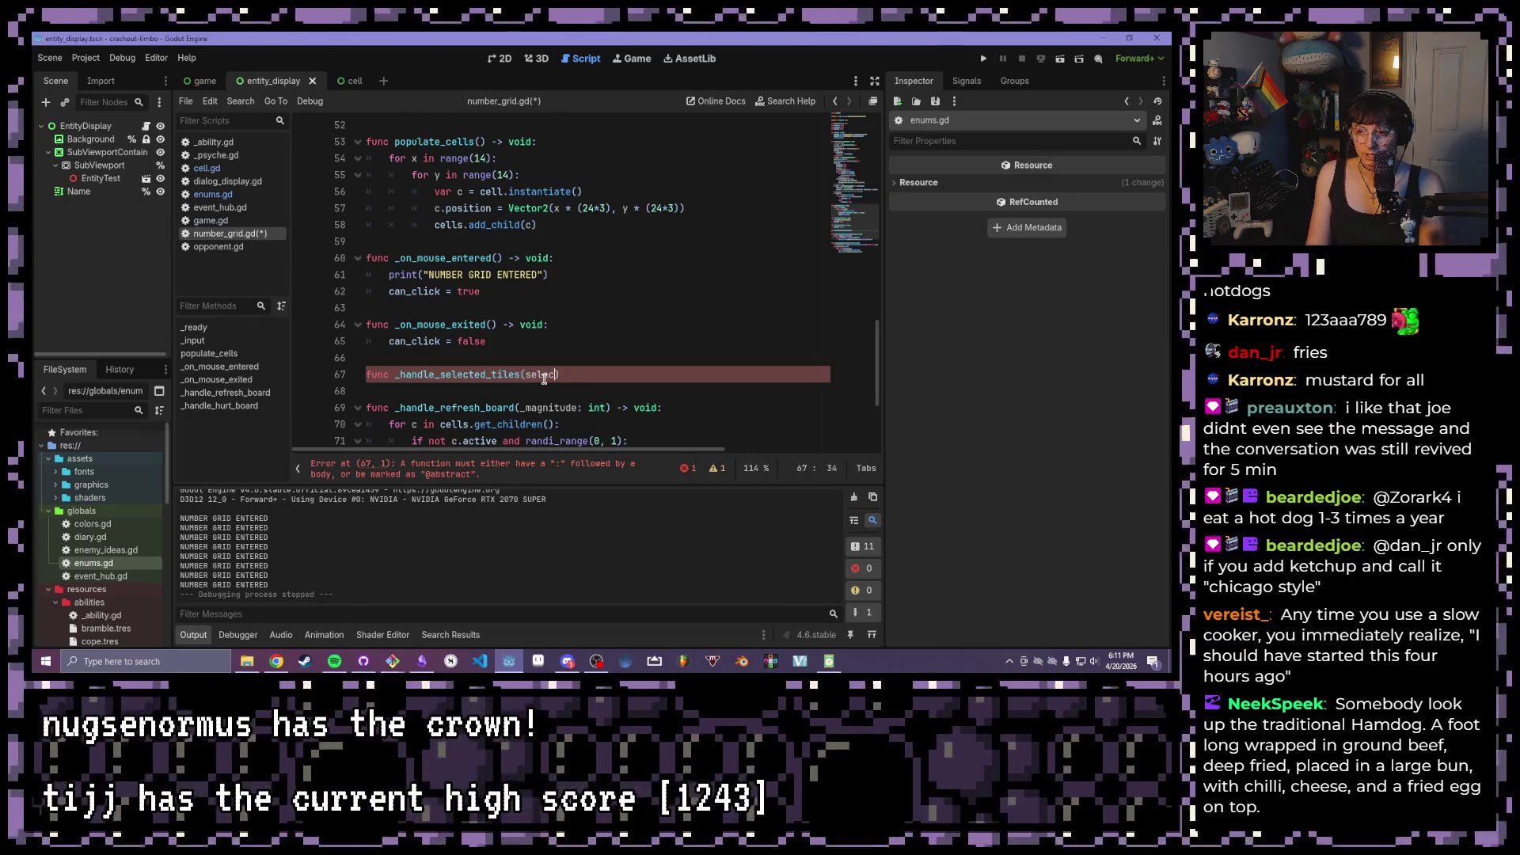
text(cells: Ar)
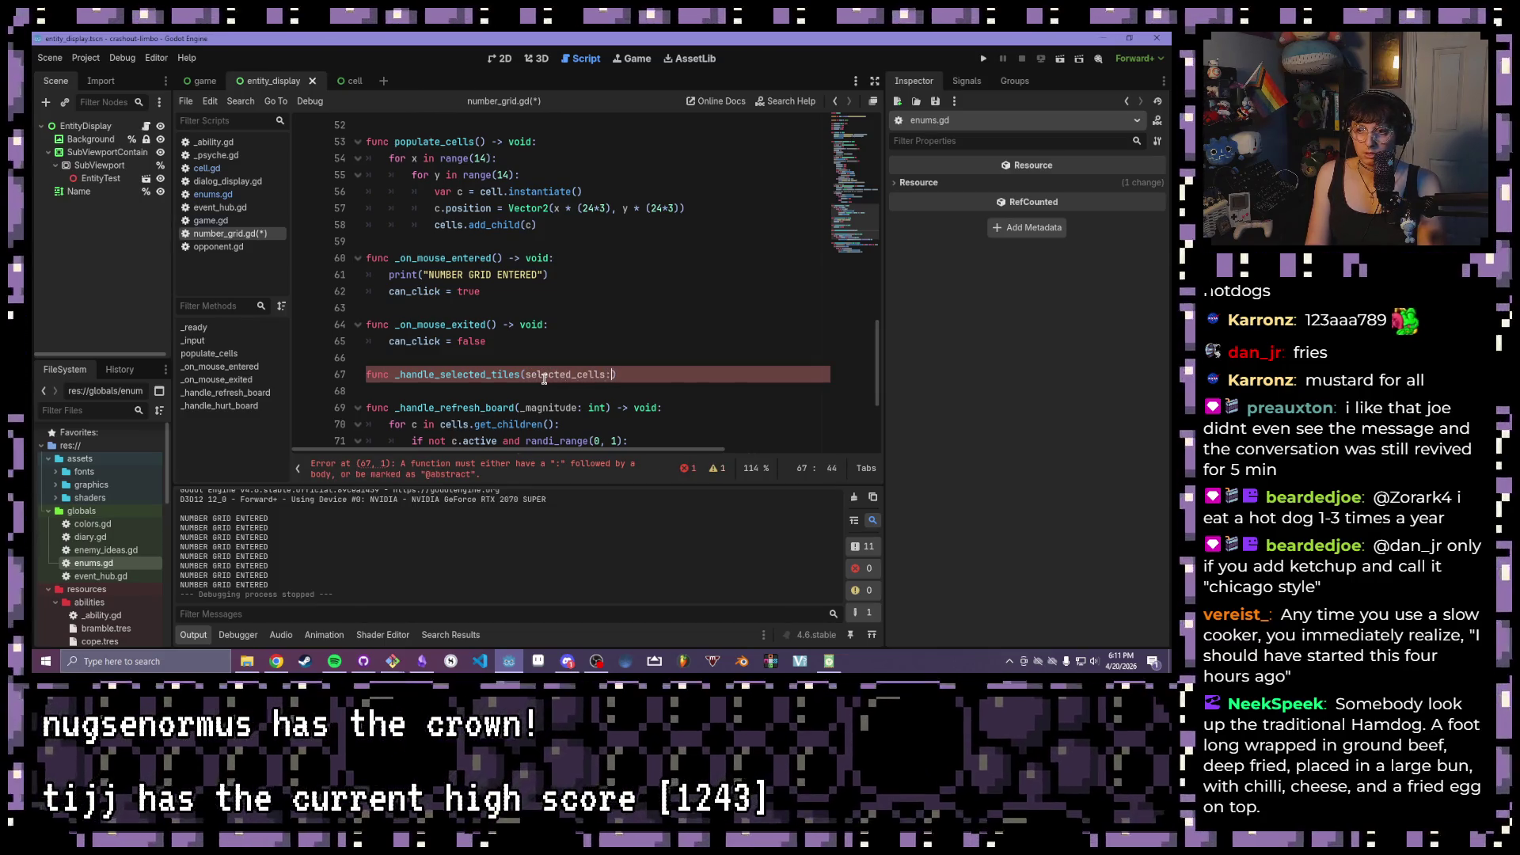
text(ray[Cell]):)
- Fill the new function's body with pass
key(Return)
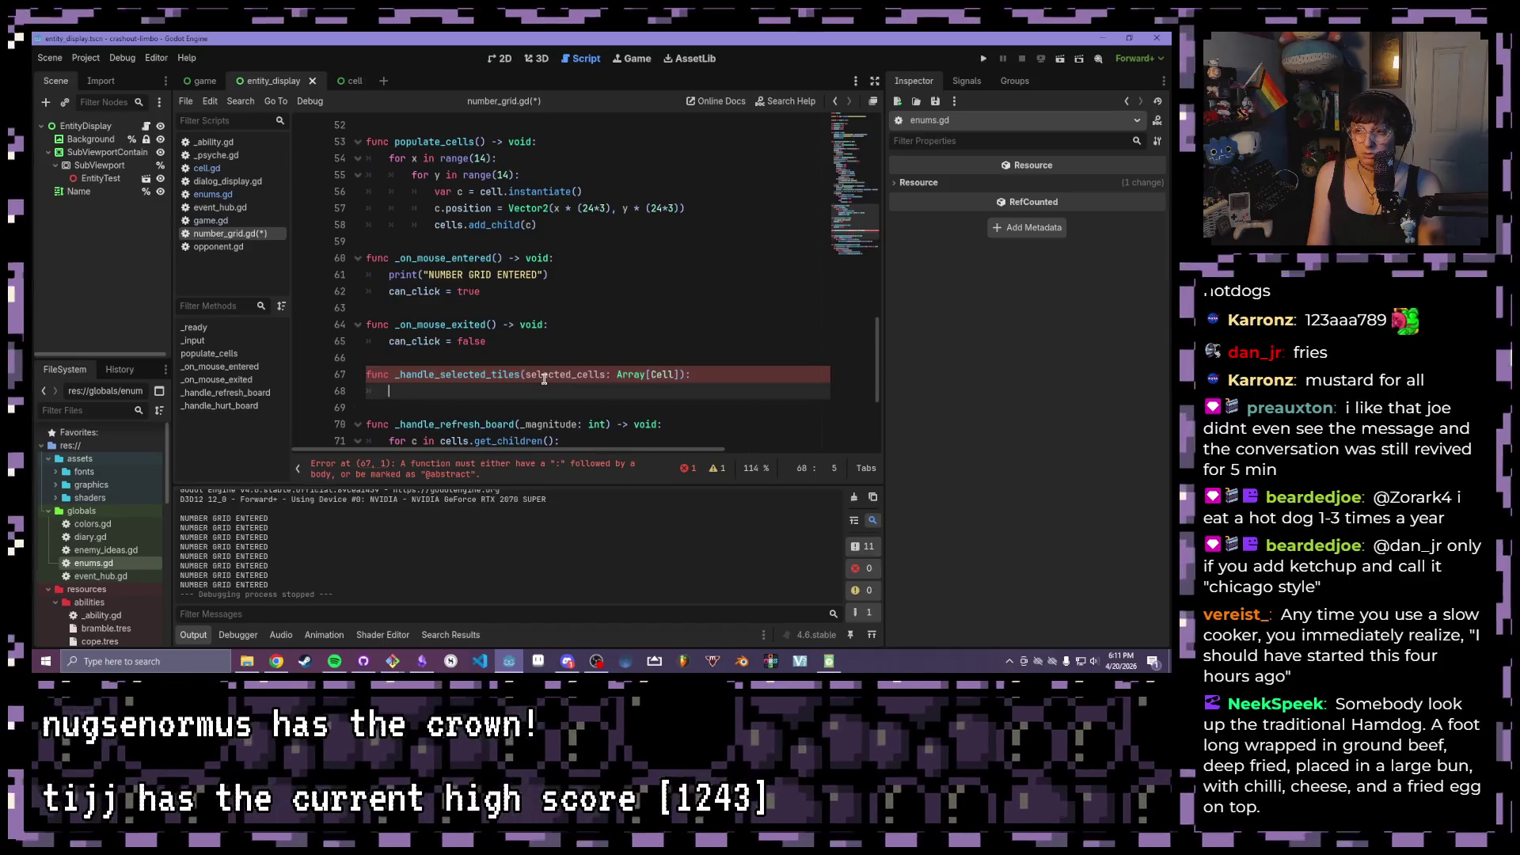
text(pass)
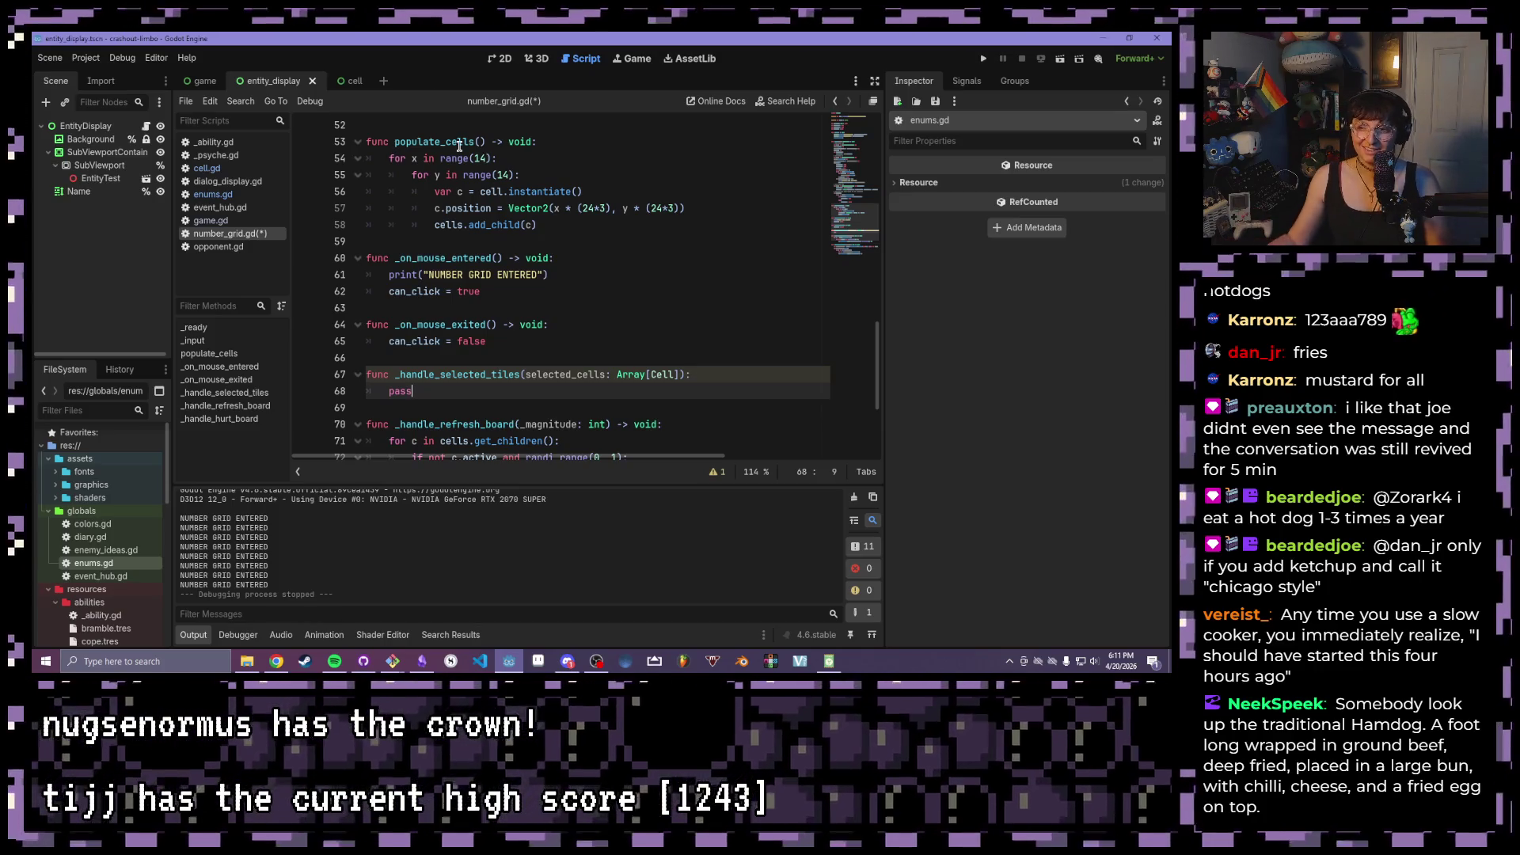
click(495, 401)
scroll(496, 401, up, 1)
scroll(495, 402, down, 1)
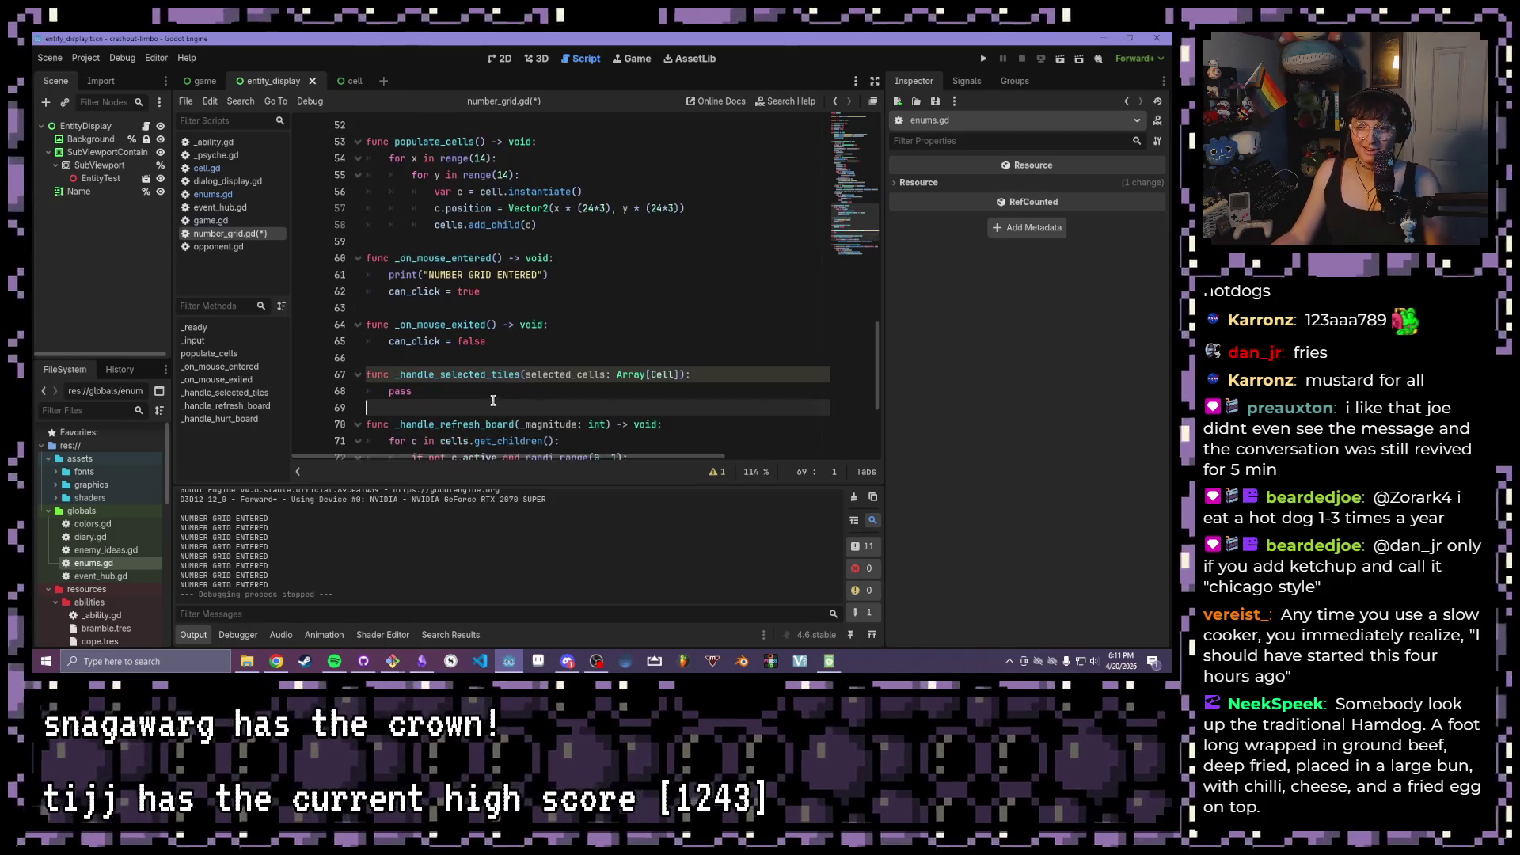
click(477, 394)
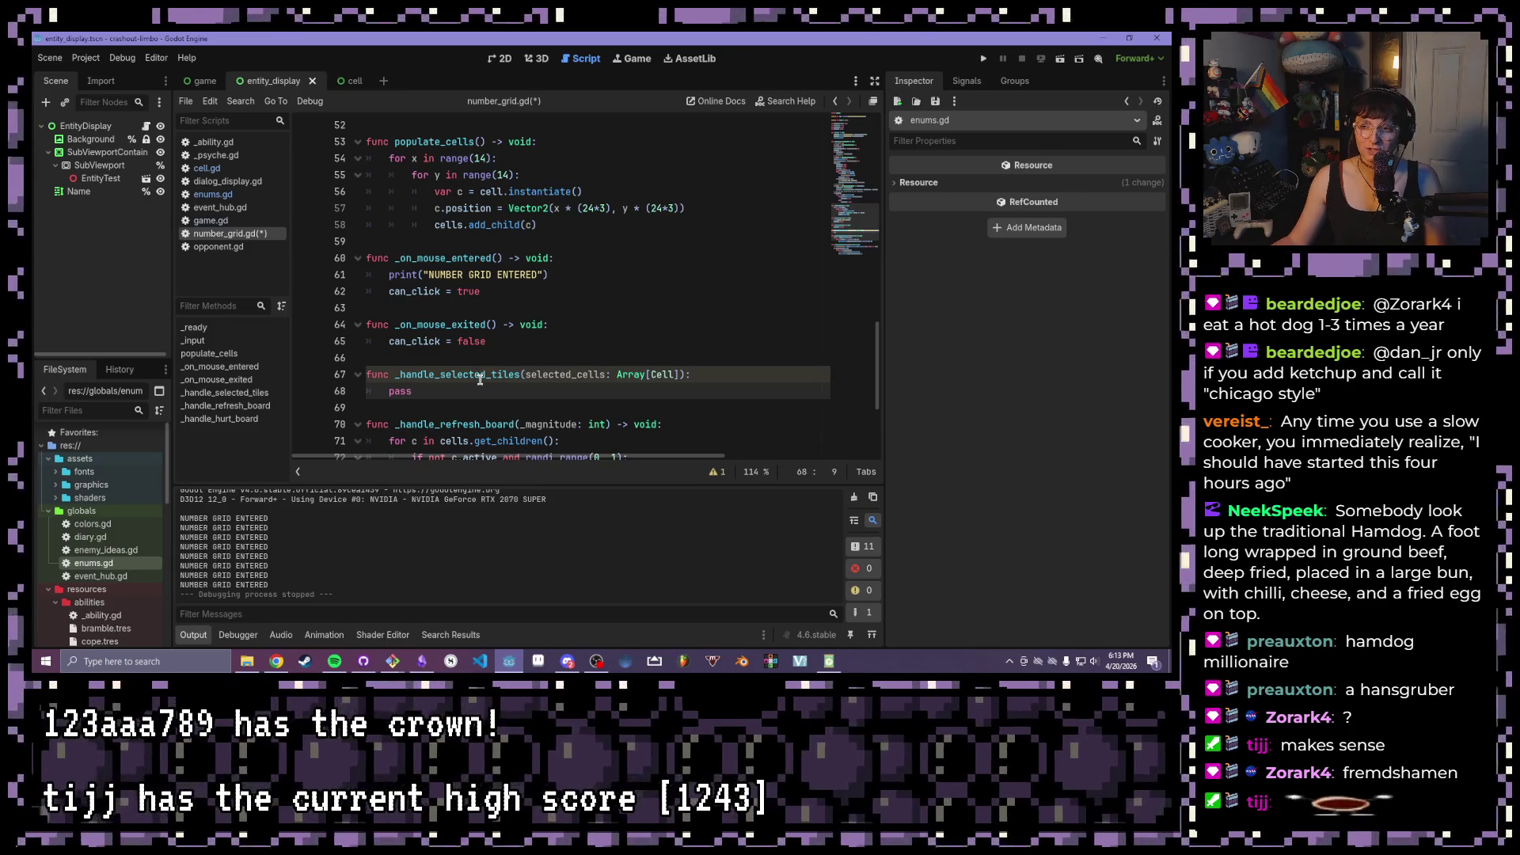
- Place the caret at the end of the _handle_selected_tiles signature line
click(684, 376)
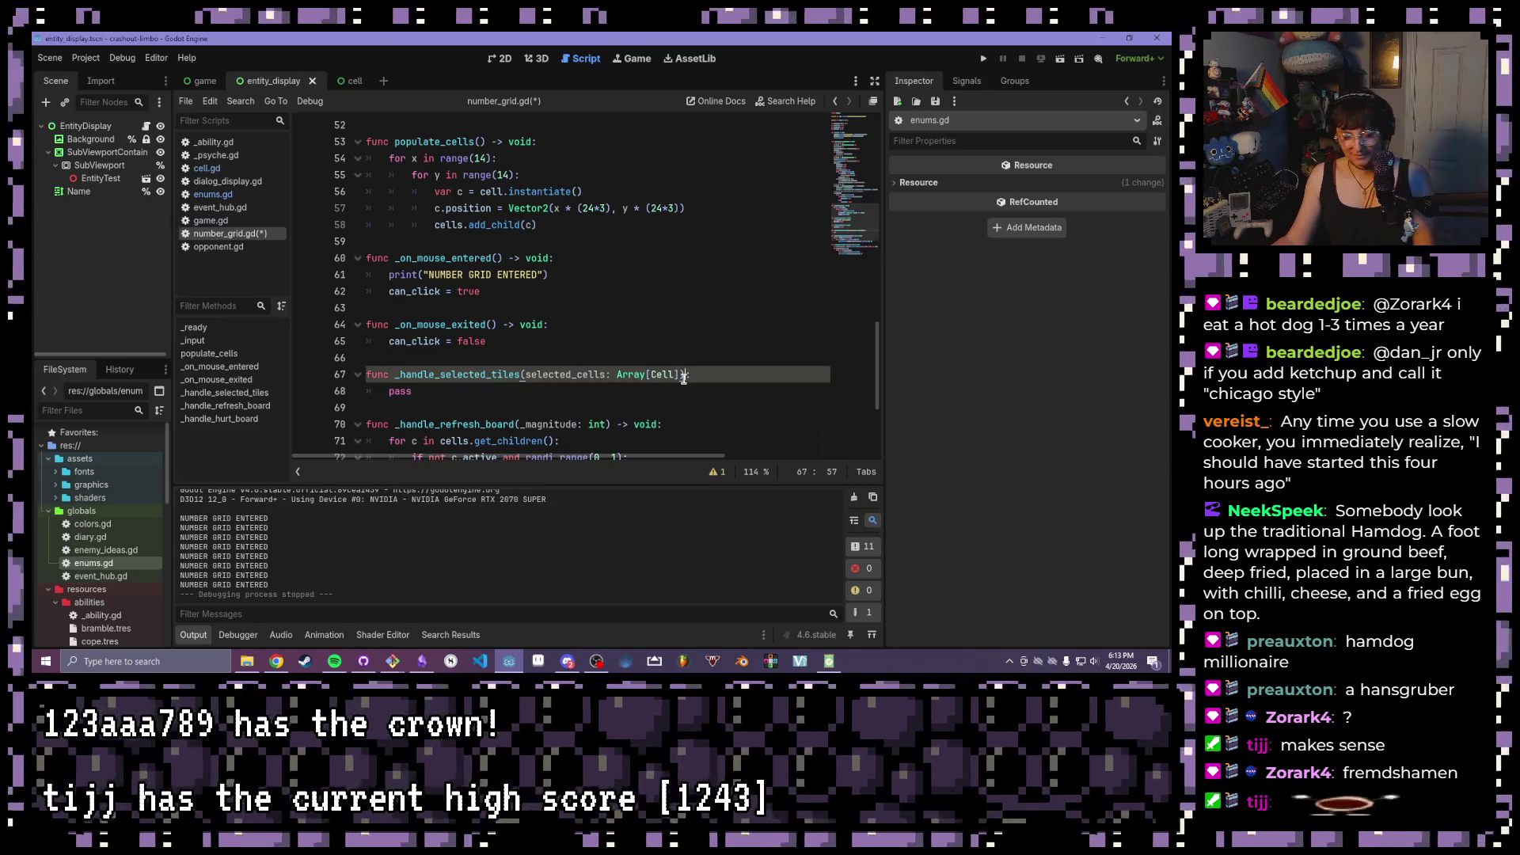
- Add a -> void return type to _handle_selected_tiles and save the script
text(-> void)
key(ctrl+s)
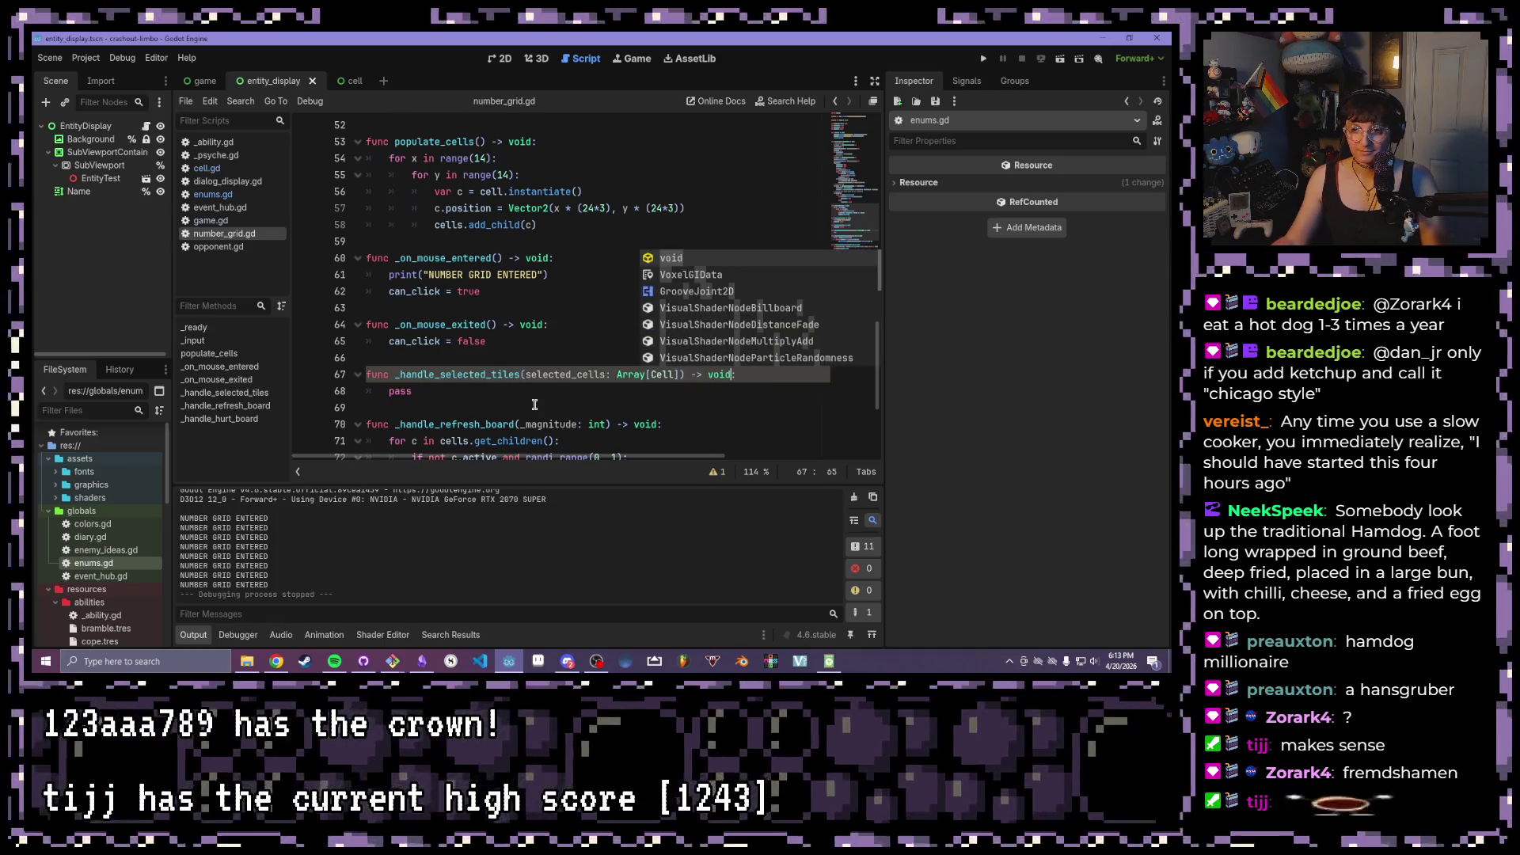
double_click(538, 399)
click(537, 401)
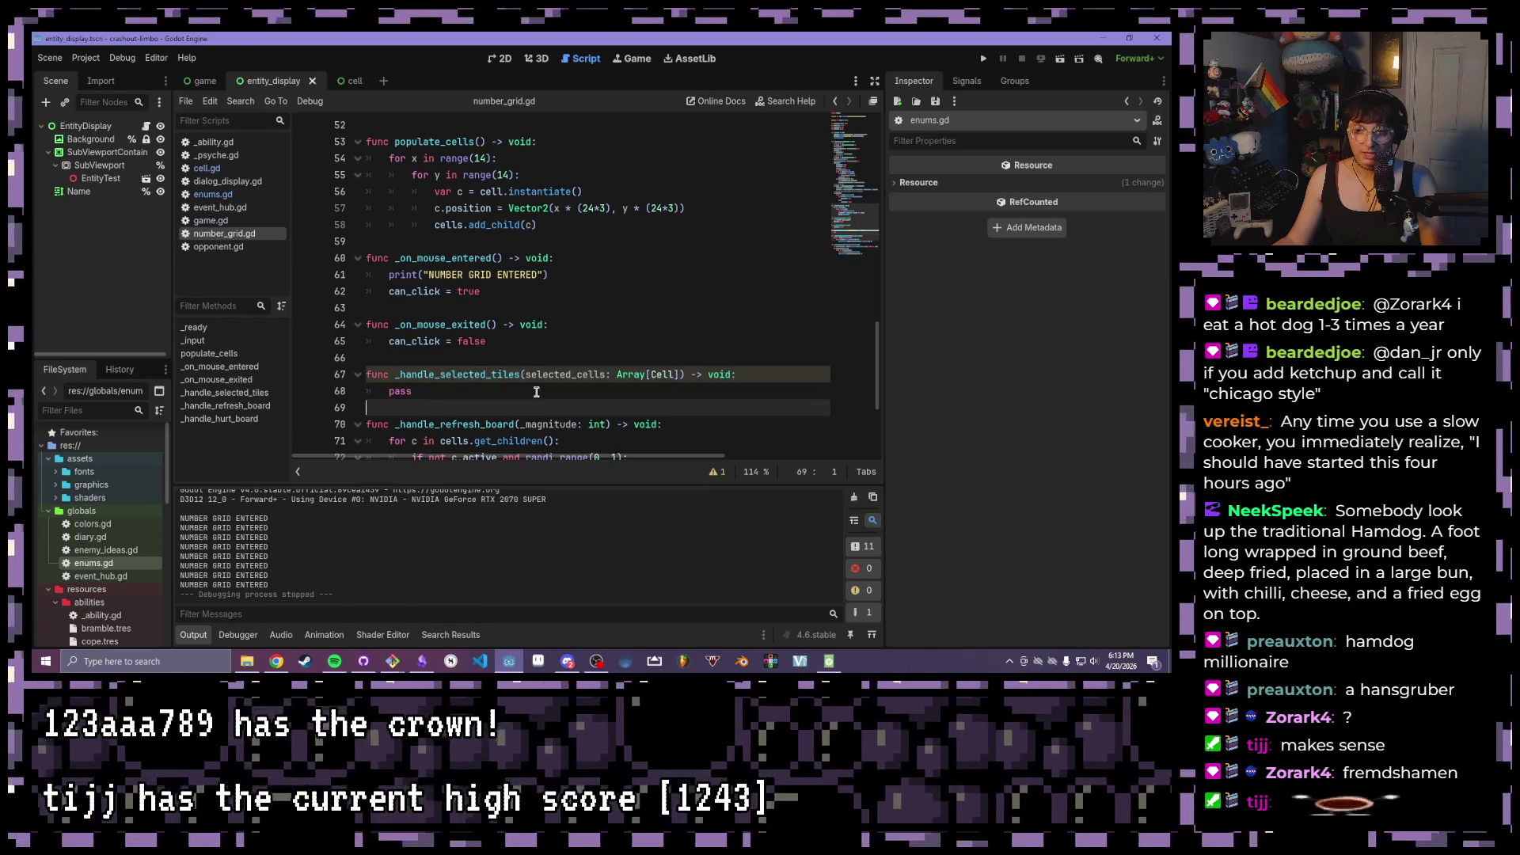
- Review the loop on lines 33–40 that collects and emits the selected cells
scroll(538, 402, up, 8)
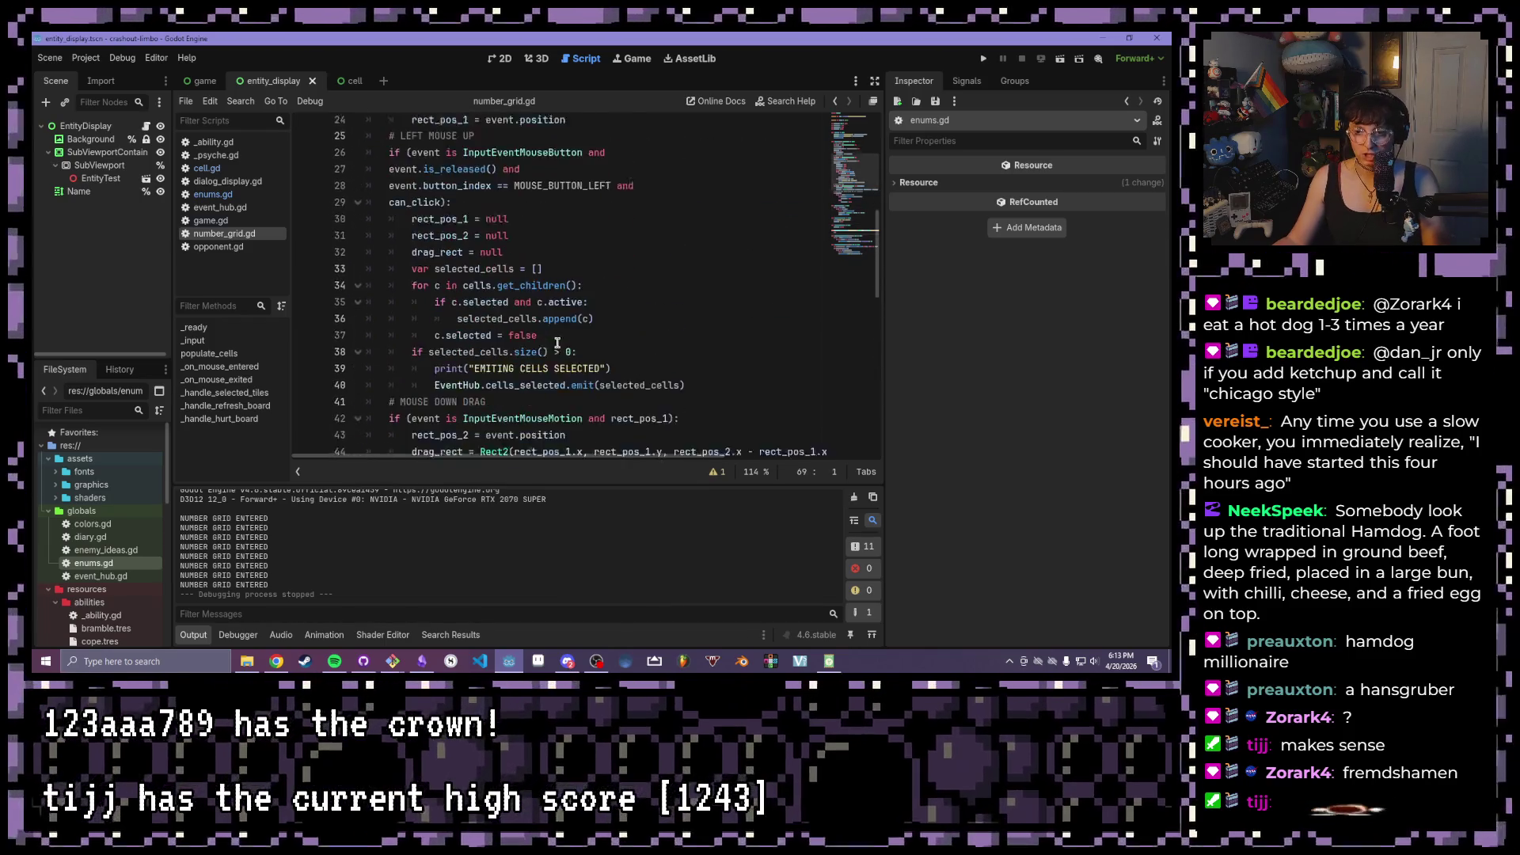
scroll(554, 332, down, 1)
scroll(634, 308, up, 1)
click(641, 302)
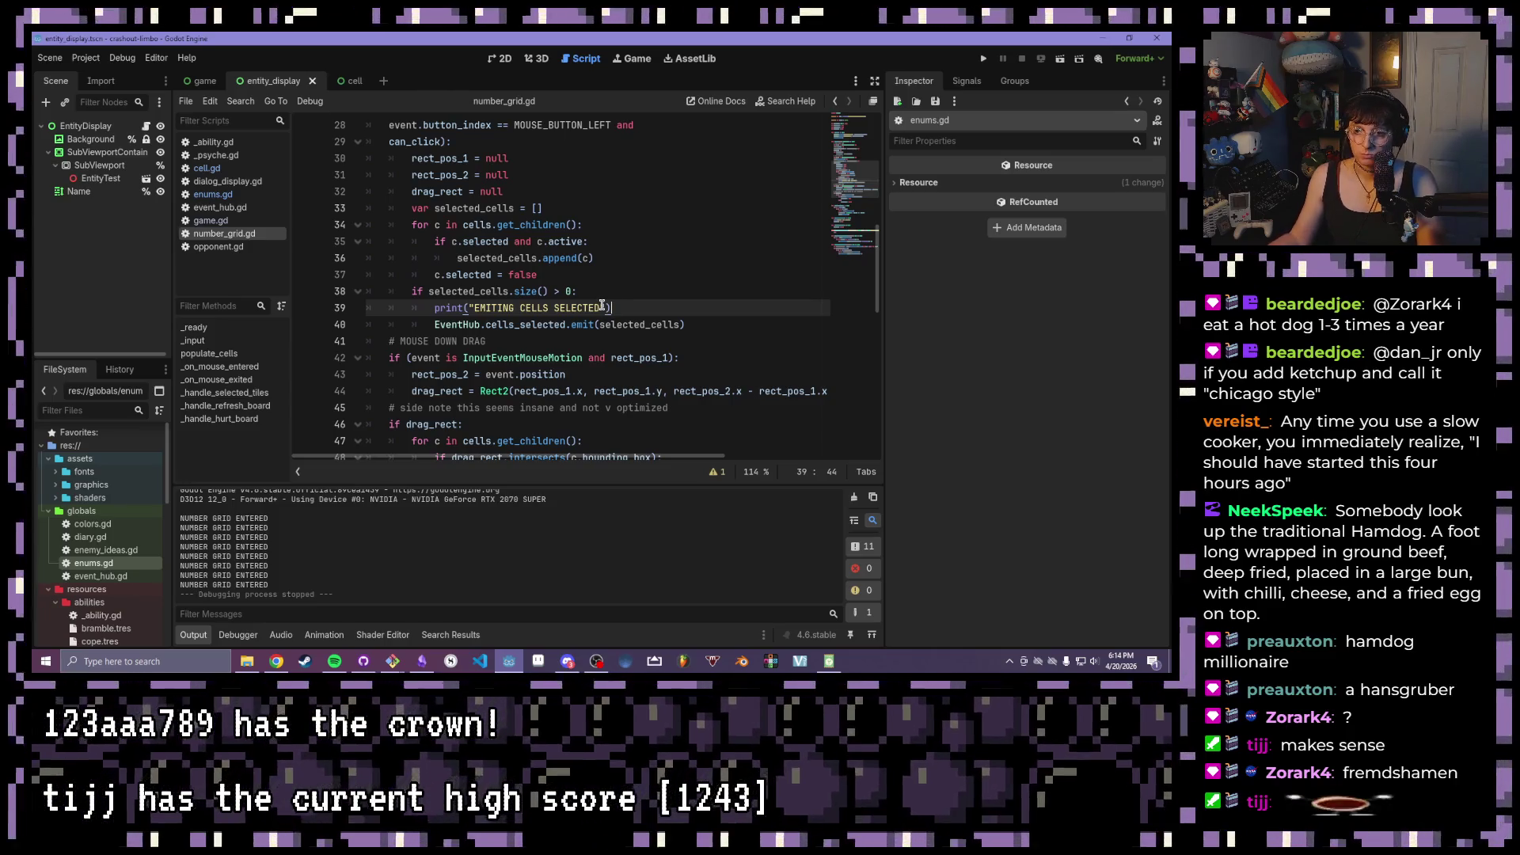
mouse_move(413, 227)
mouse_down()
mouse_move(654, 342)
mouse_move(776, 319)
mouse_up()
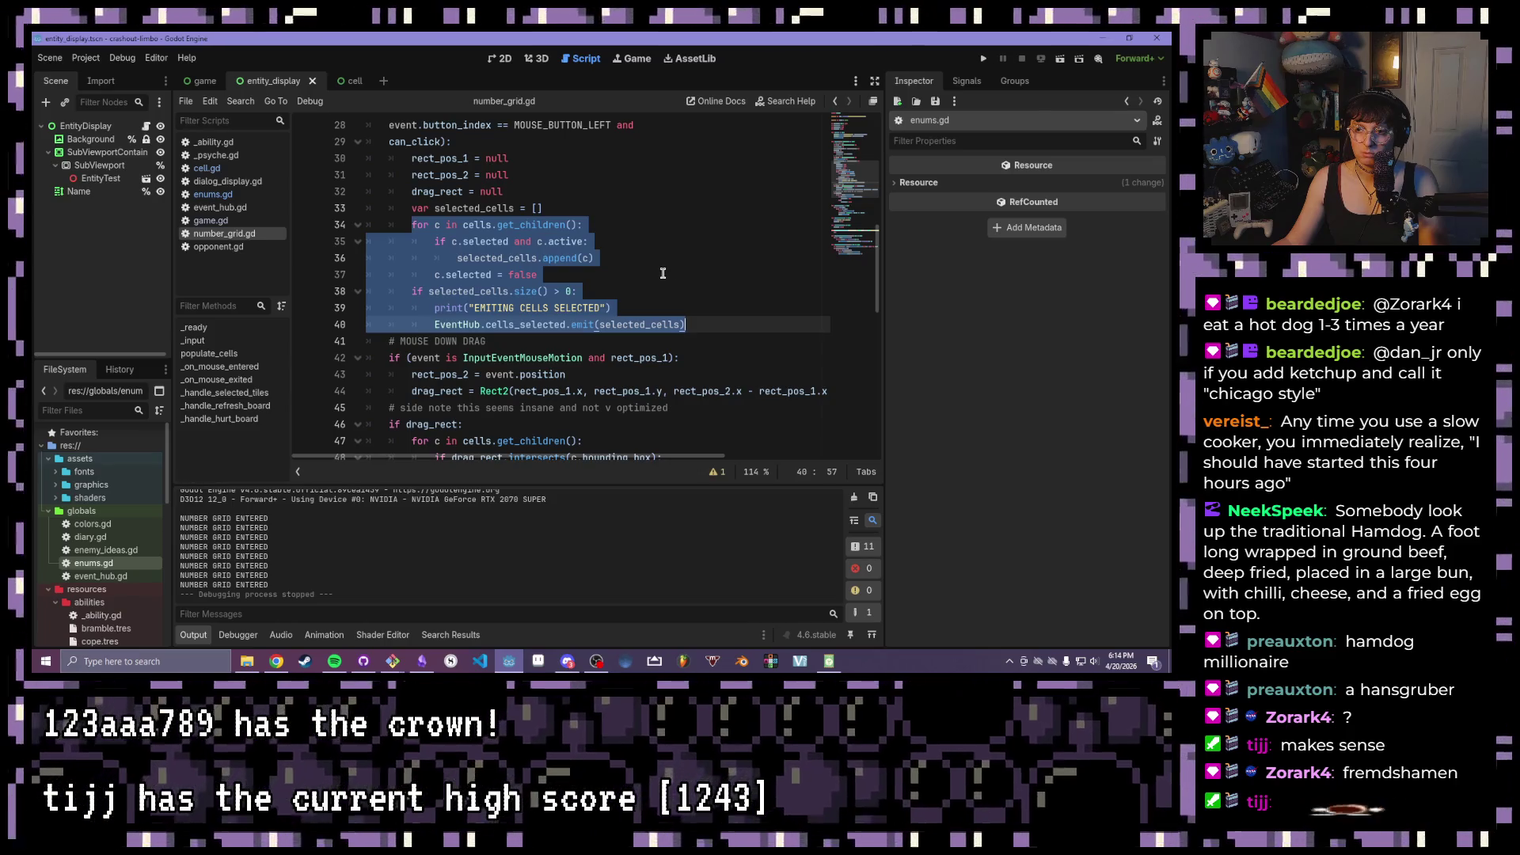
click(663, 273)
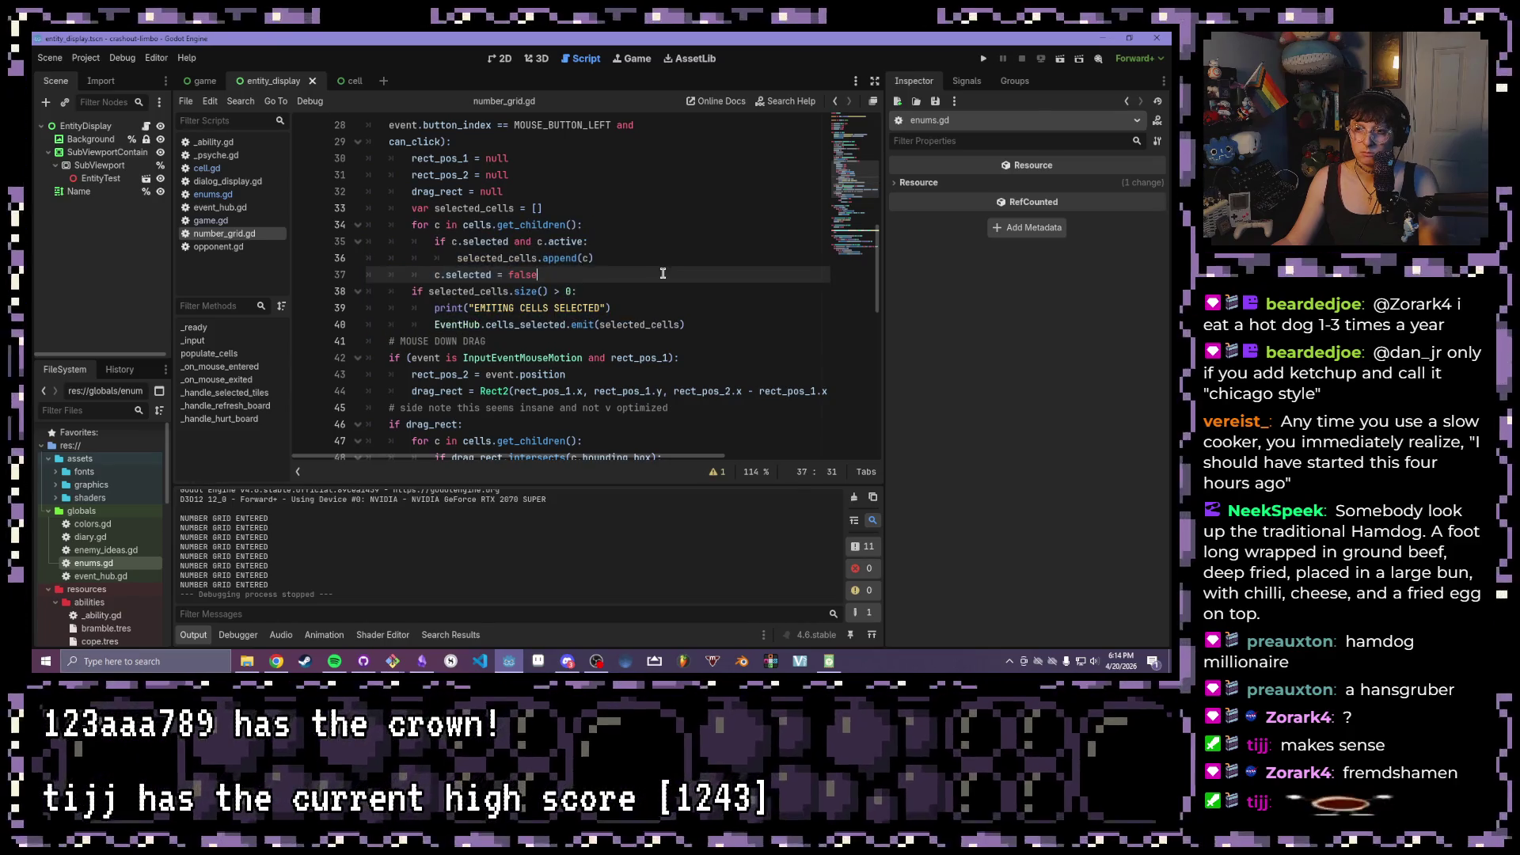
mouse_move(411, 205)
mouse_down()
mouse_move(614, 319)
mouse_move(685, 326)
mouse_up()
scroll(669, 322, up, 2)
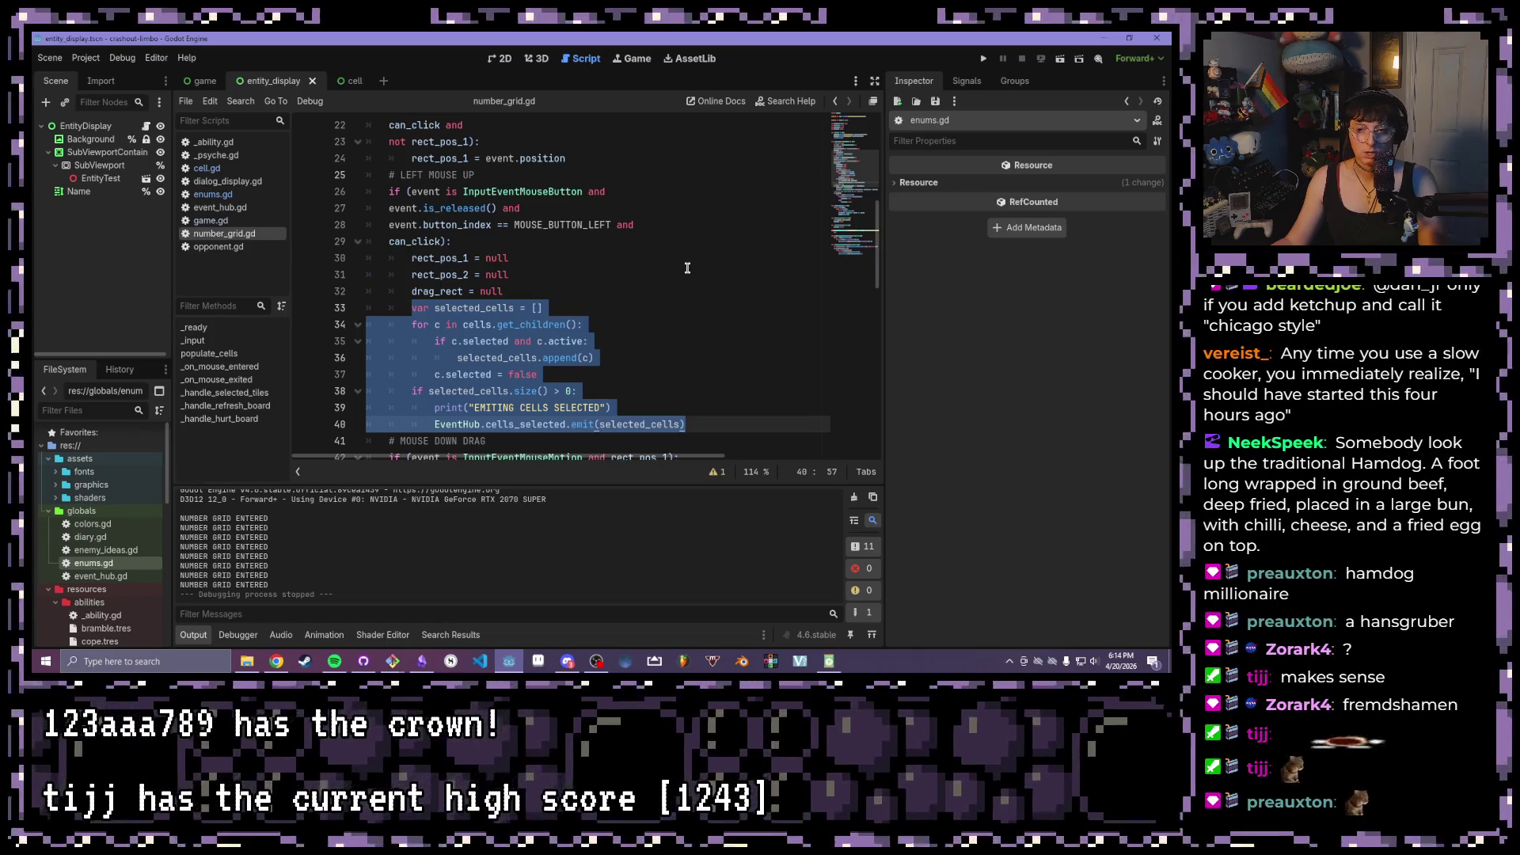
scroll(687, 267, down, 1)
drag(564, 258, 402, 259)
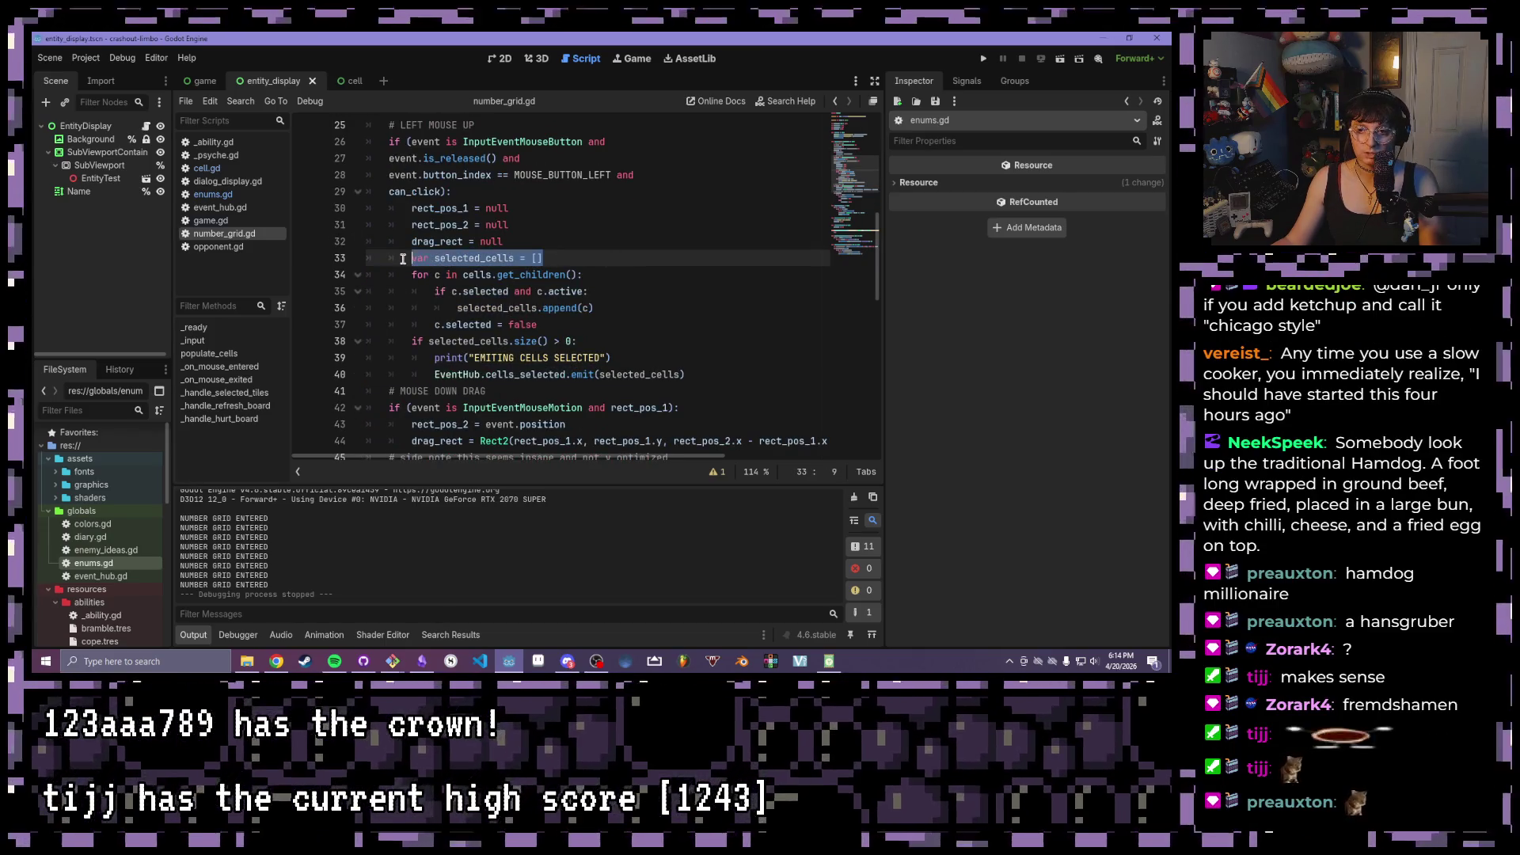
scroll(499, 275, down, 12)
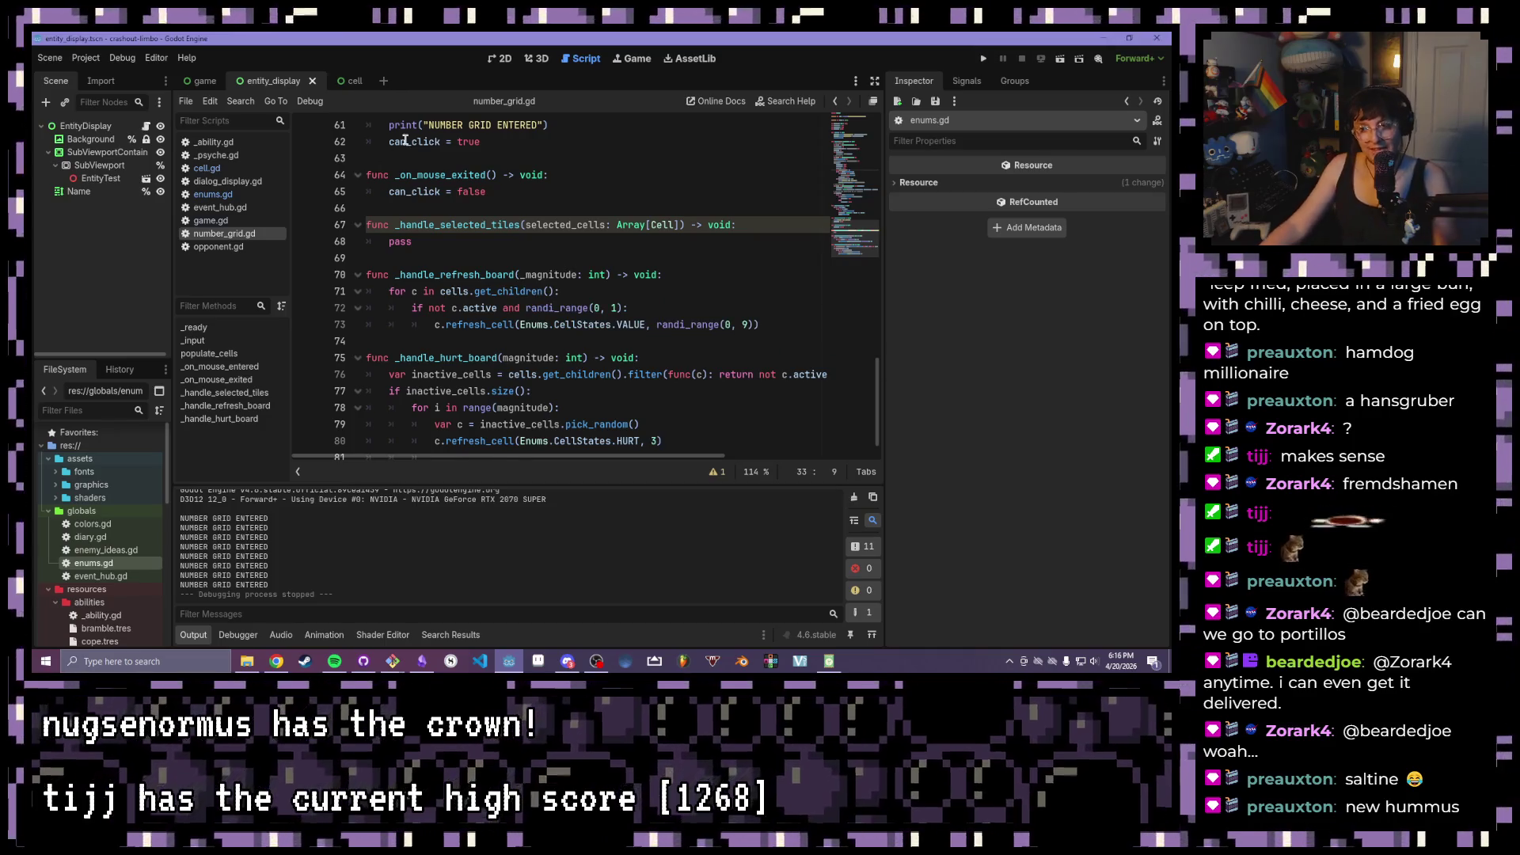
scroll(603, 328, up, 12)
text(2)
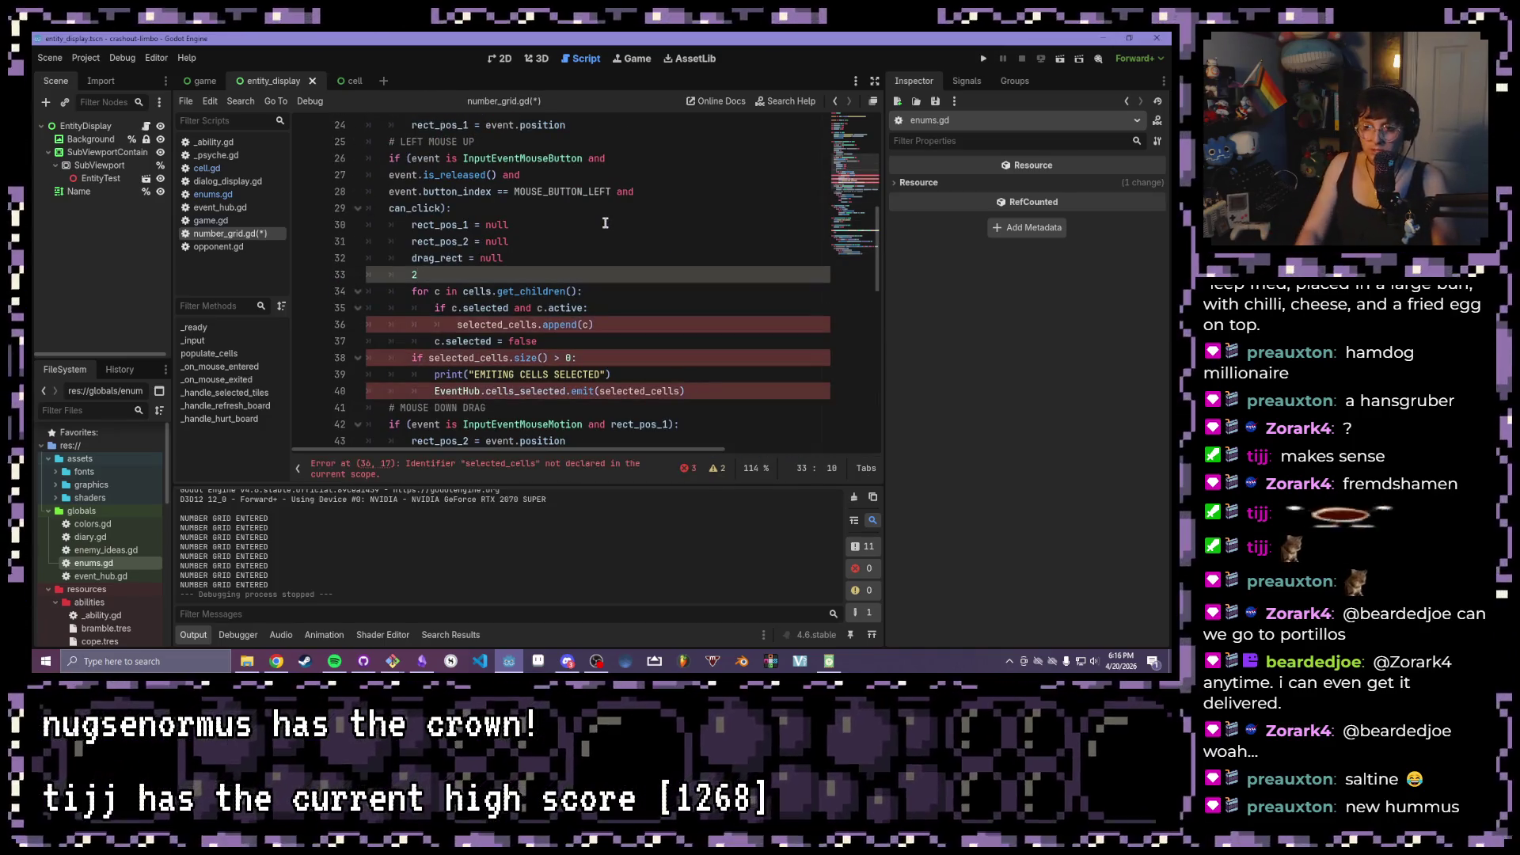
key(BackSpace)
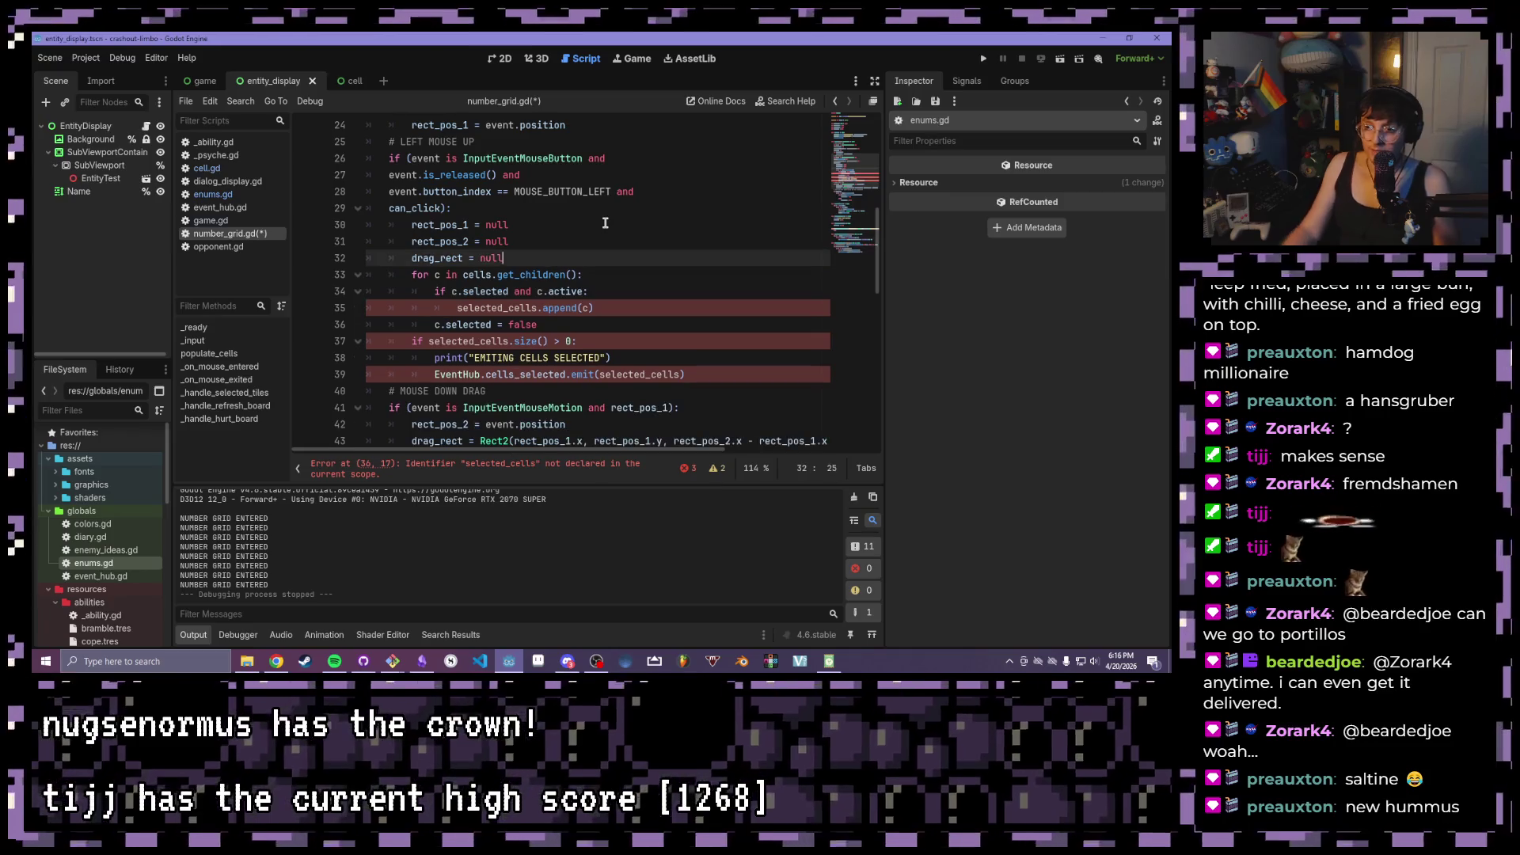
scroll(606, 218, down, 1)
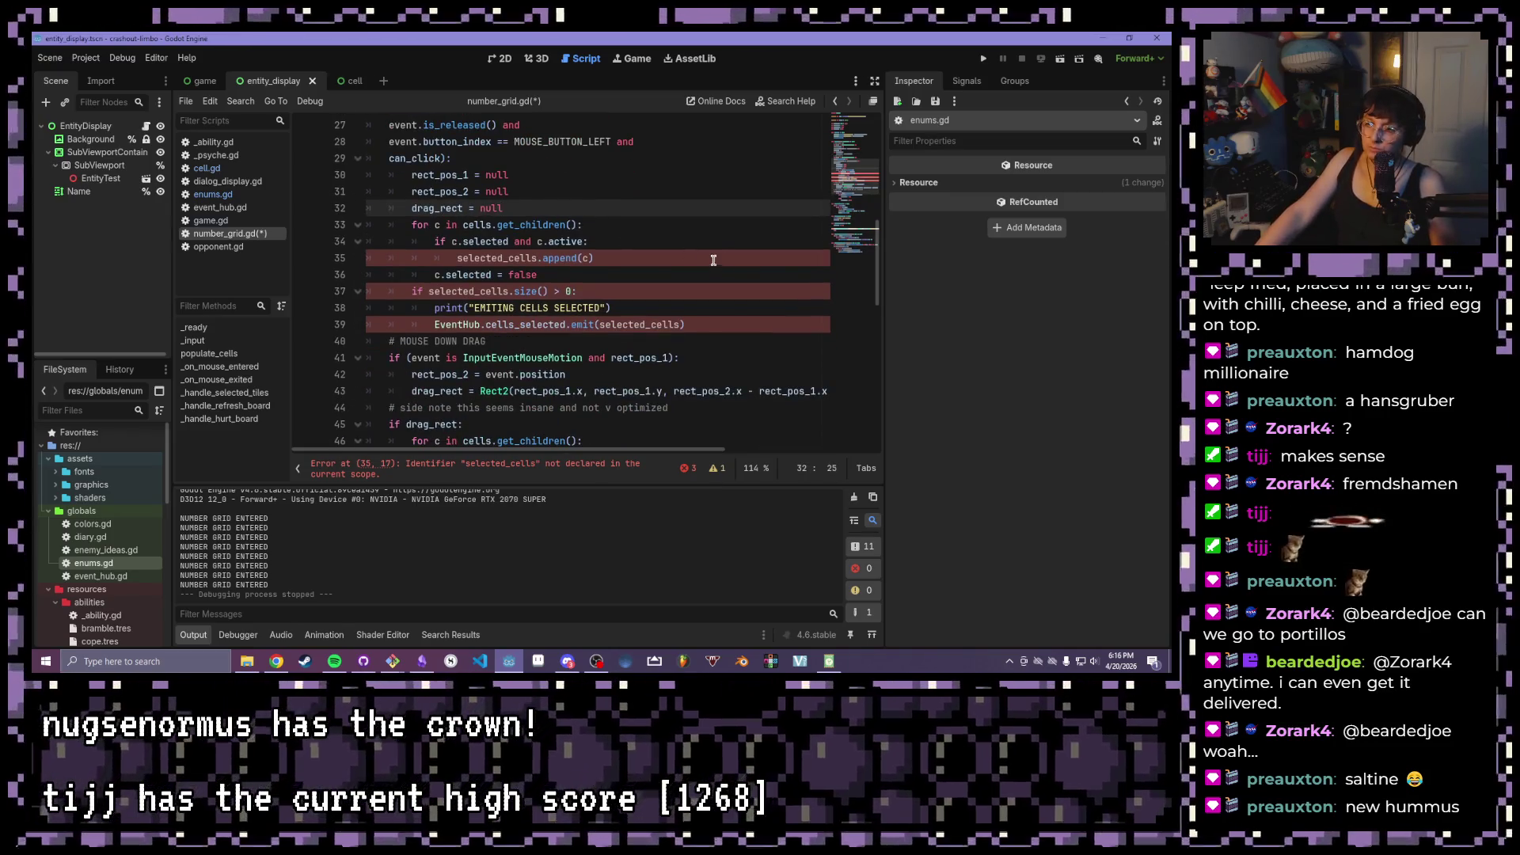
click(688, 257)
scroll(693, 265, down, 6)
scroll(696, 271, up, 5)
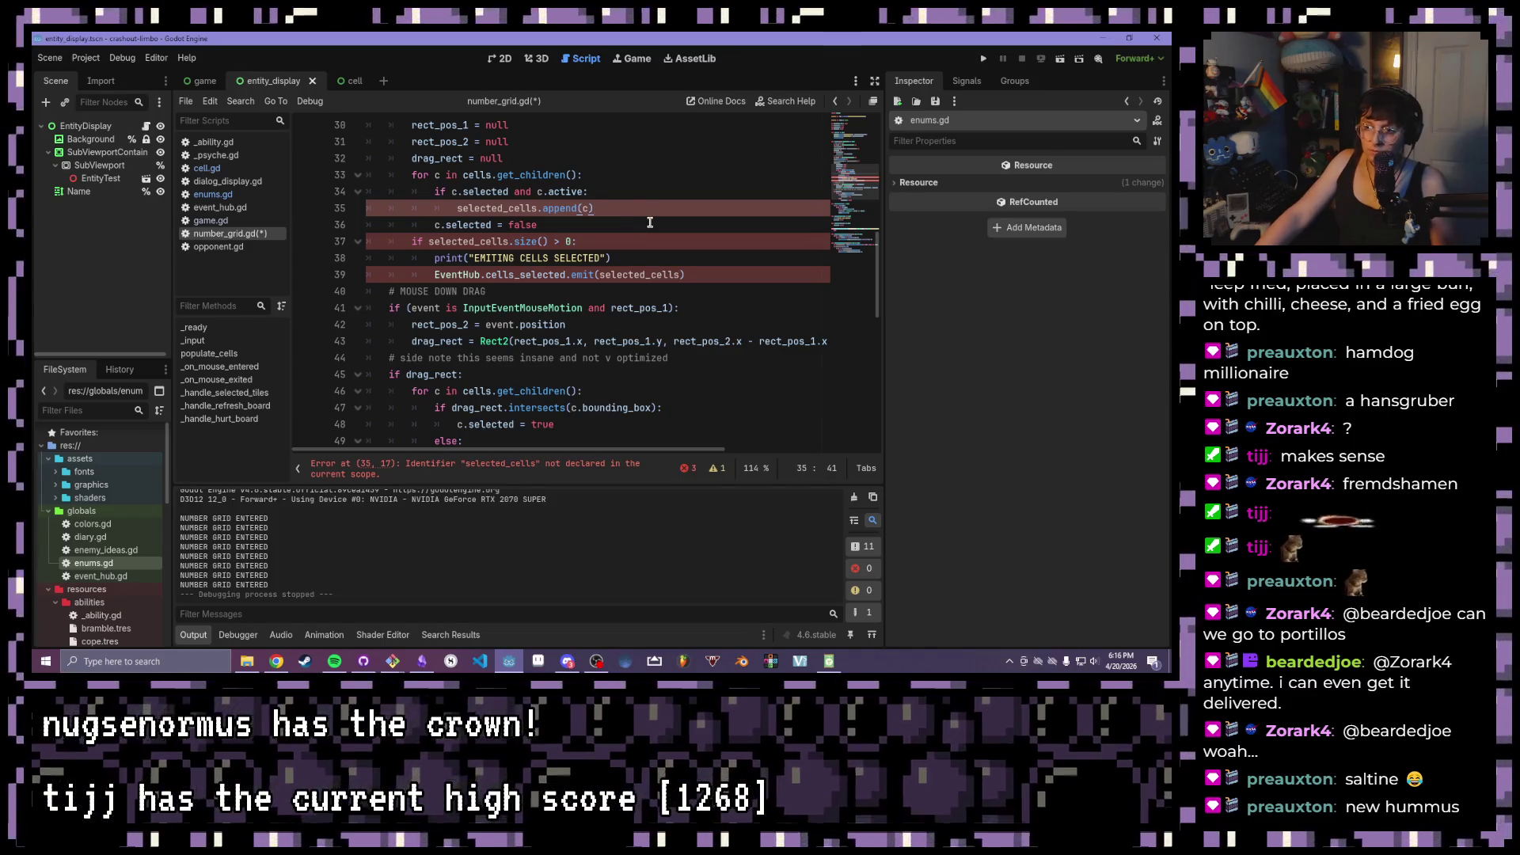
key(ctrl+z)
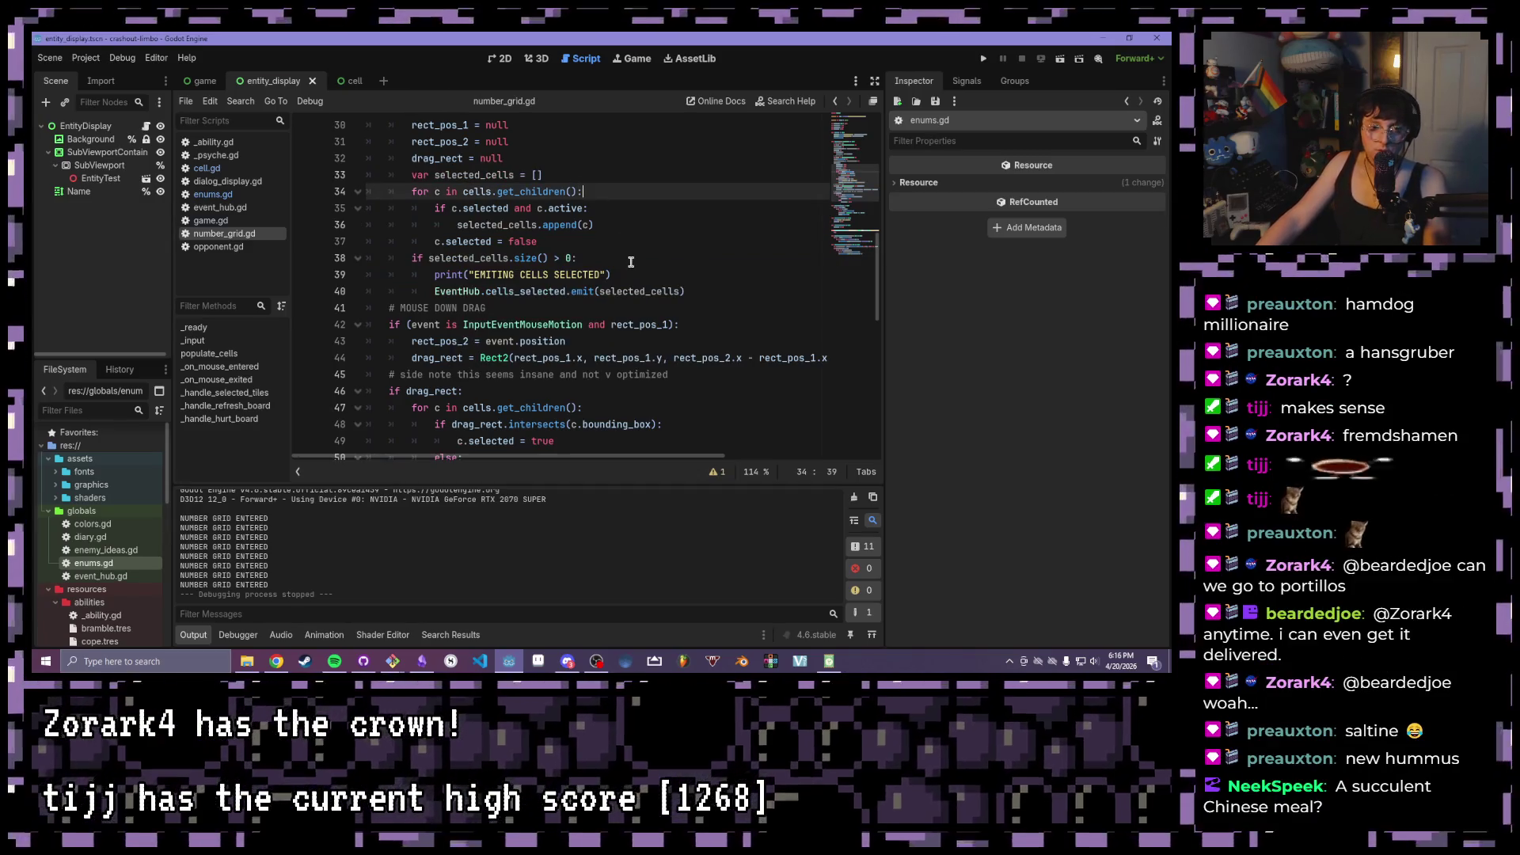
scroll(631, 259, down, 1)
scroll(631, 260, down, 4)
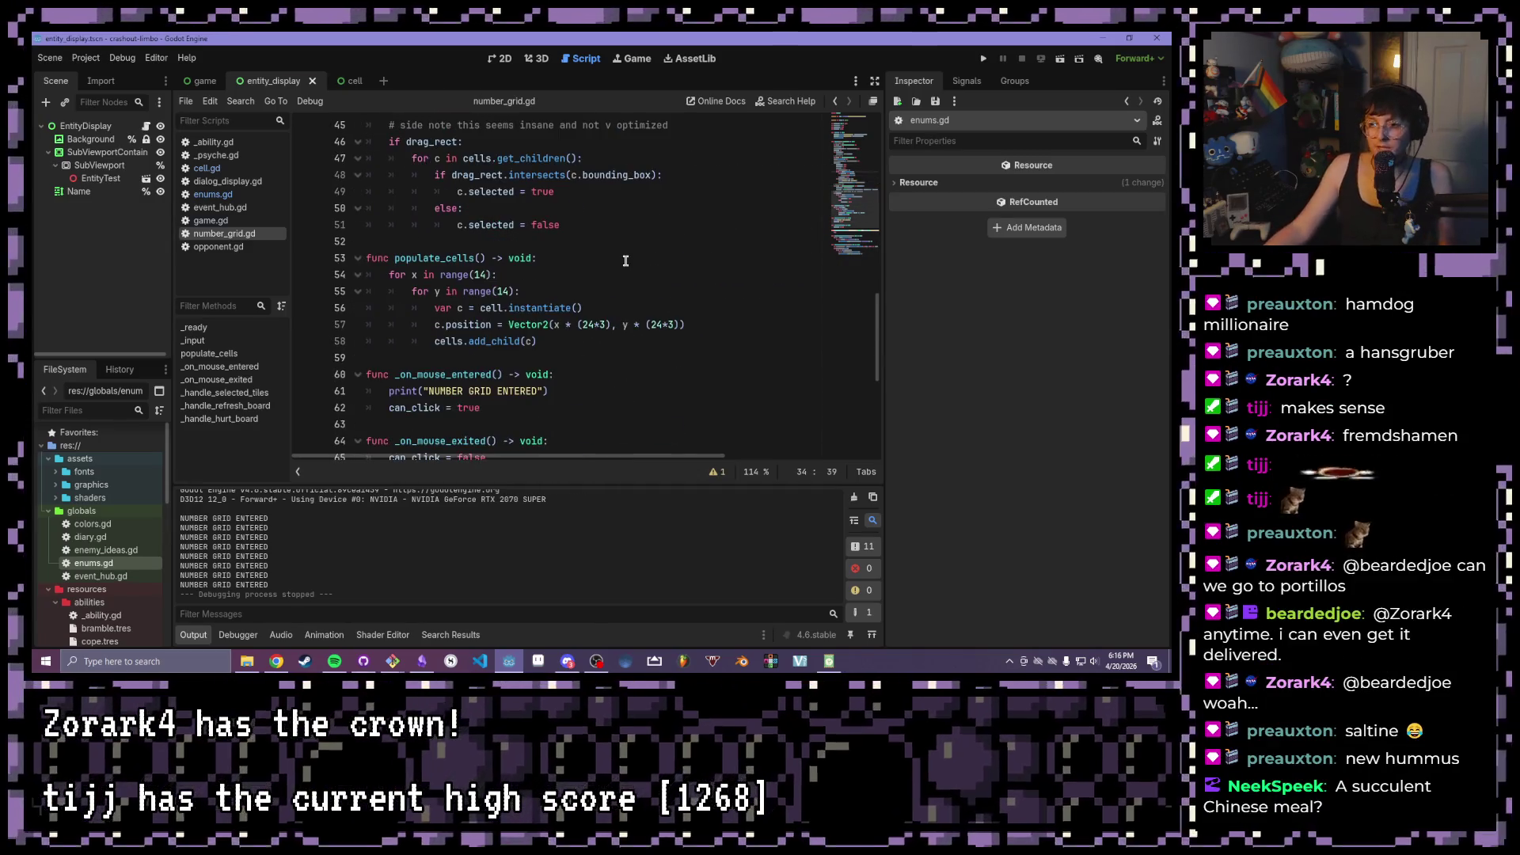
scroll(577, 237, down, 4)
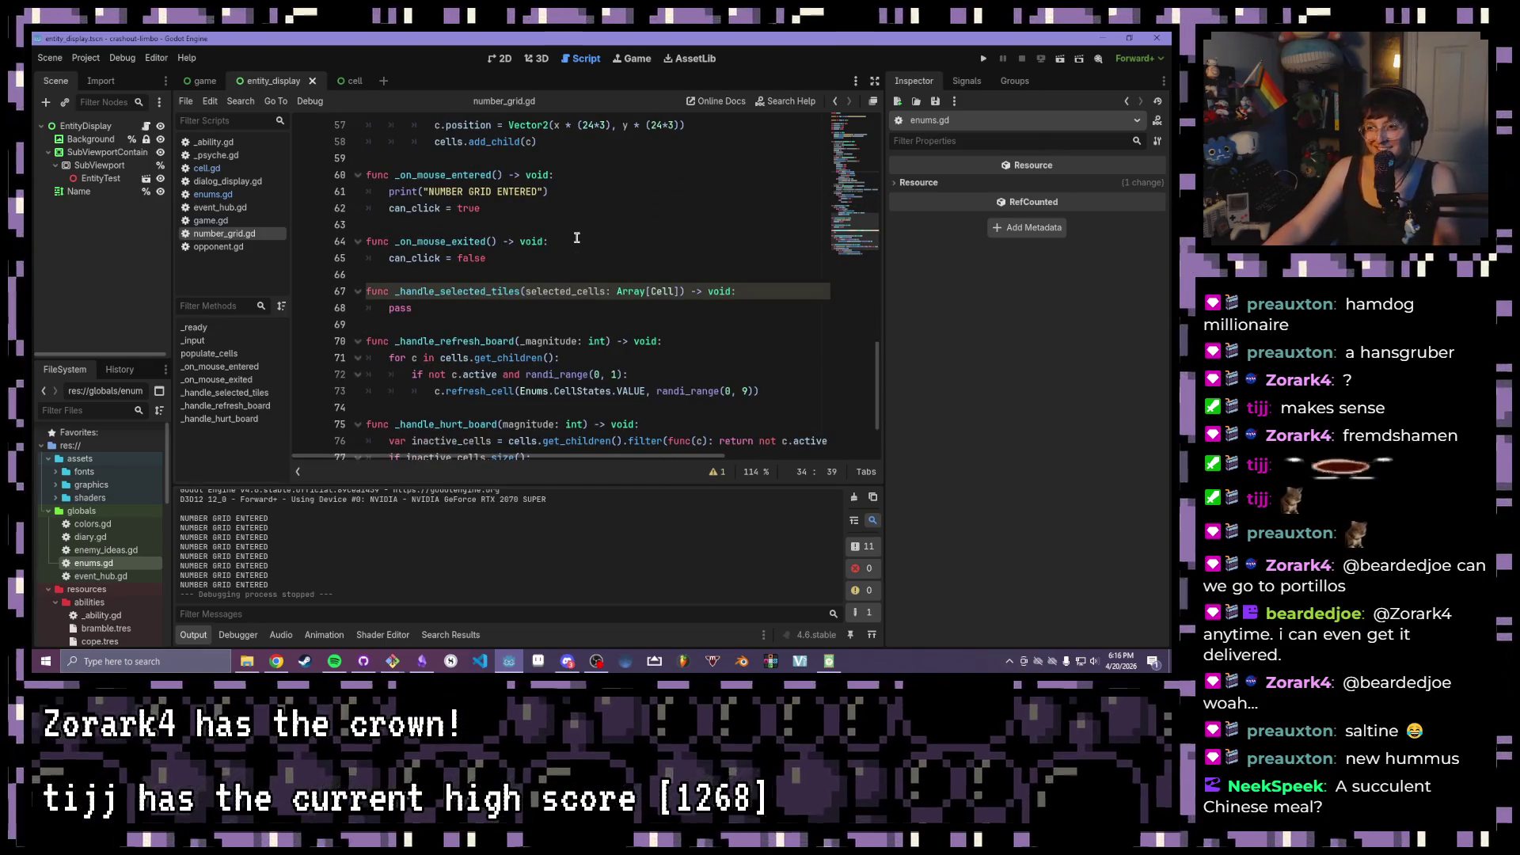
scroll(577, 238, up, 4)
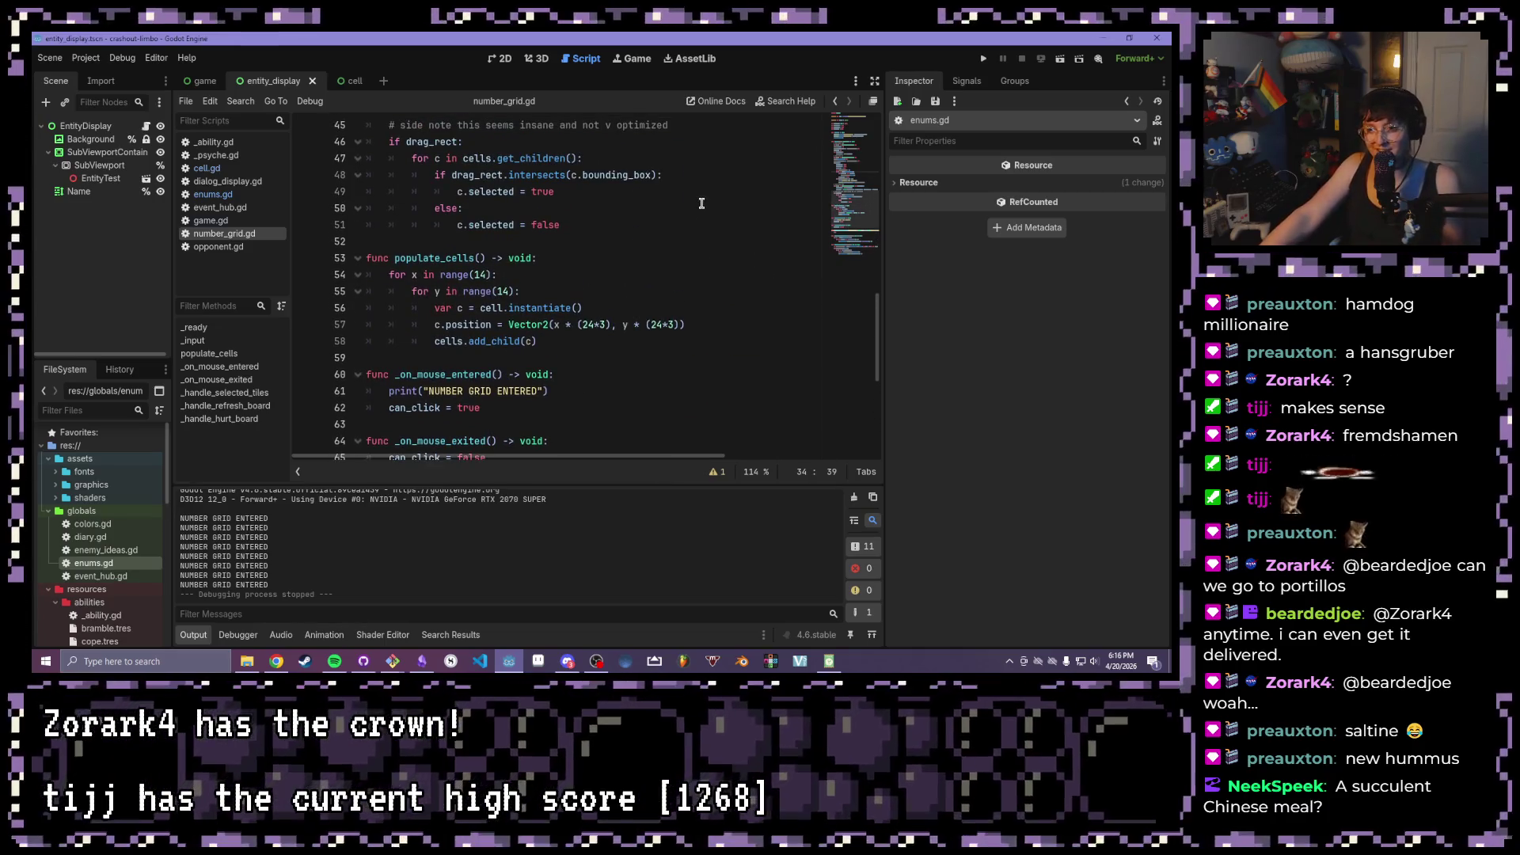
scroll(700, 204, down, 4)
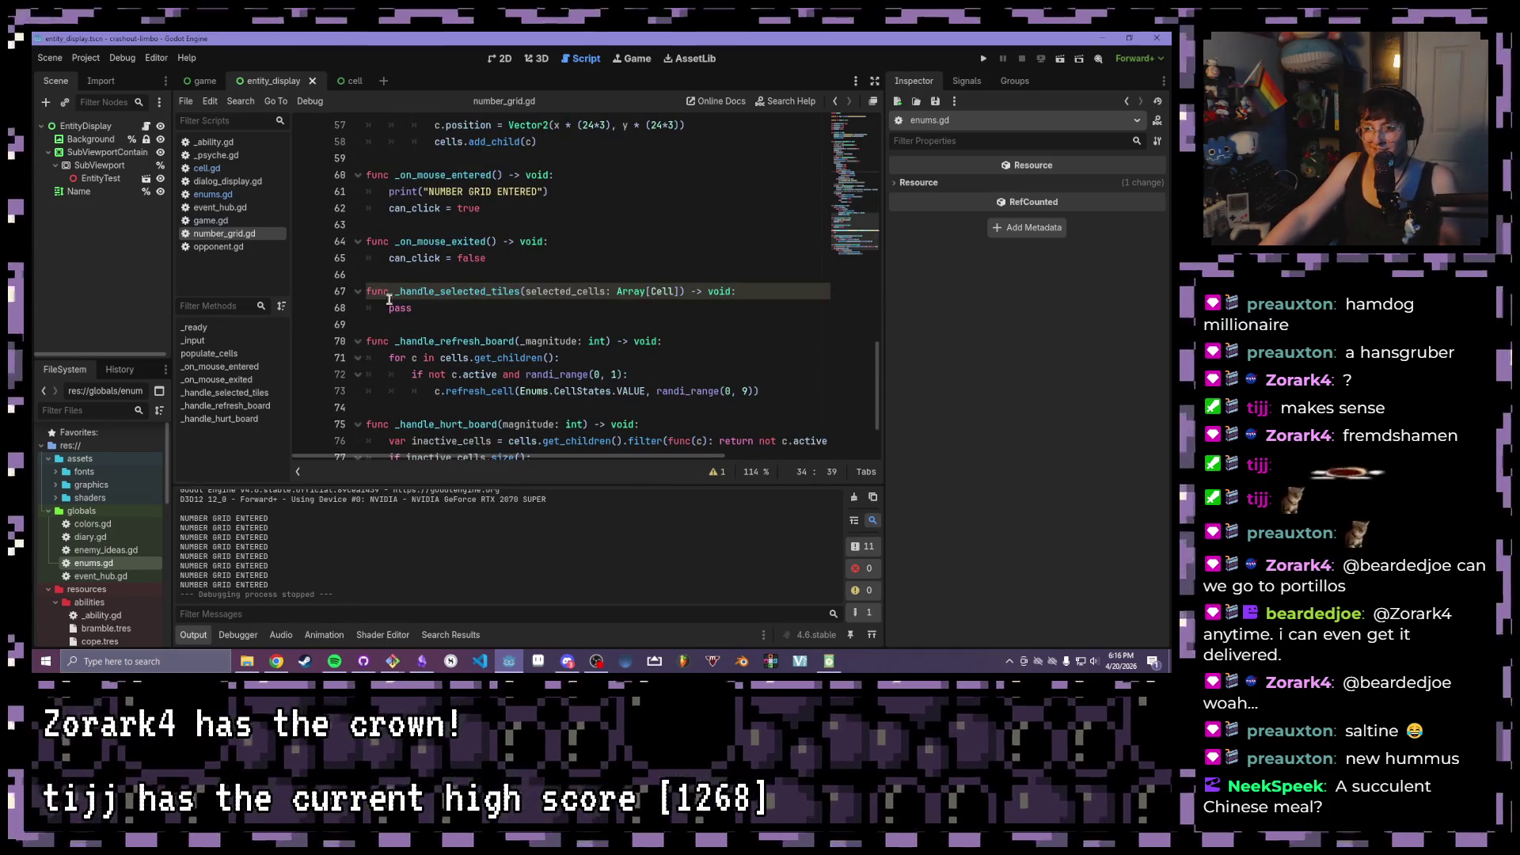
- Remove the selected_cells: Array[Cell] parameter, leaving _handle_selected_tiles() -> void with pass
click(458, 314)
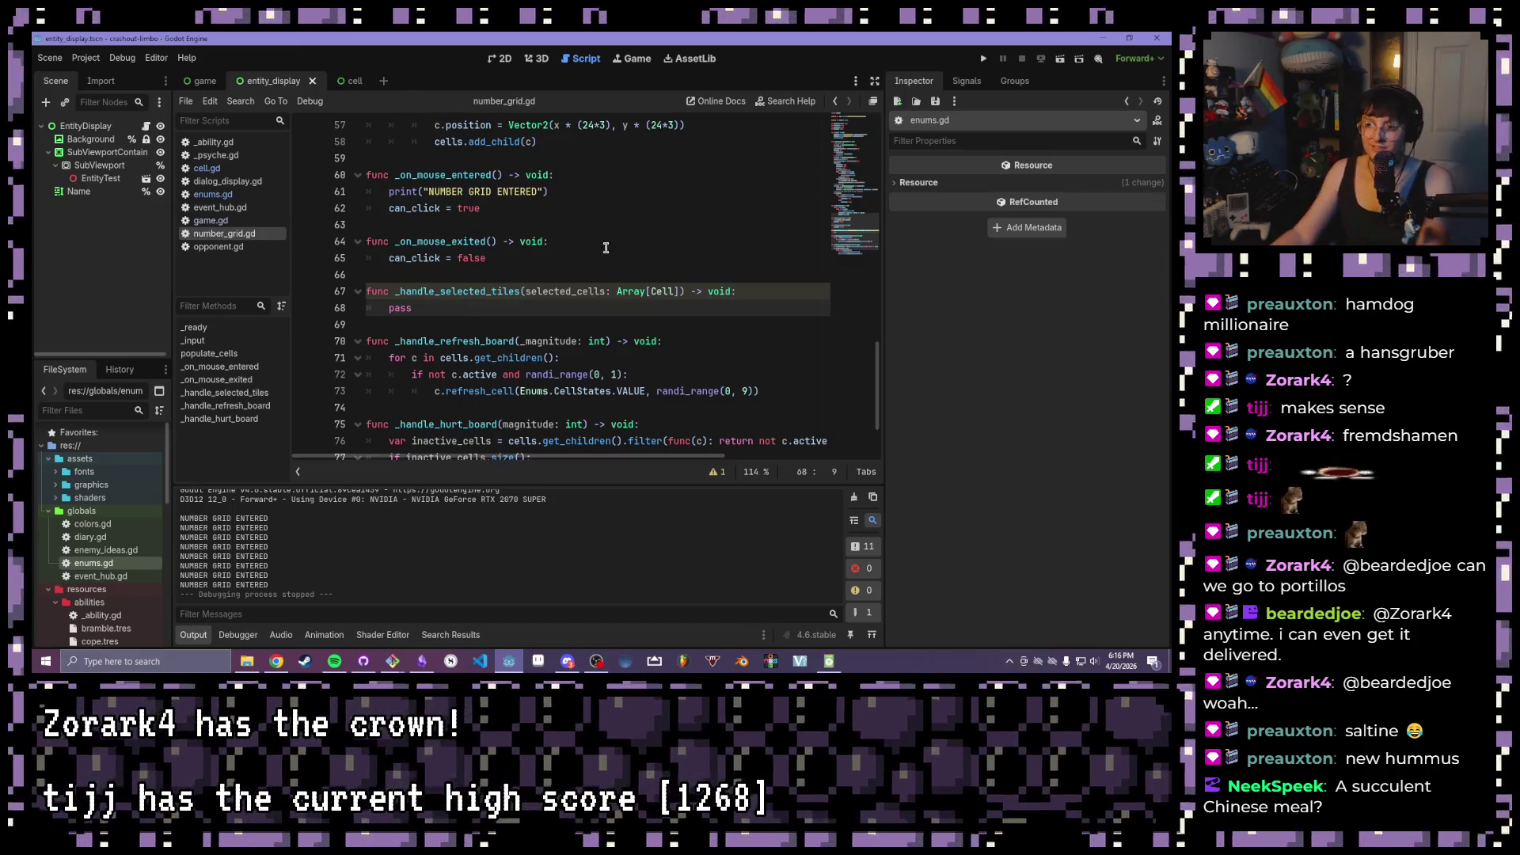
drag(681, 292, 524, 297)
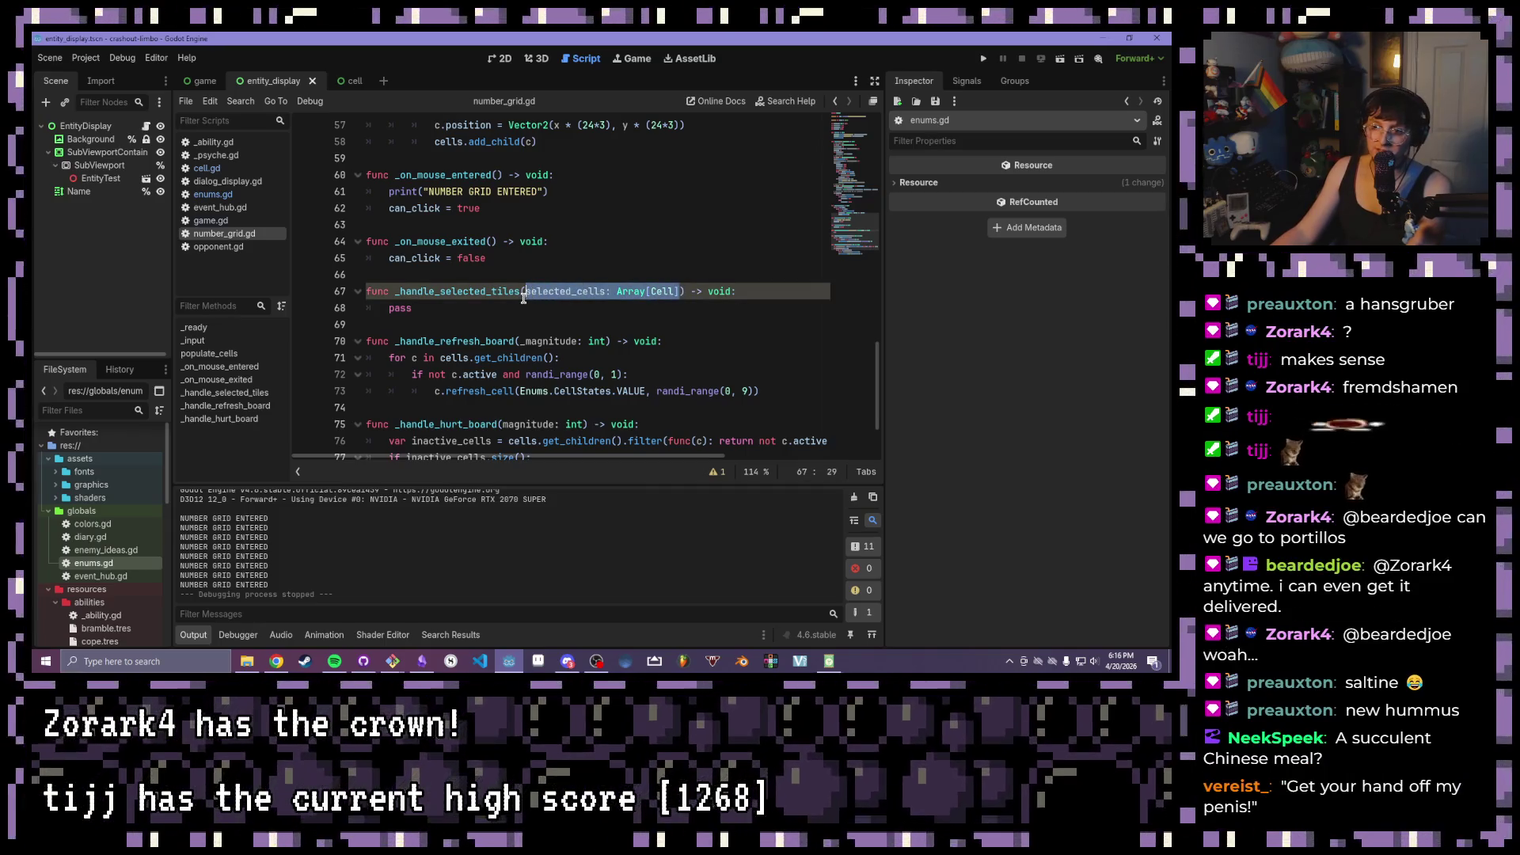
key(BackSpace)
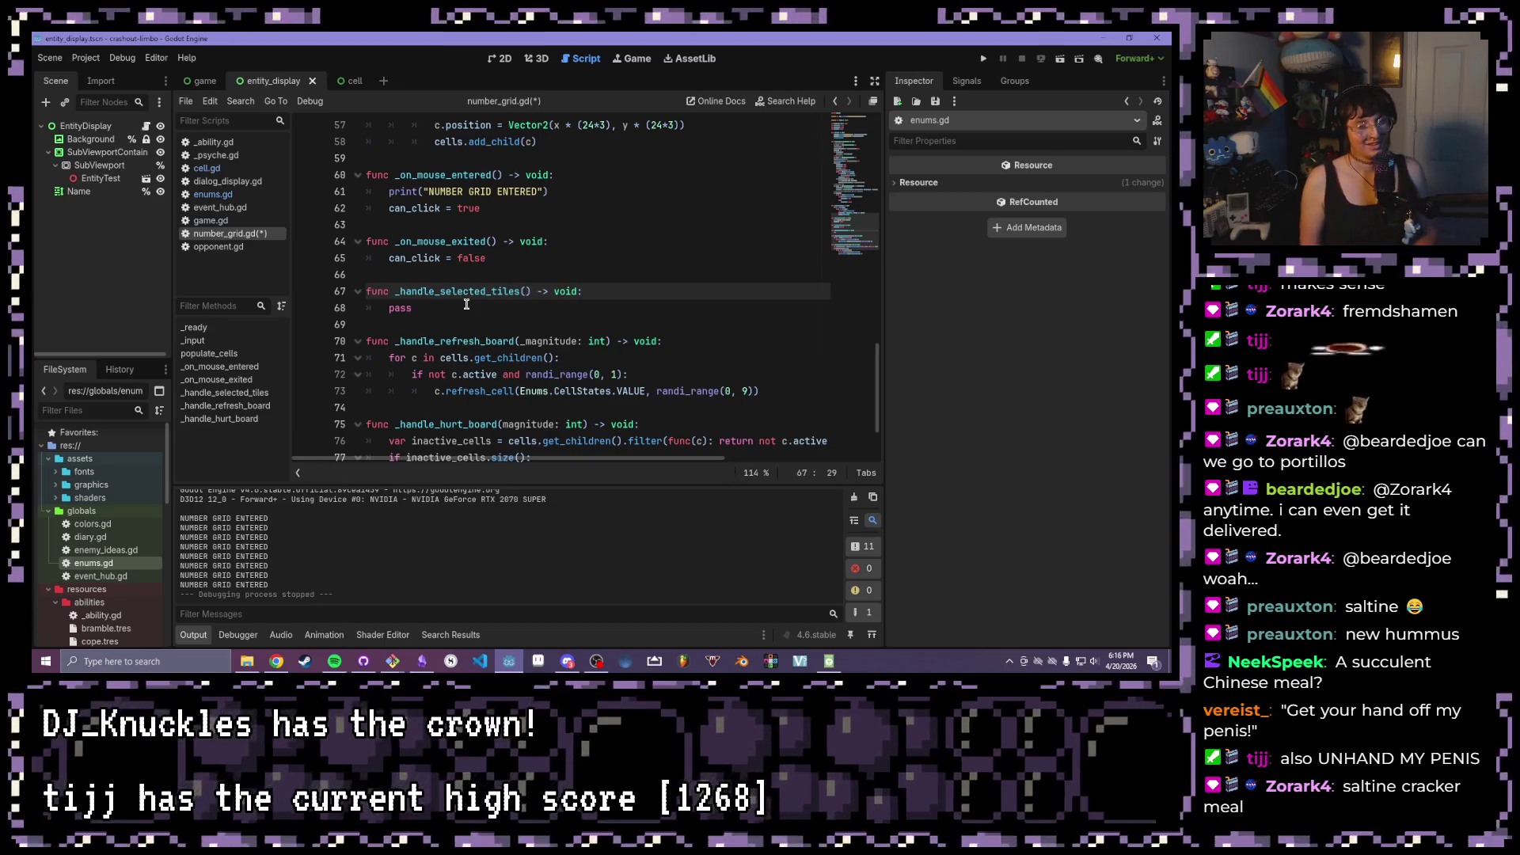
click(467, 304)
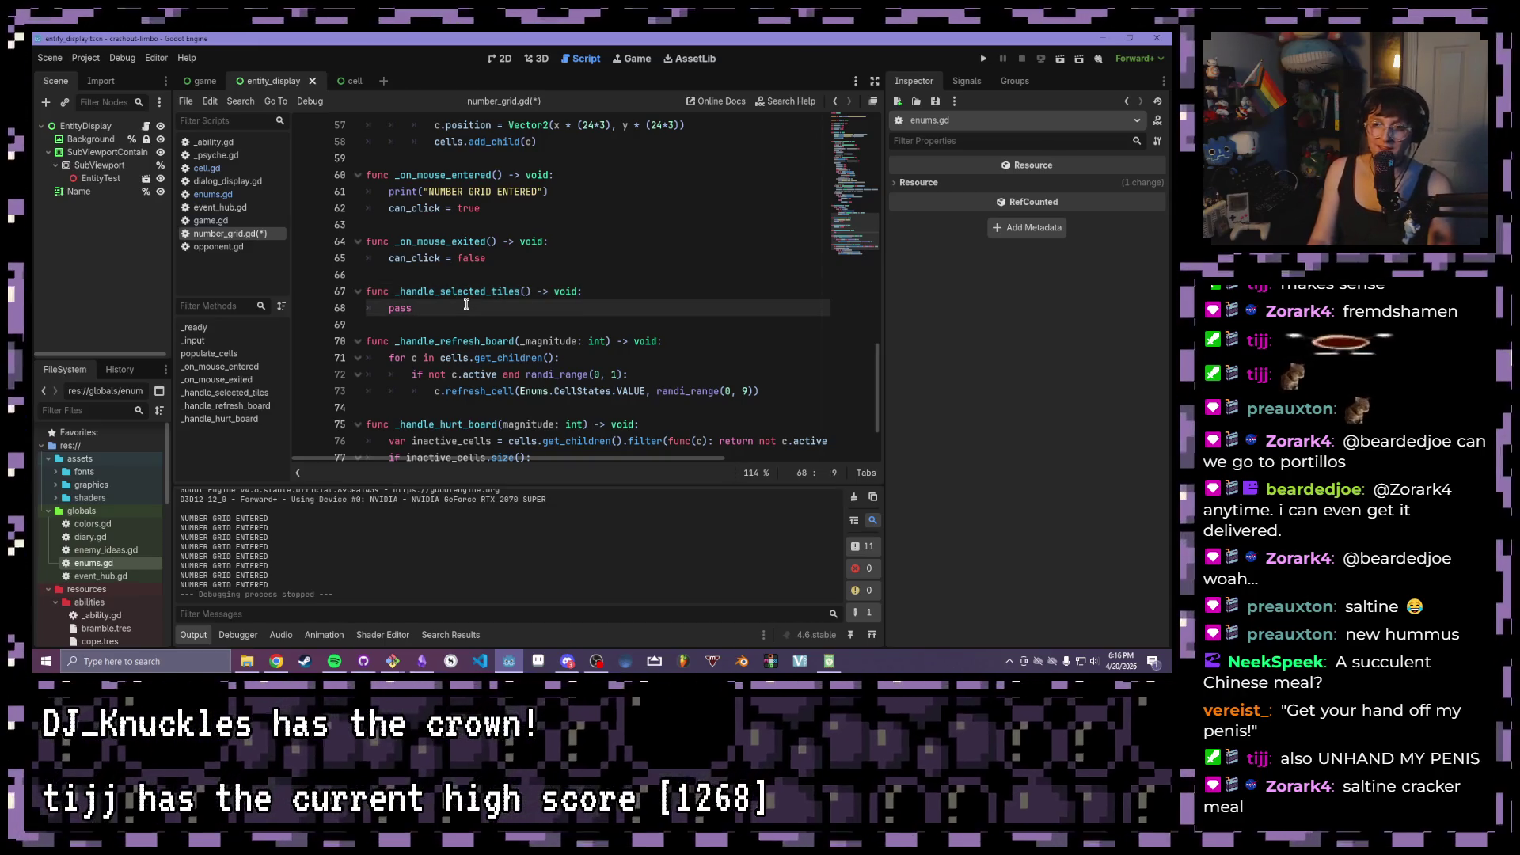
- Delete the placeholder pass from _handle_selected_tiles
key(BackSpace)
key(BackSpace)
key(BackSpace)
scroll(466, 304, up, 12)
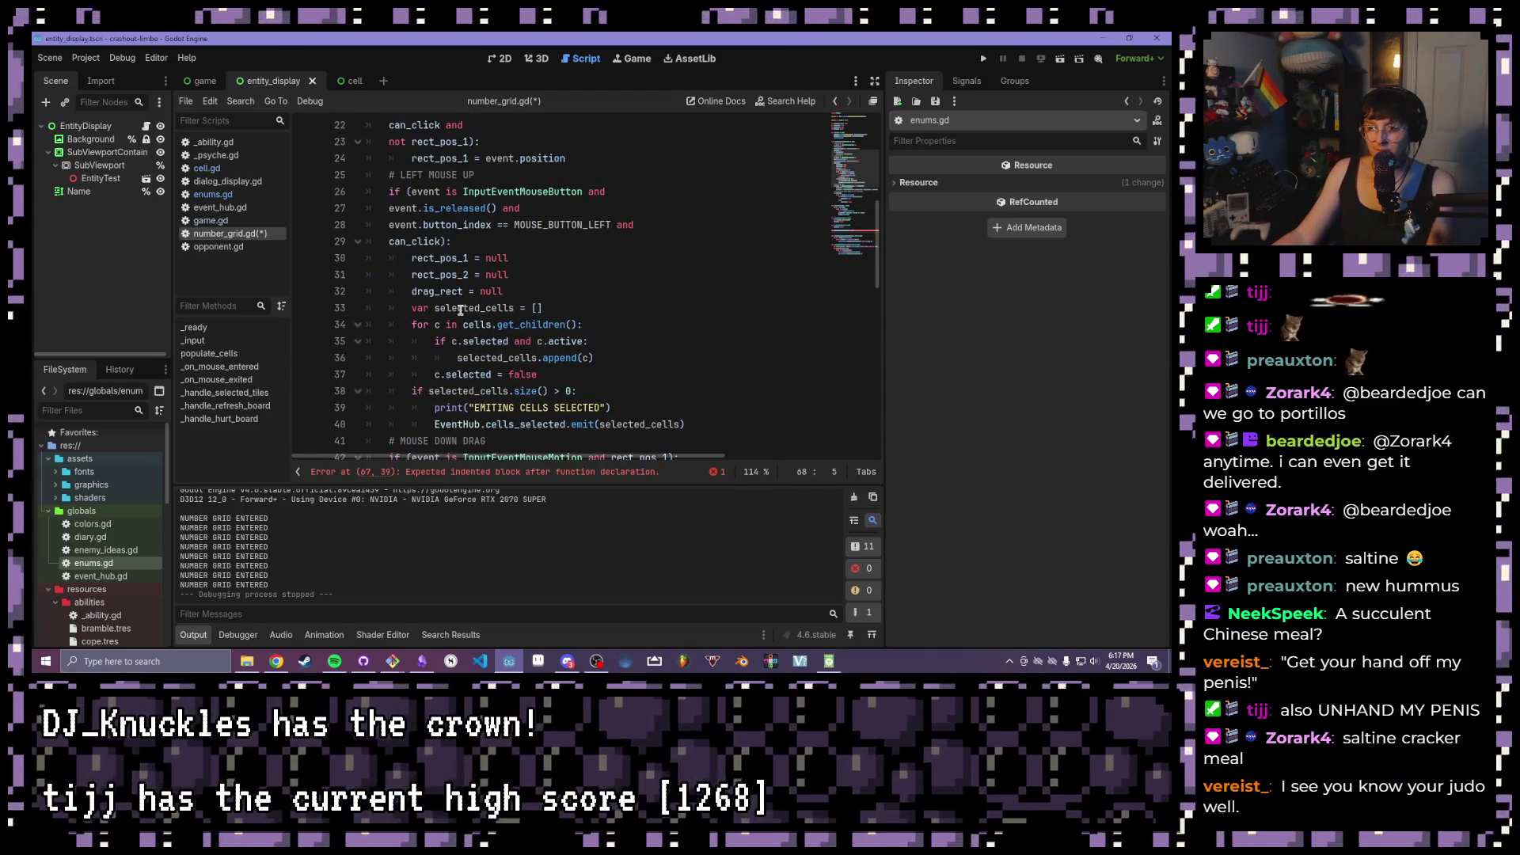
scroll(542, 336, down, 1)
click(548, 325)
- Select the for loop on lines 34–37 that gathers the selected cells
shift+click(415, 267)
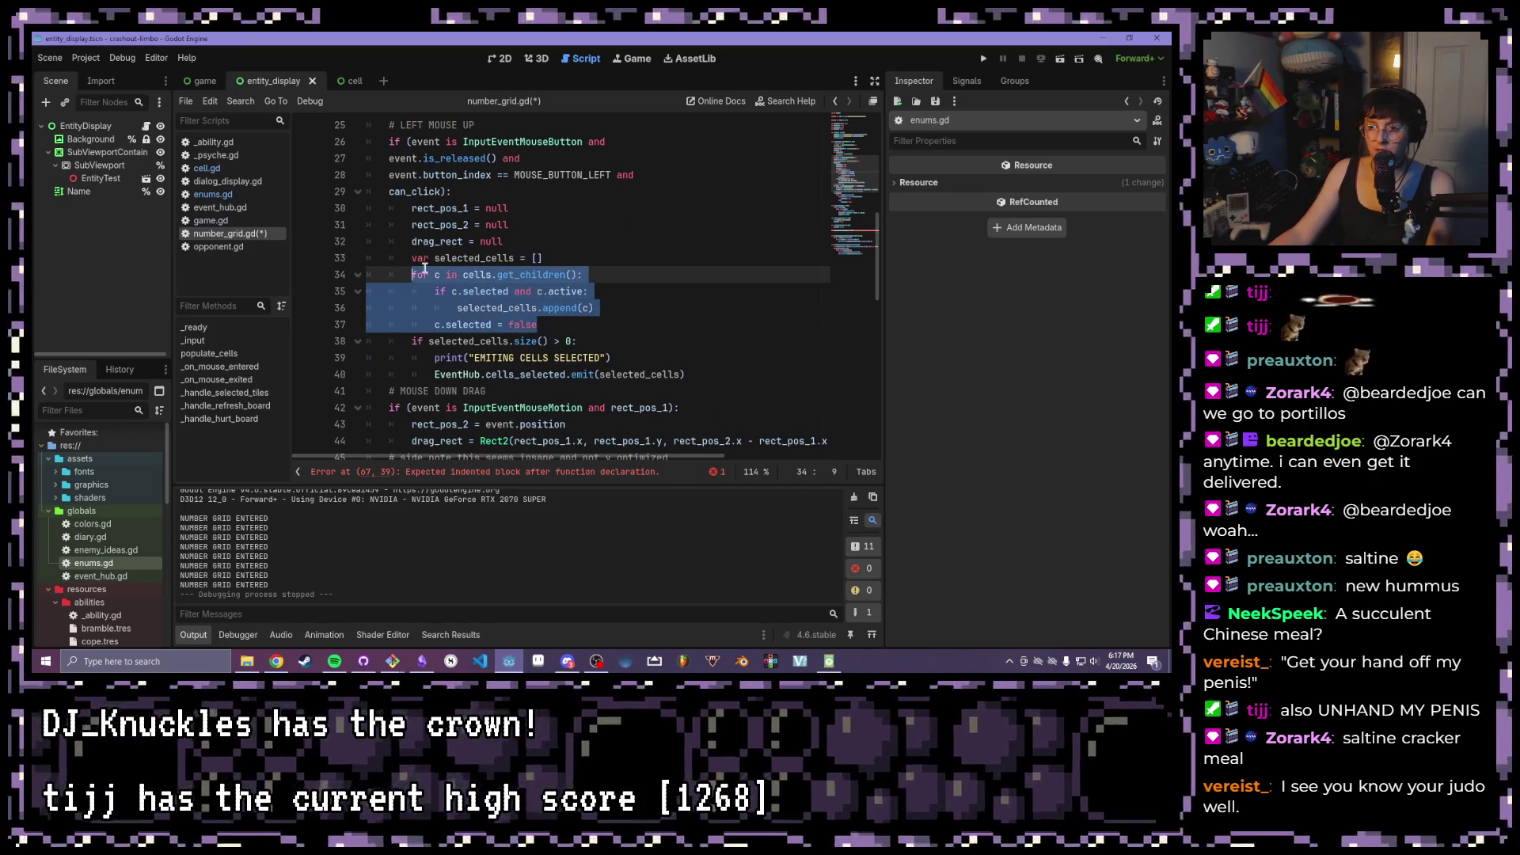
shift+click(402, 272)
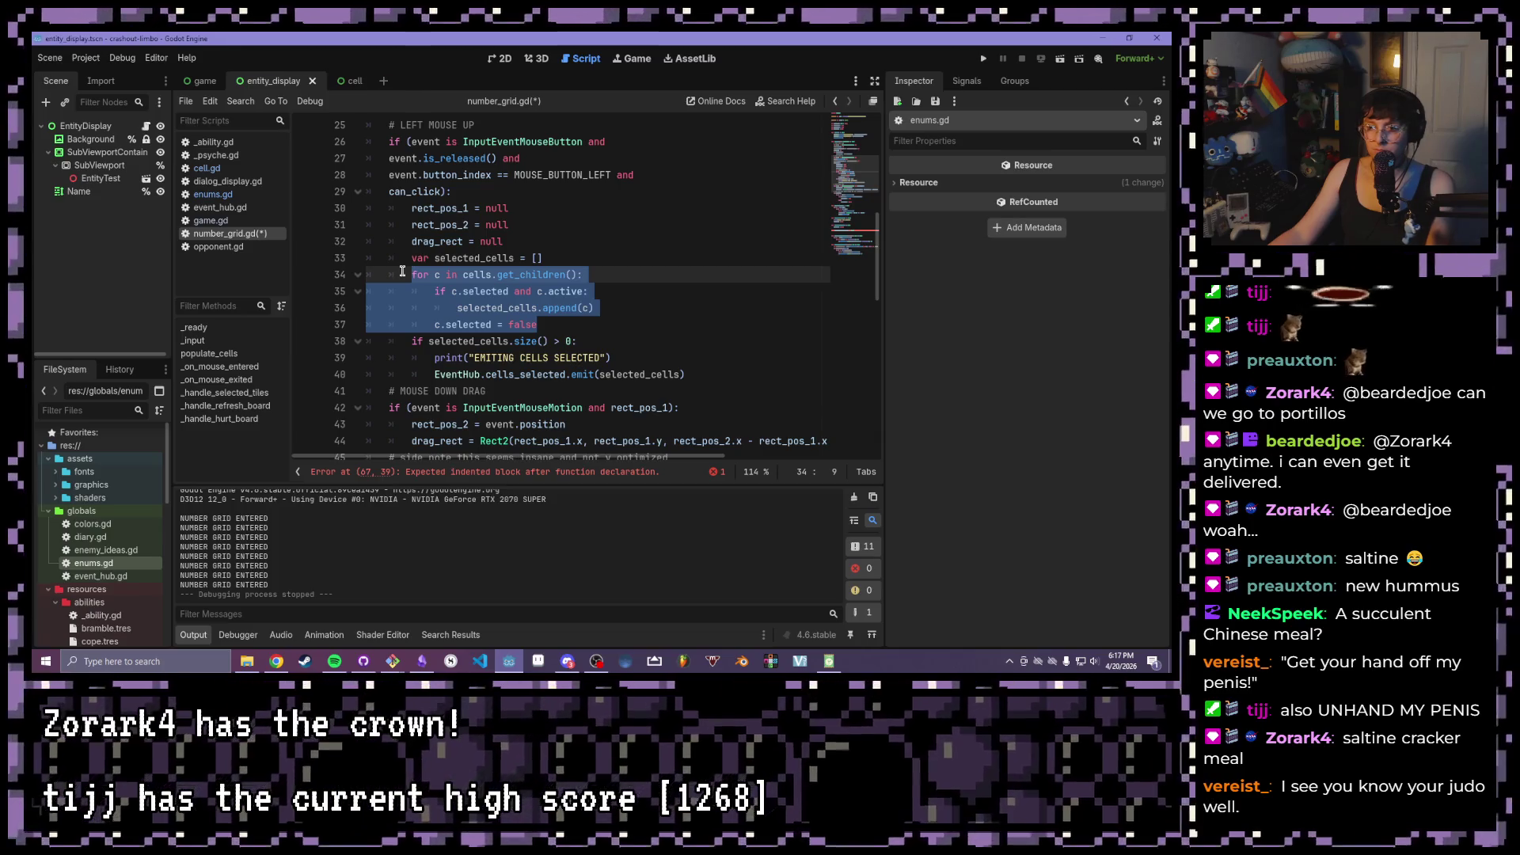
scroll(489, 353, up, 4)
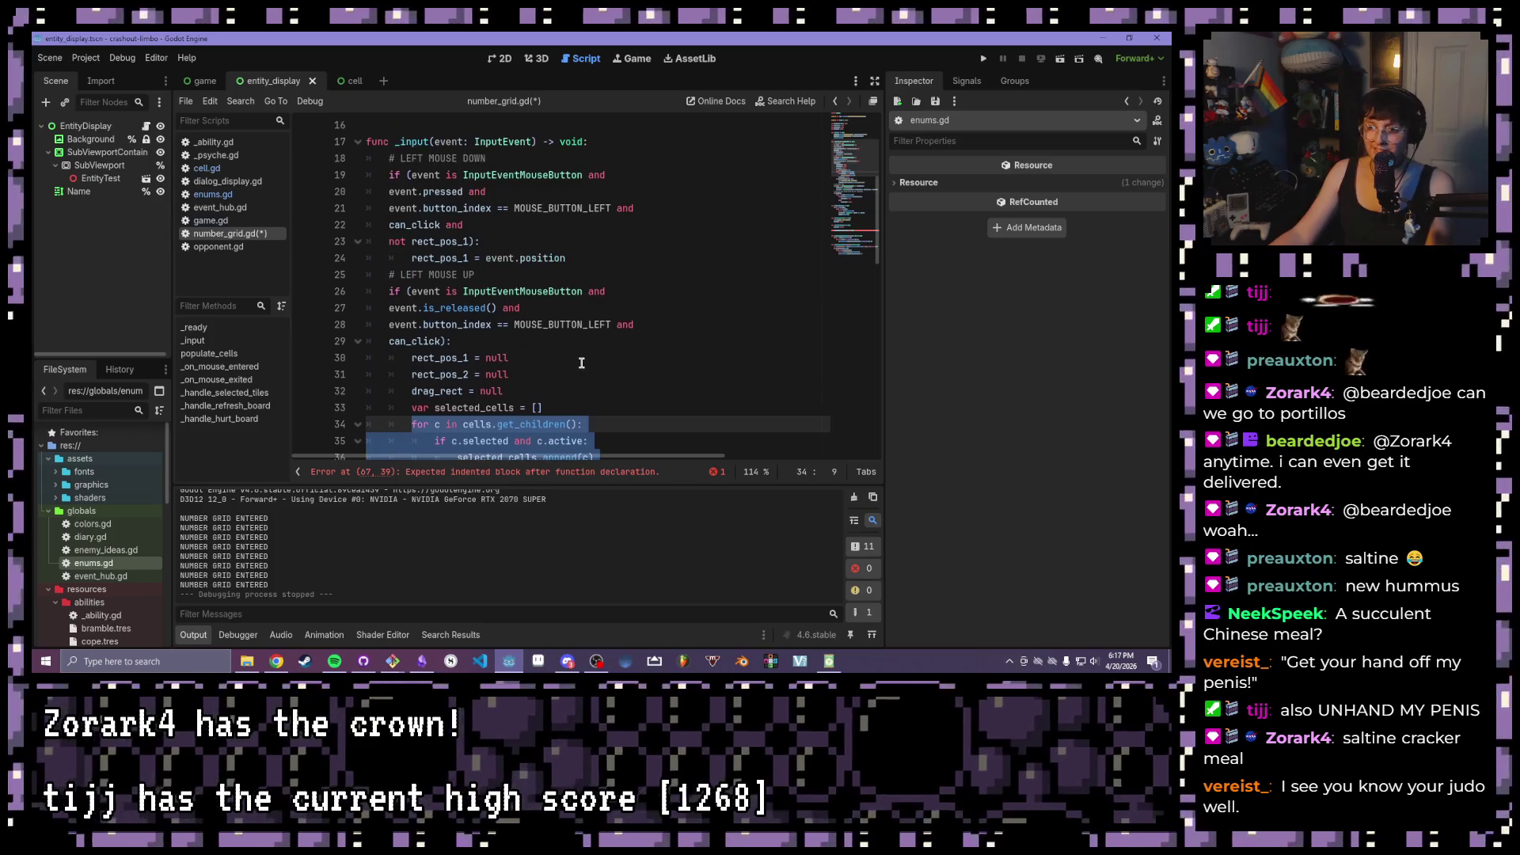
scroll(489, 354, up, 1)
scroll(489, 354, down, 2)
scroll(499, 360, down, 4)
scroll(513, 371, up, 3)
scroll(513, 370, down, 3)
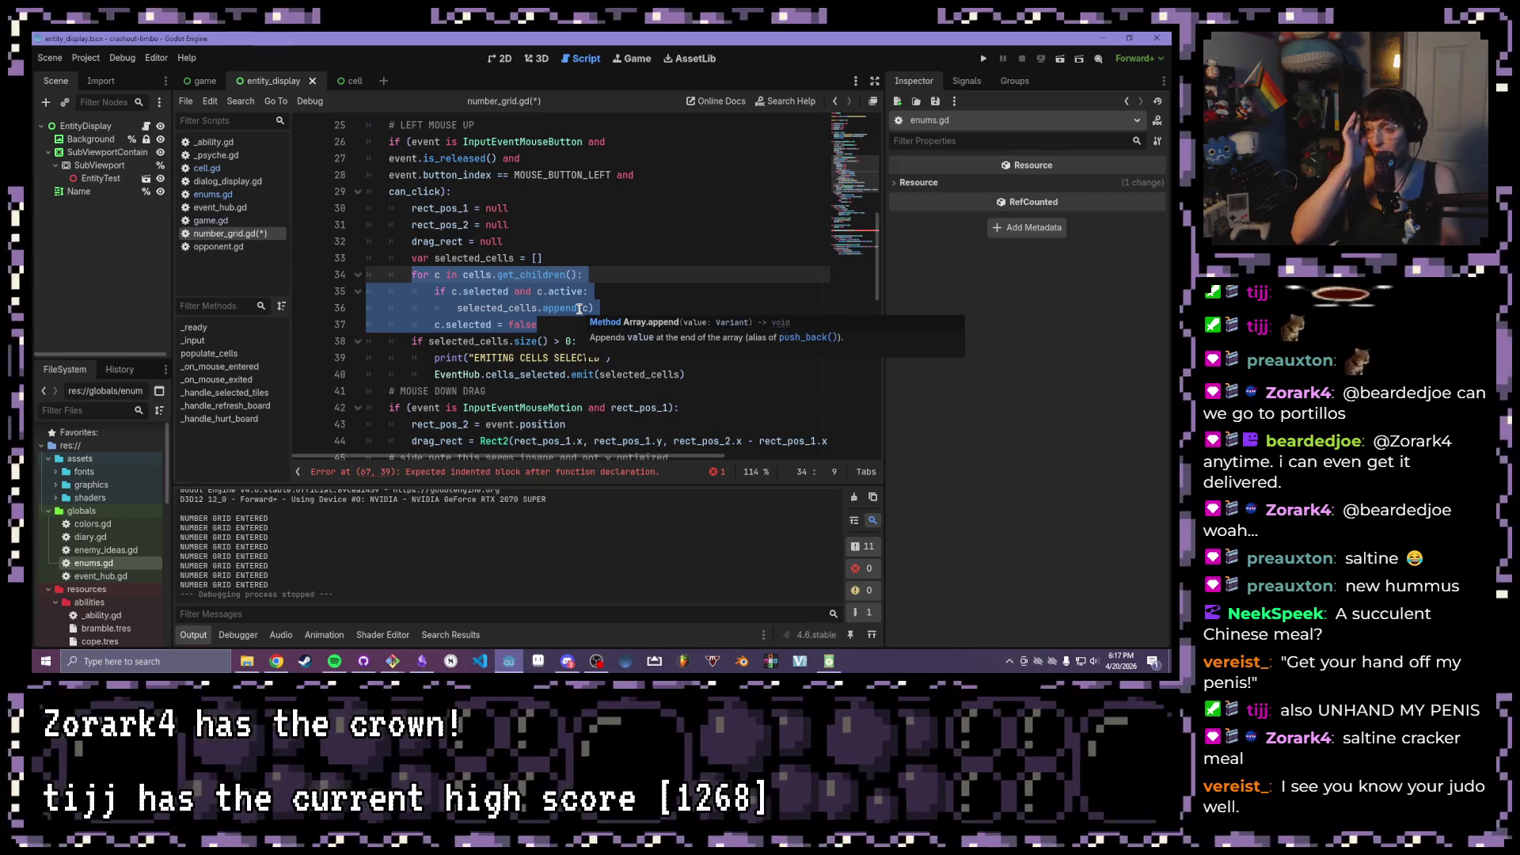
- Go over the loop's selected-and-active check, append call and c.selected = false line
click(570, 262)
mouse_move(617, 294)
mouse_down()
mouse_move(440, 292)
mouse_move(458, 284)
mouse_up()
drag(595, 308, 452, 303)
drag(545, 326, 435, 324)
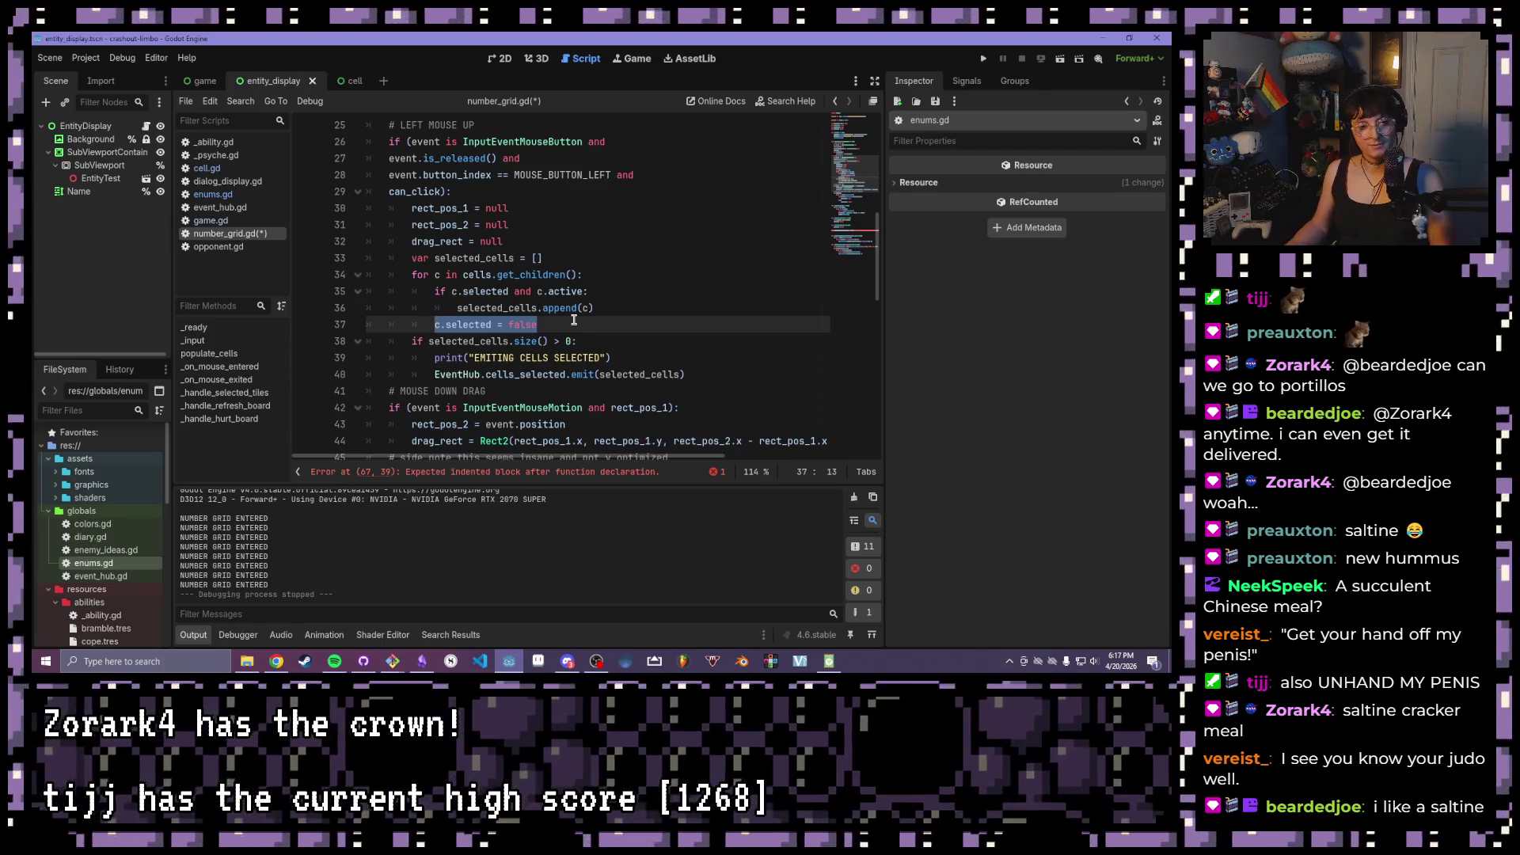
click(574, 321)
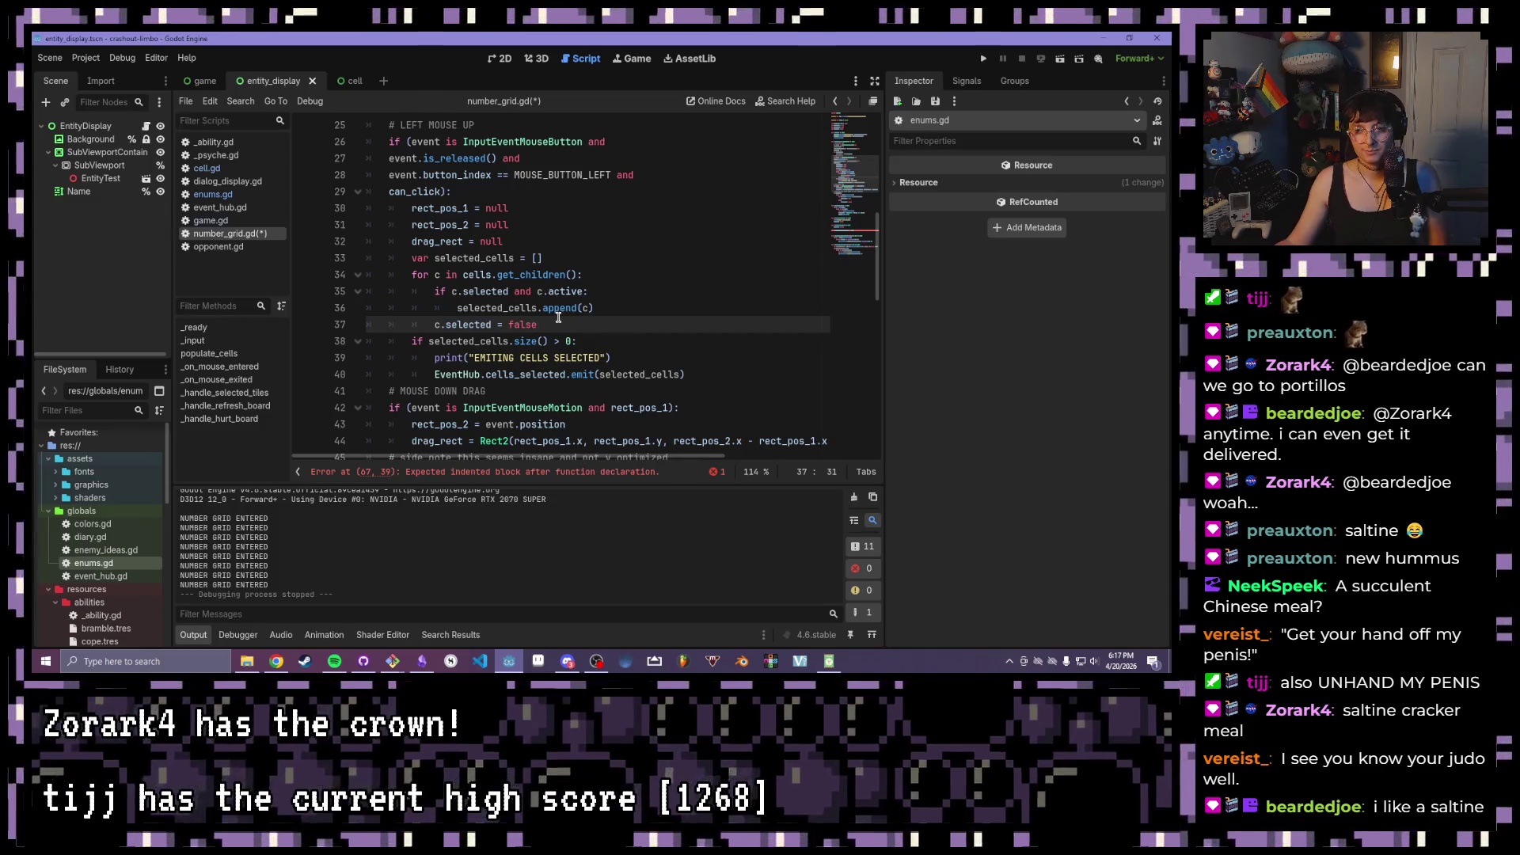
scroll(443, 230, down, 10)
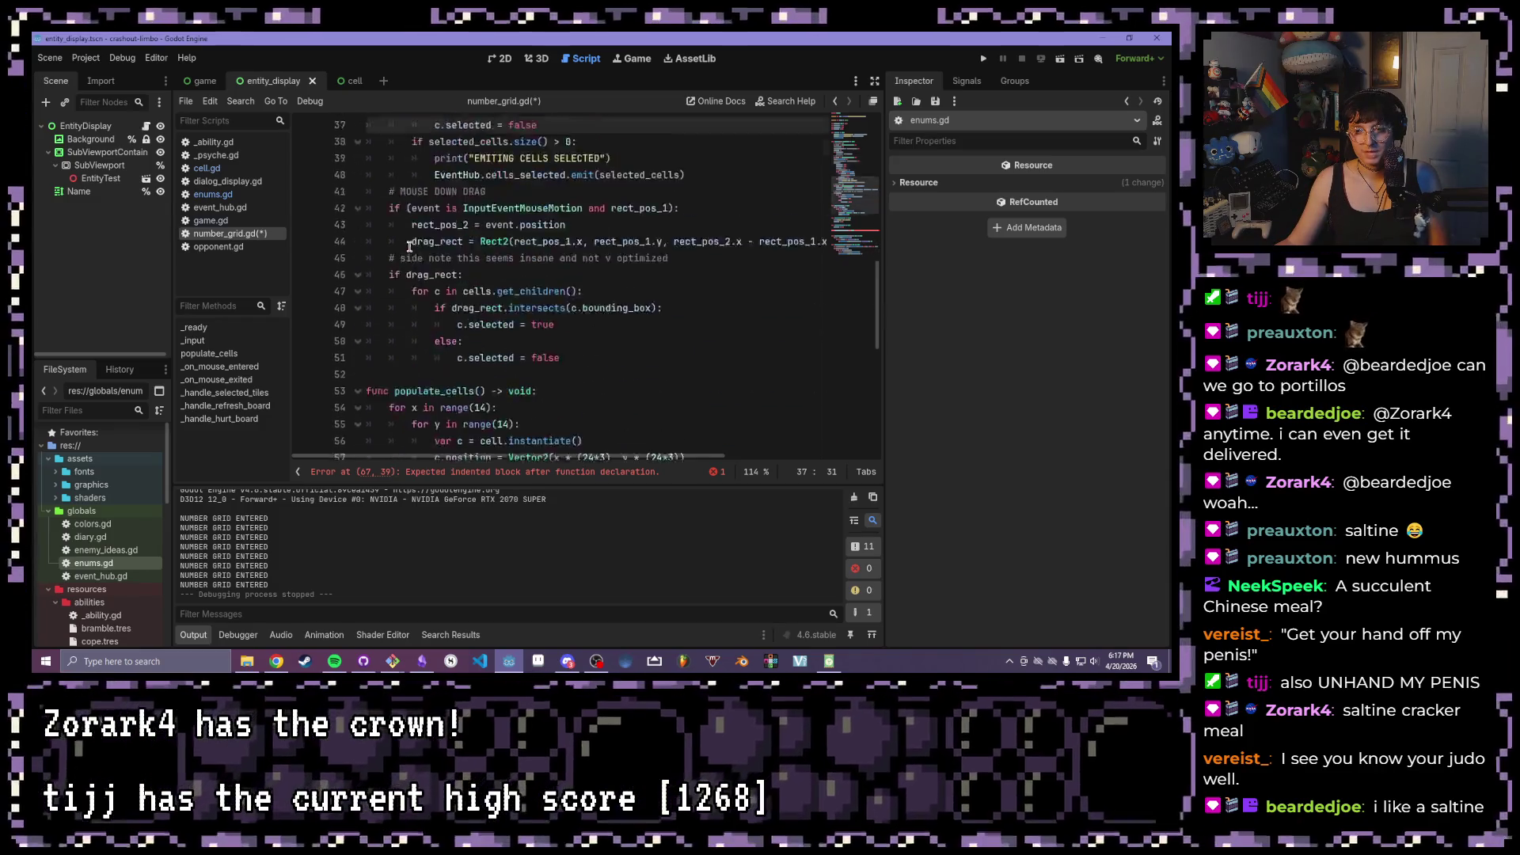
- On line 68 declare var selected_cells: Array[Cell] = cells.get_children(), using autocomplete
click(479, 208)
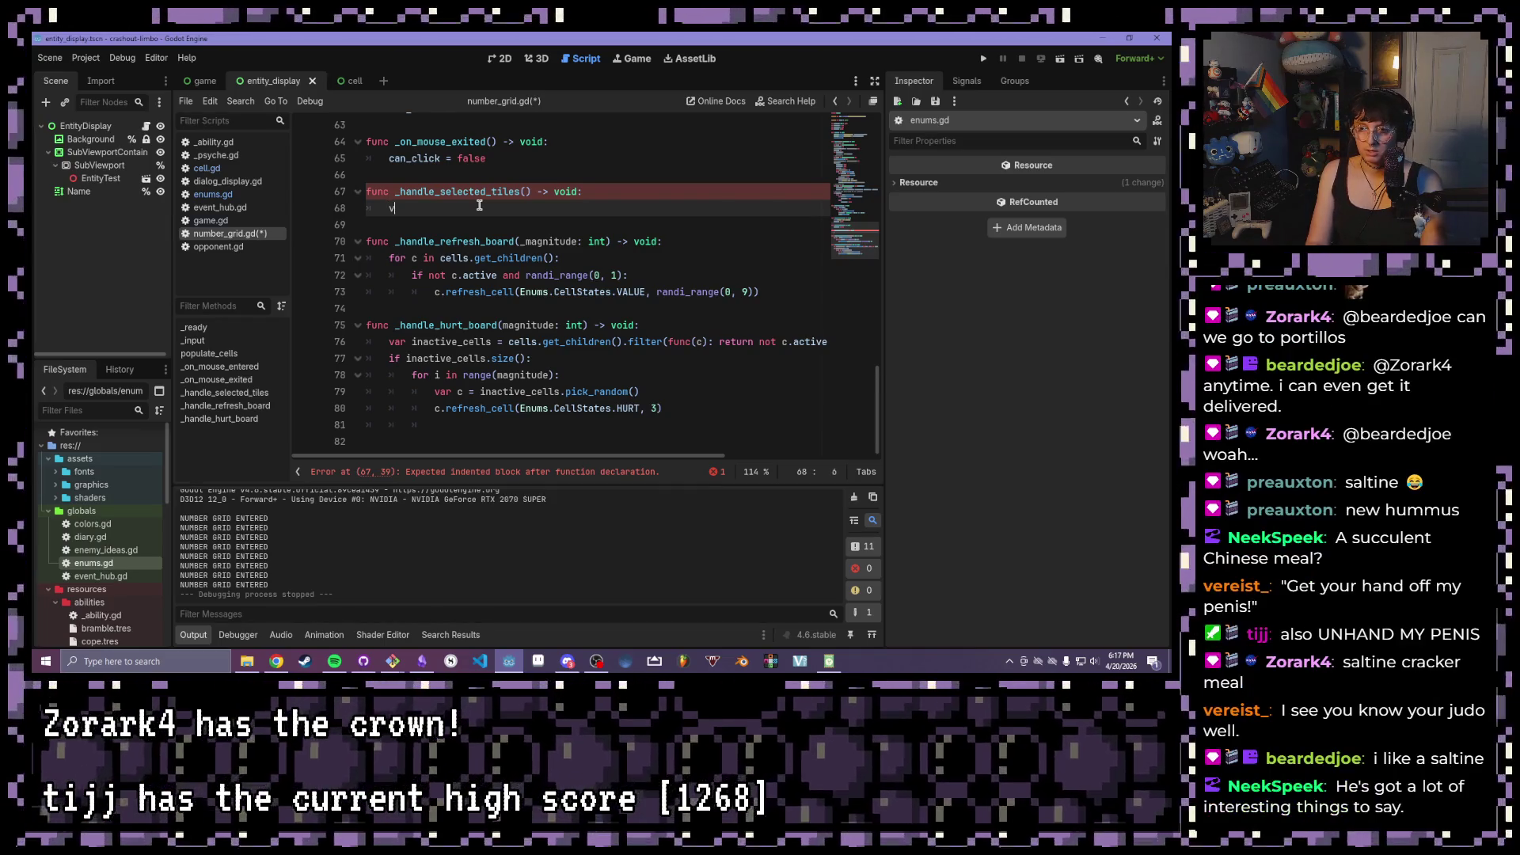
text(ar )
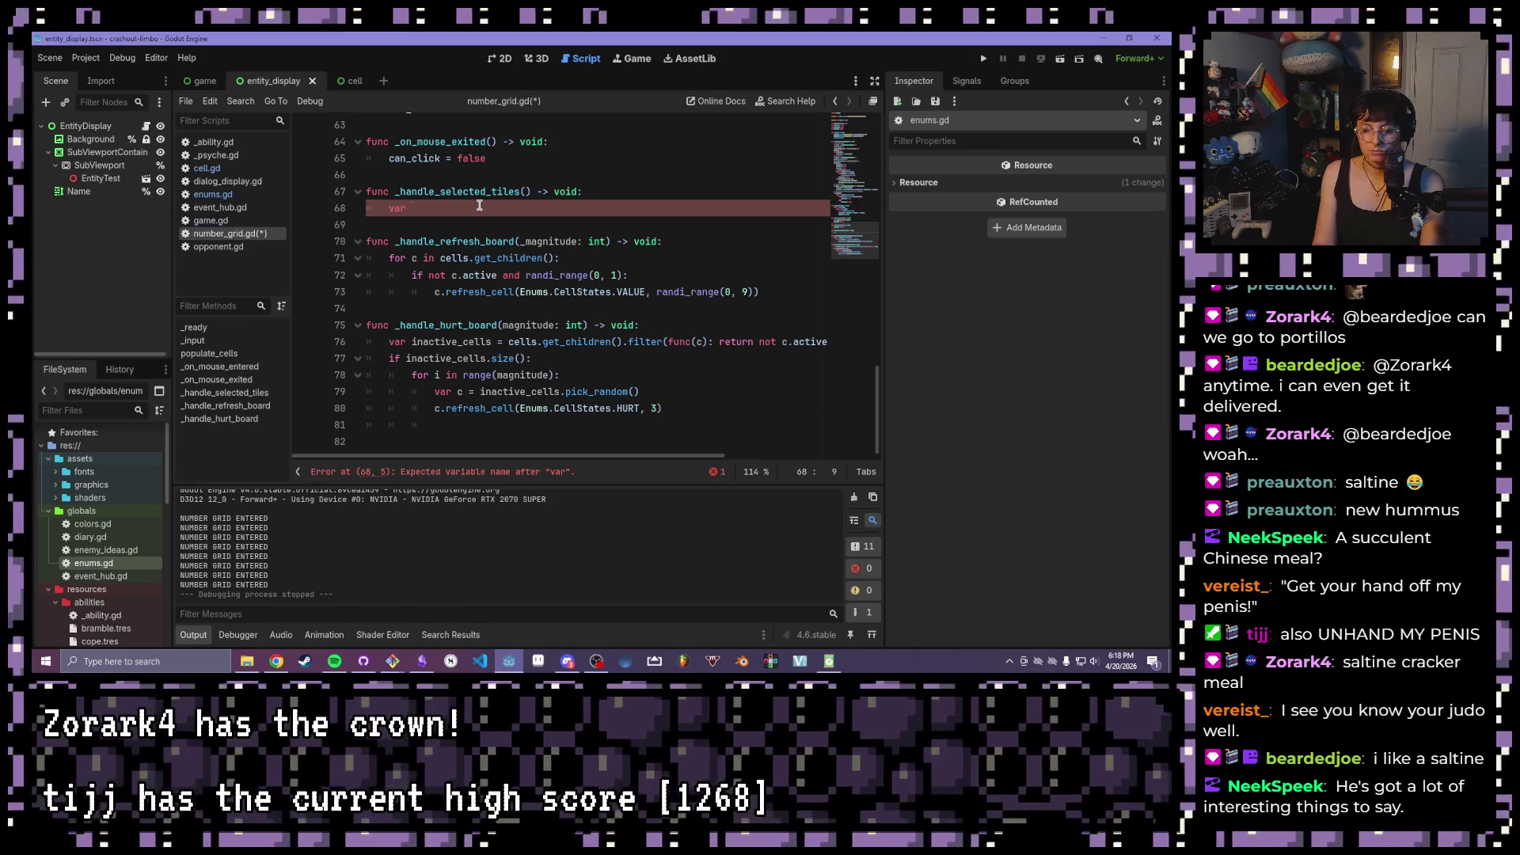
text(selected_cells)
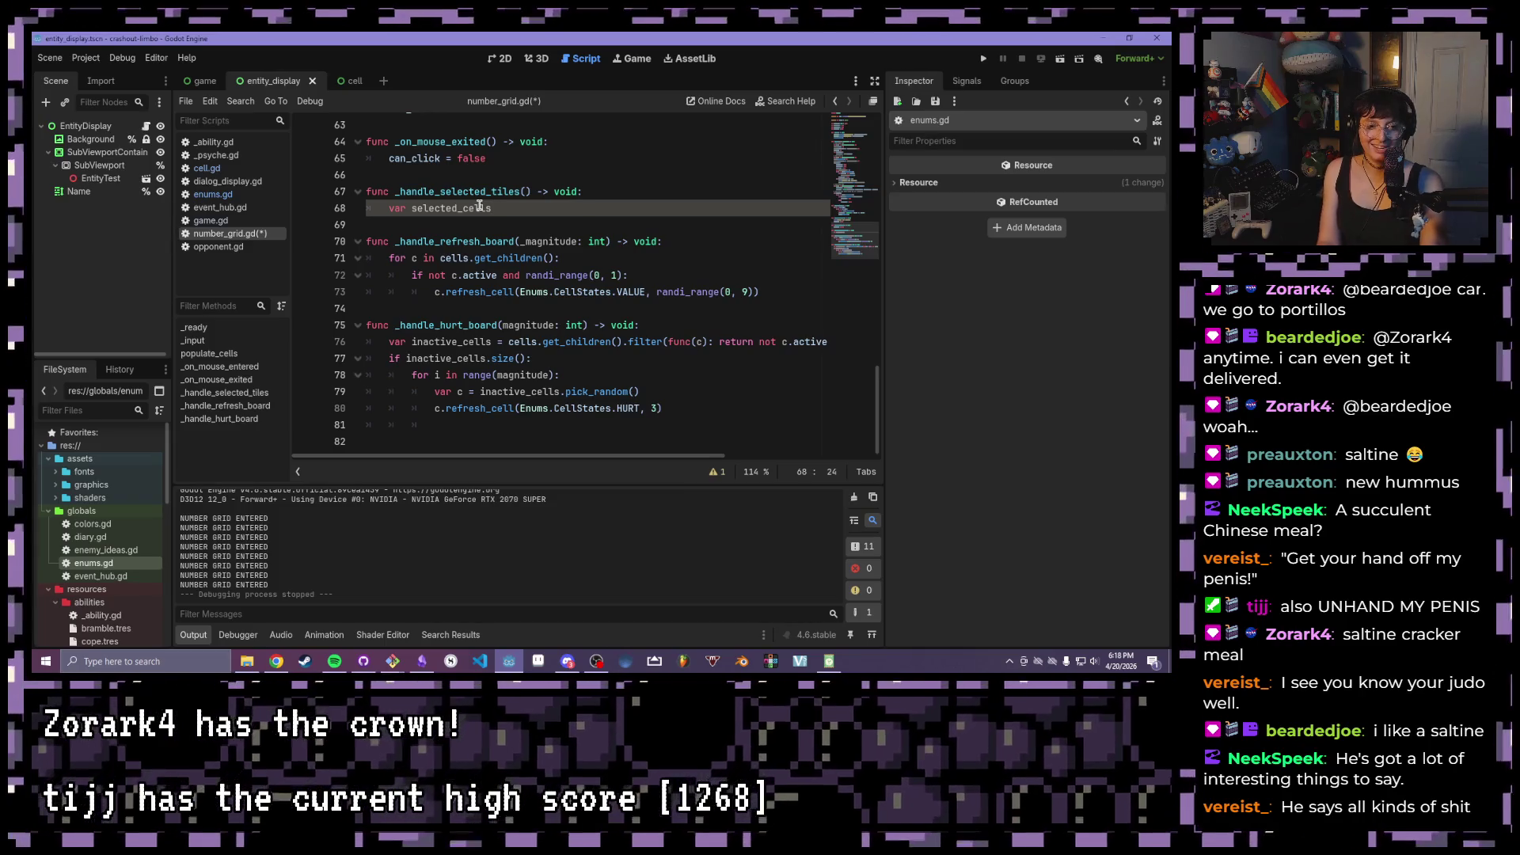
key(BackSpace)
key(BackSpace)
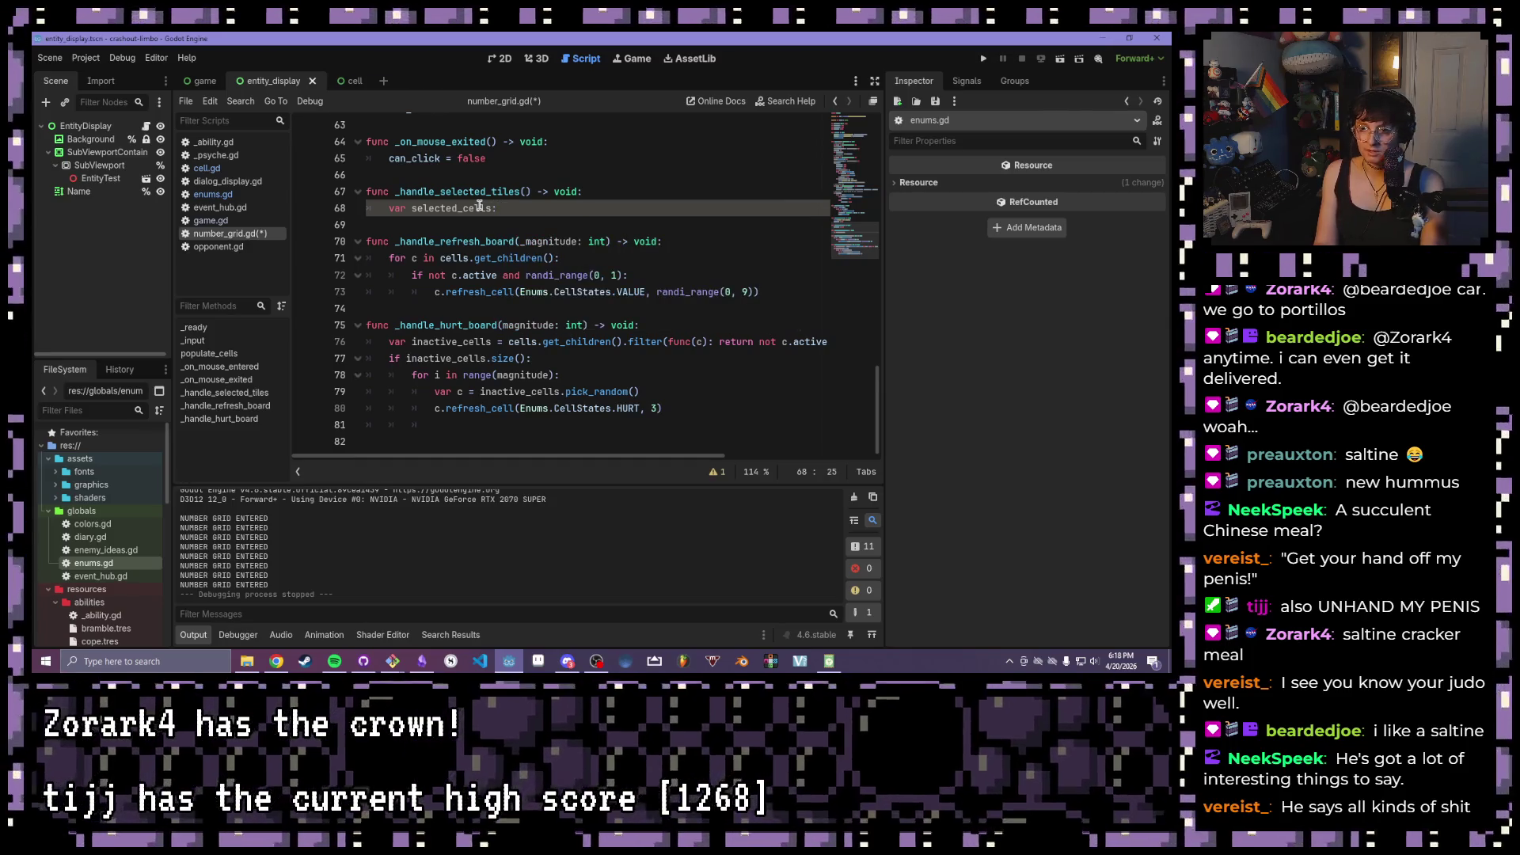
text(Arraty)
key(BackSpace)
key(BackSpace)
text(y[Cell)
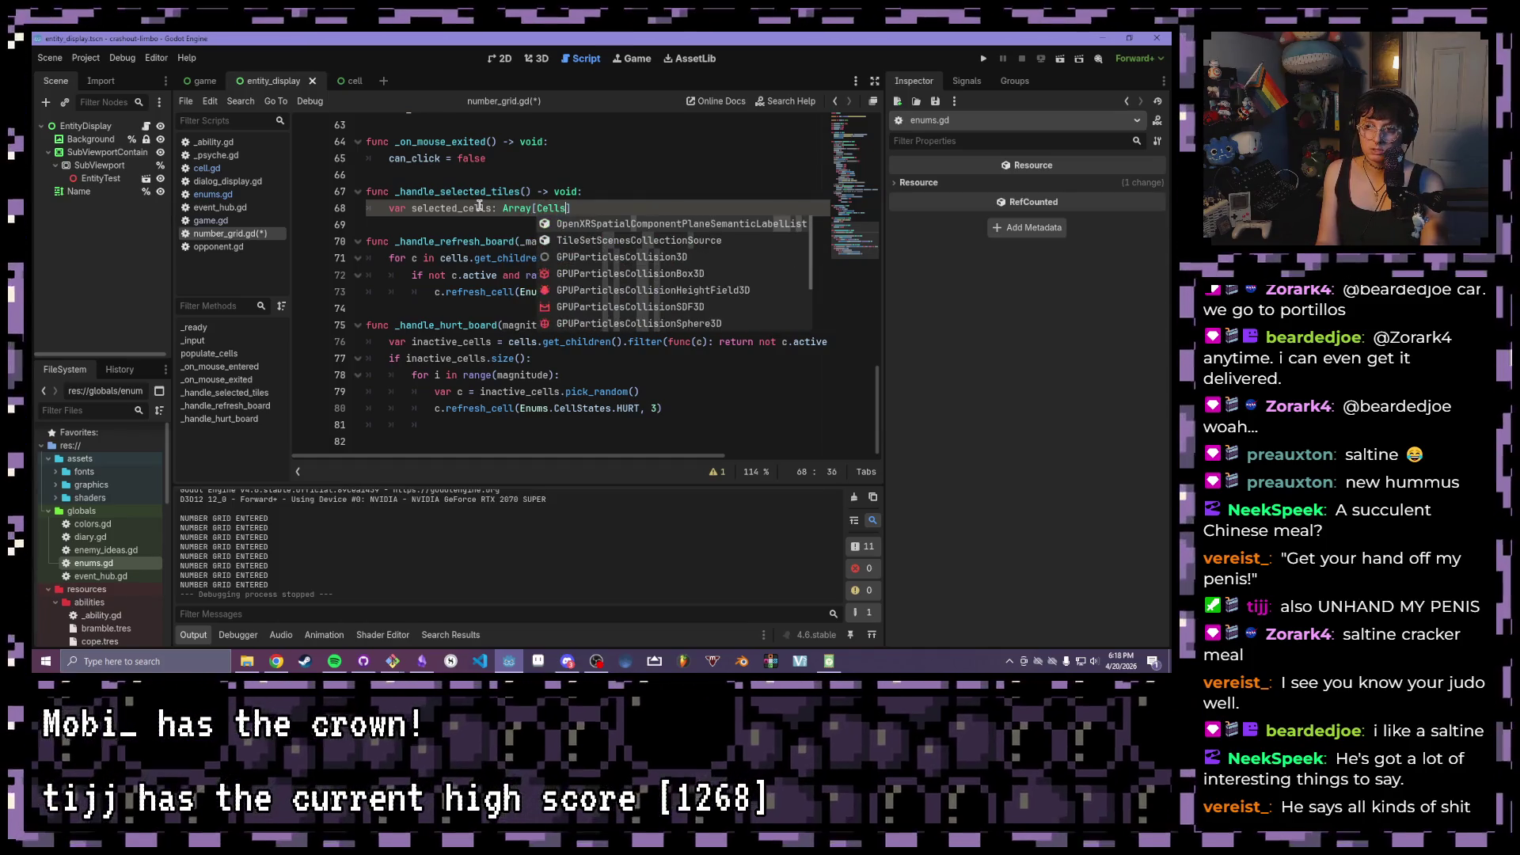
text(] = )
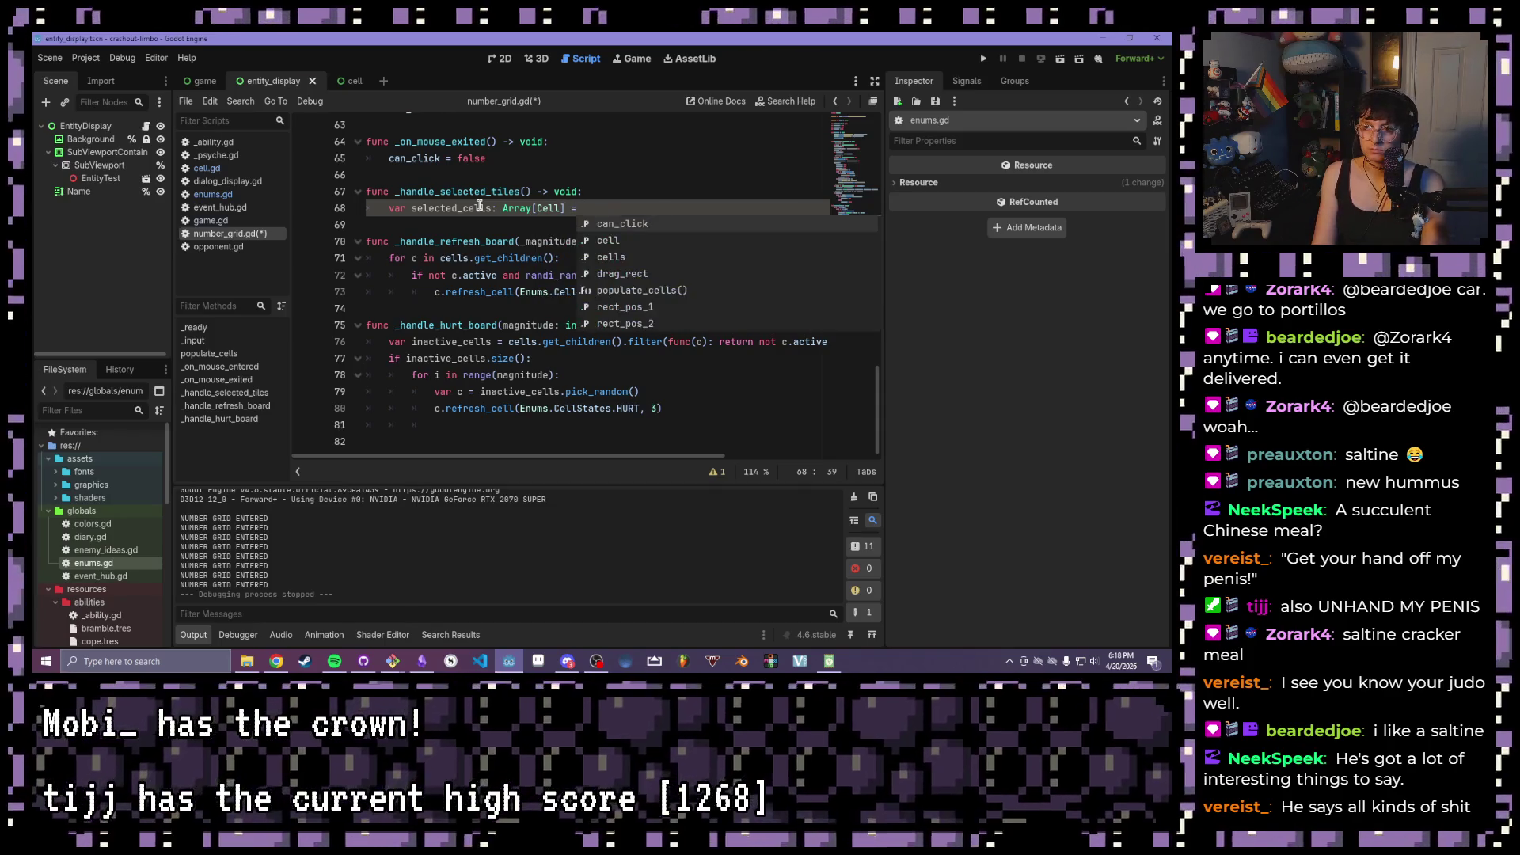
text(cells)
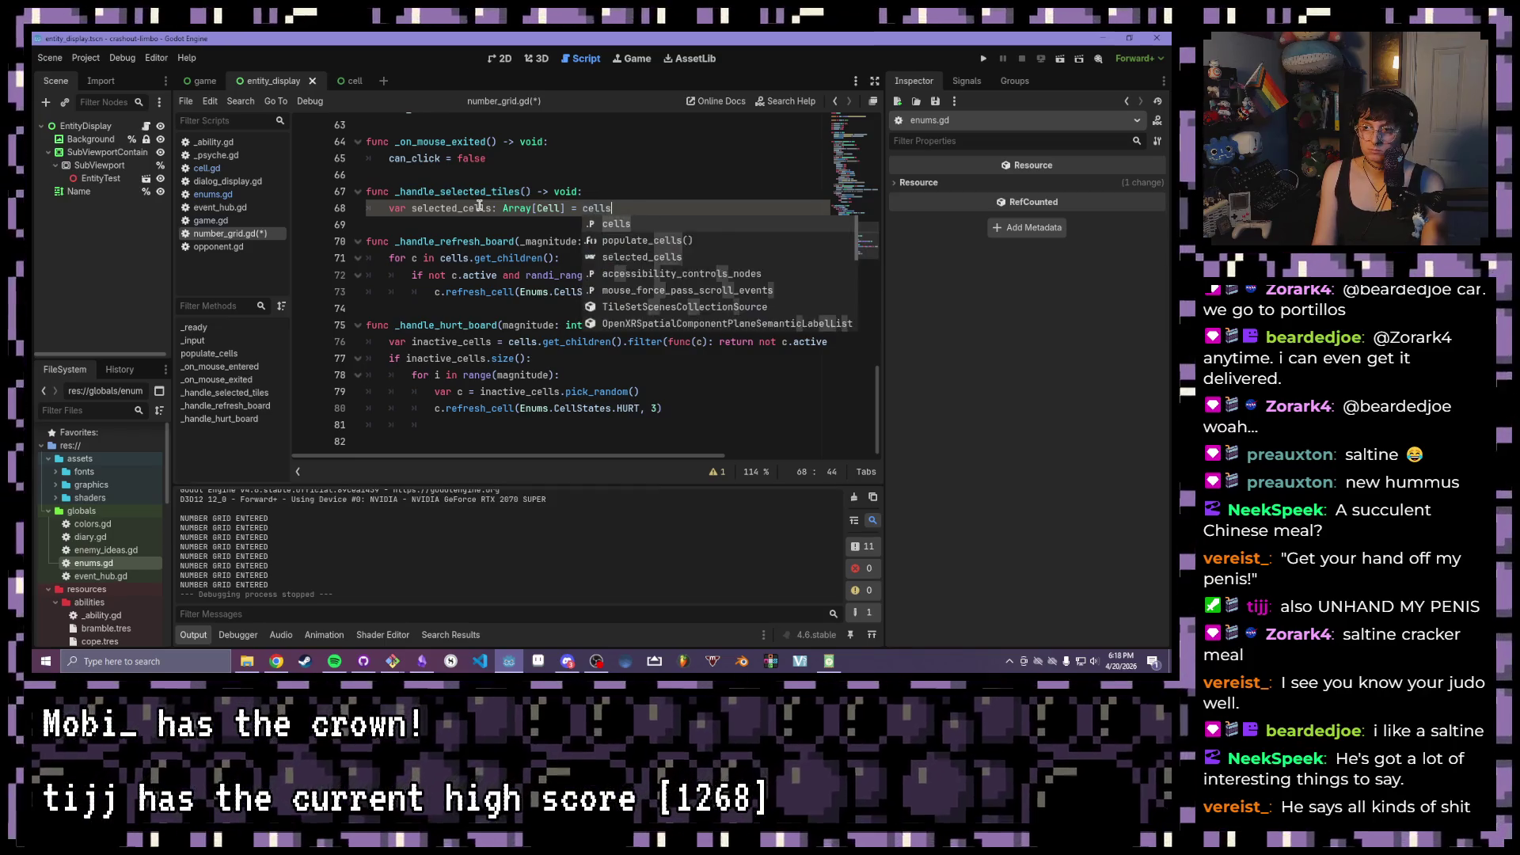
text(.get_ci)
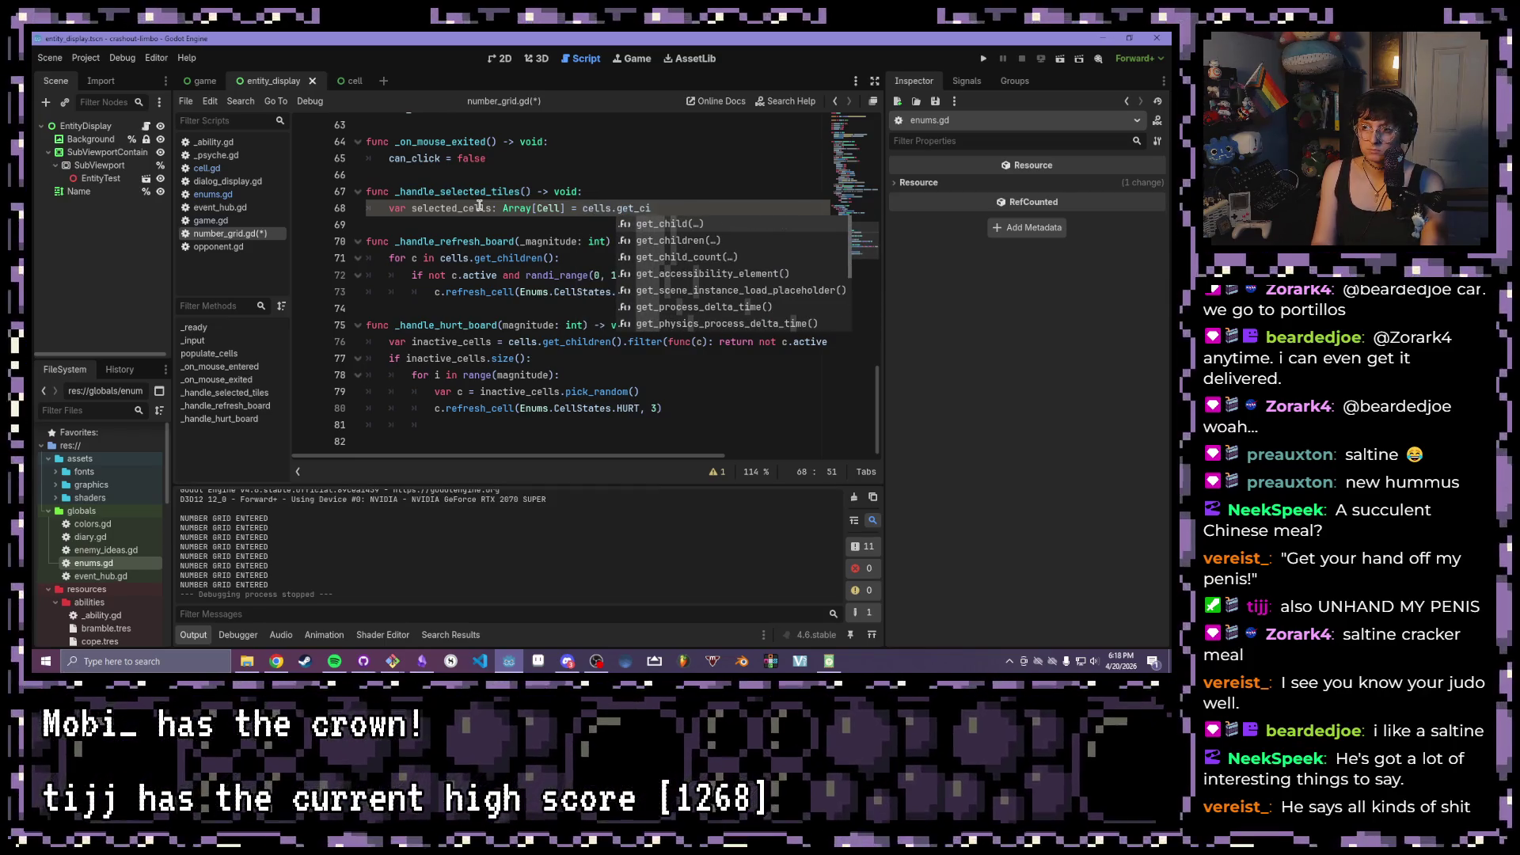
key(Down)
key(Return)
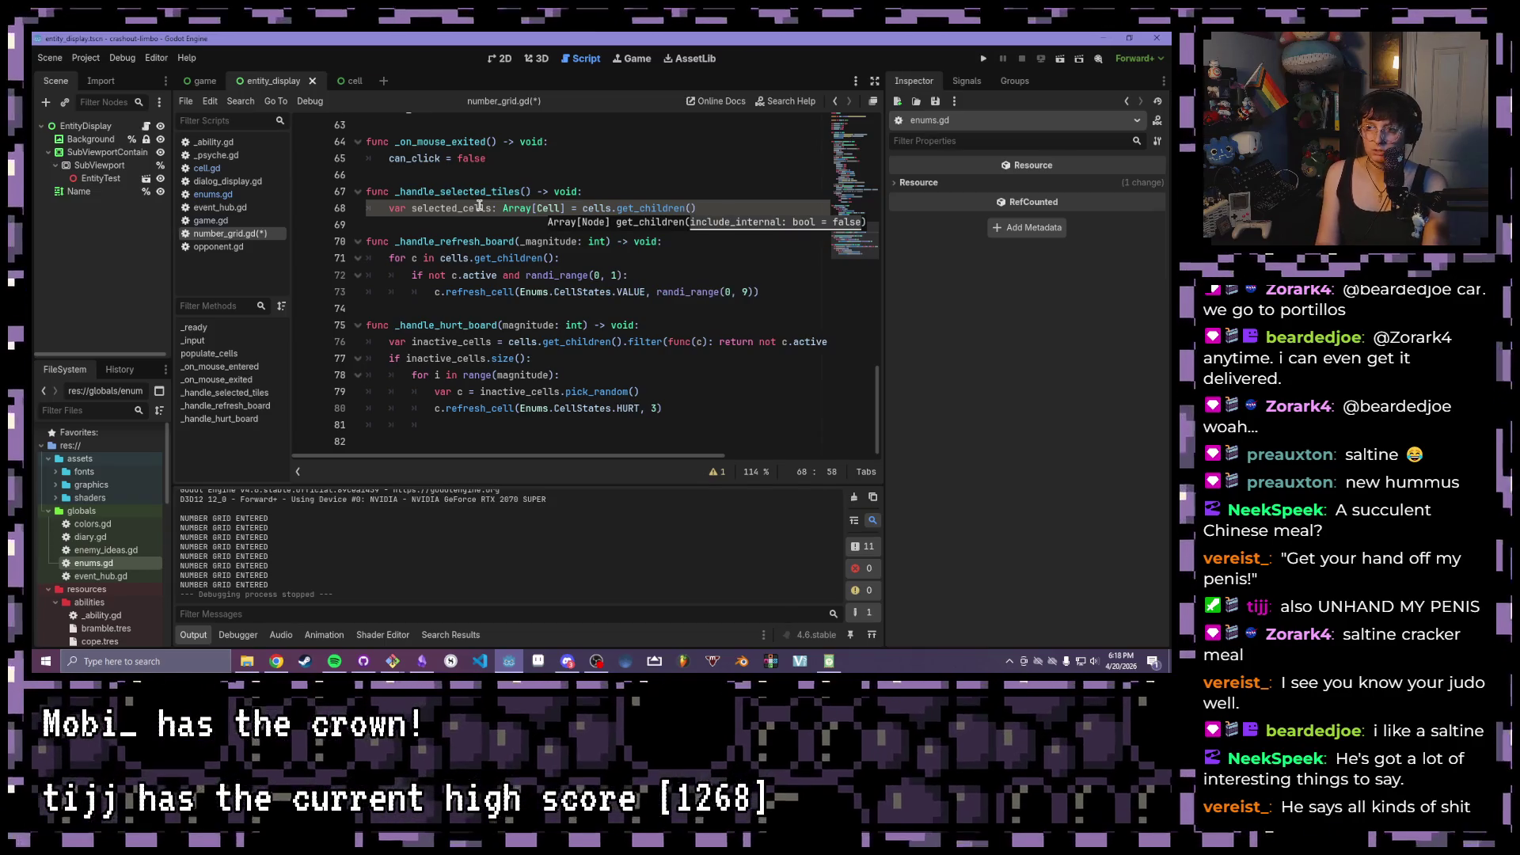
key(Right)
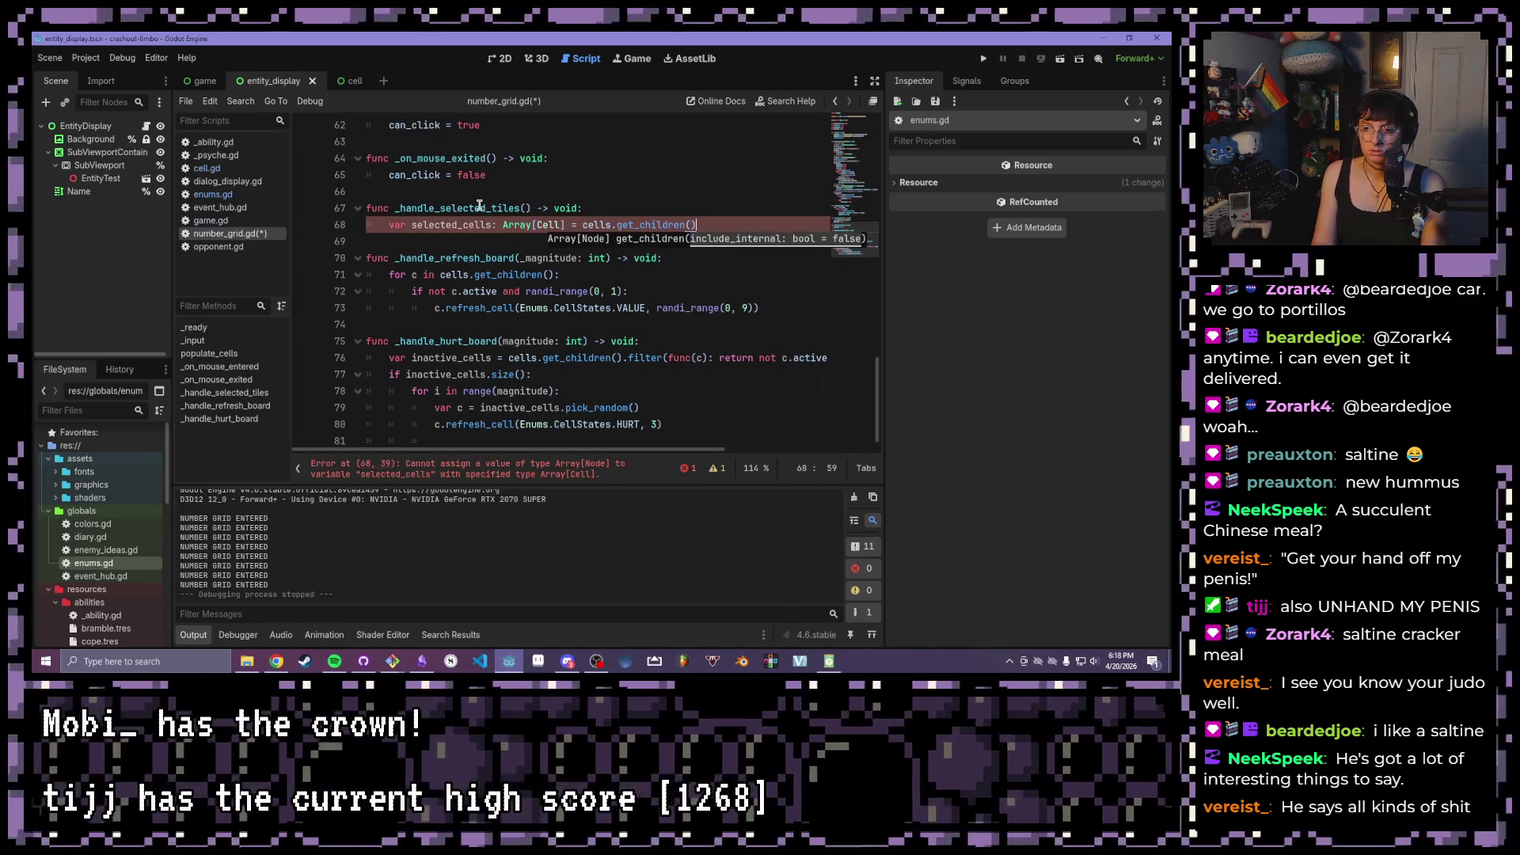
- Append .filter(func(c): return) and correct the misspelled return keyword
text(.filt)
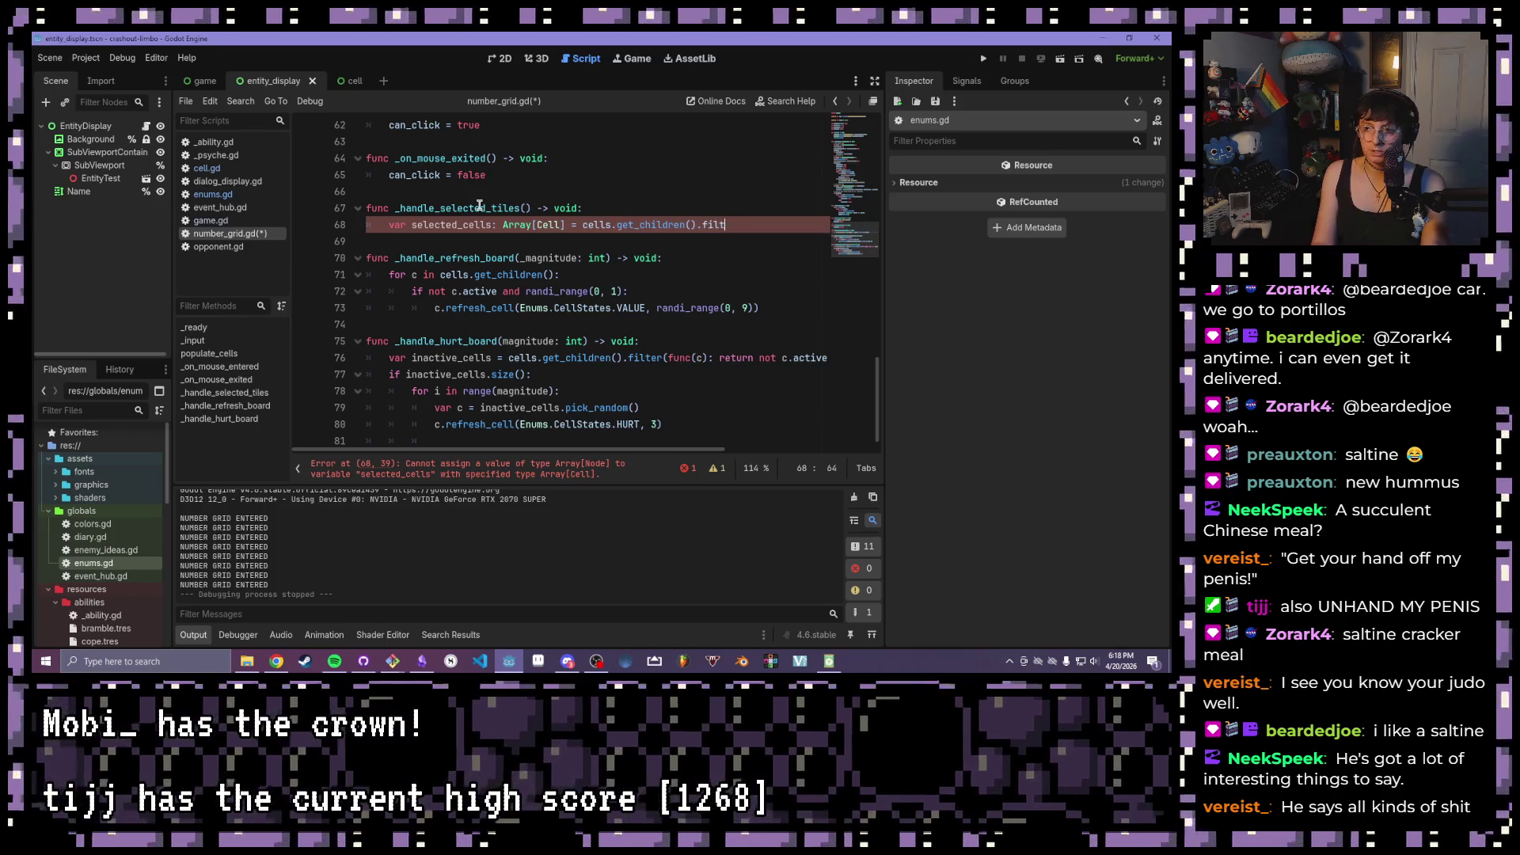
text(er())
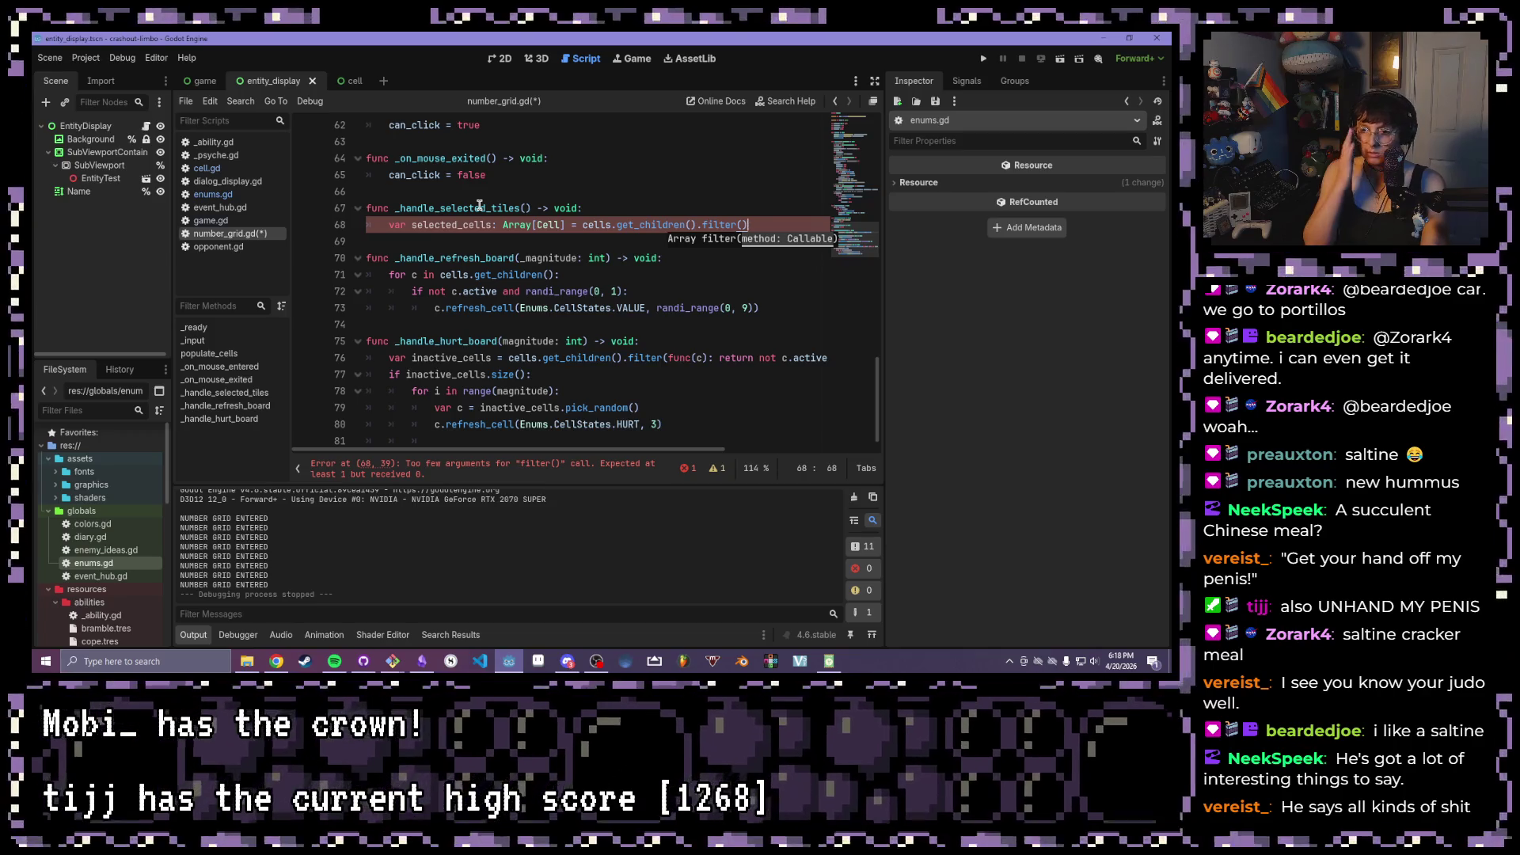
text(func()
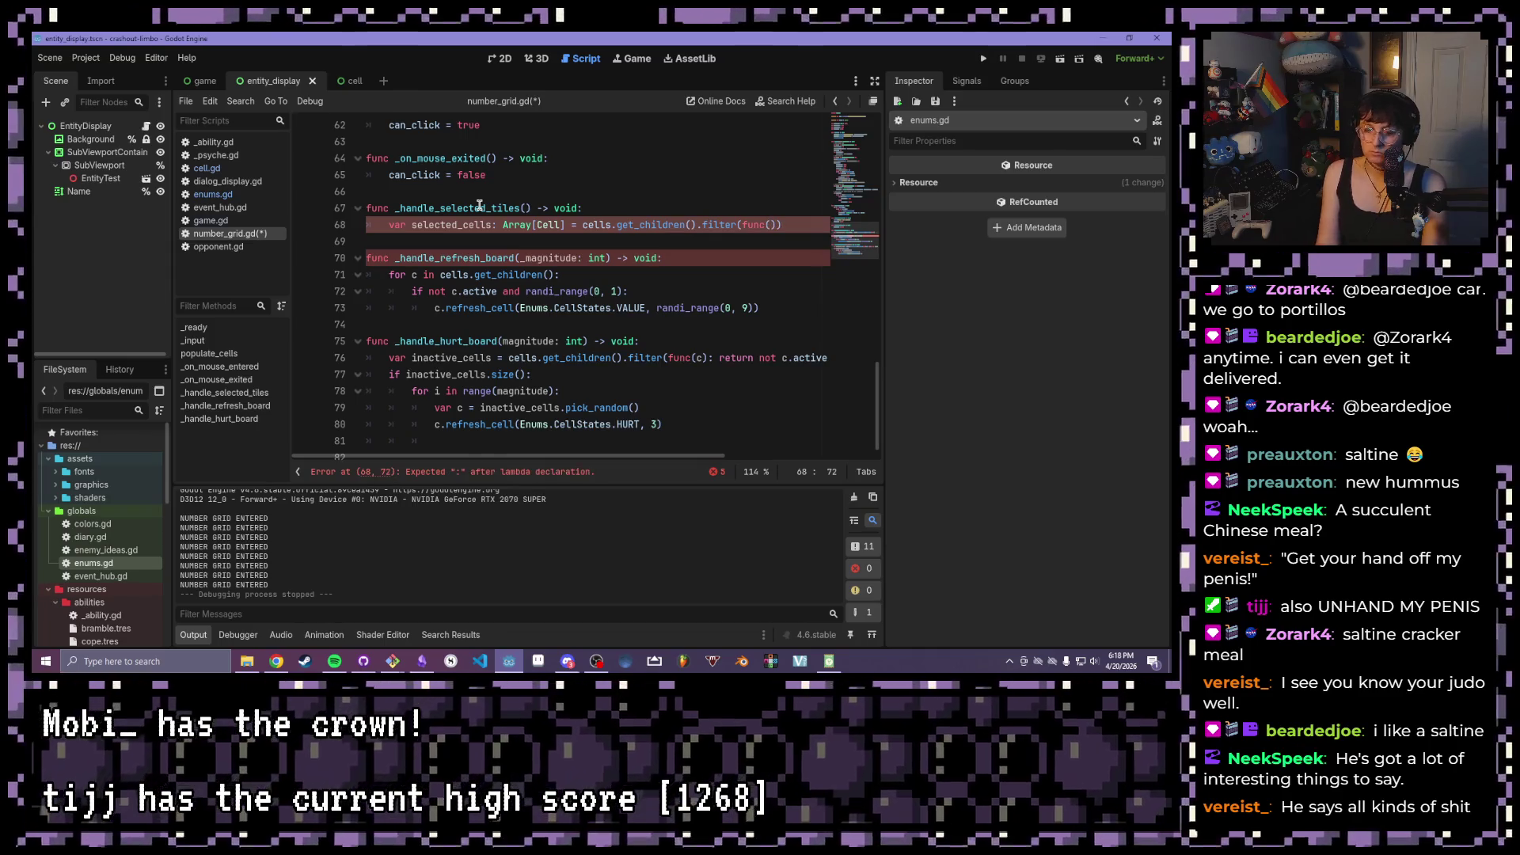
text(c))
text(: retru n)
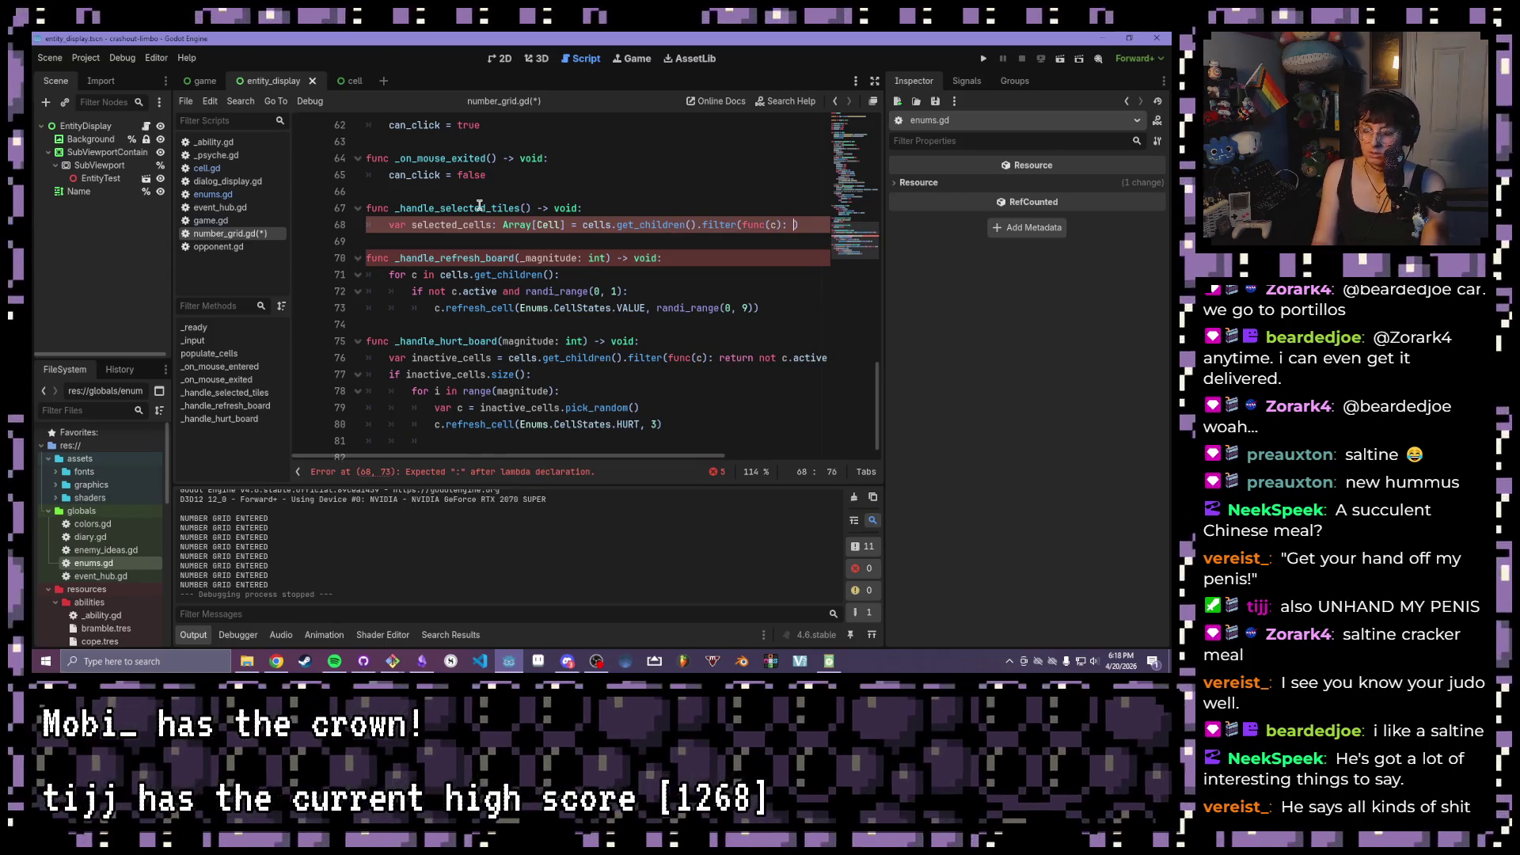
key(BackSpace)
key(BackSpace)
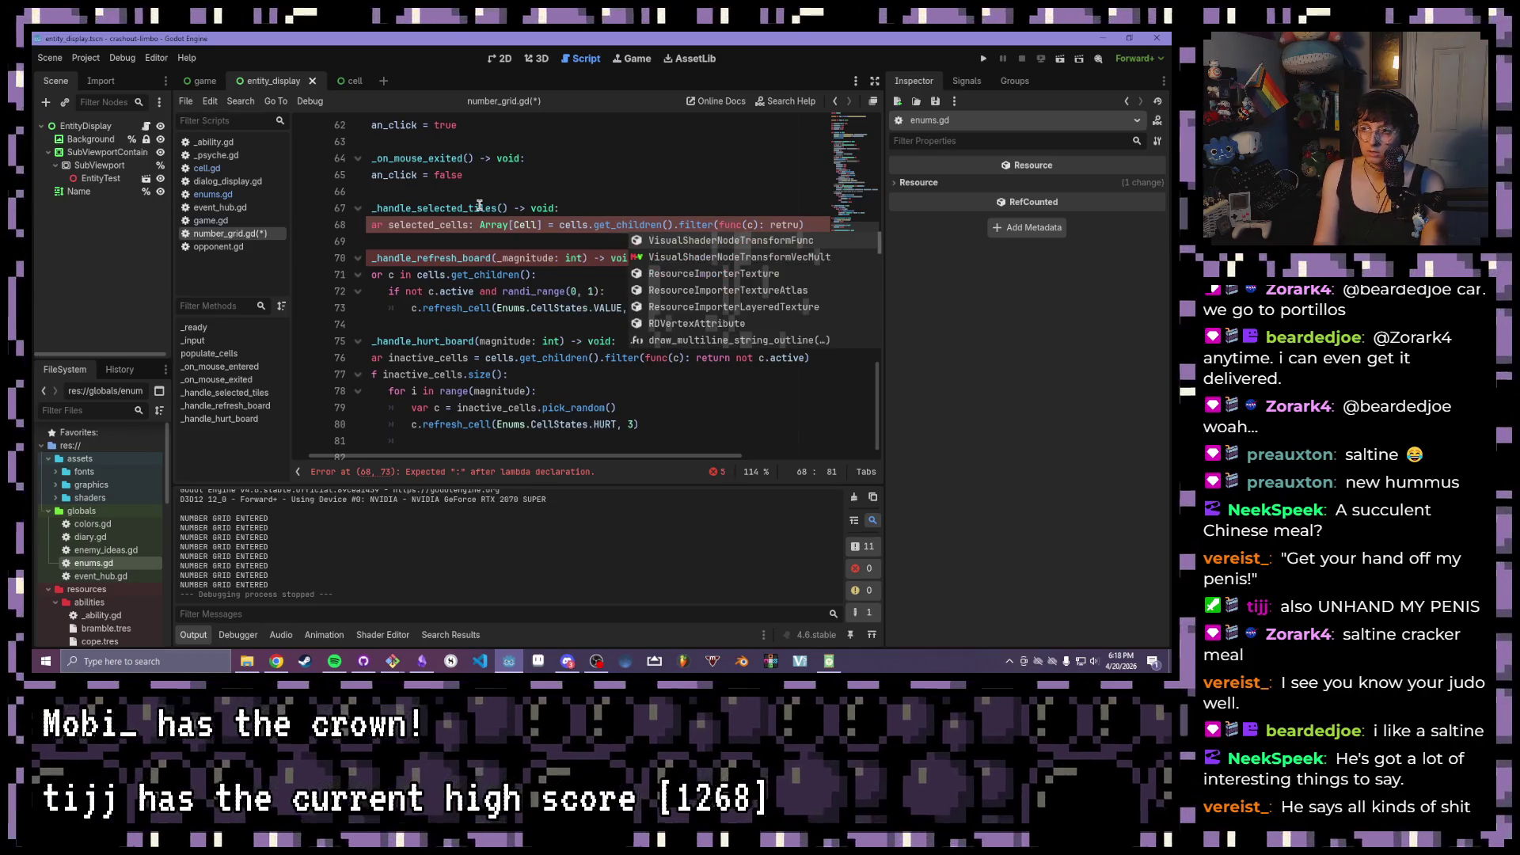
text(rn)
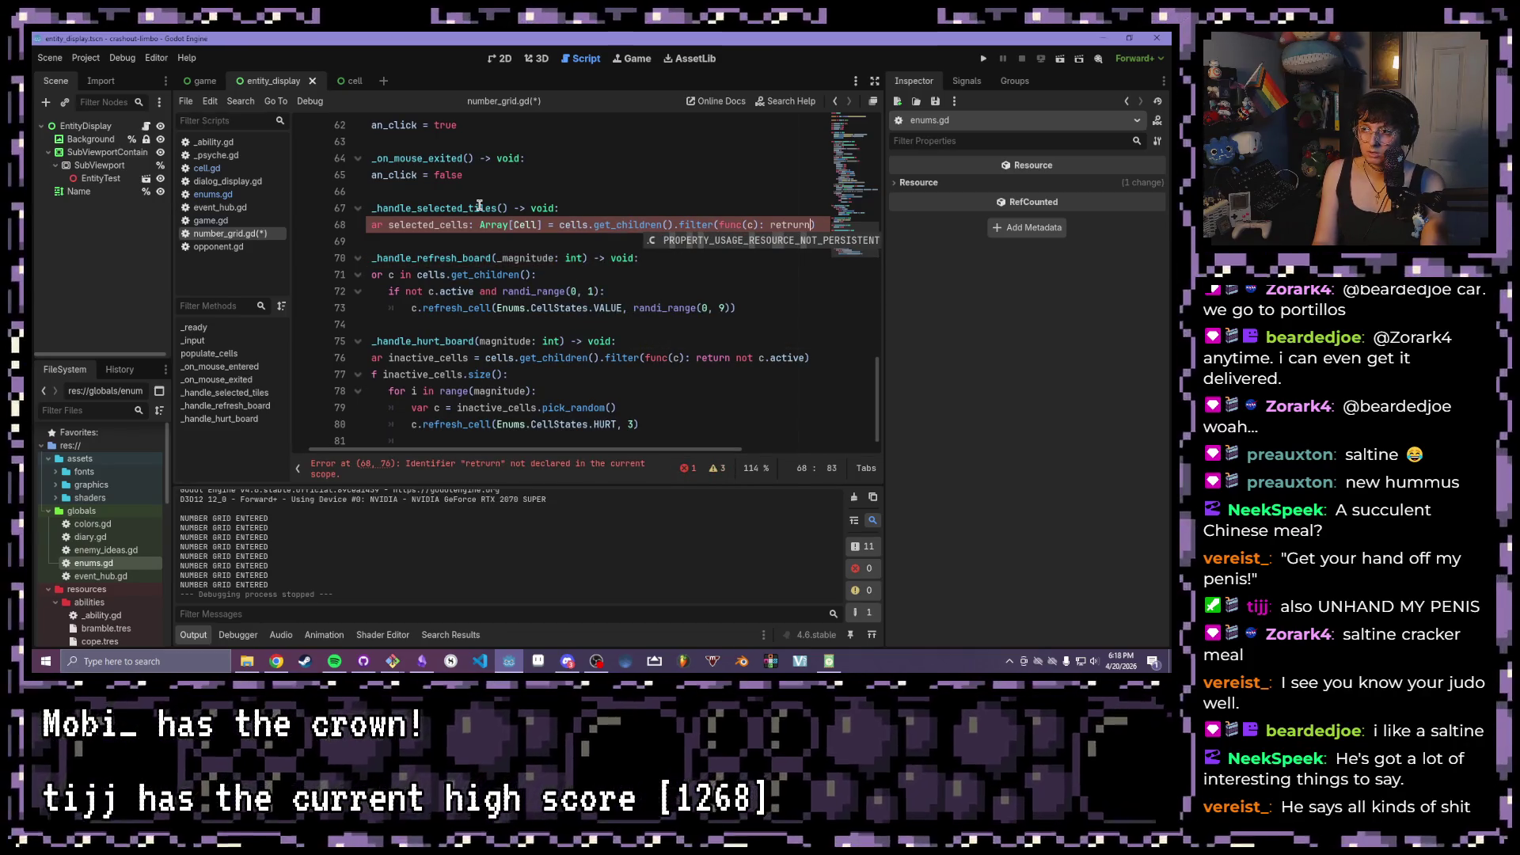
key(BackSpace)
key(BackSpace)
key(BackSpace)
text(urn)
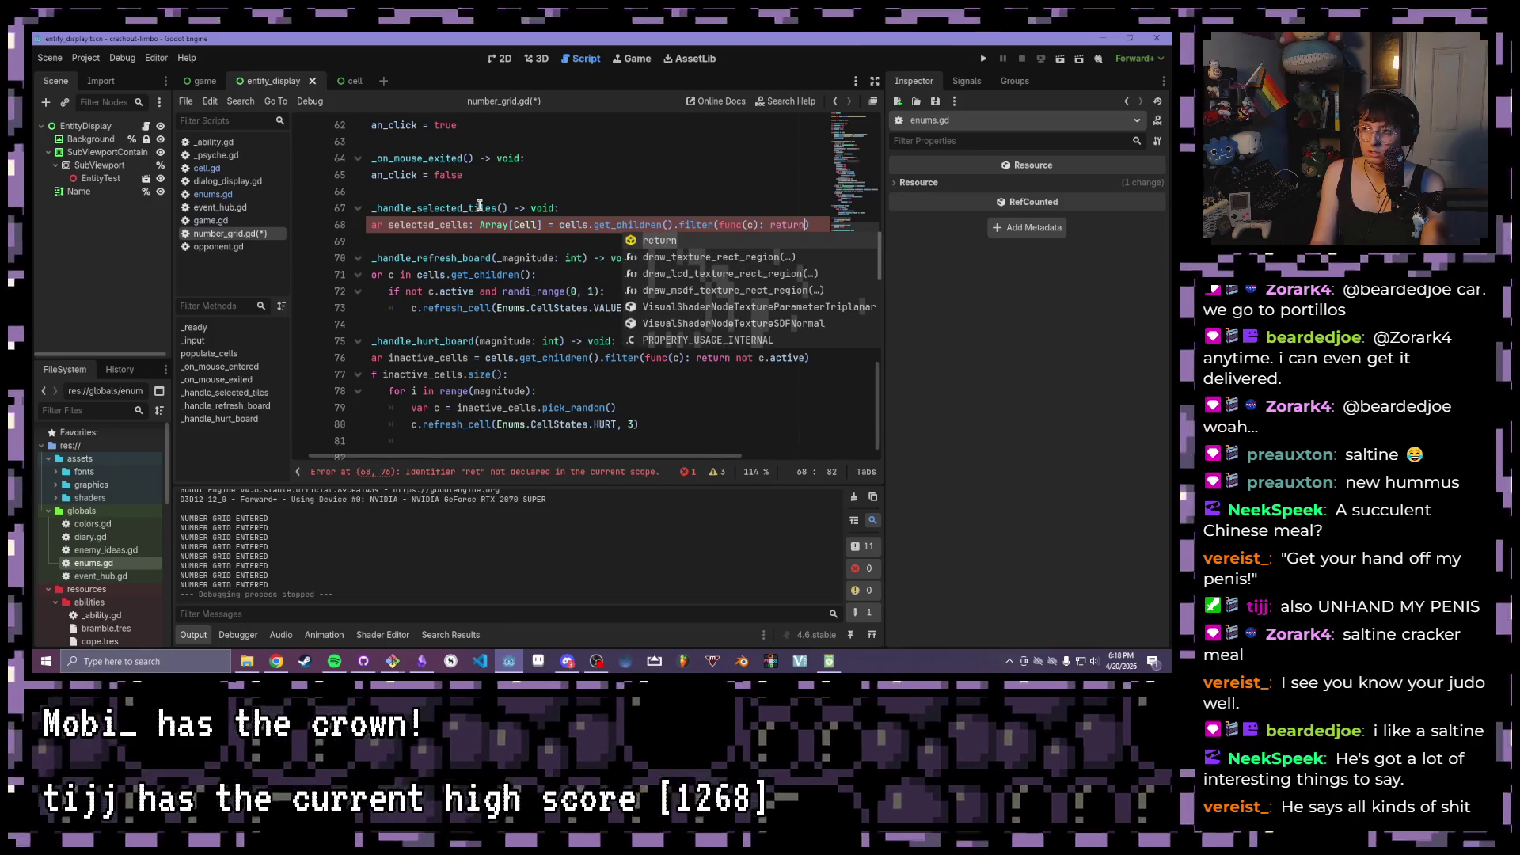
key(Escape)
click(674, 284)
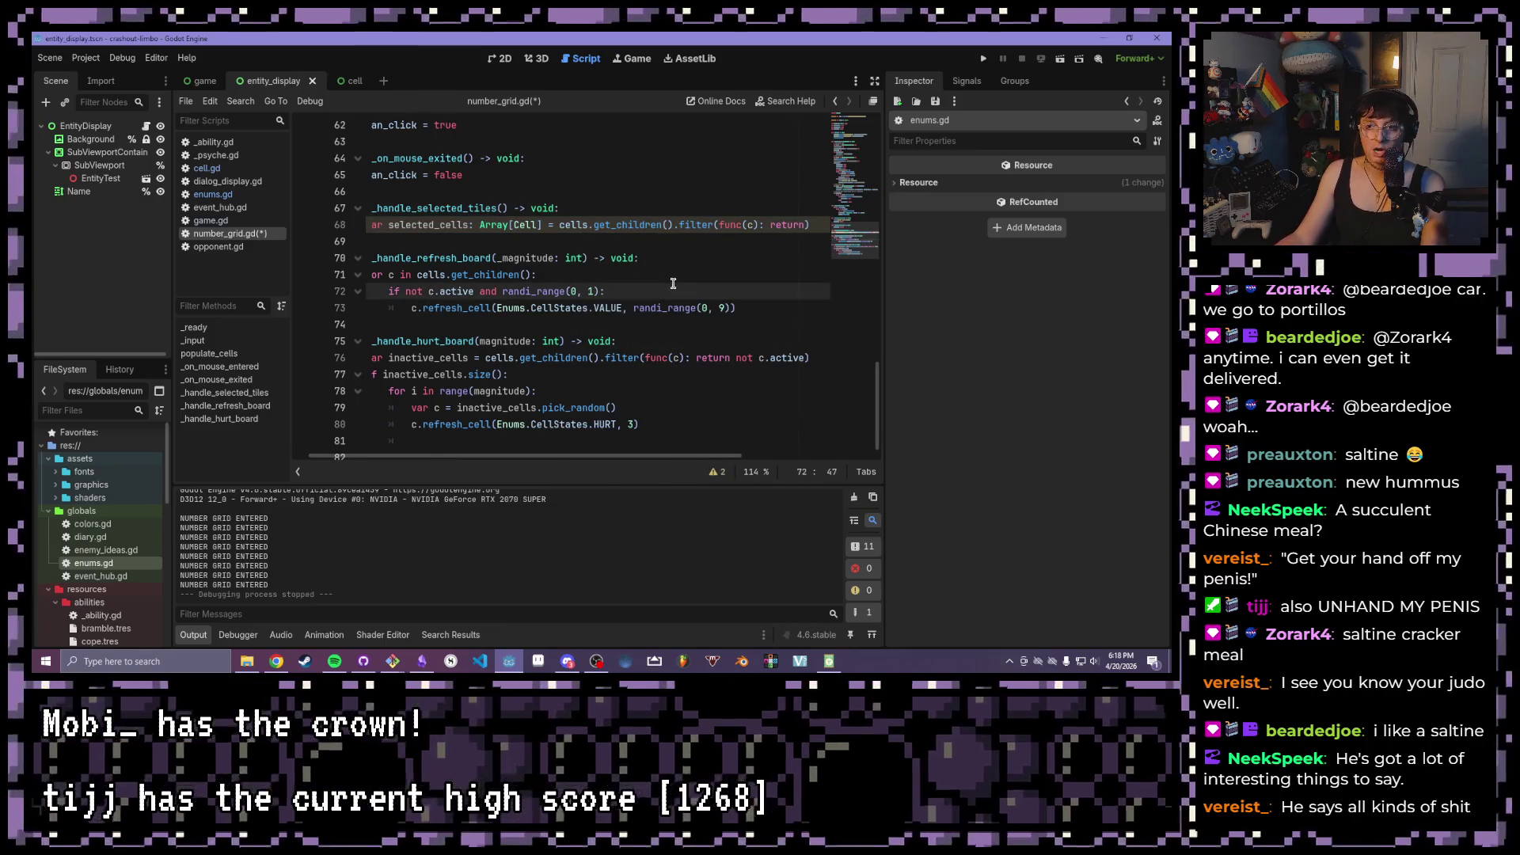
- Open number_grid.tscn from the number_grid folder and bring up Array.filter's documentation
scroll(674, 284, up, 1)
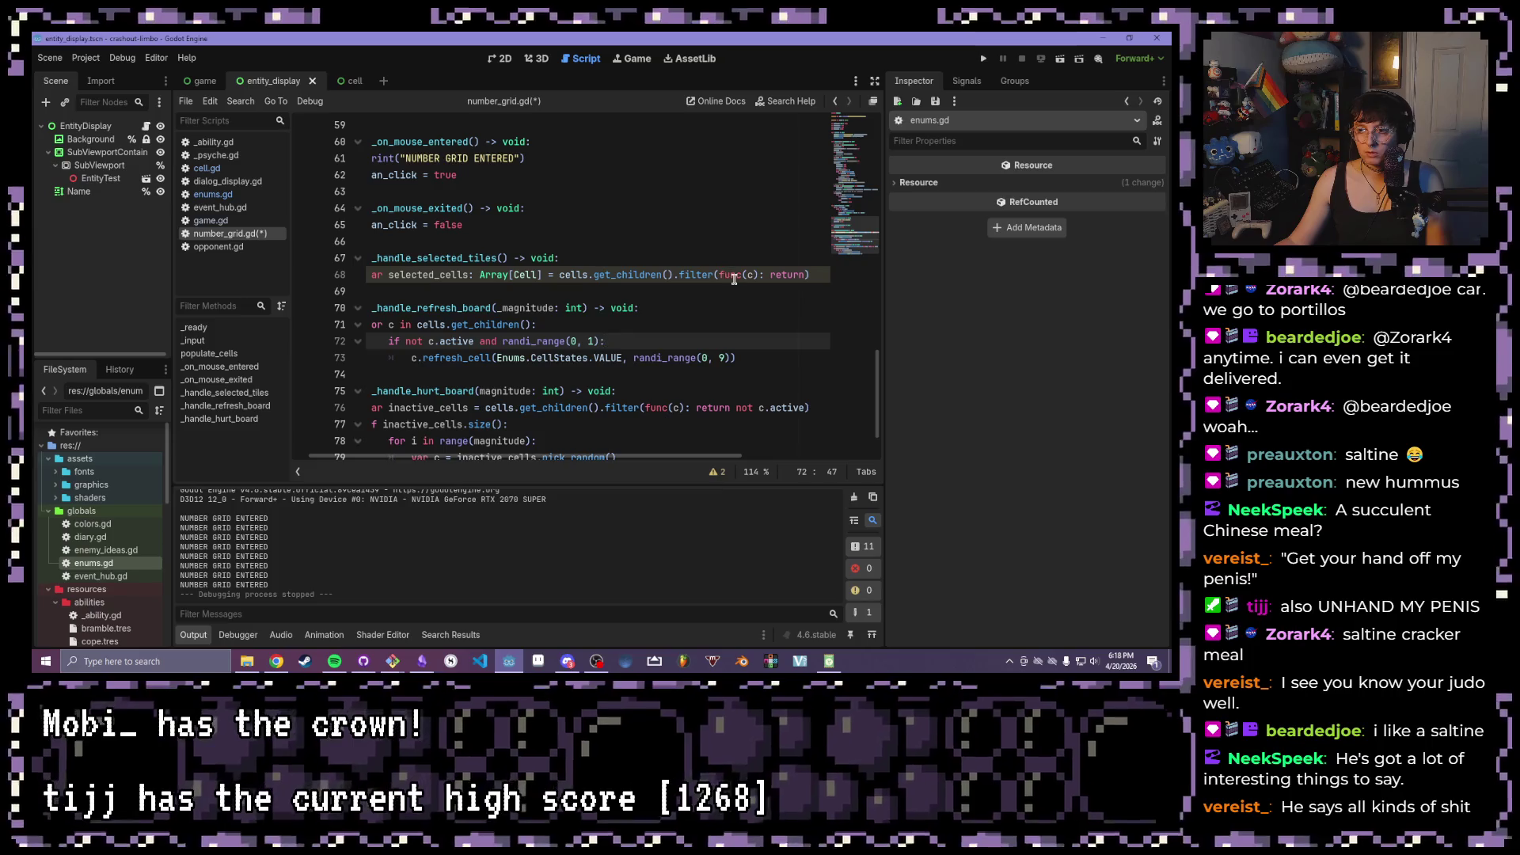
double_click(630, 274)
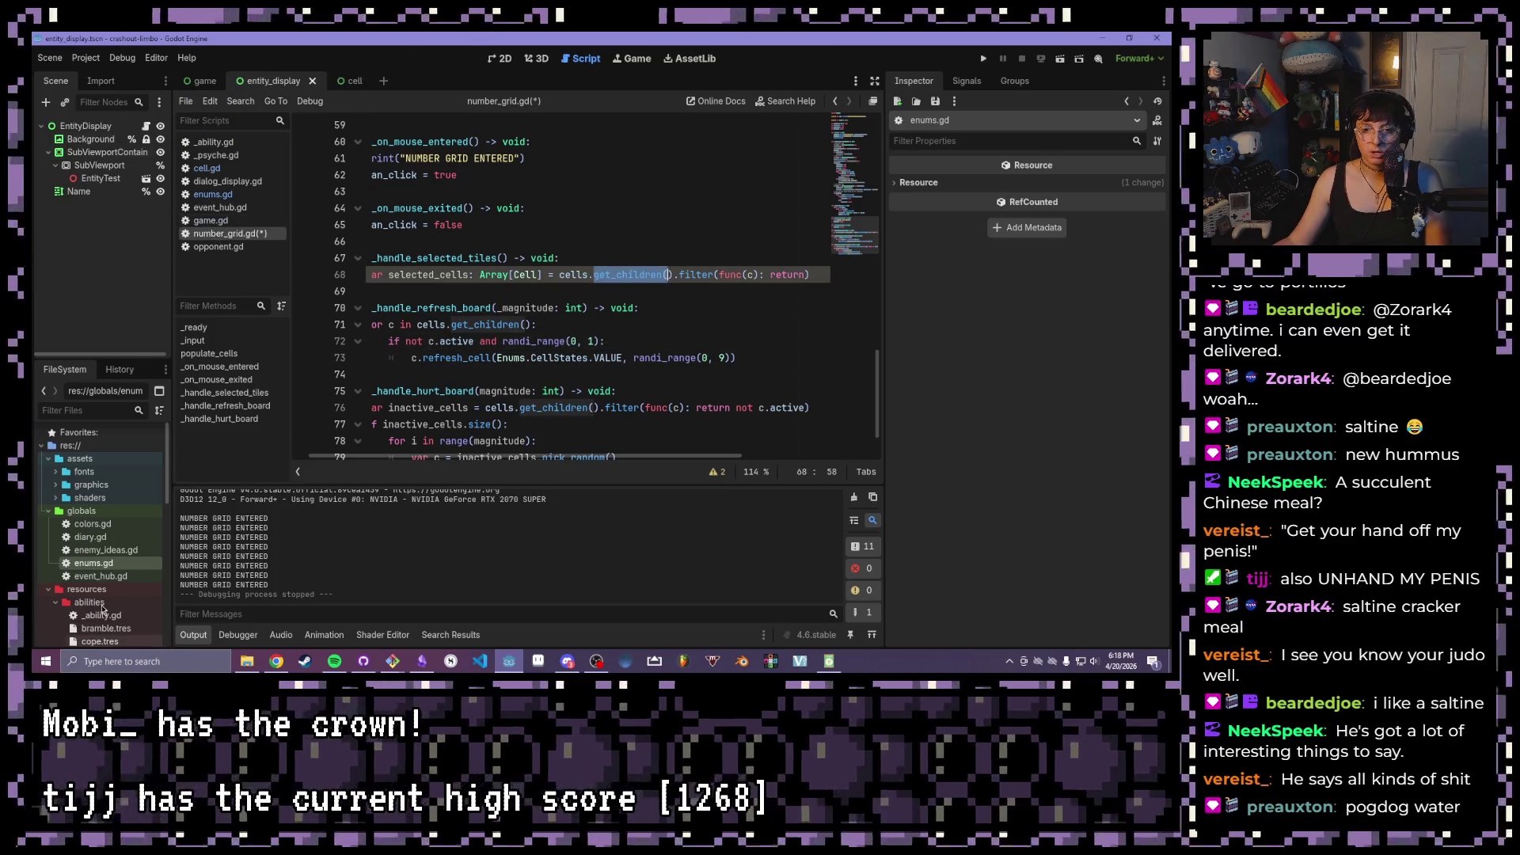
scroll(91, 623, down, 5)
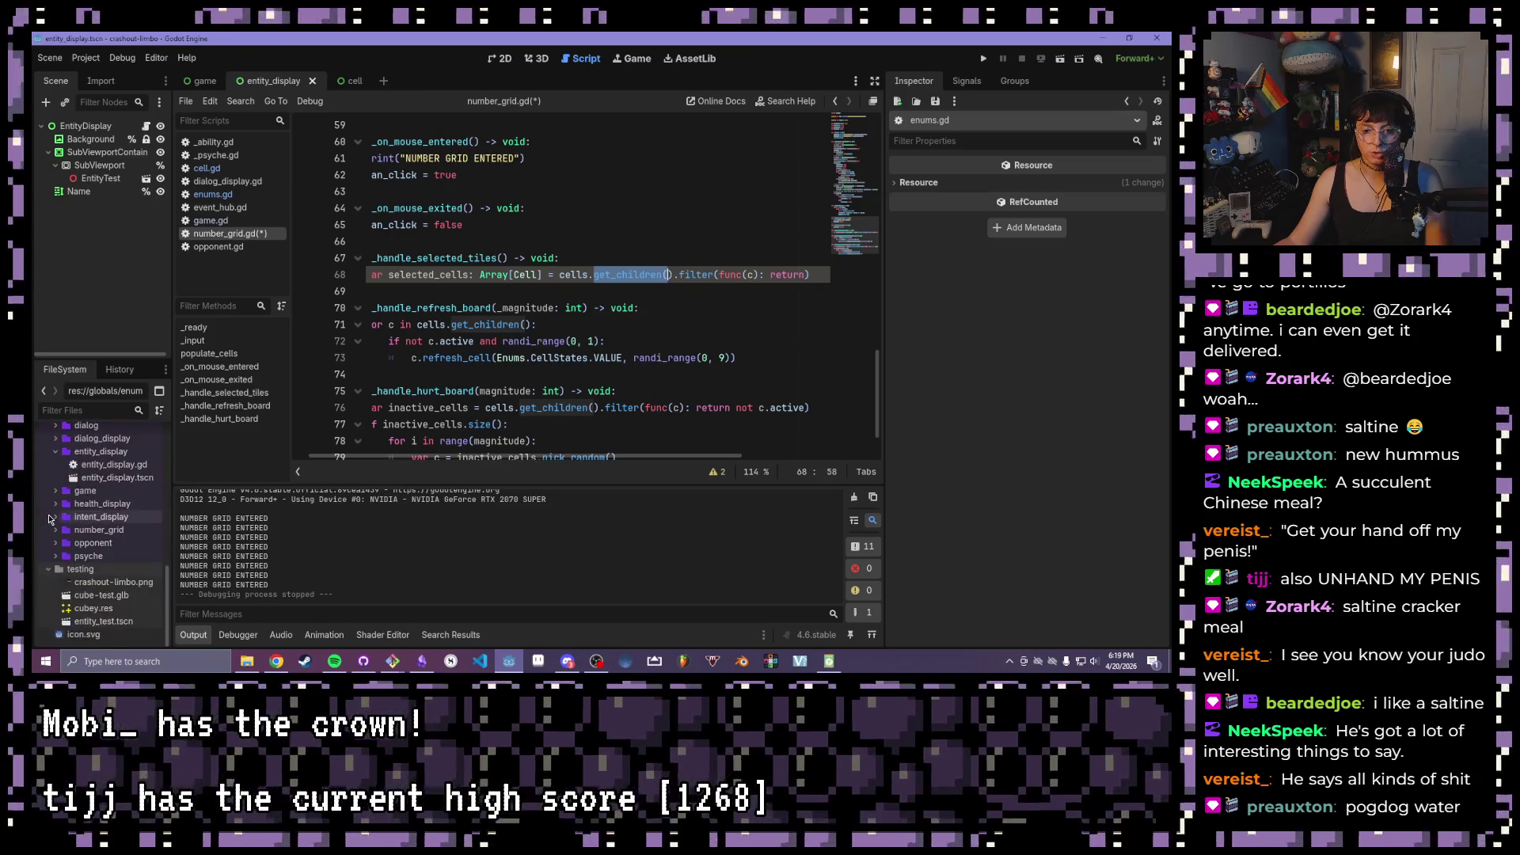
click(56, 530)
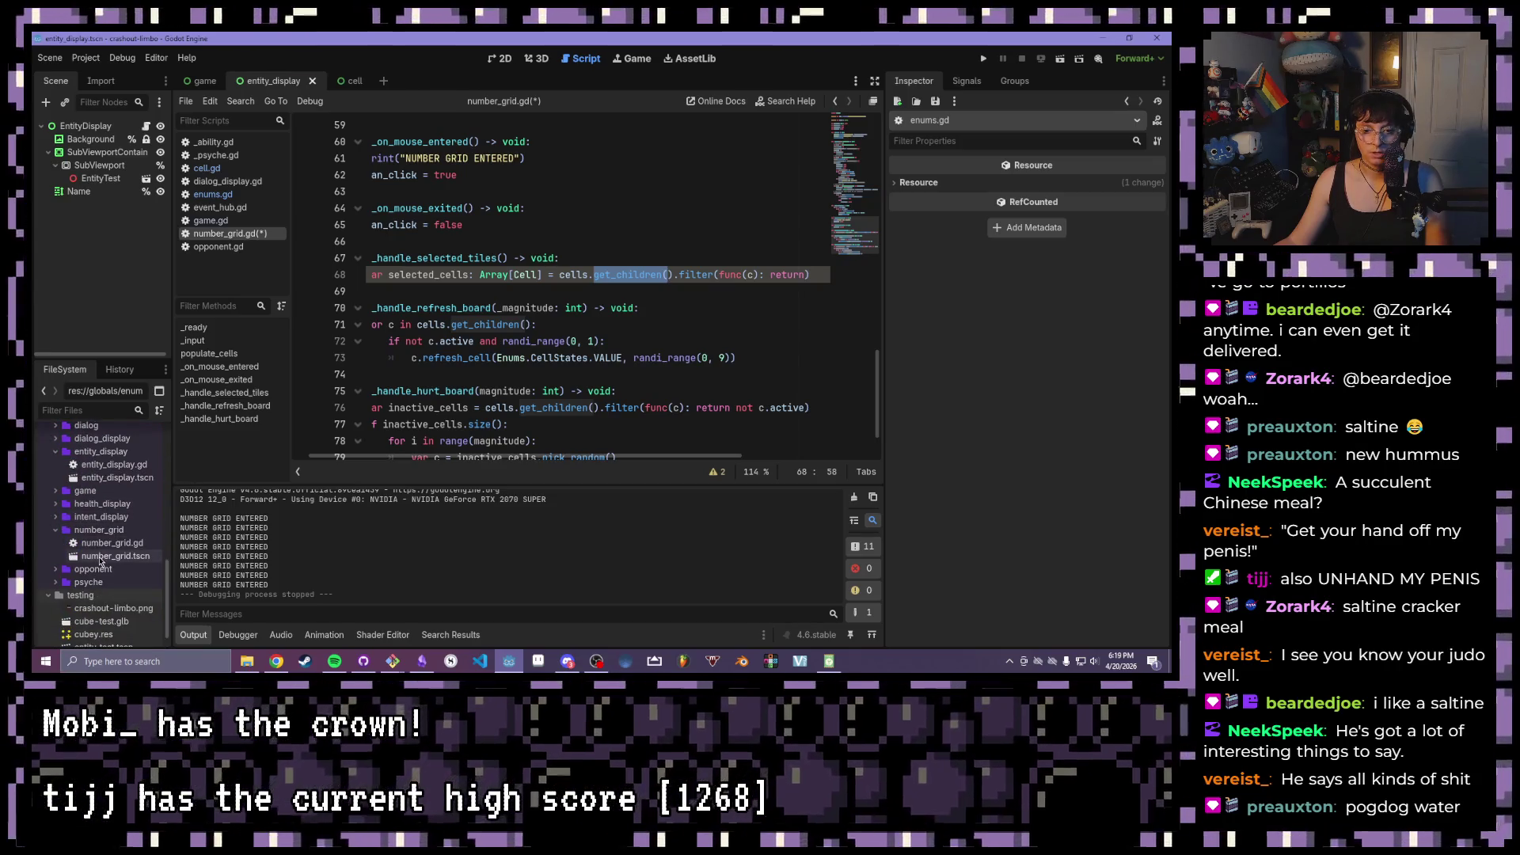
double_click(100, 556)
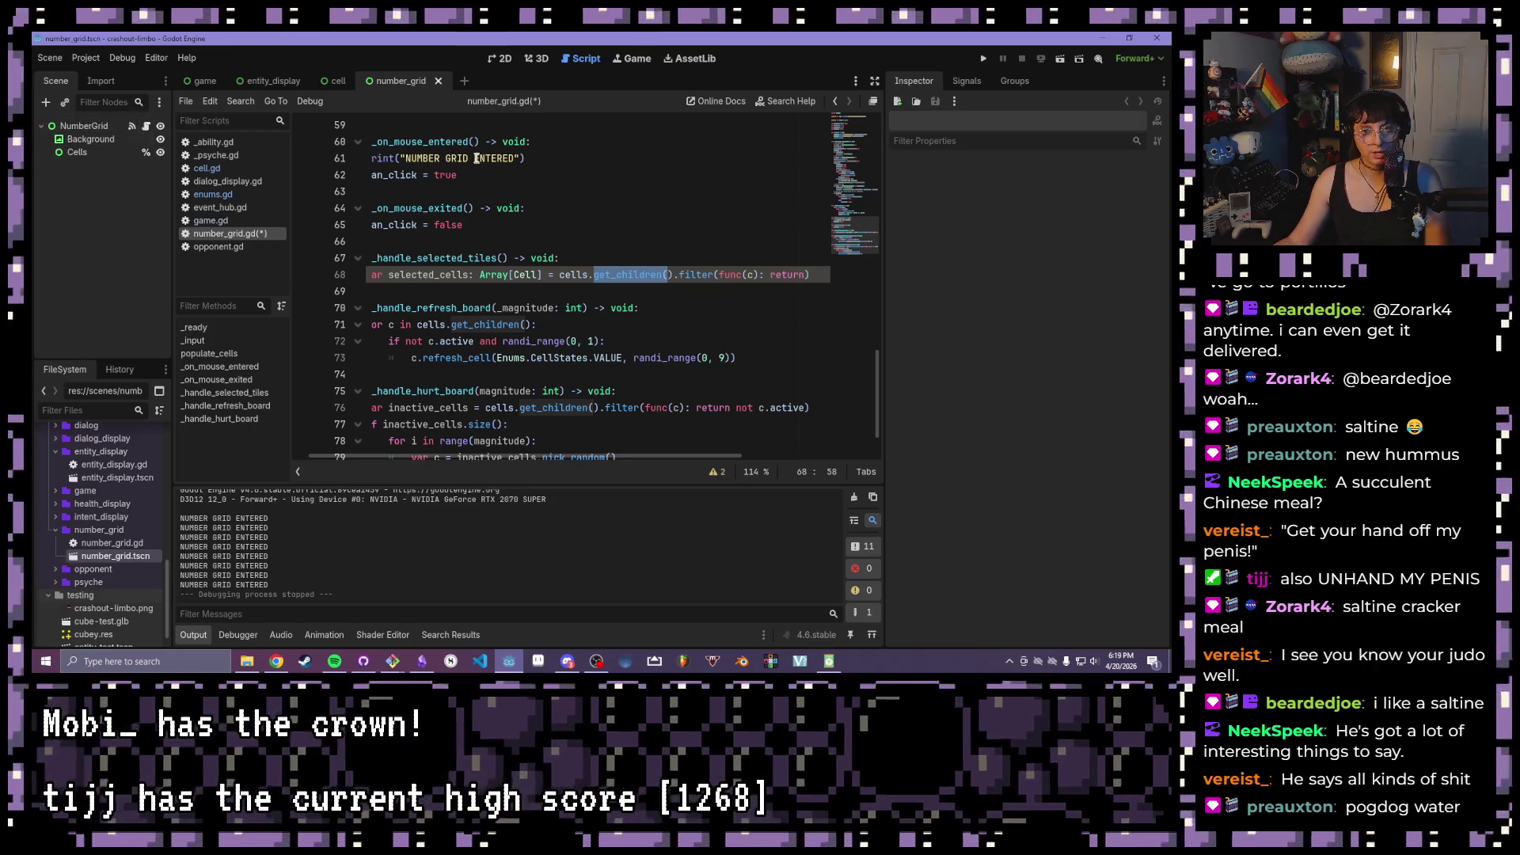
click(681, 275)
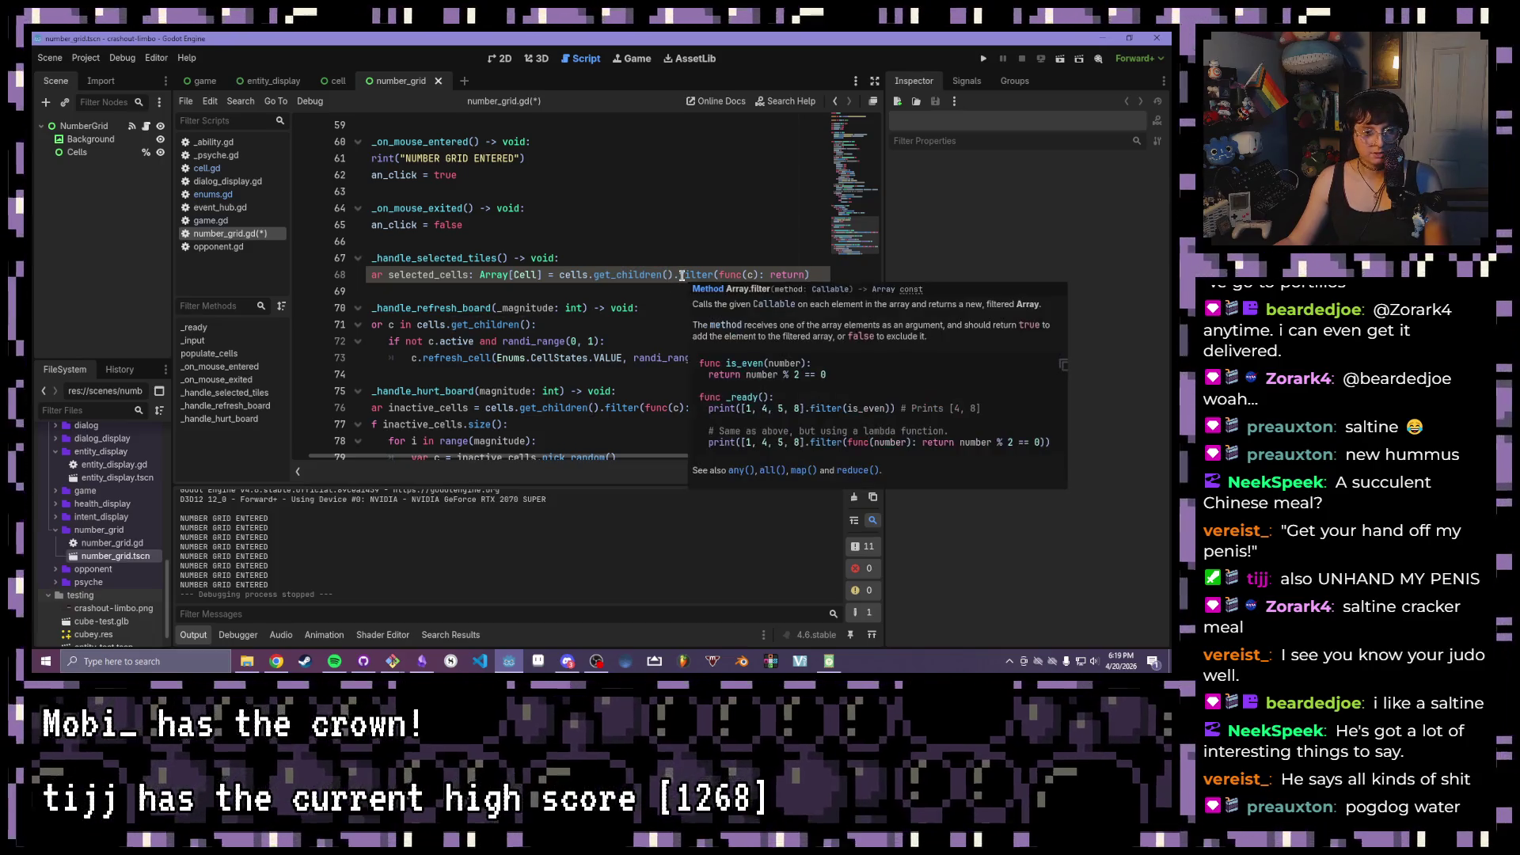
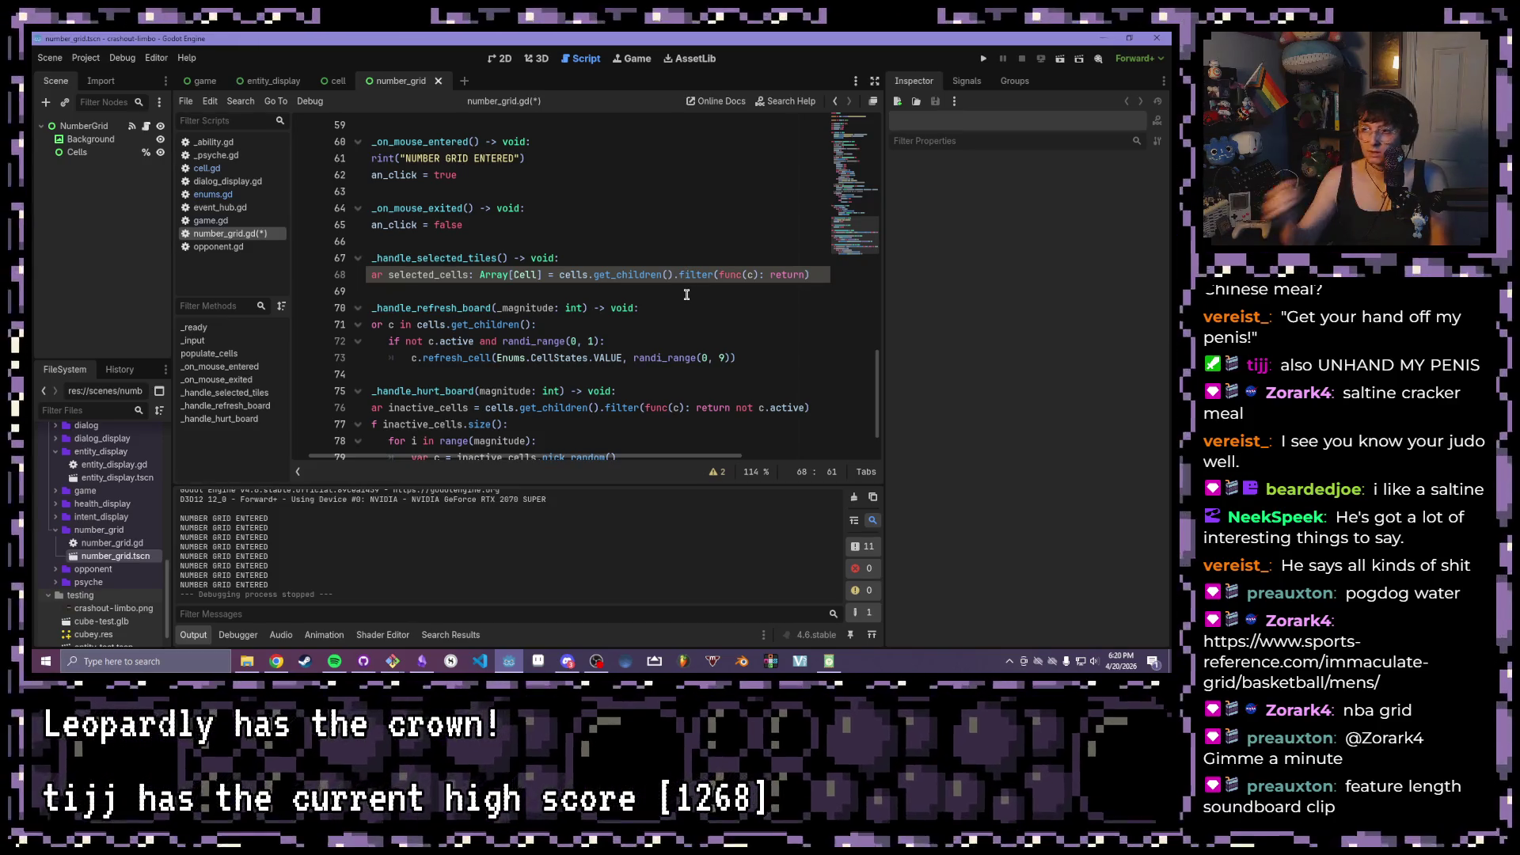
- Review the c.selected reset and selected_cells.append(c) lines near the unfinished filter
click(803, 276)
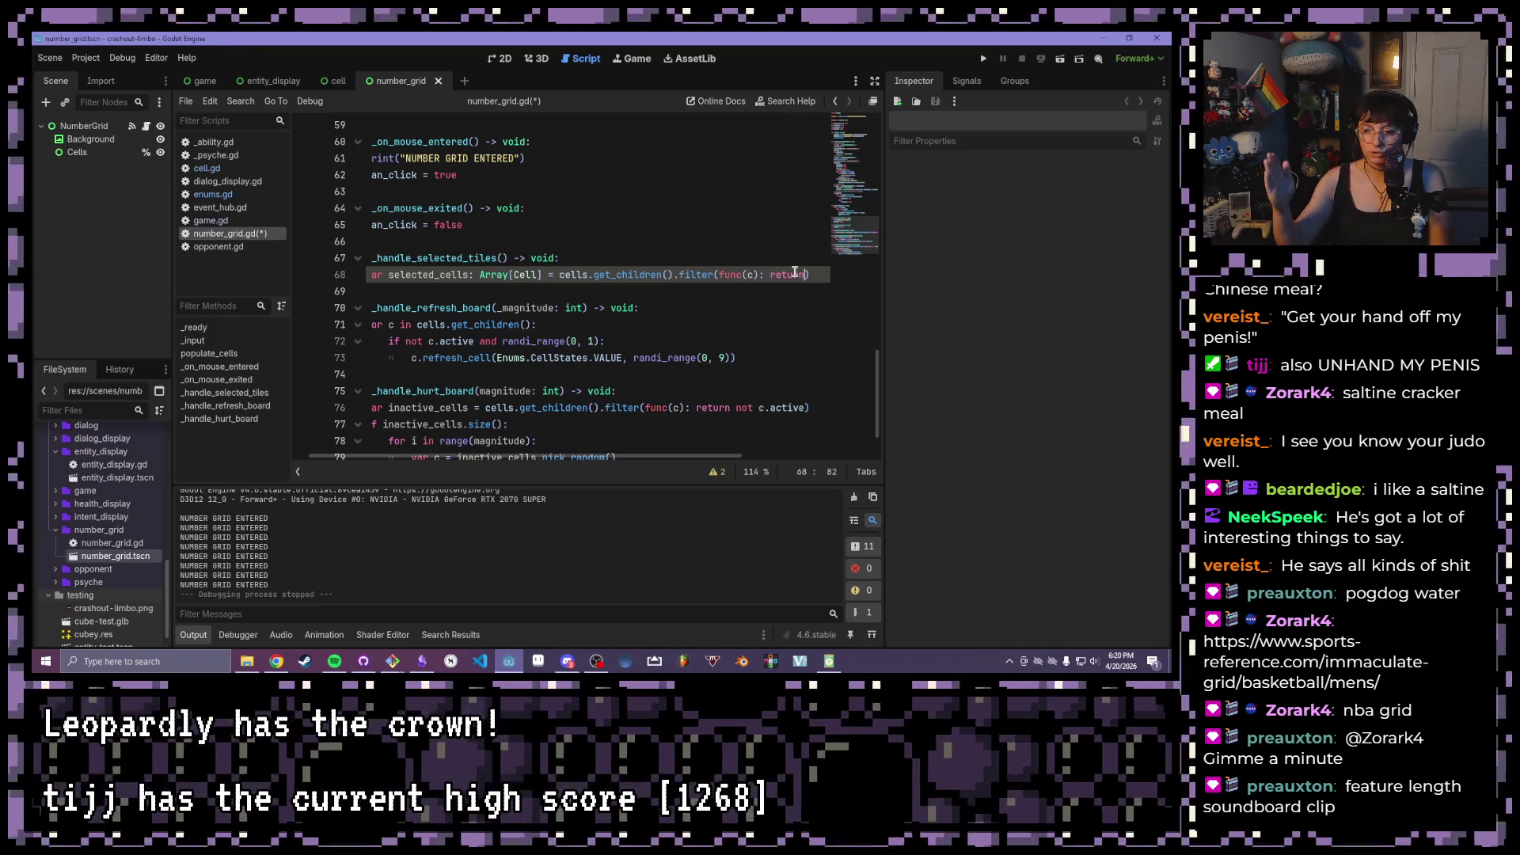
click(794, 274)
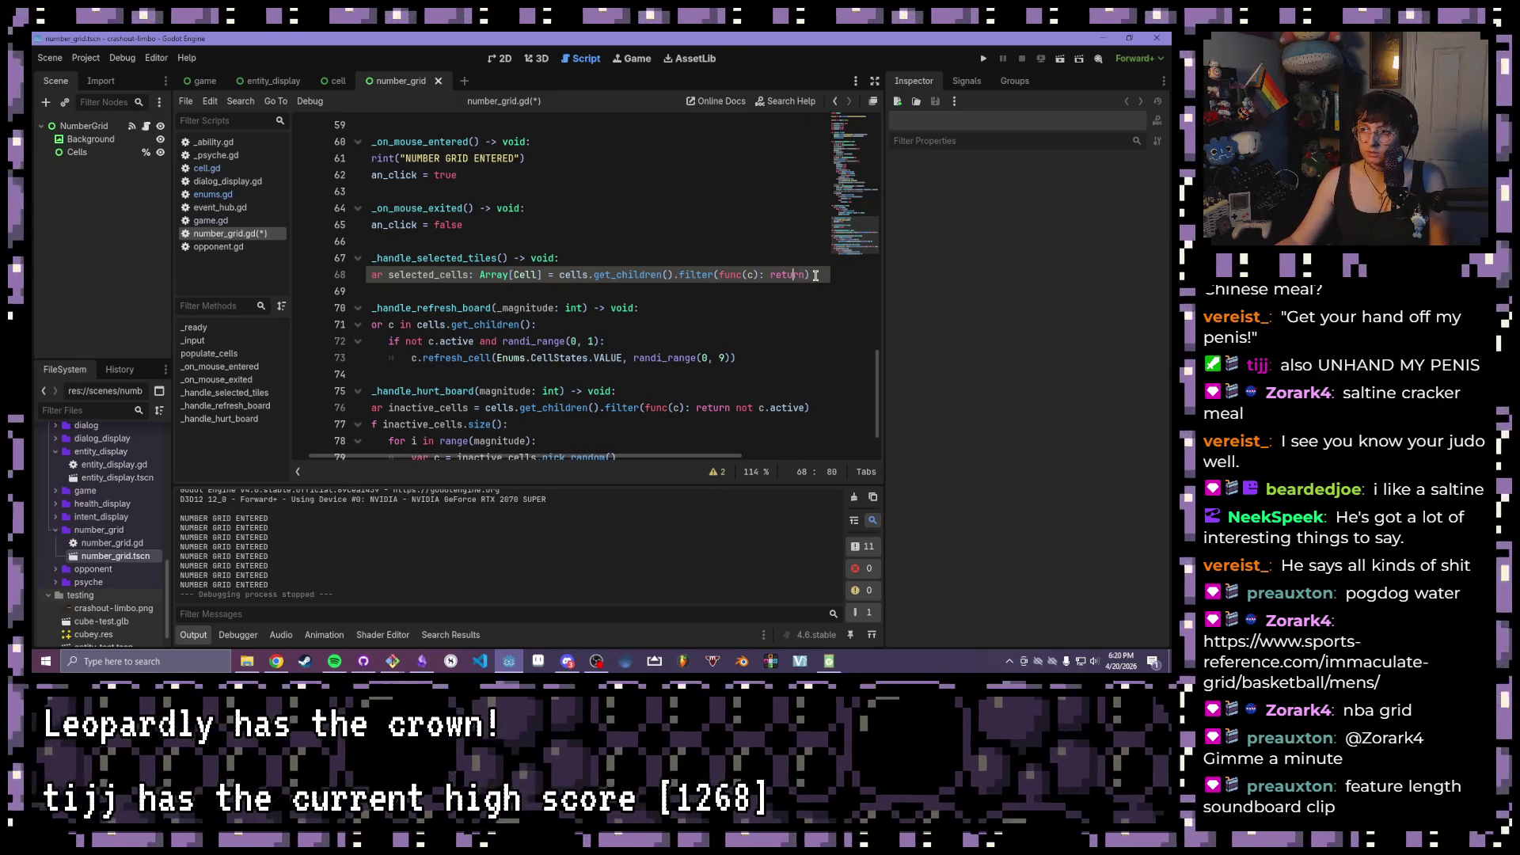
click(805, 275)
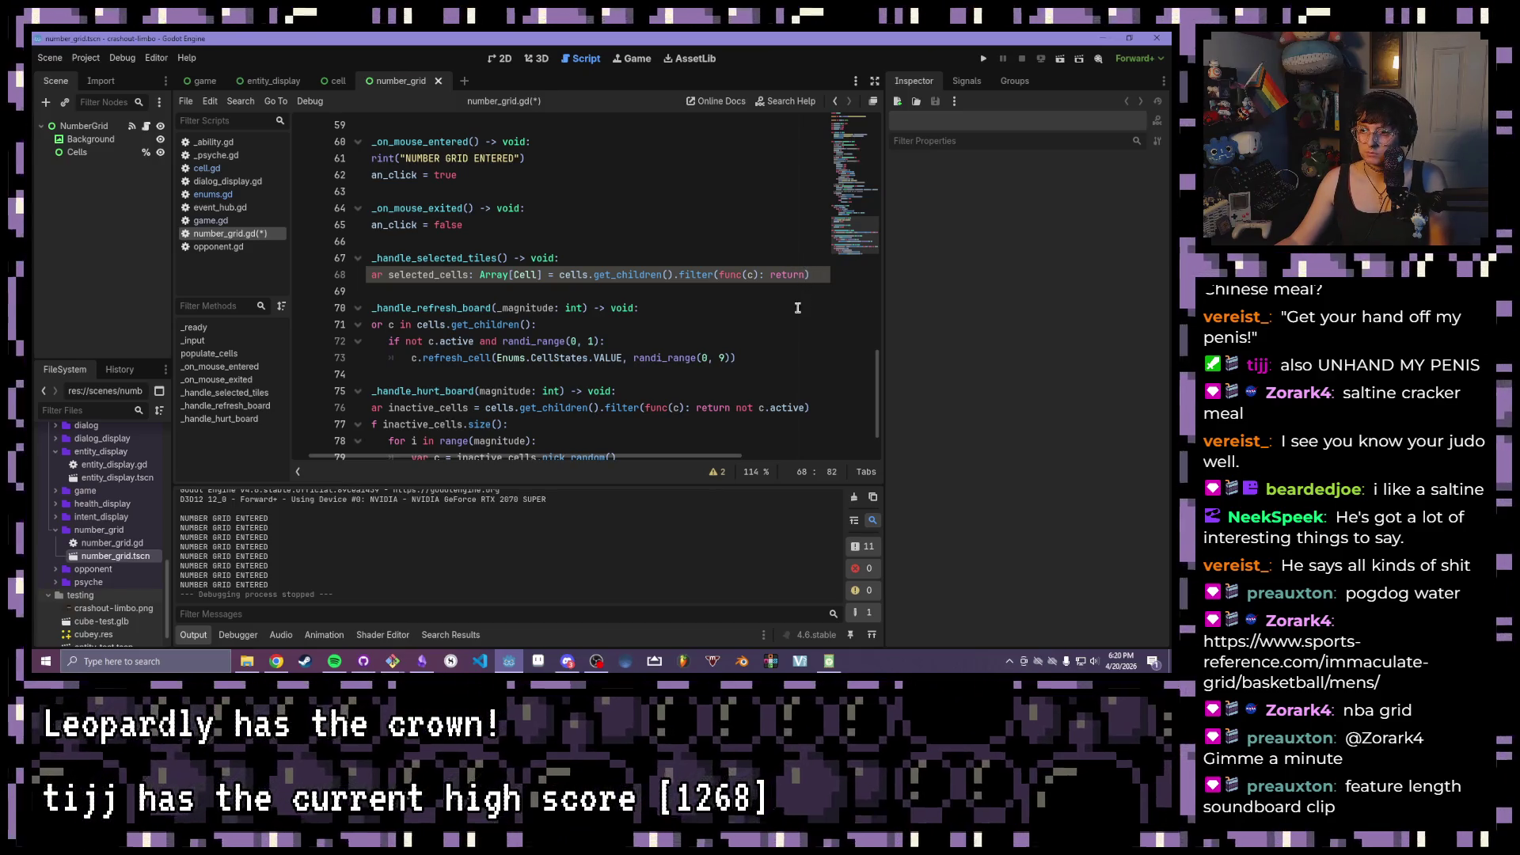
mouse_move(552, 336)
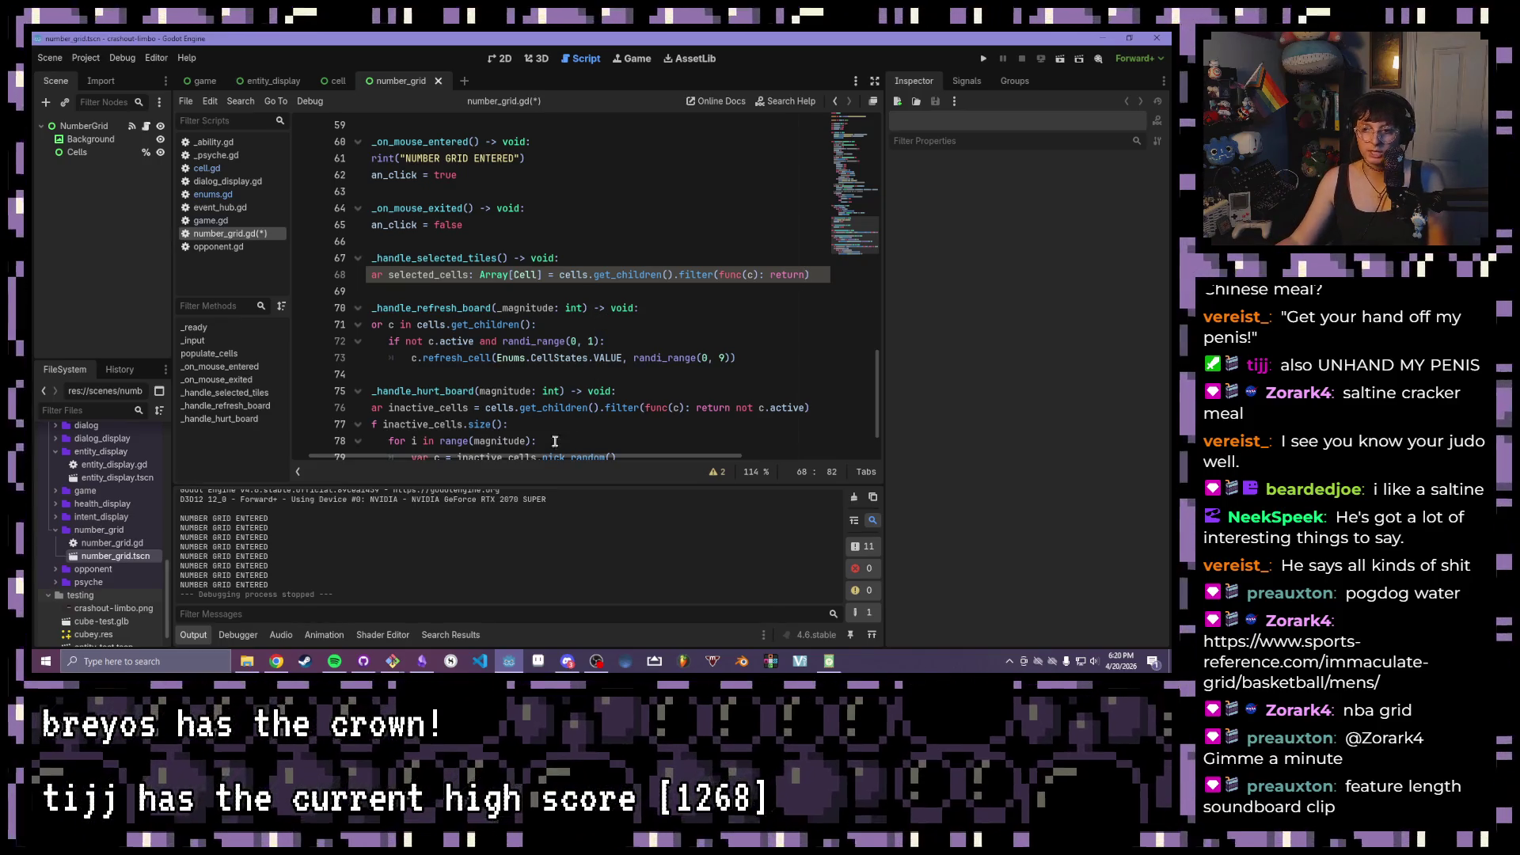
scroll(475, 437, left, 2)
scroll(475, 437, up, 14)
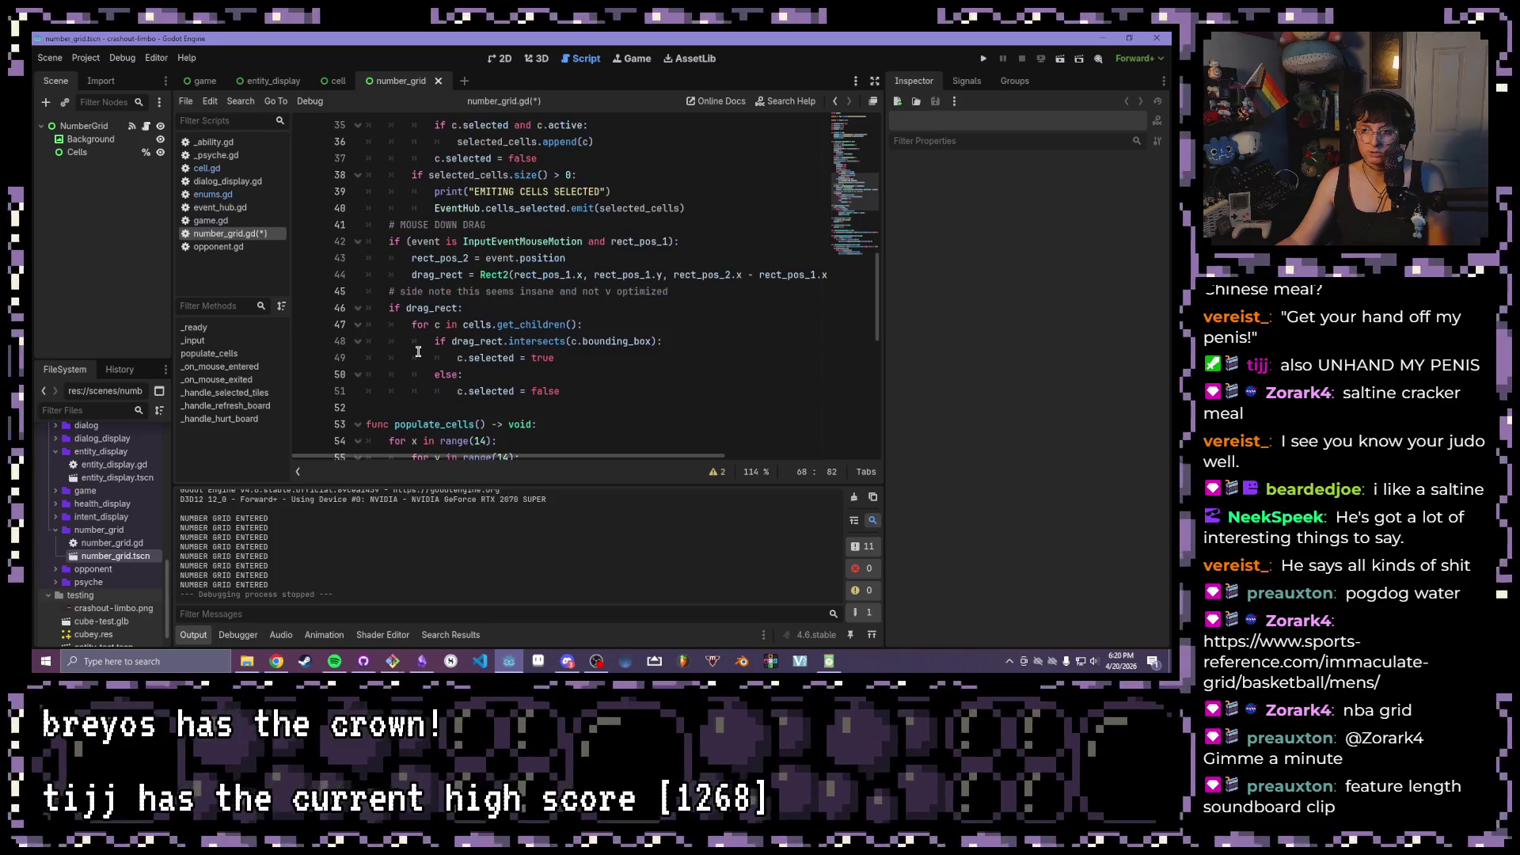
scroll(475, 313, up, 4)
scroll(514, 320, down, 6)
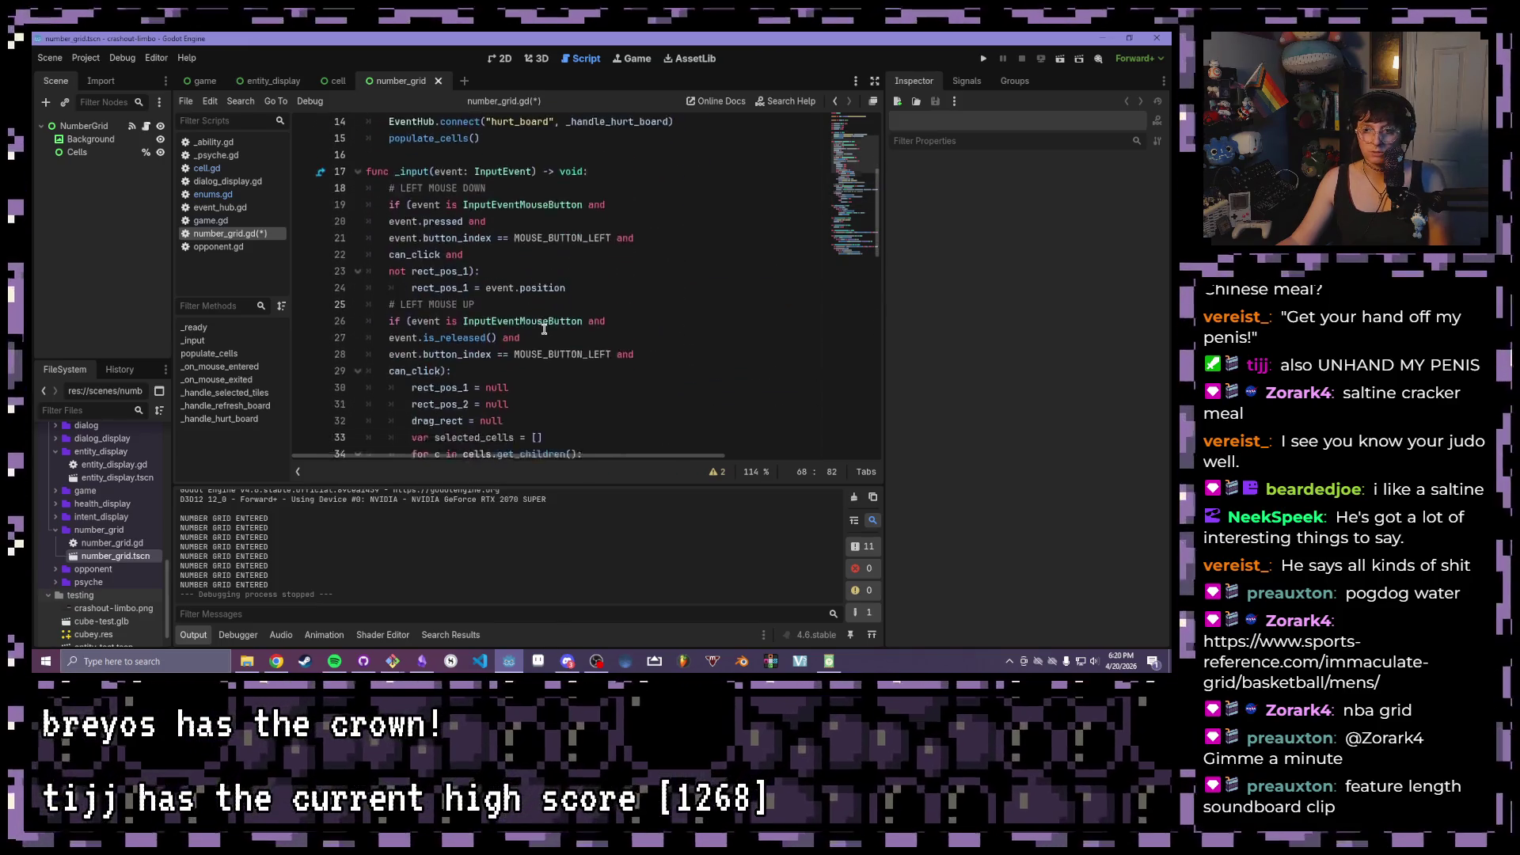
scroll(541, 327, down, 2)
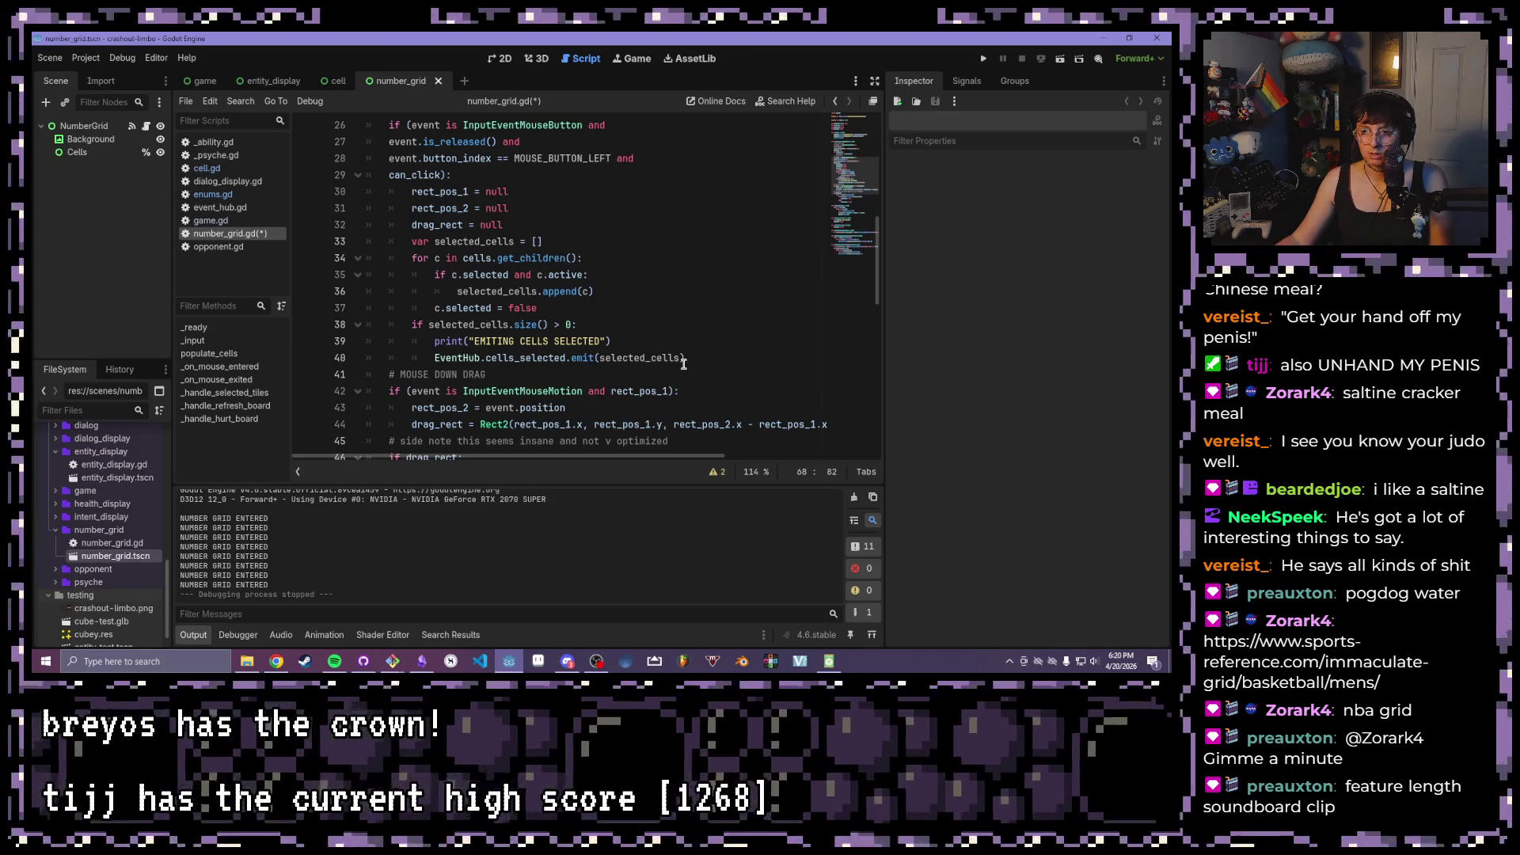
drag(600, 309, 435, 308)
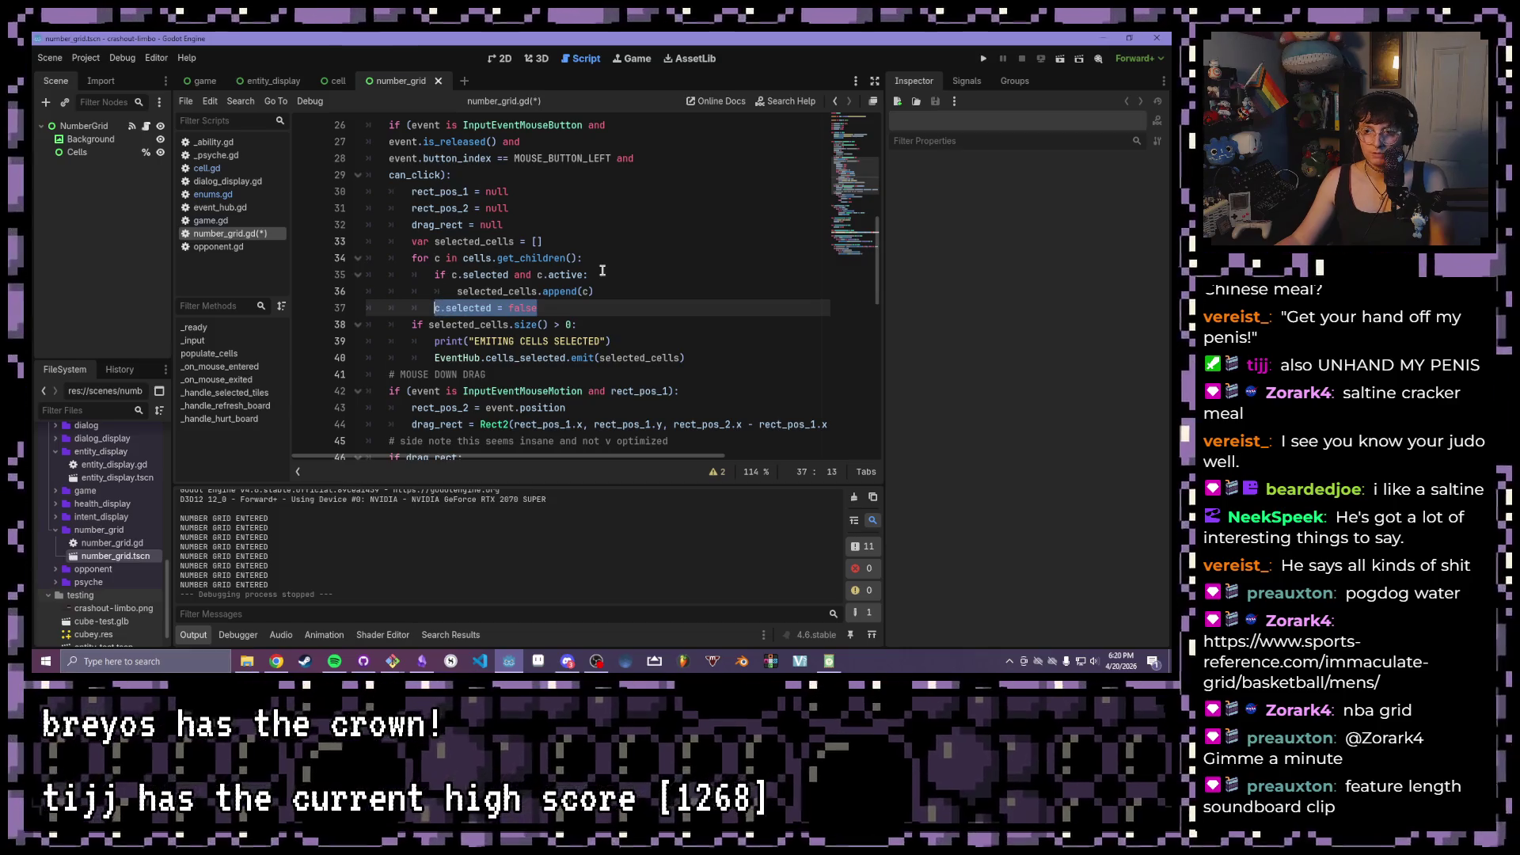
mouse_move(456, 292)
mouse_down()
mouse_move(621, 292)
mouse_move(566, 309)
mouse_move(407, 309)
mouse_move(434, 308)
mouse_up()
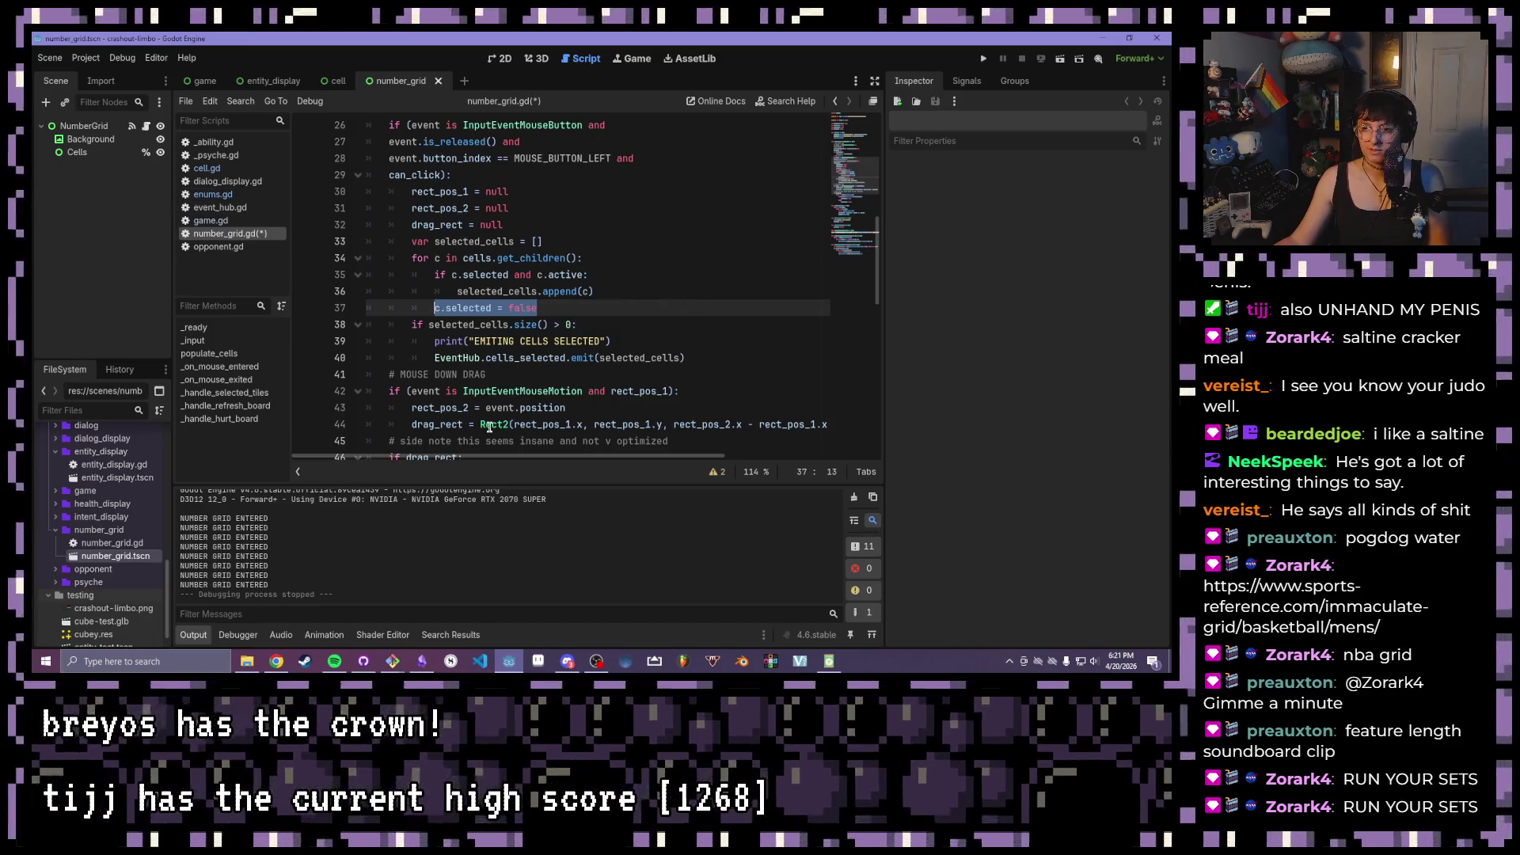
- Finish the line 68 filter with 'c.active and c.selected)' and add a new line below
scroll(496, 360, down, 9)
scroll(497, 358, down, 1)
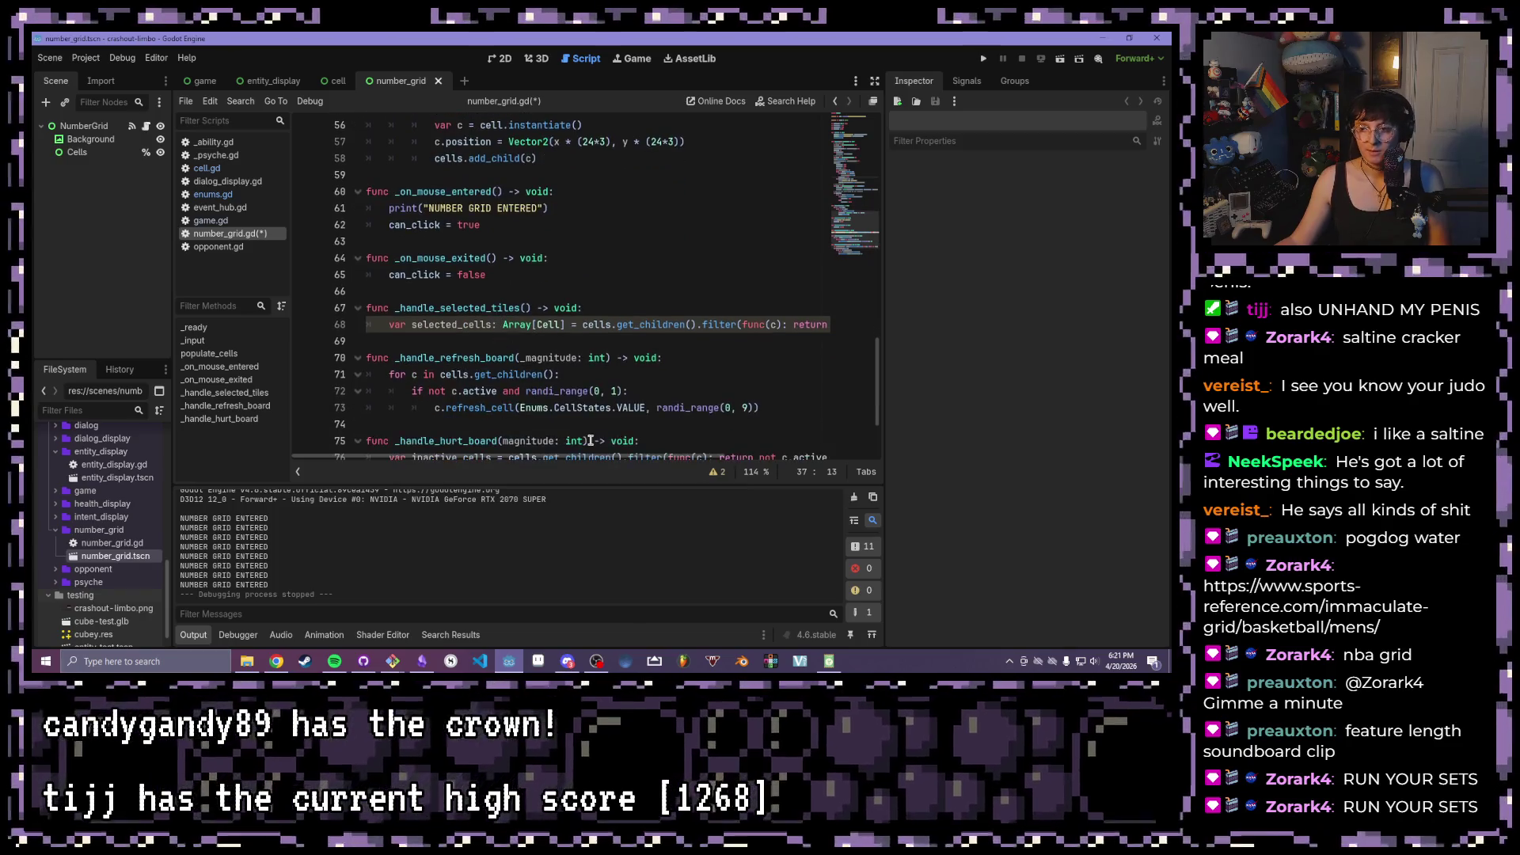
scroll(586, 412, up, 3)
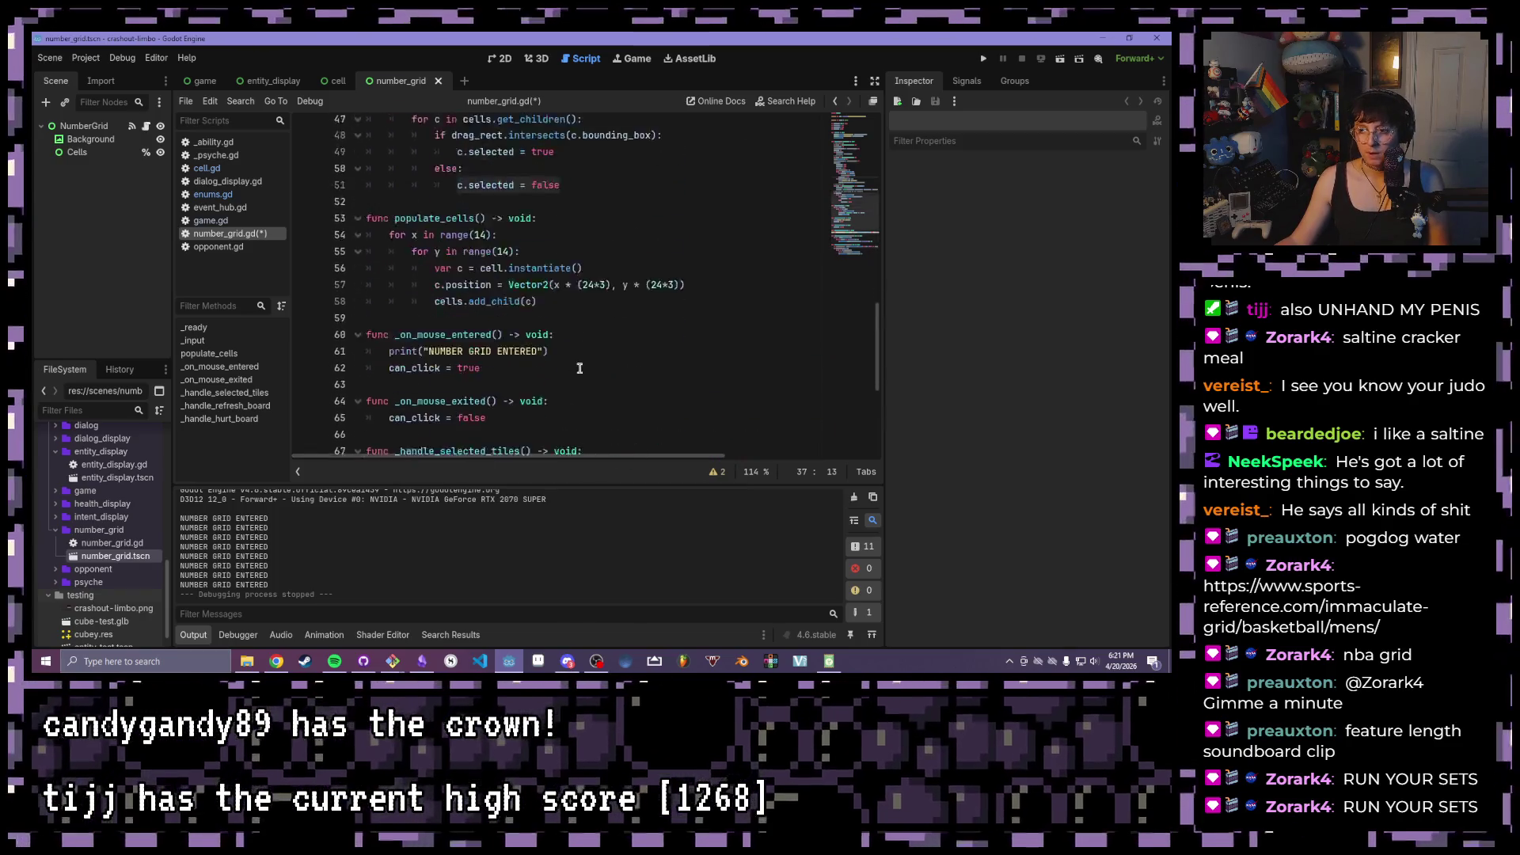
scroll(649, 443, down, 2)
scroll(700, 458, right, 1)
click(818, 374)
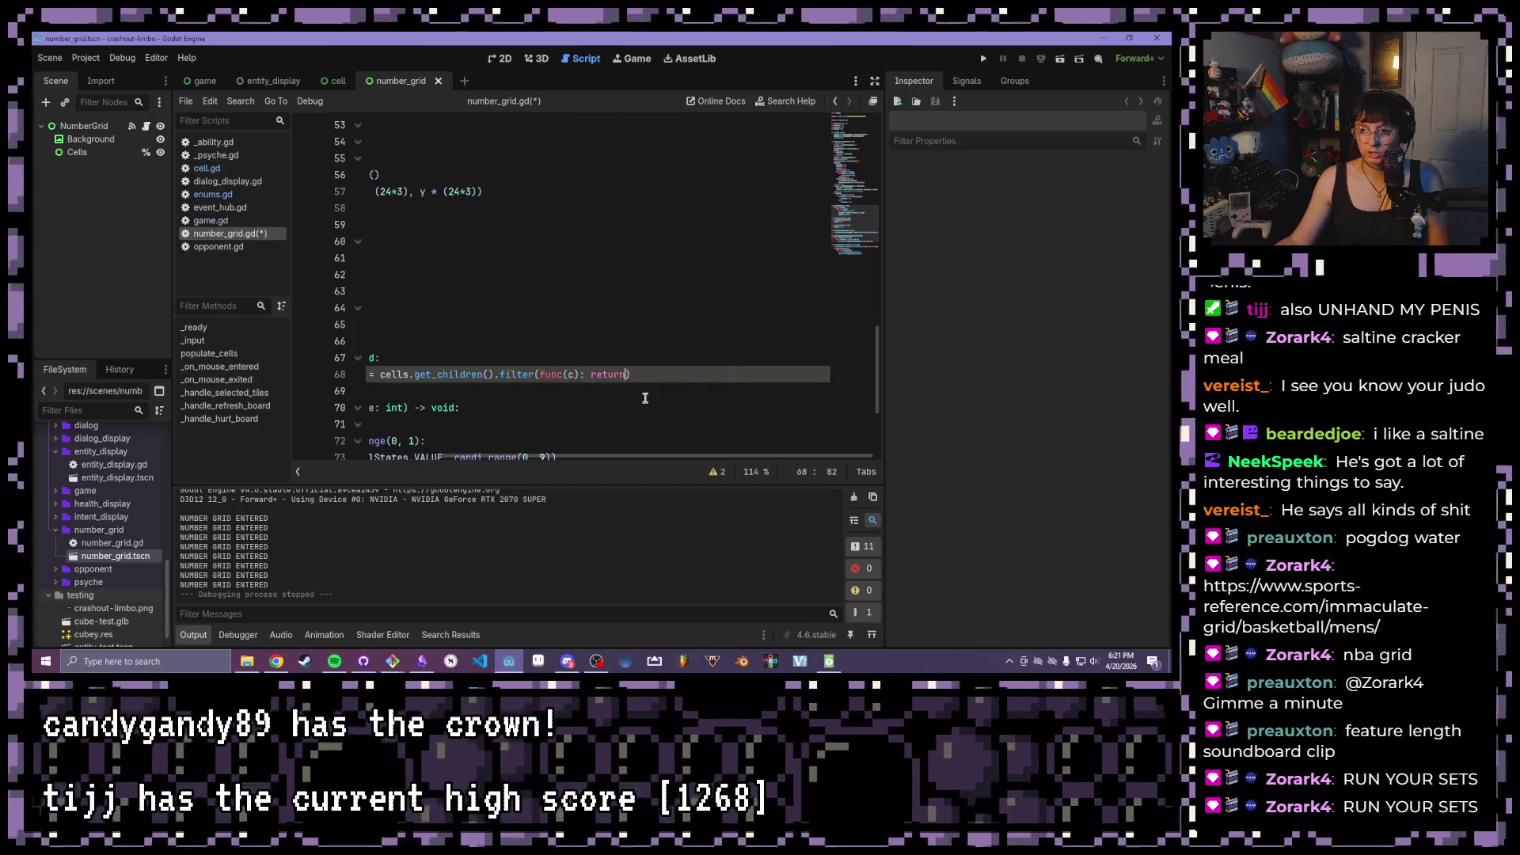
text(c.active and c.selected))
key(Return)
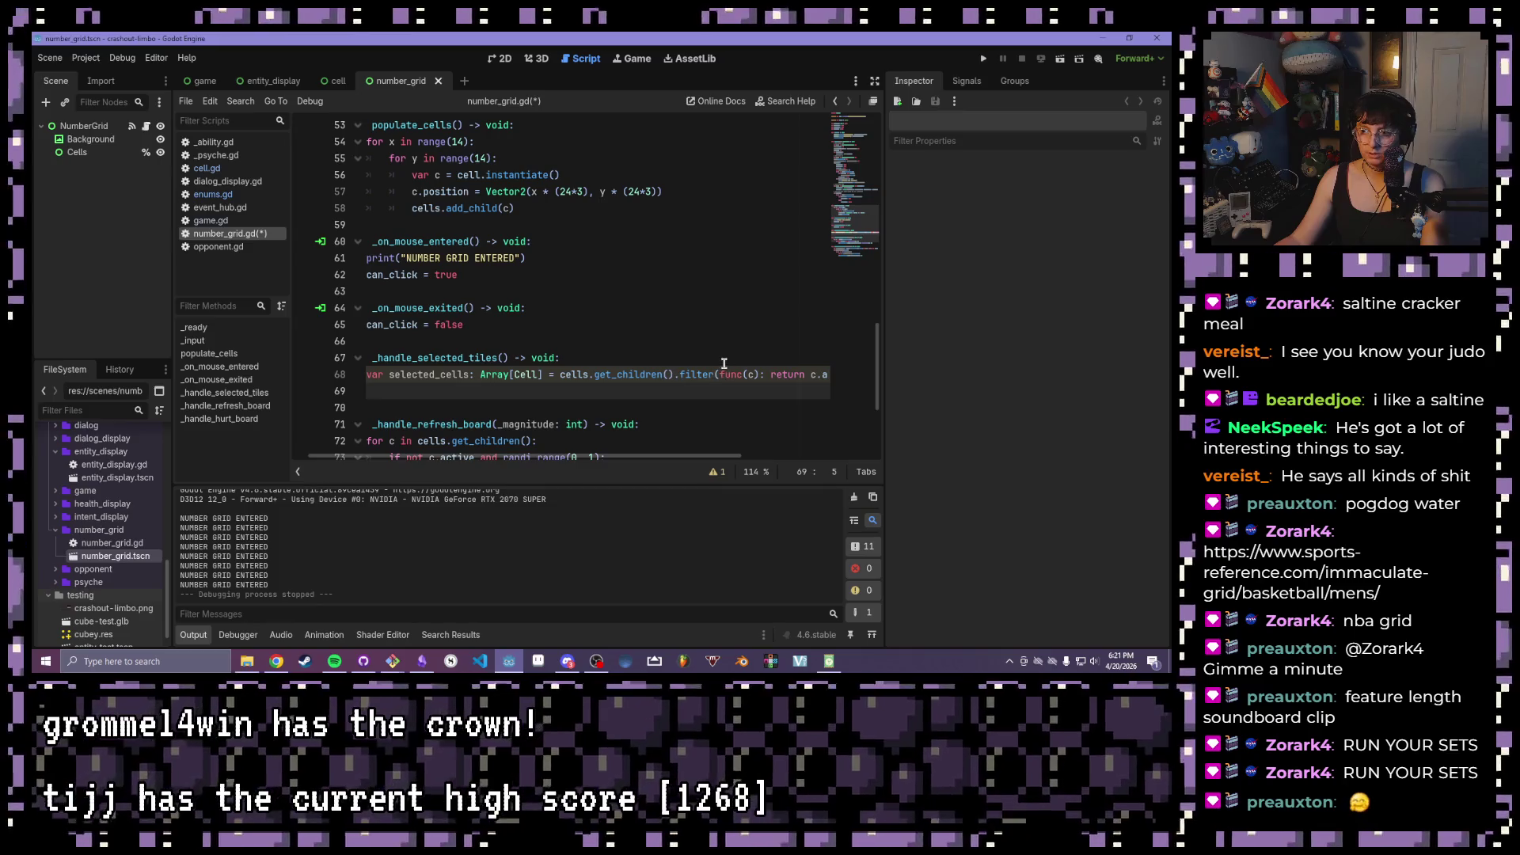
- Check the filter line and the selected_cells.size() > 0 condition on line 38, then return to line 69
click(576, 375)
scroll(576, 370, up, 10)
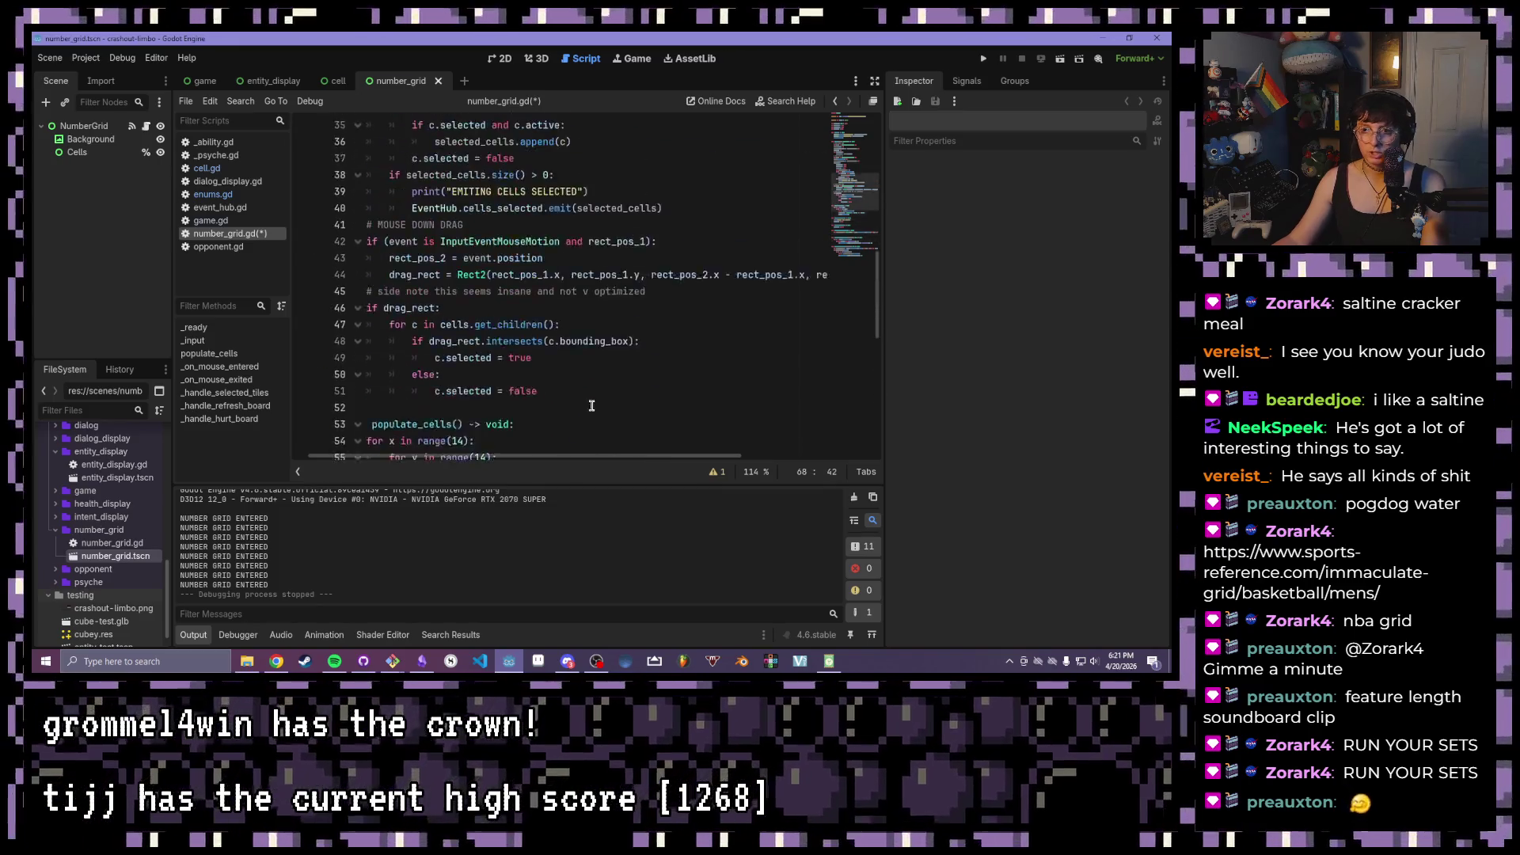
drag(576, 370, 393, 358)
scroll(394, 361, down, 5)
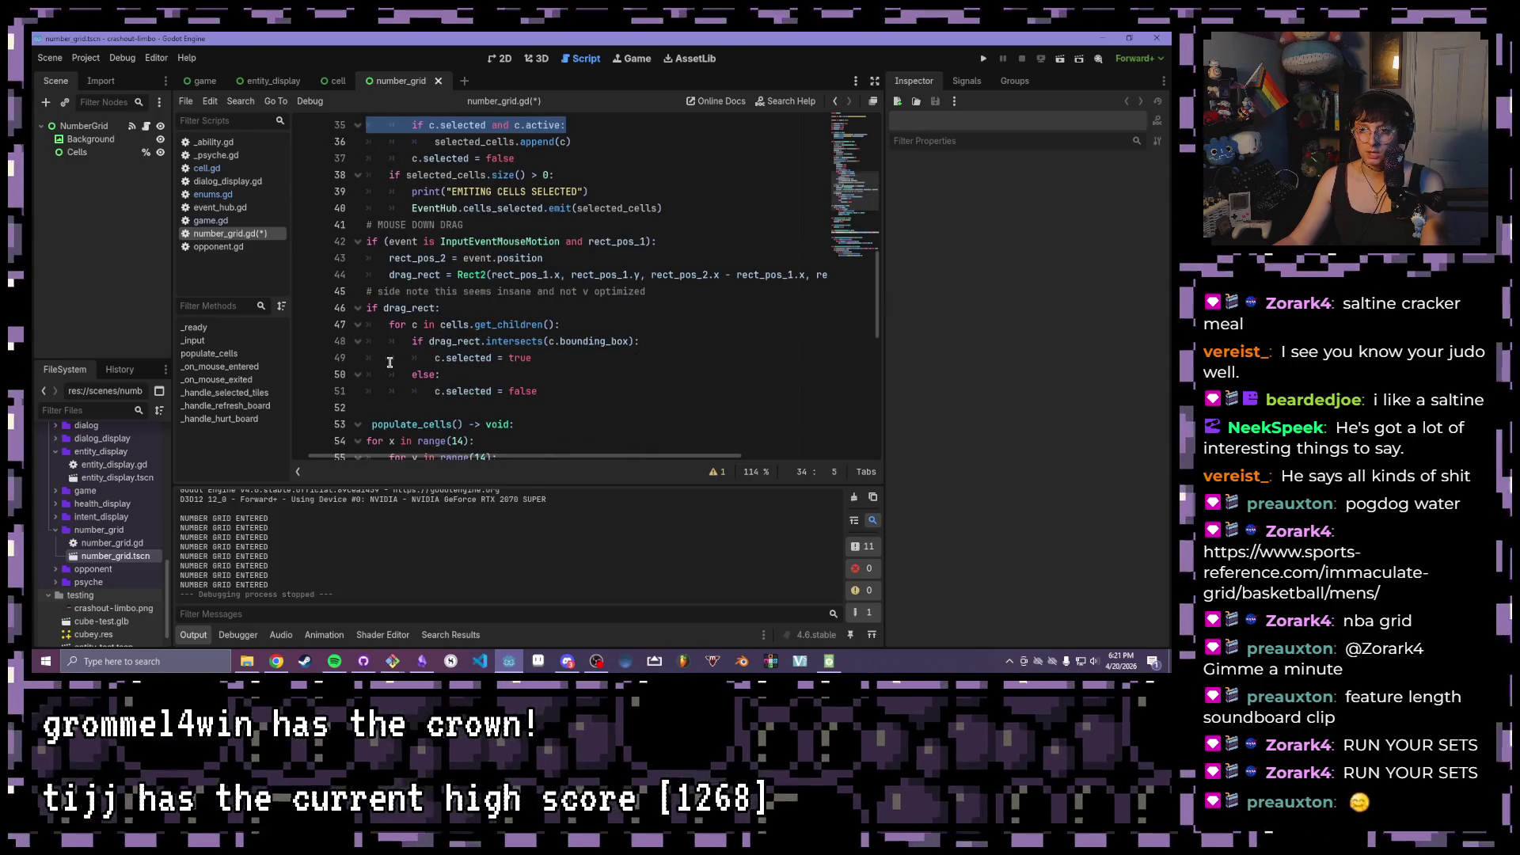
click(616, 174)
drag(616, 173, 388, 175)
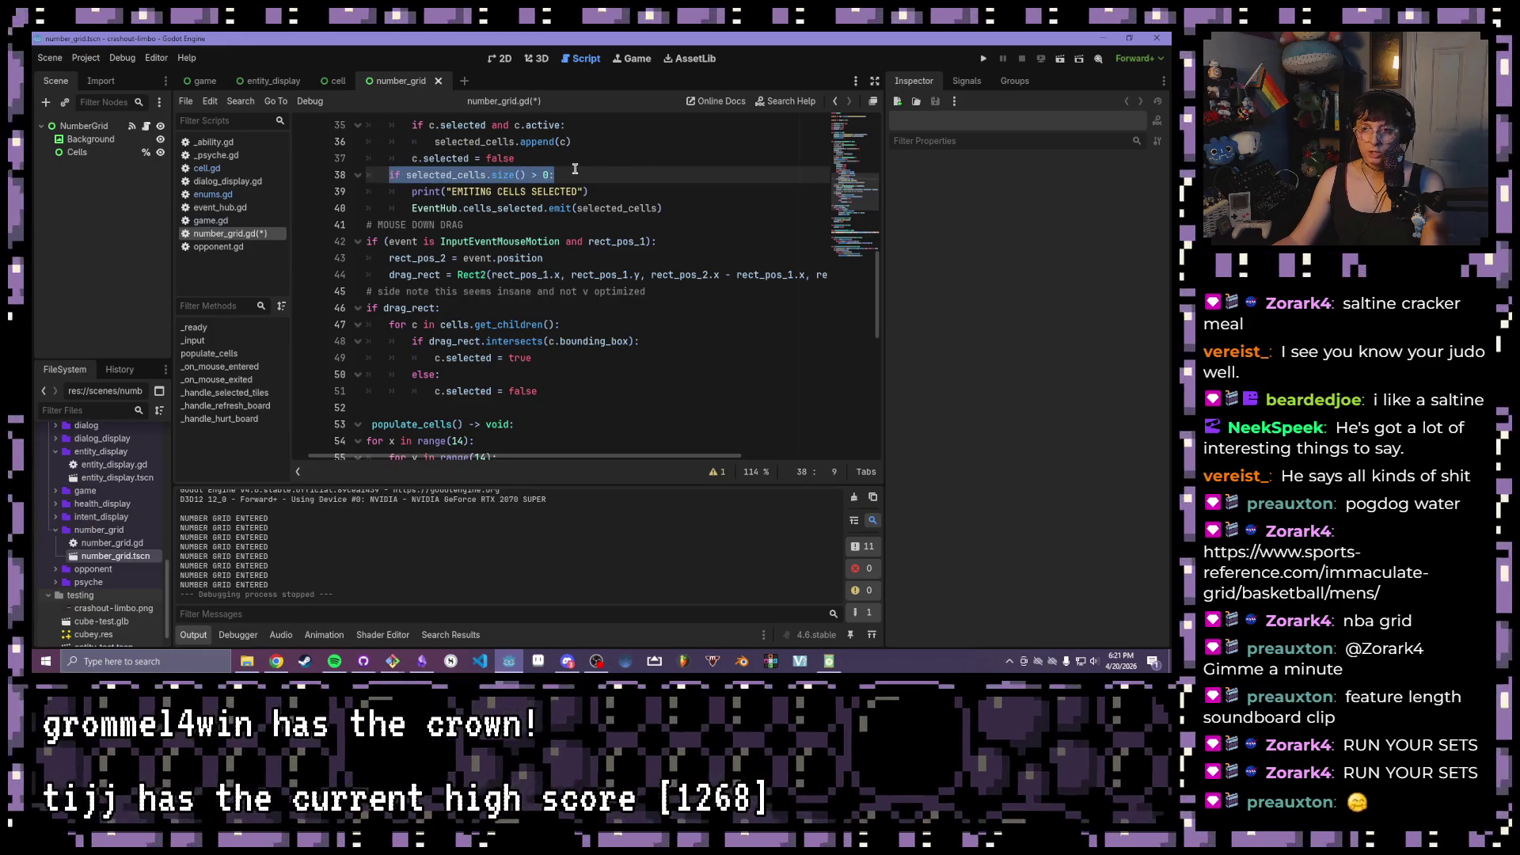
scroll(583, 303, down, 10)
click(471, 209)
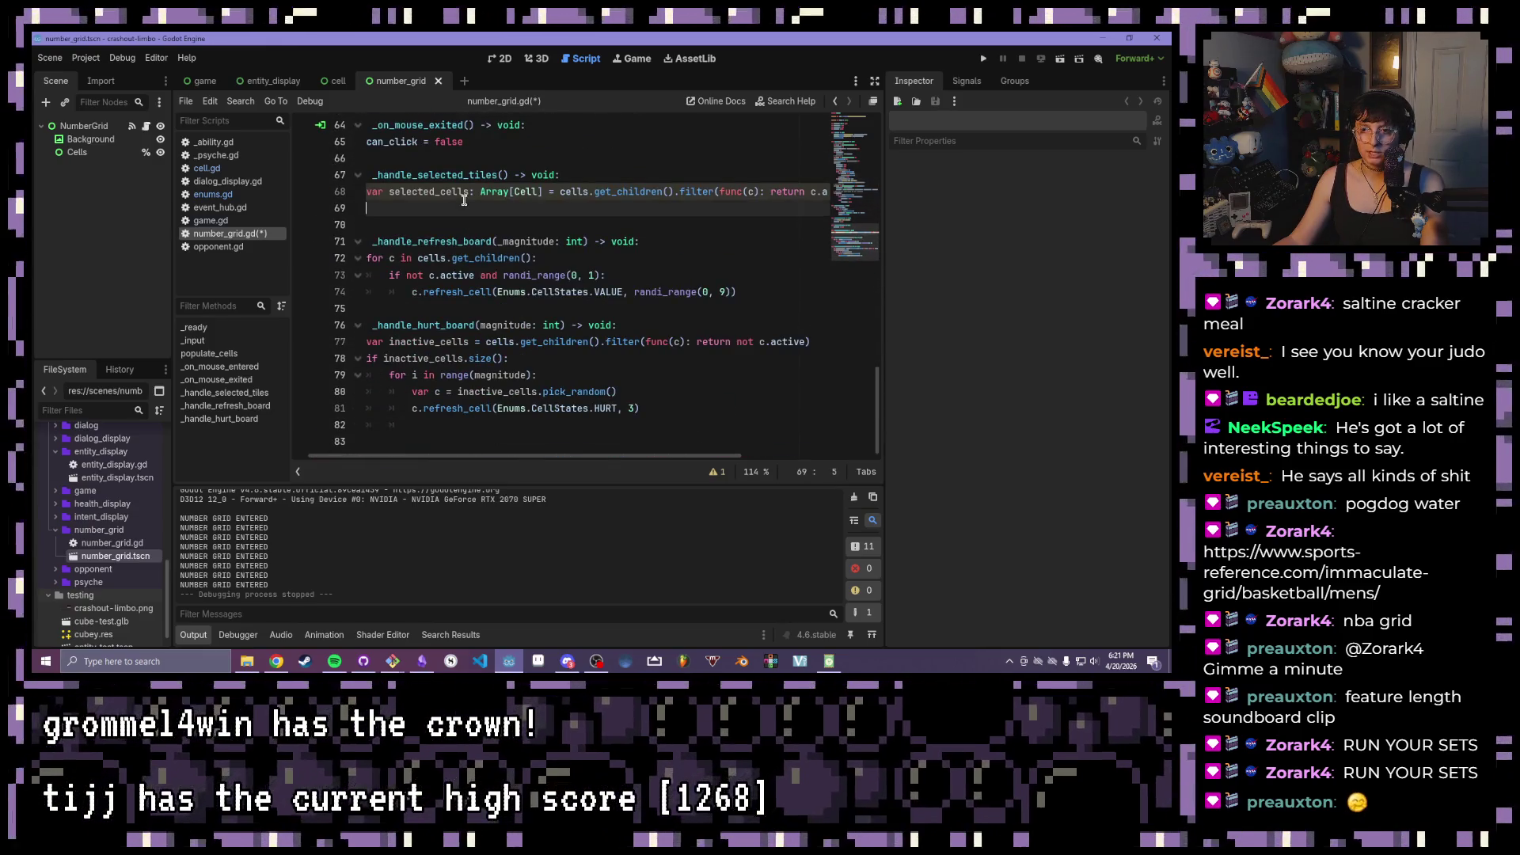
- Write 'if selected_cells.size():' on line 69 using autocomplete and open its indented body
drag(625, 457, 608, 456)
text(if selected_cells)
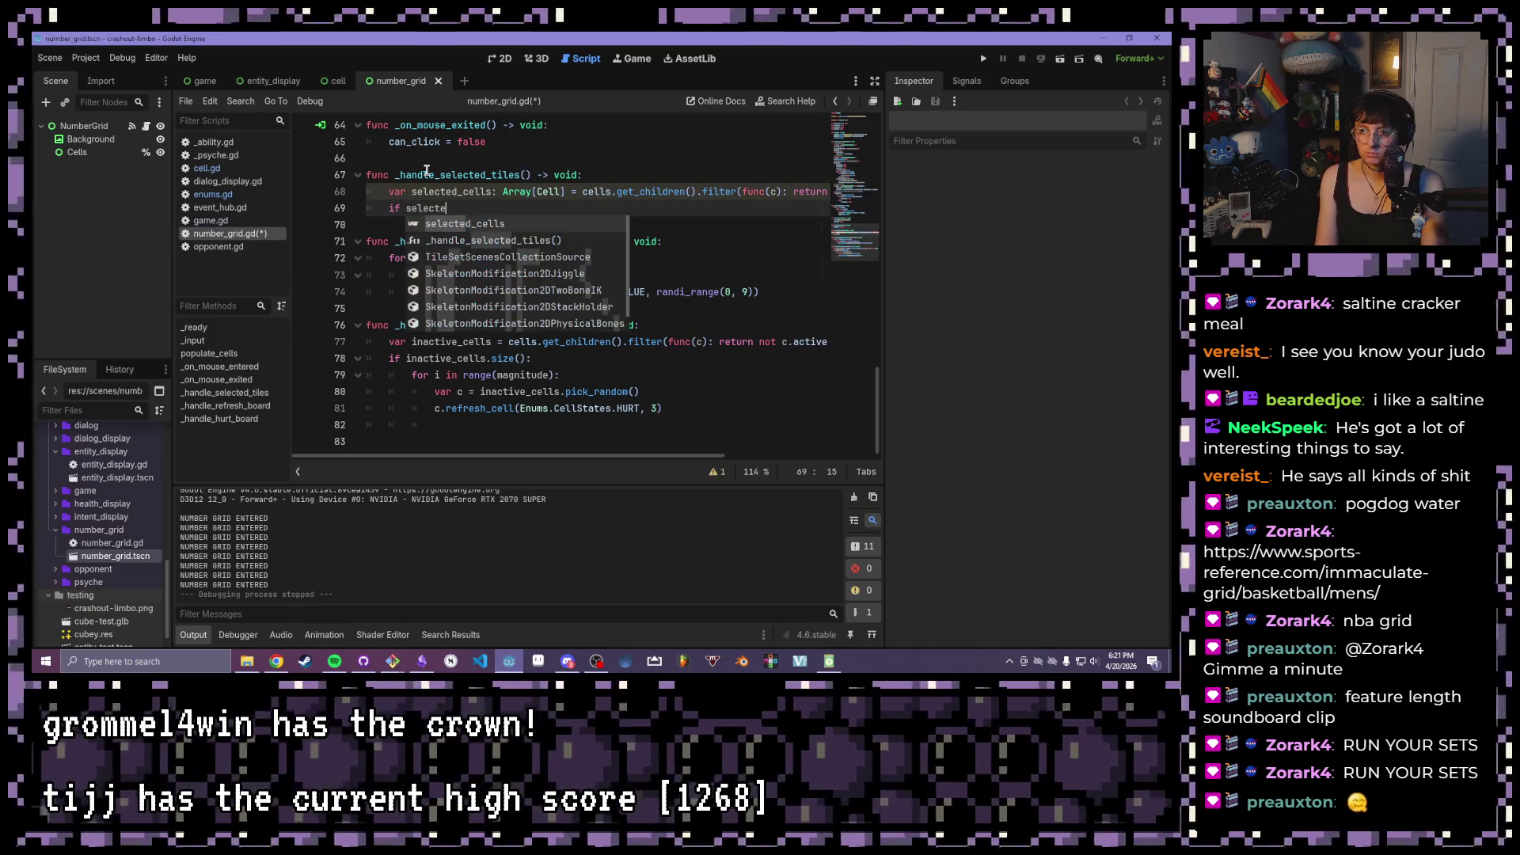
key(Return)
text(.len)
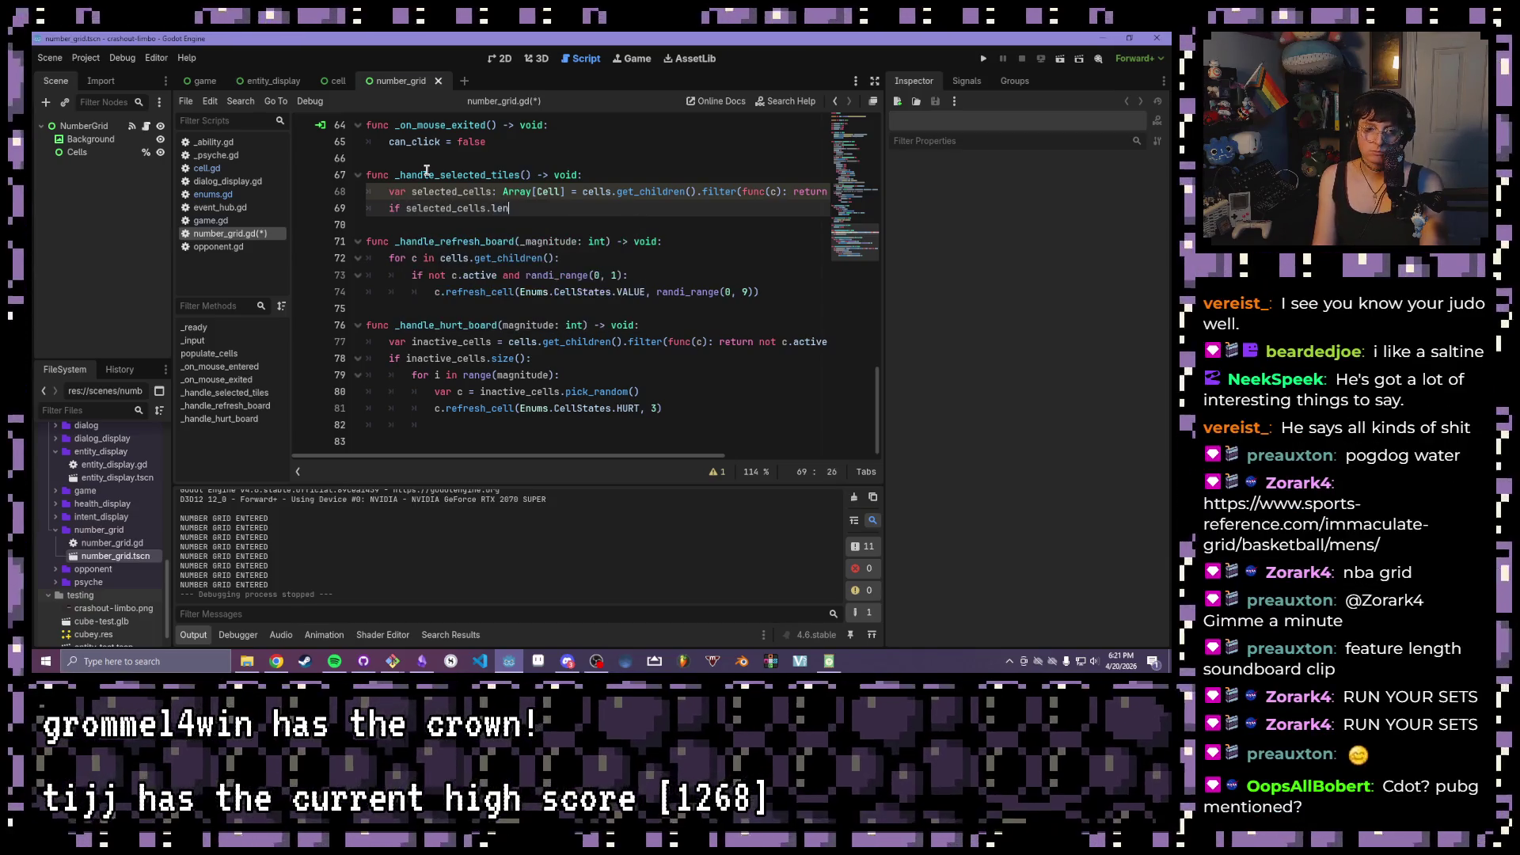
key(BackSpace)
key(BackSpace)
key(BackSpace)
text(s)
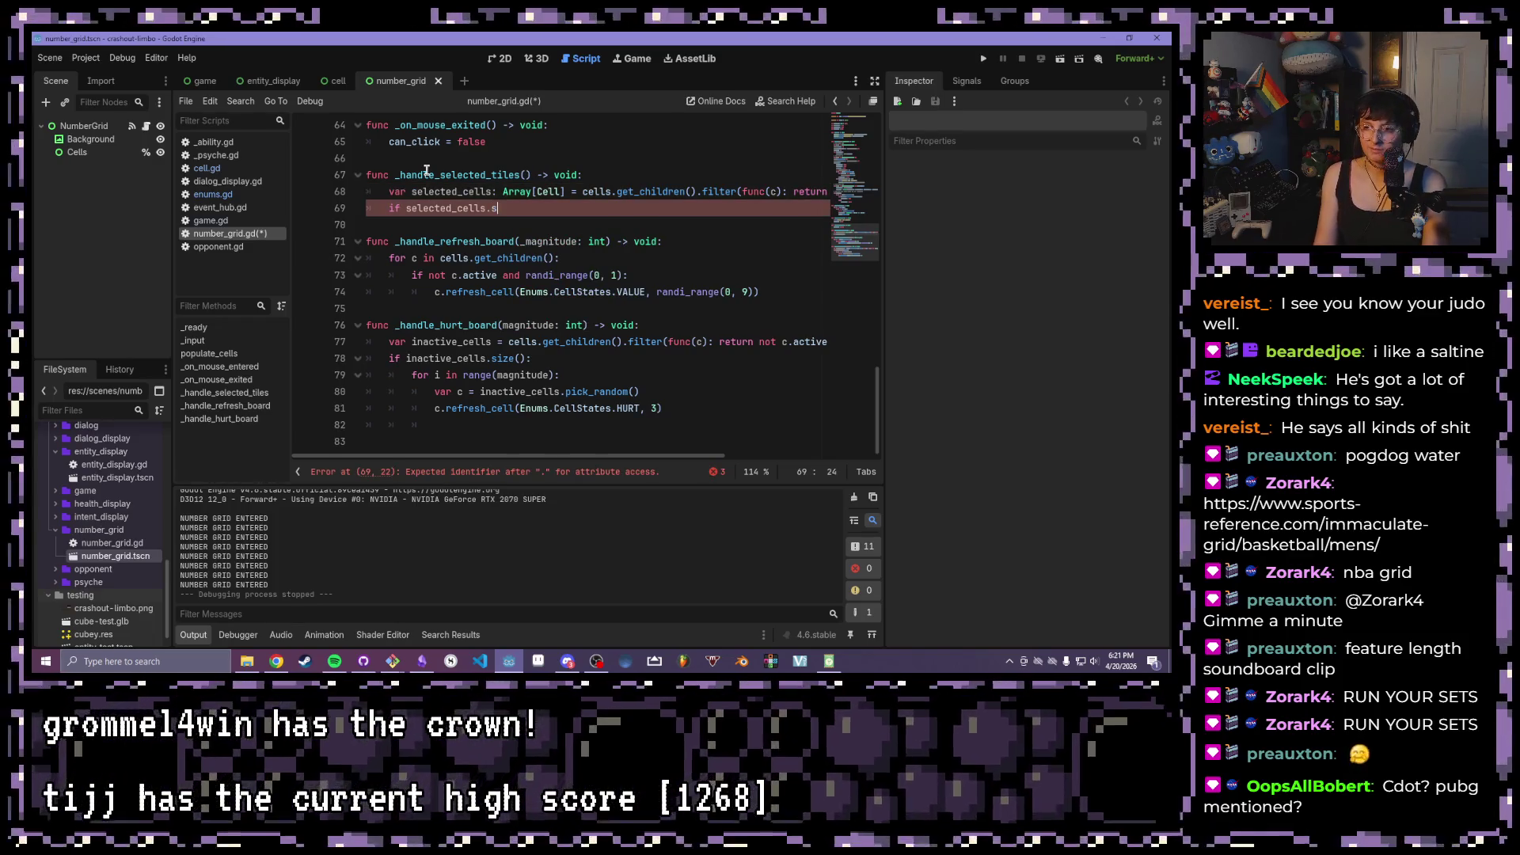
text(ub)
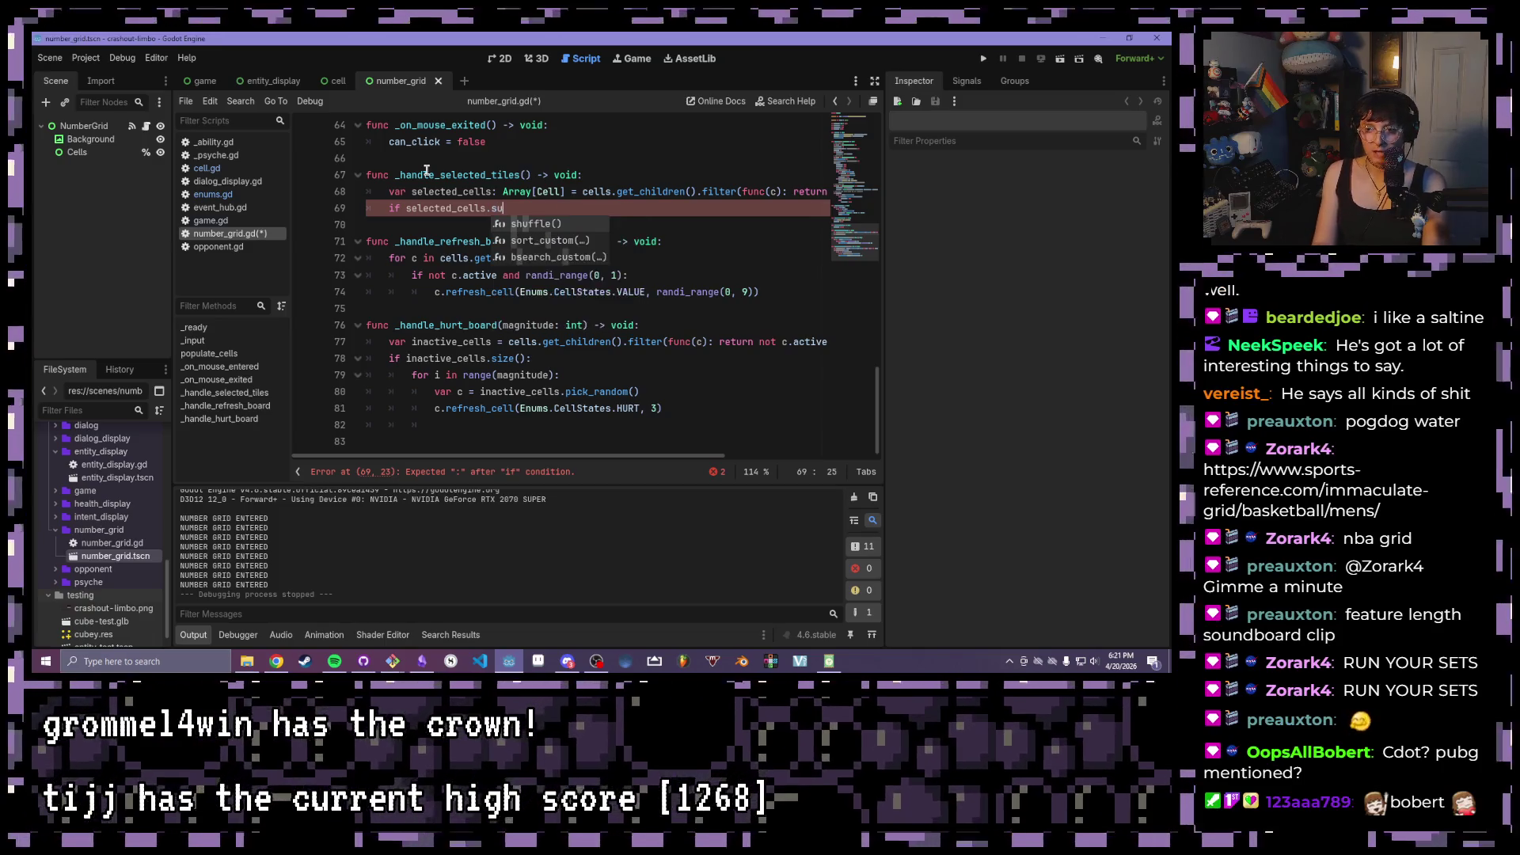
key(BackSpace)
key(BackSpace)
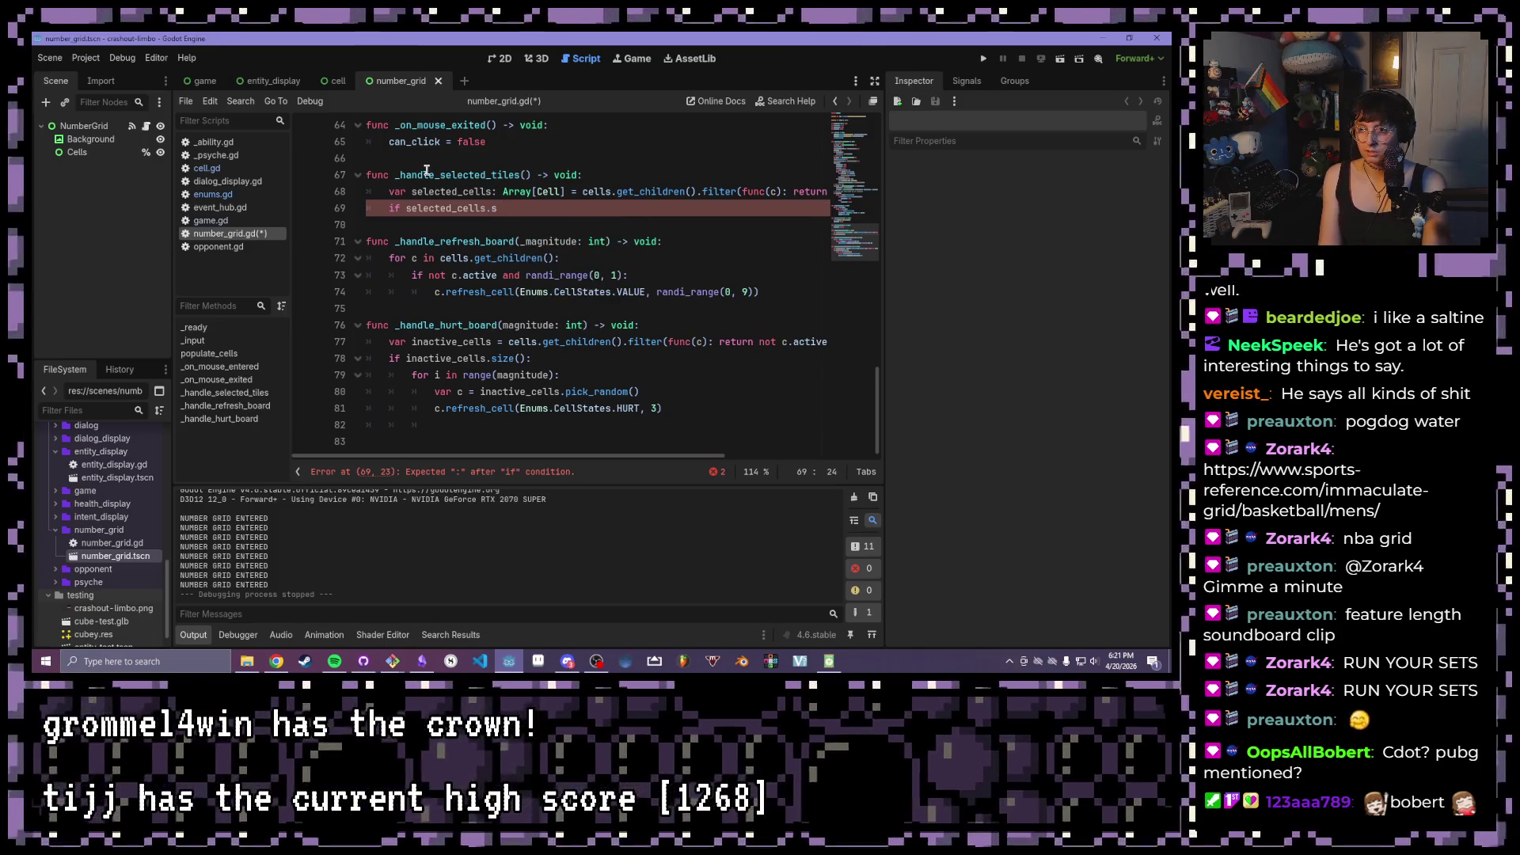
text(i)
text(ze()
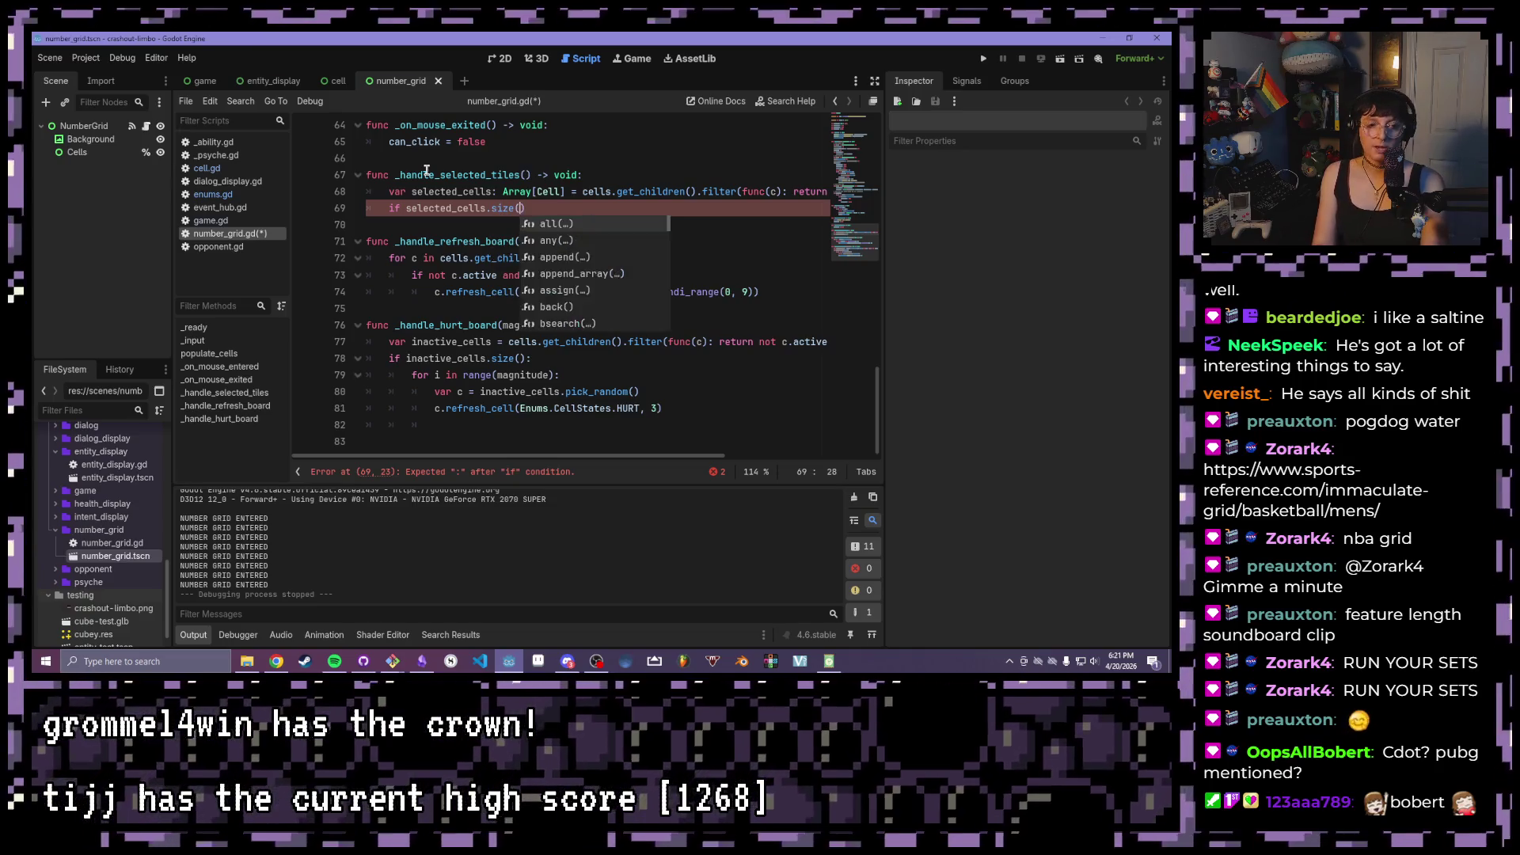
key(Return)
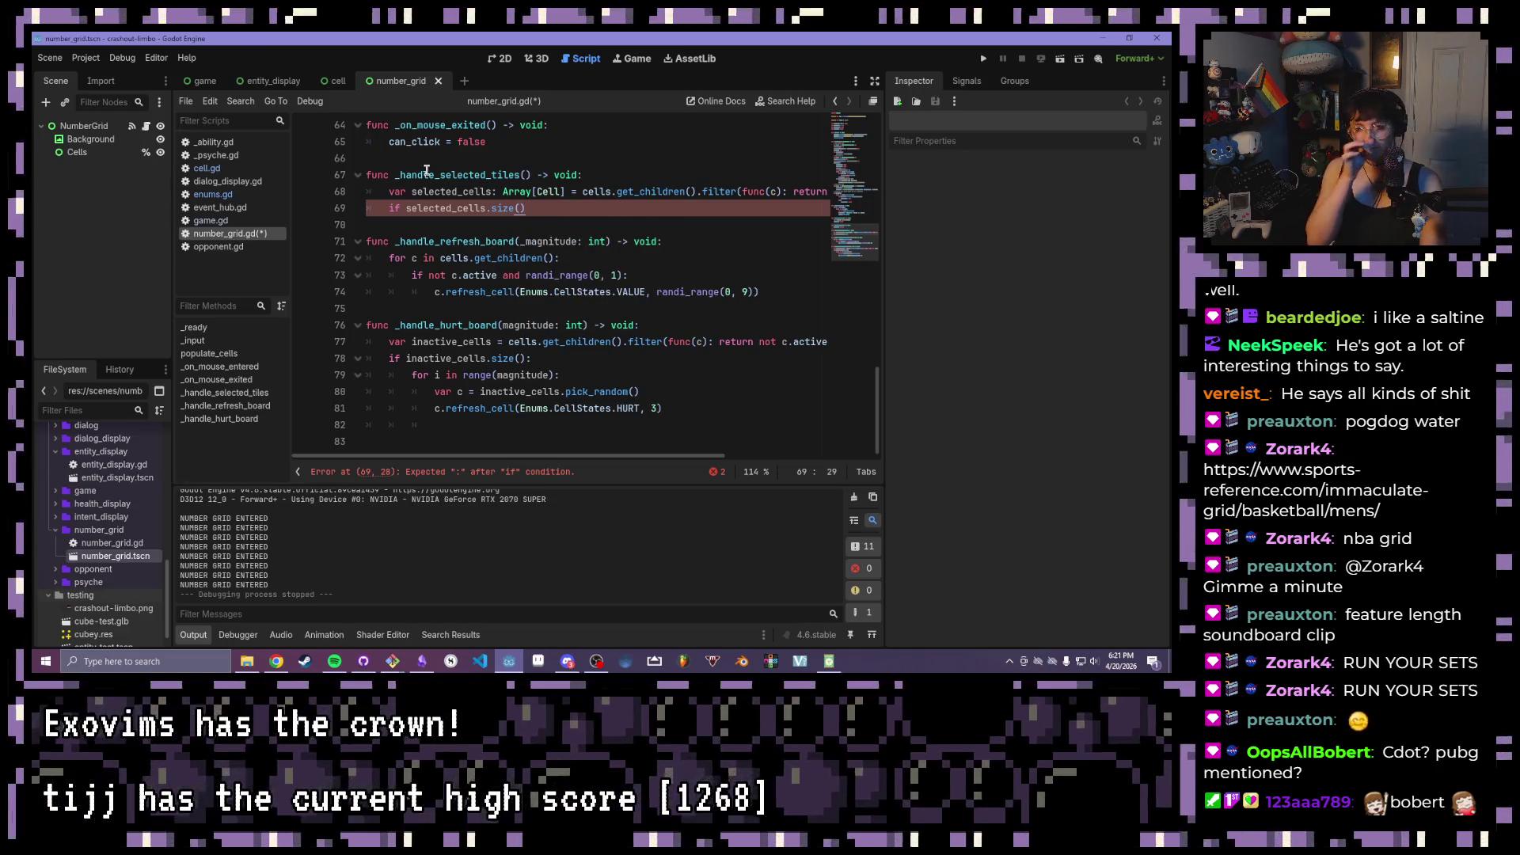
text(:)
key(Return)
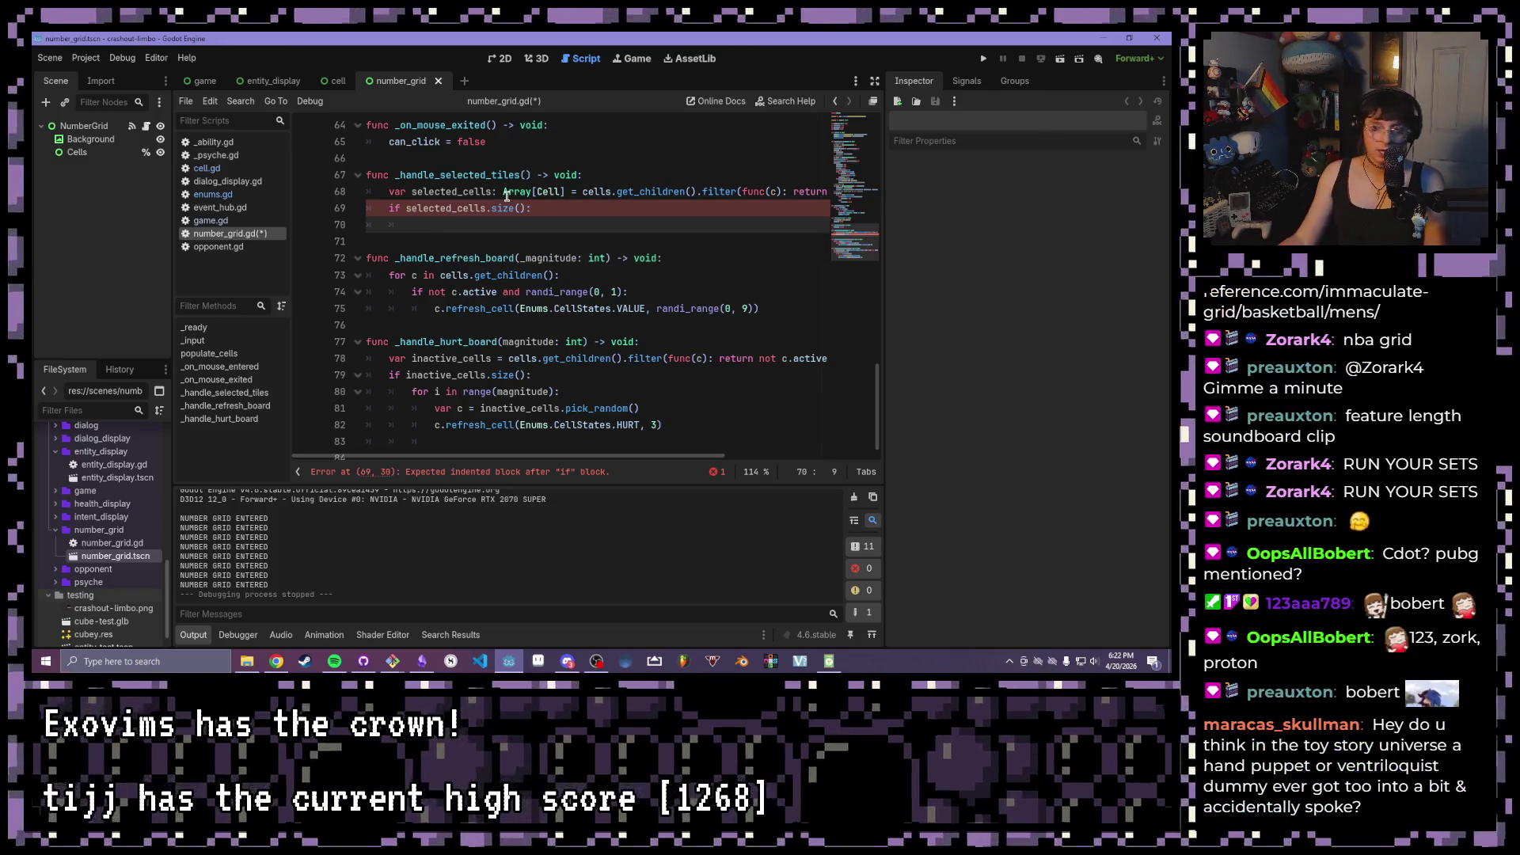
mouse_move(507, 195)
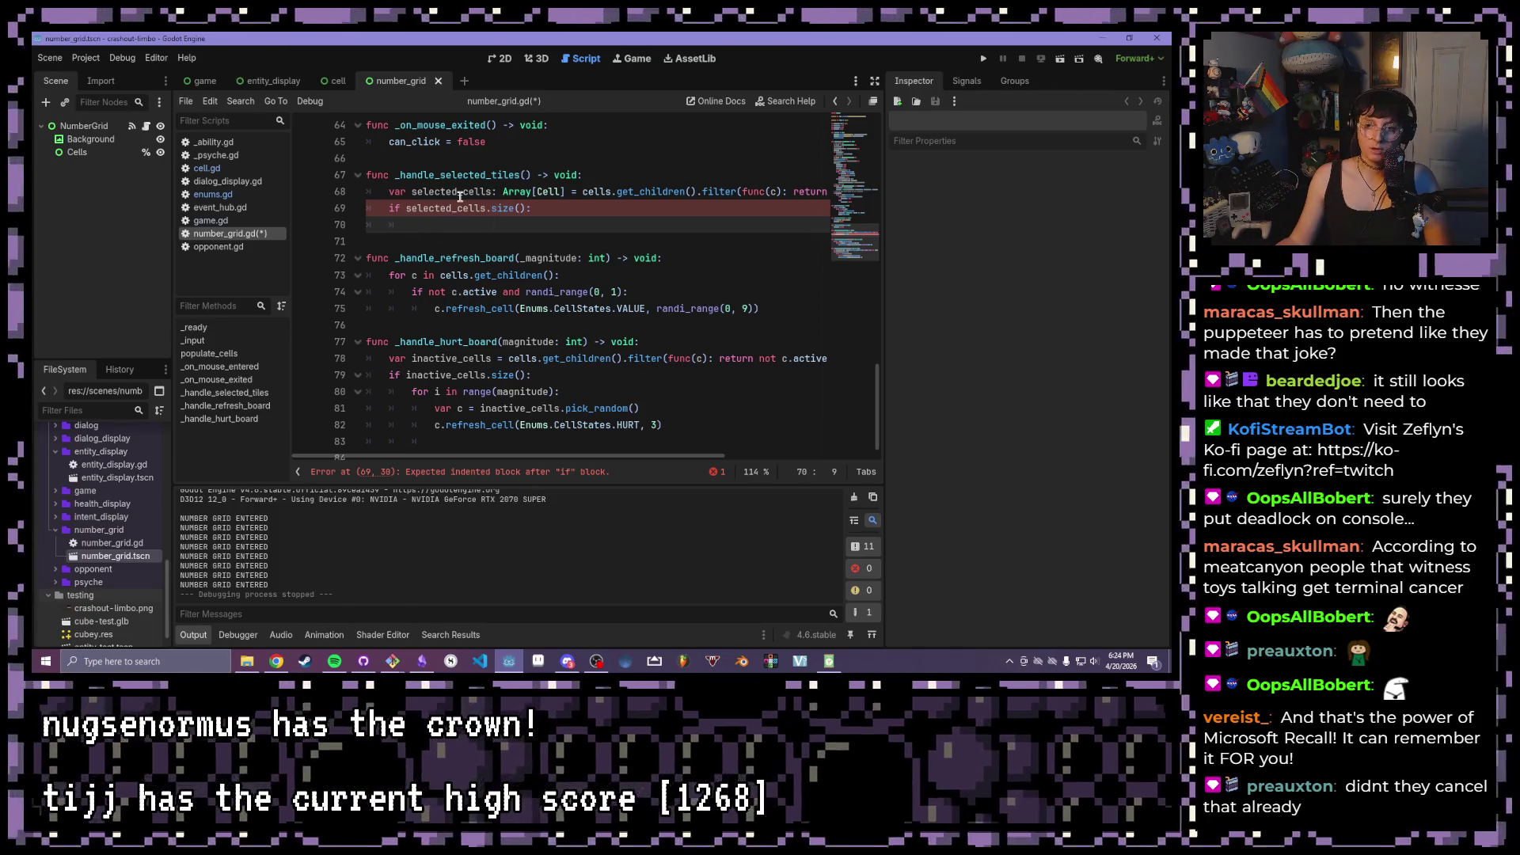
- Declare 'var sum: int = 0' and start a 'for c in selected_cells:' loop
click(459, 197)
click(458, 221)
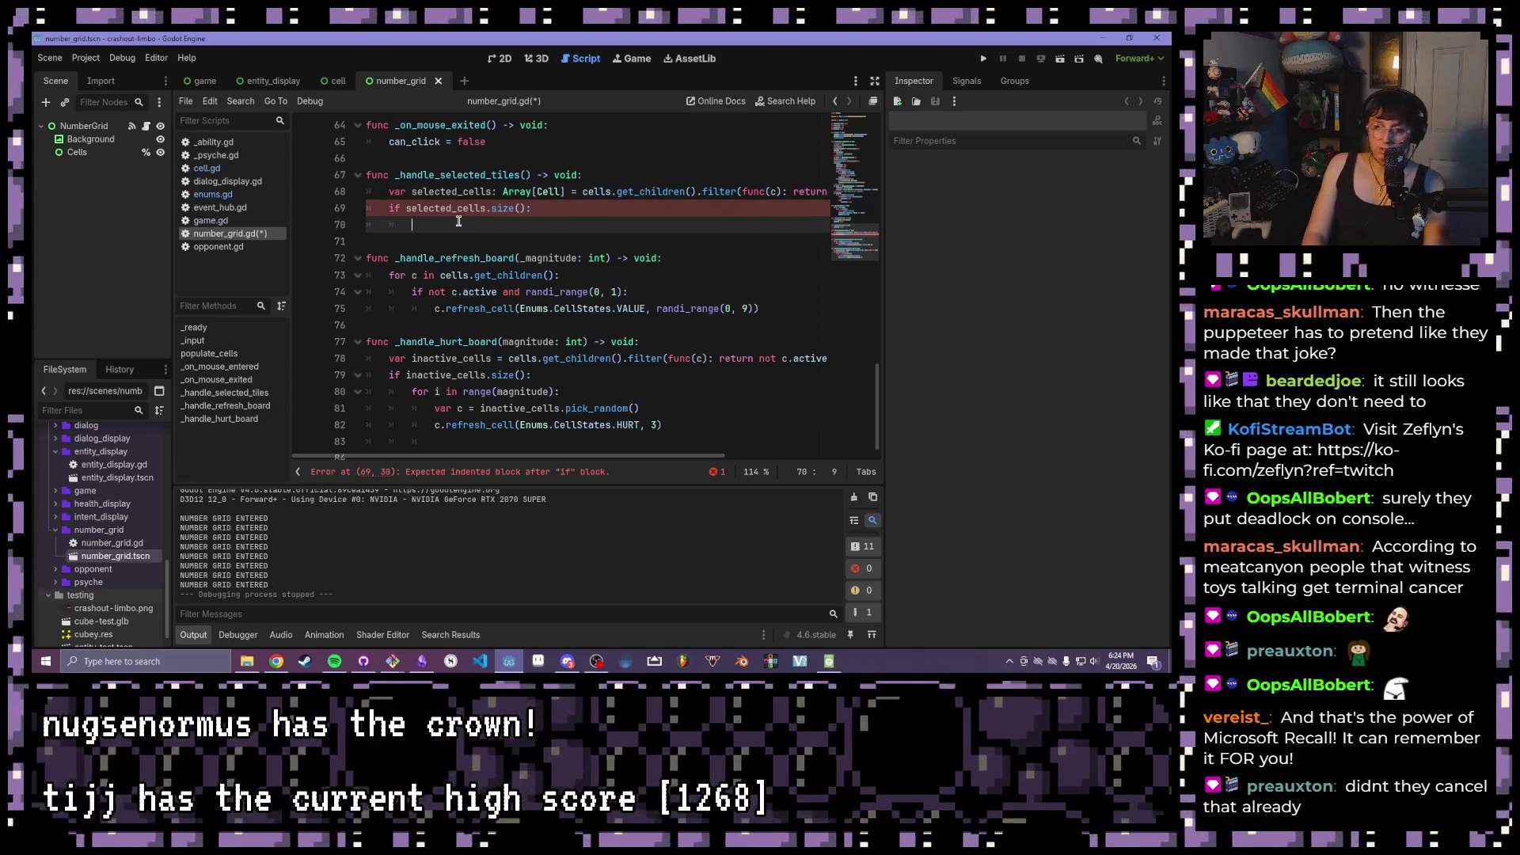
text(car )
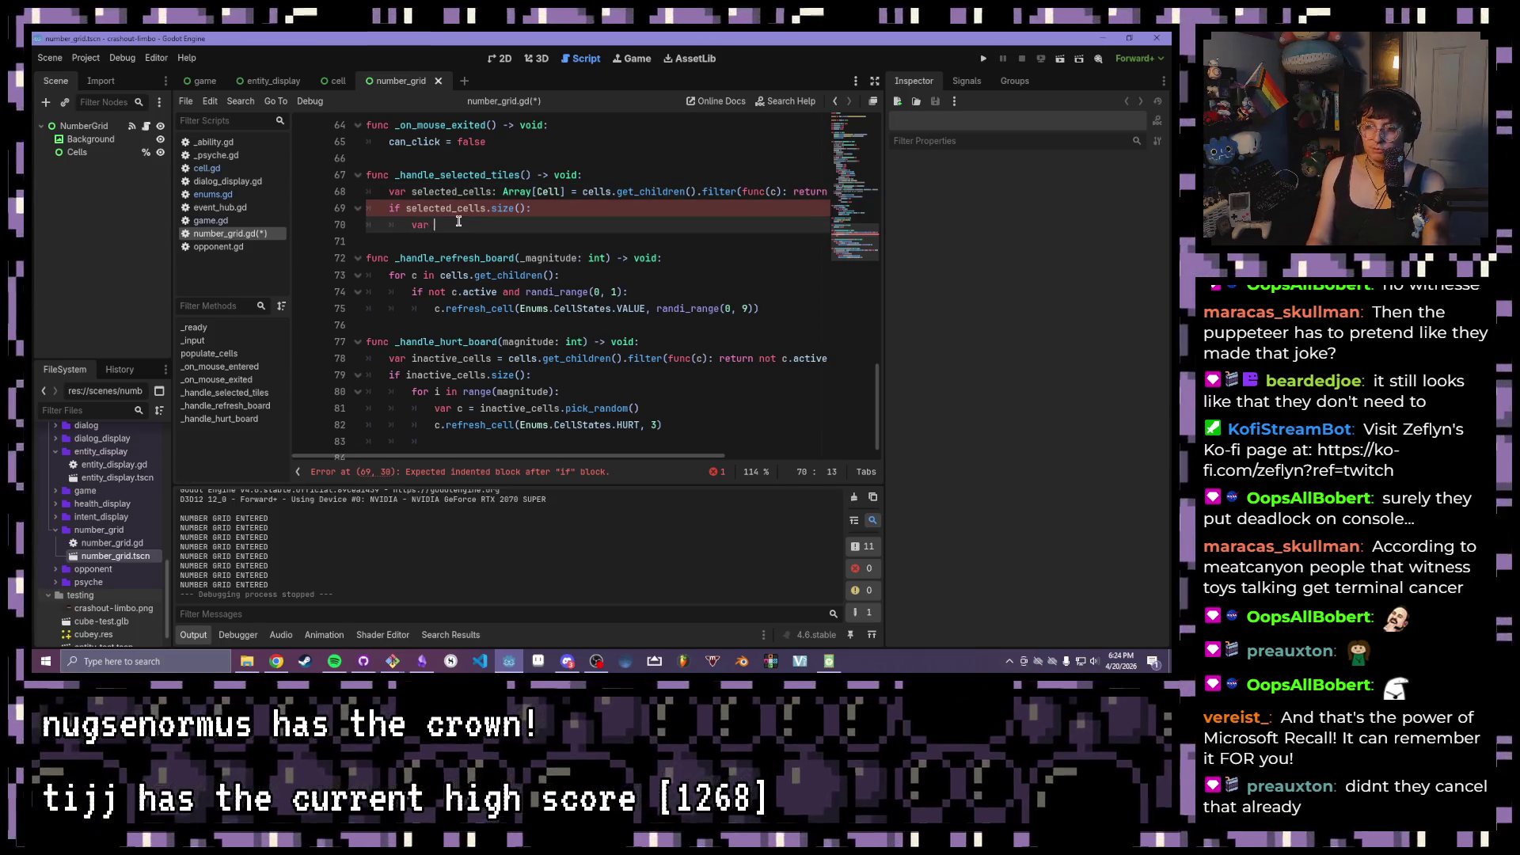
text(sum)
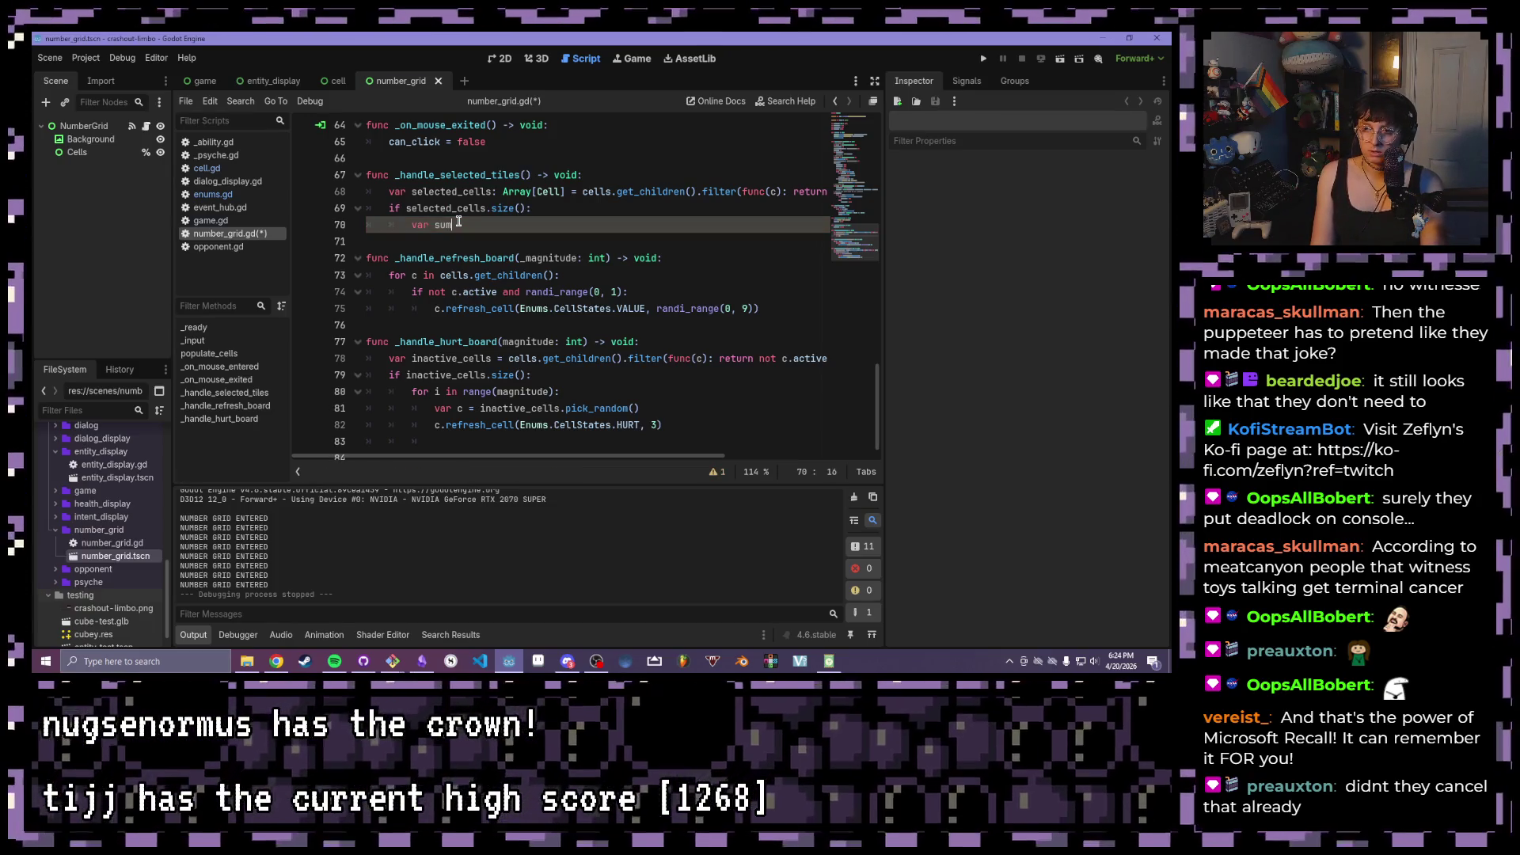
text(: int = 0)
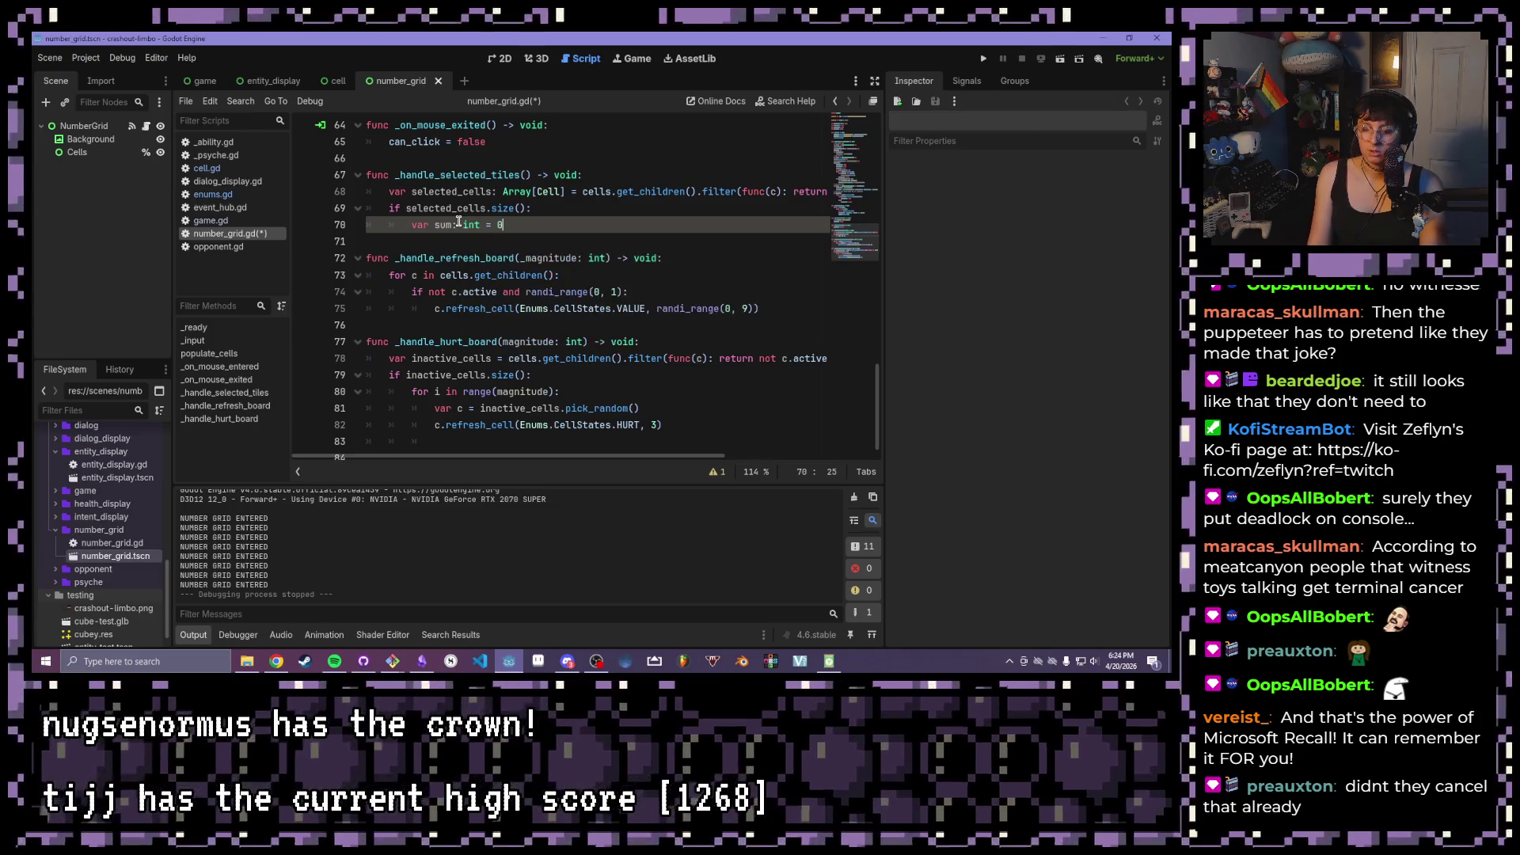
key(Return)
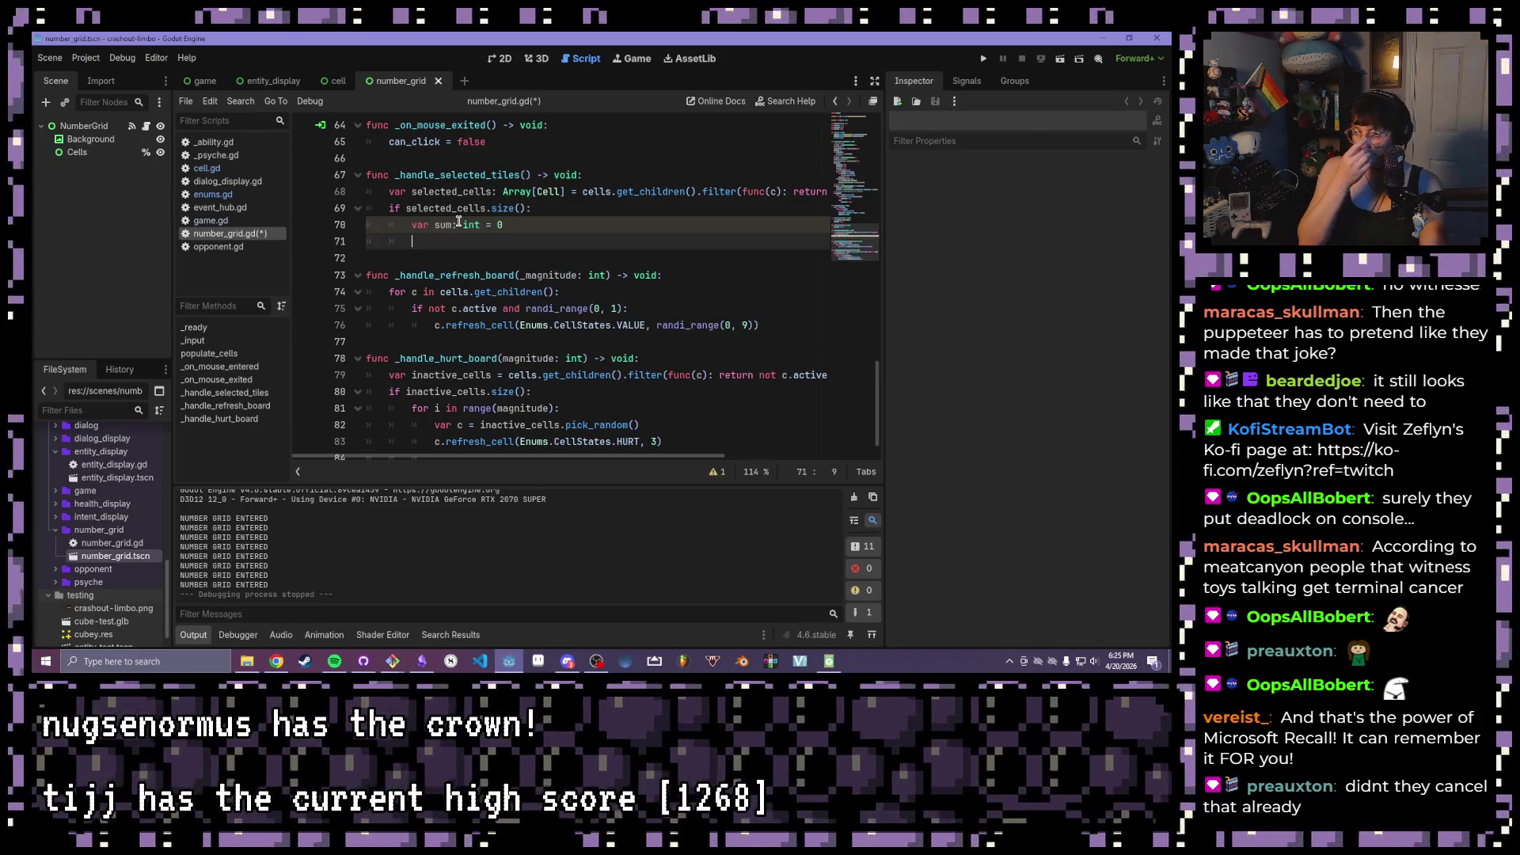
text(for c in se)
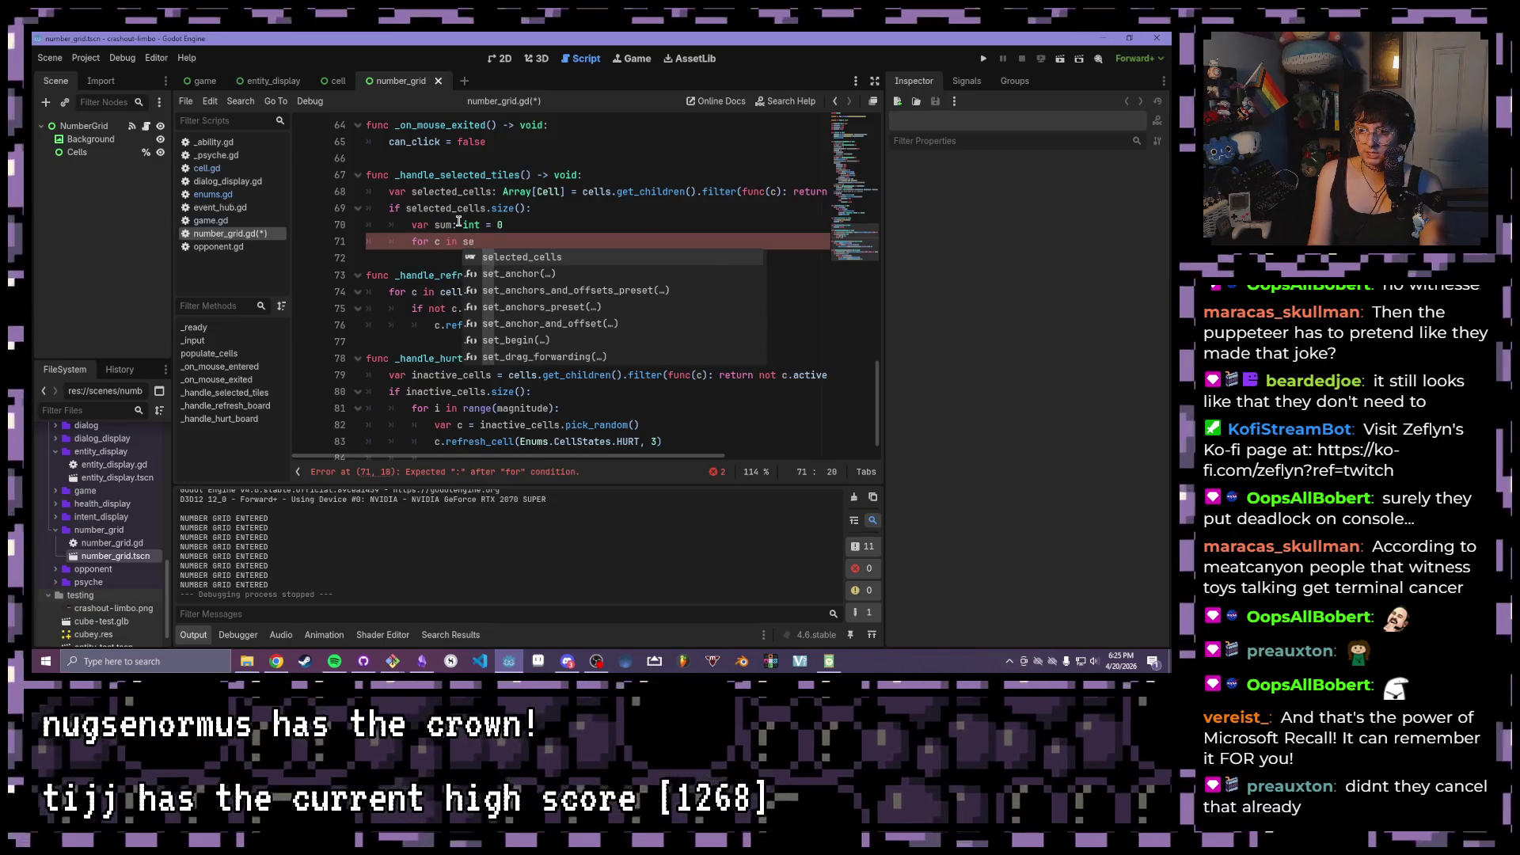
key(Return)
text(:)
key(Return)
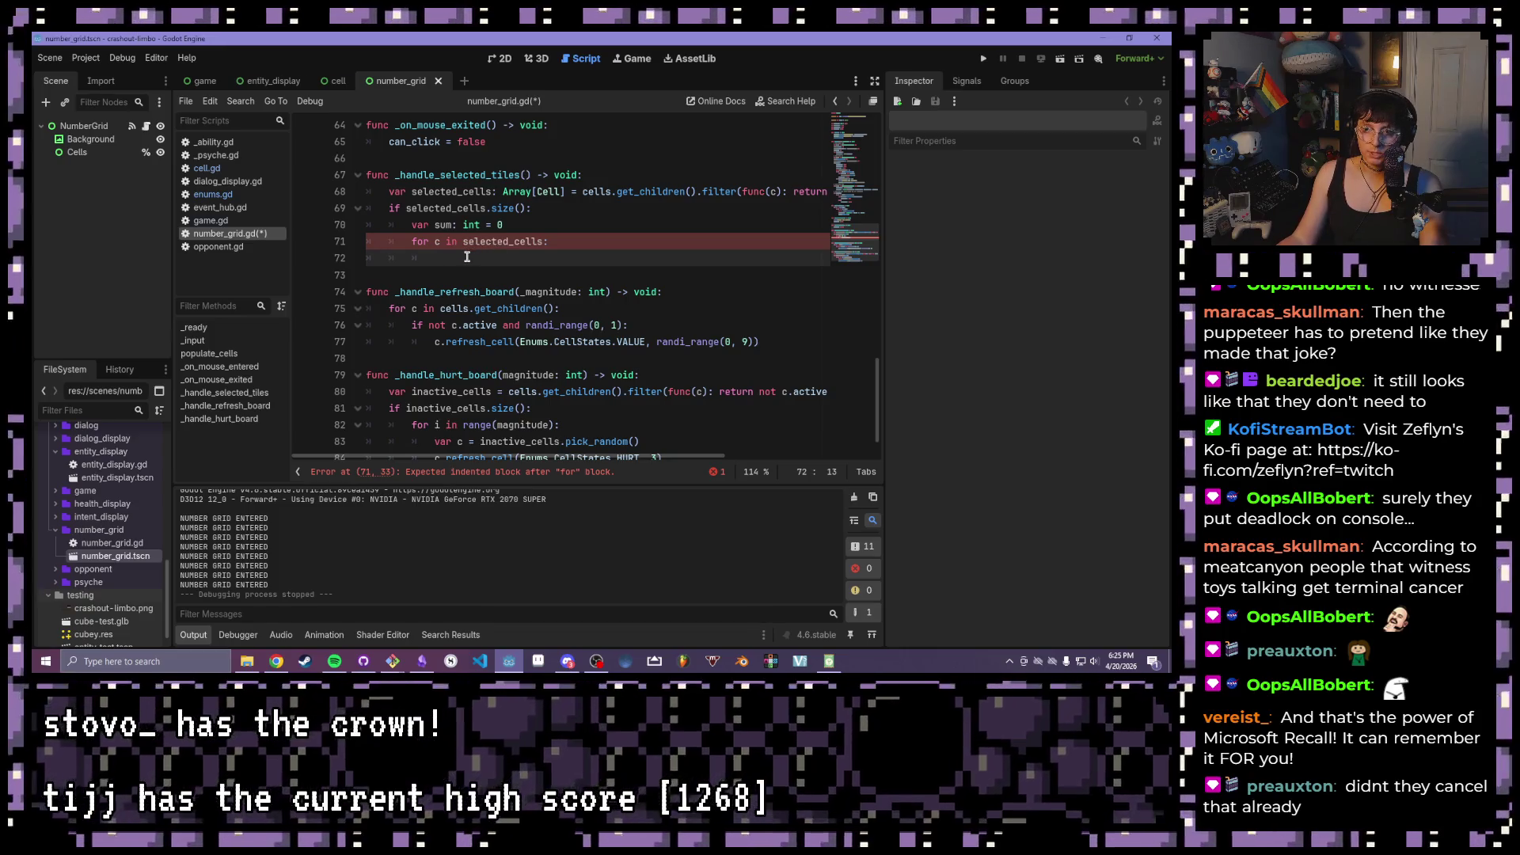
- Add 'if c.state == Enums.CellStates.VALUE:' with 'sum += c.value', then save number_grid.gd
text(if c)
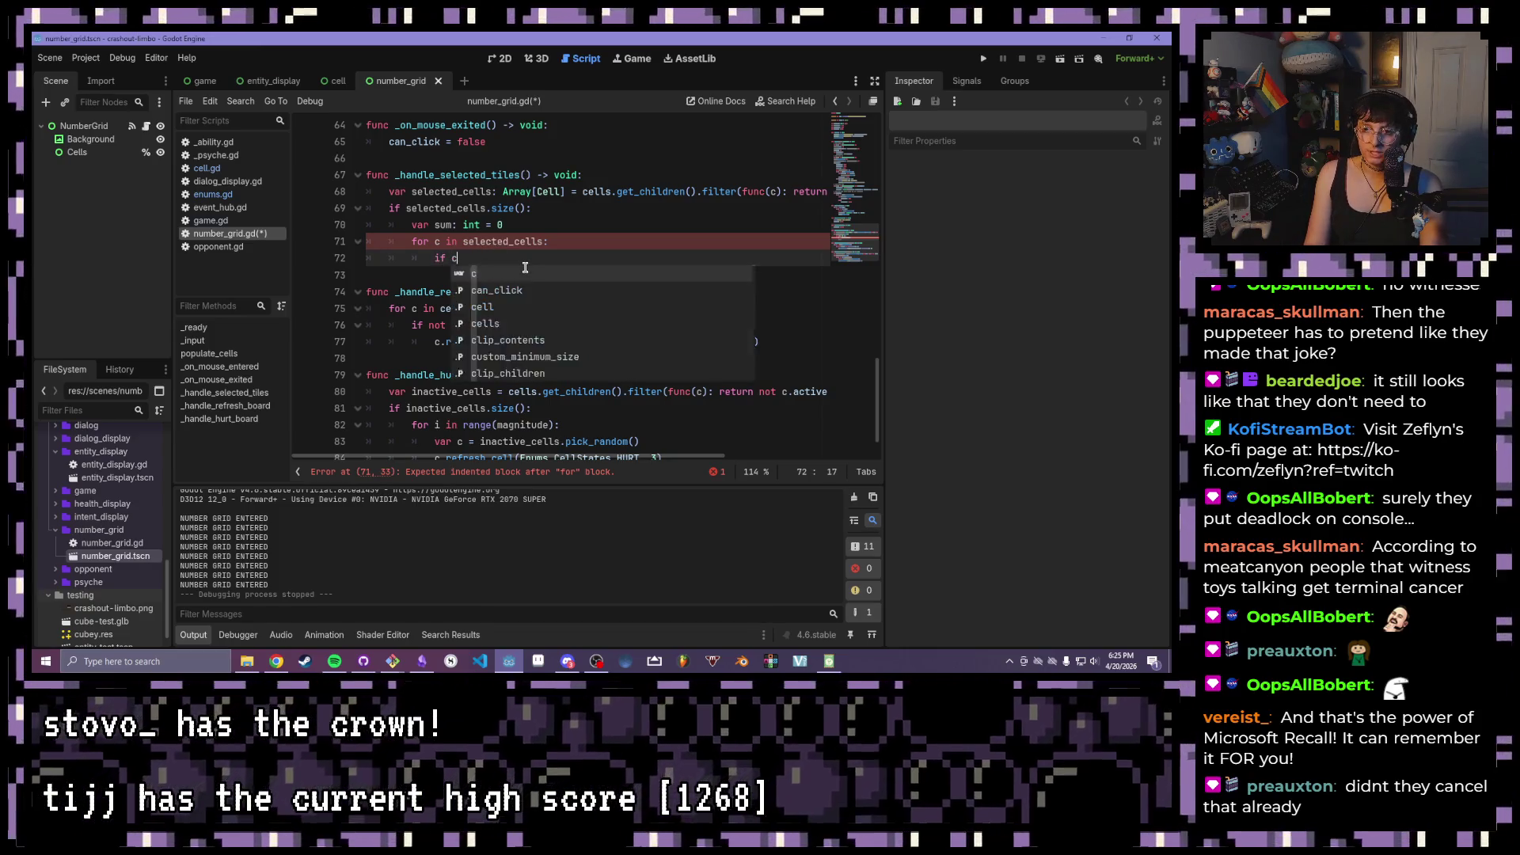
text(.state )
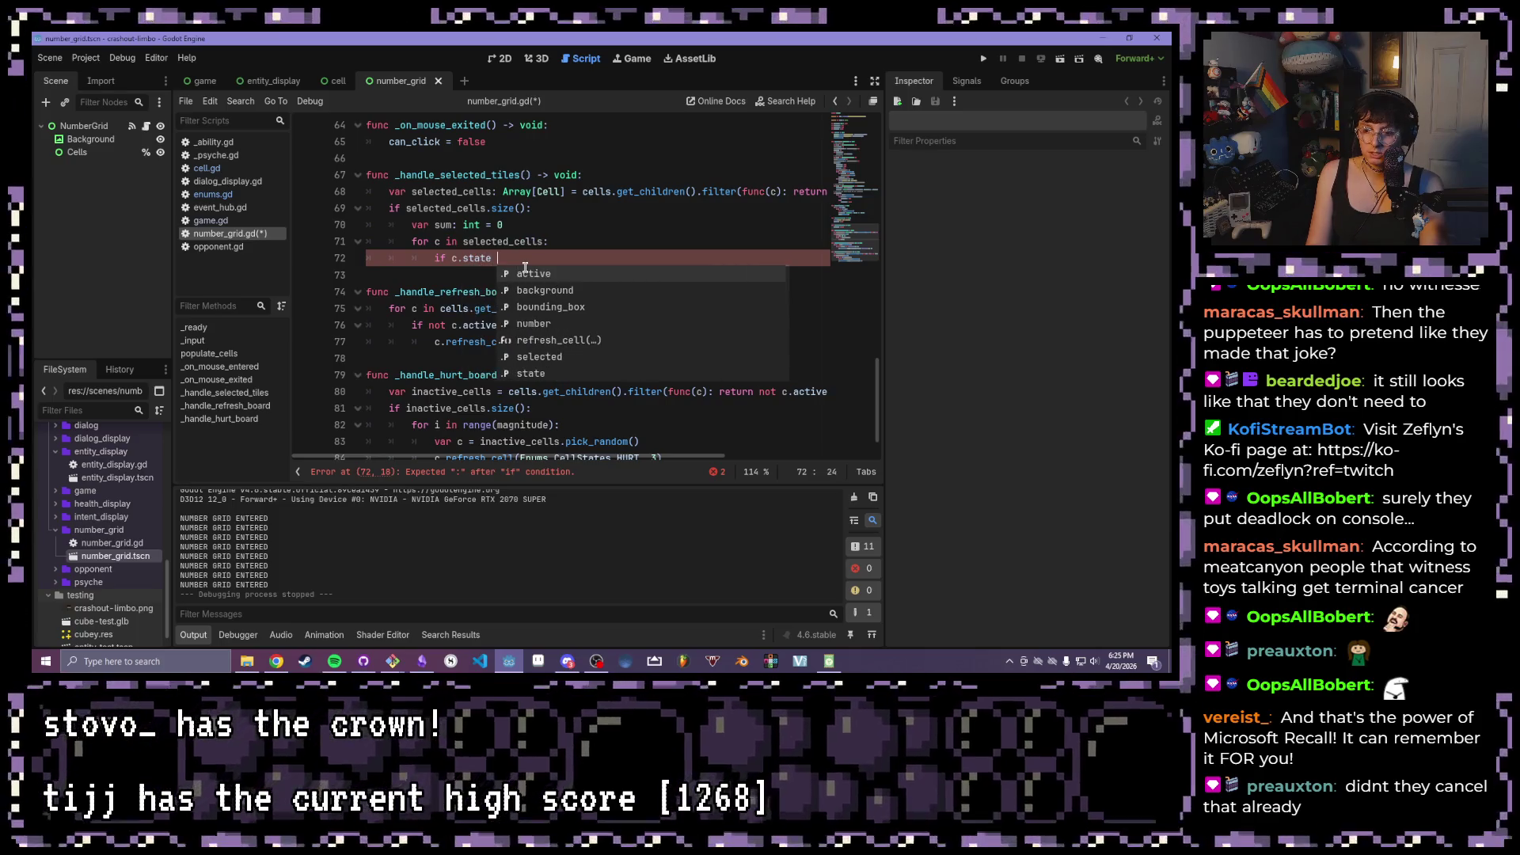
text(== Enums.)
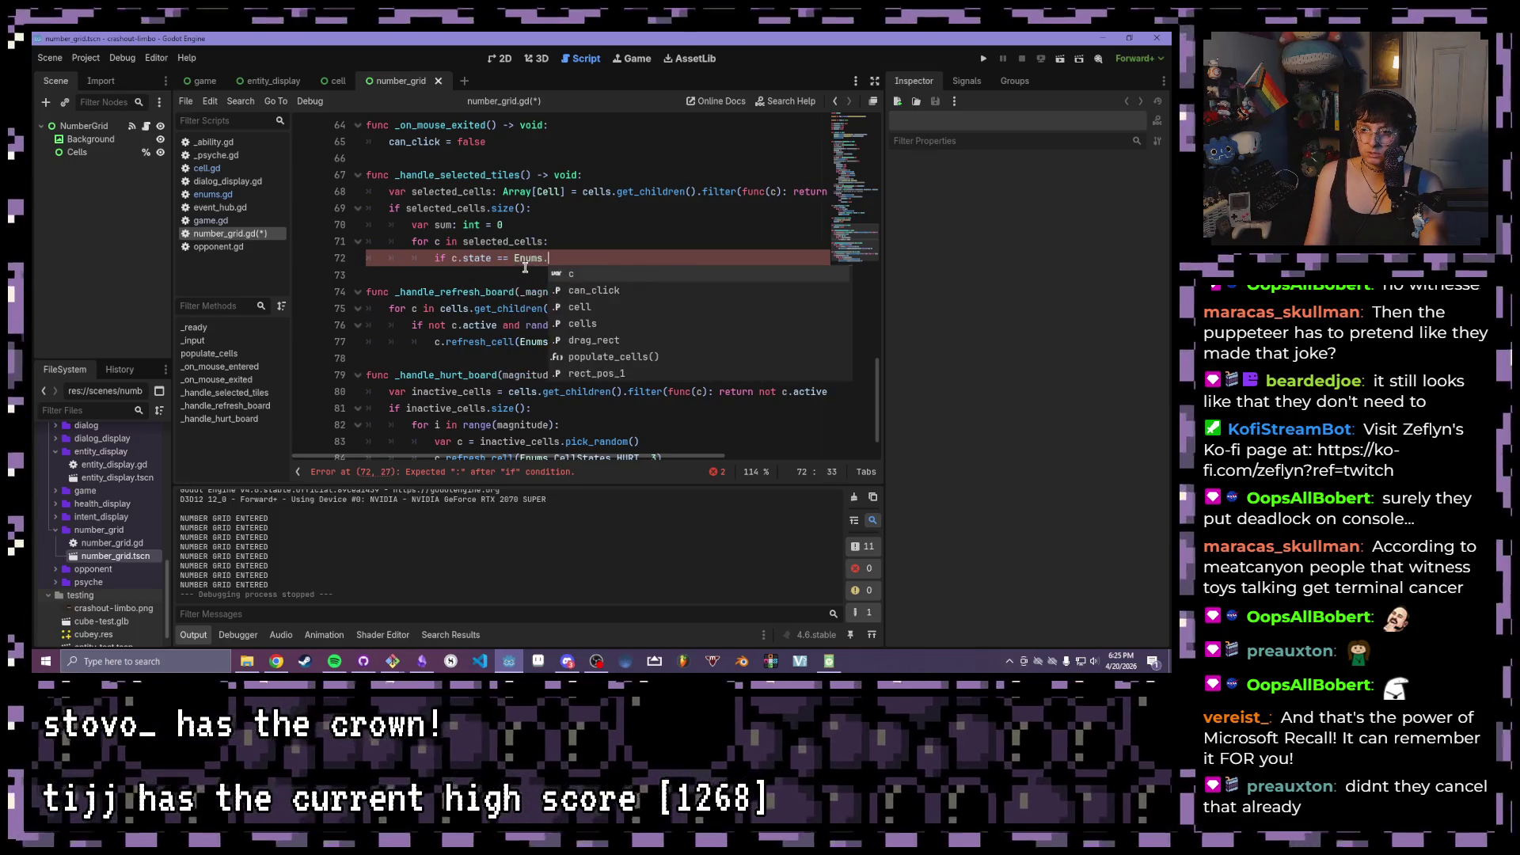
key(Down)
key(Return)
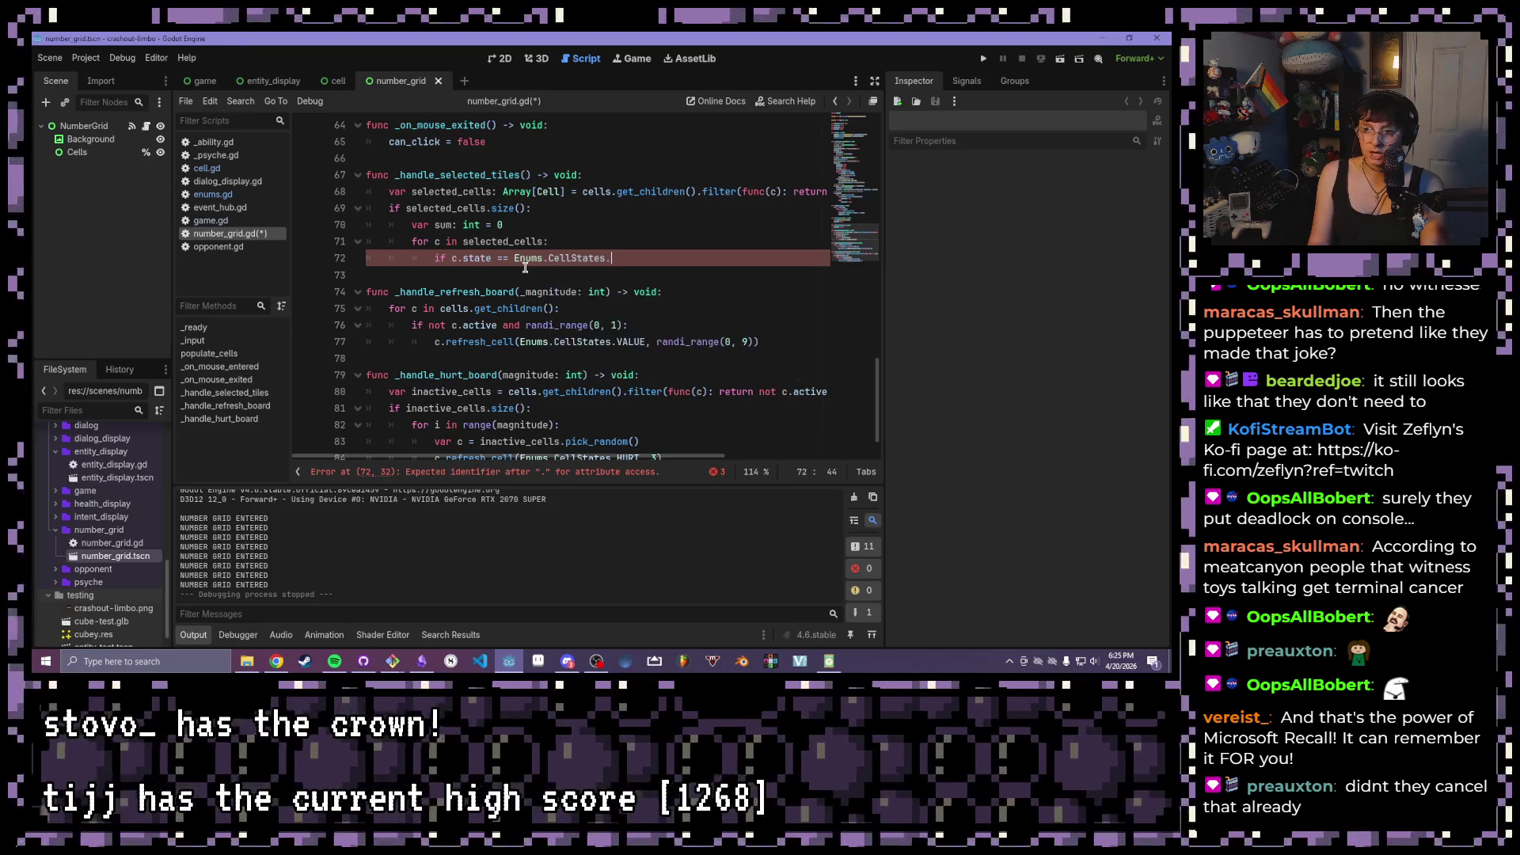
text(.VALUE:)
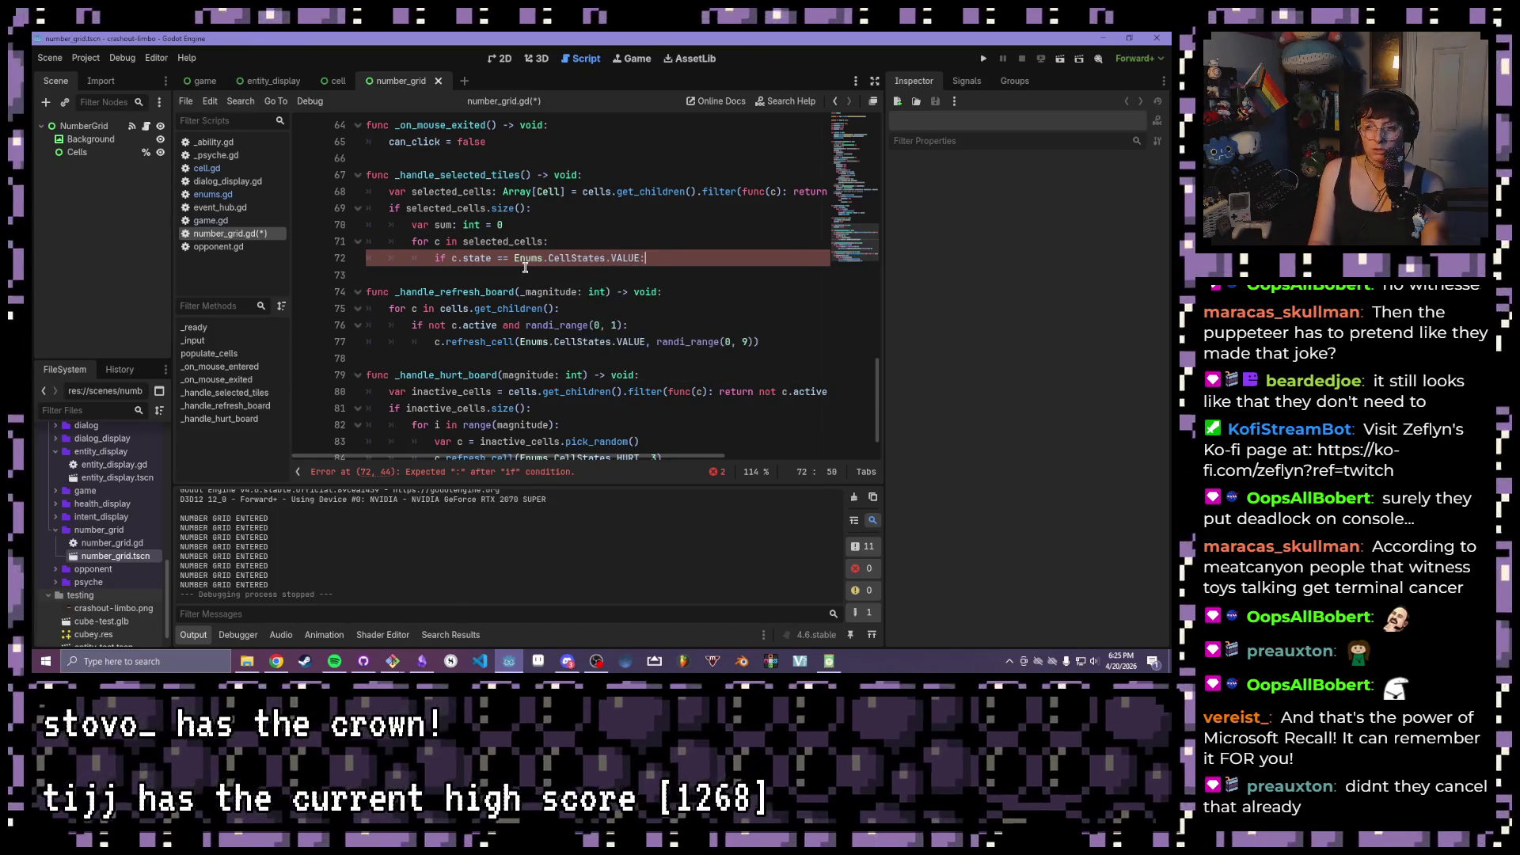
key(Return)
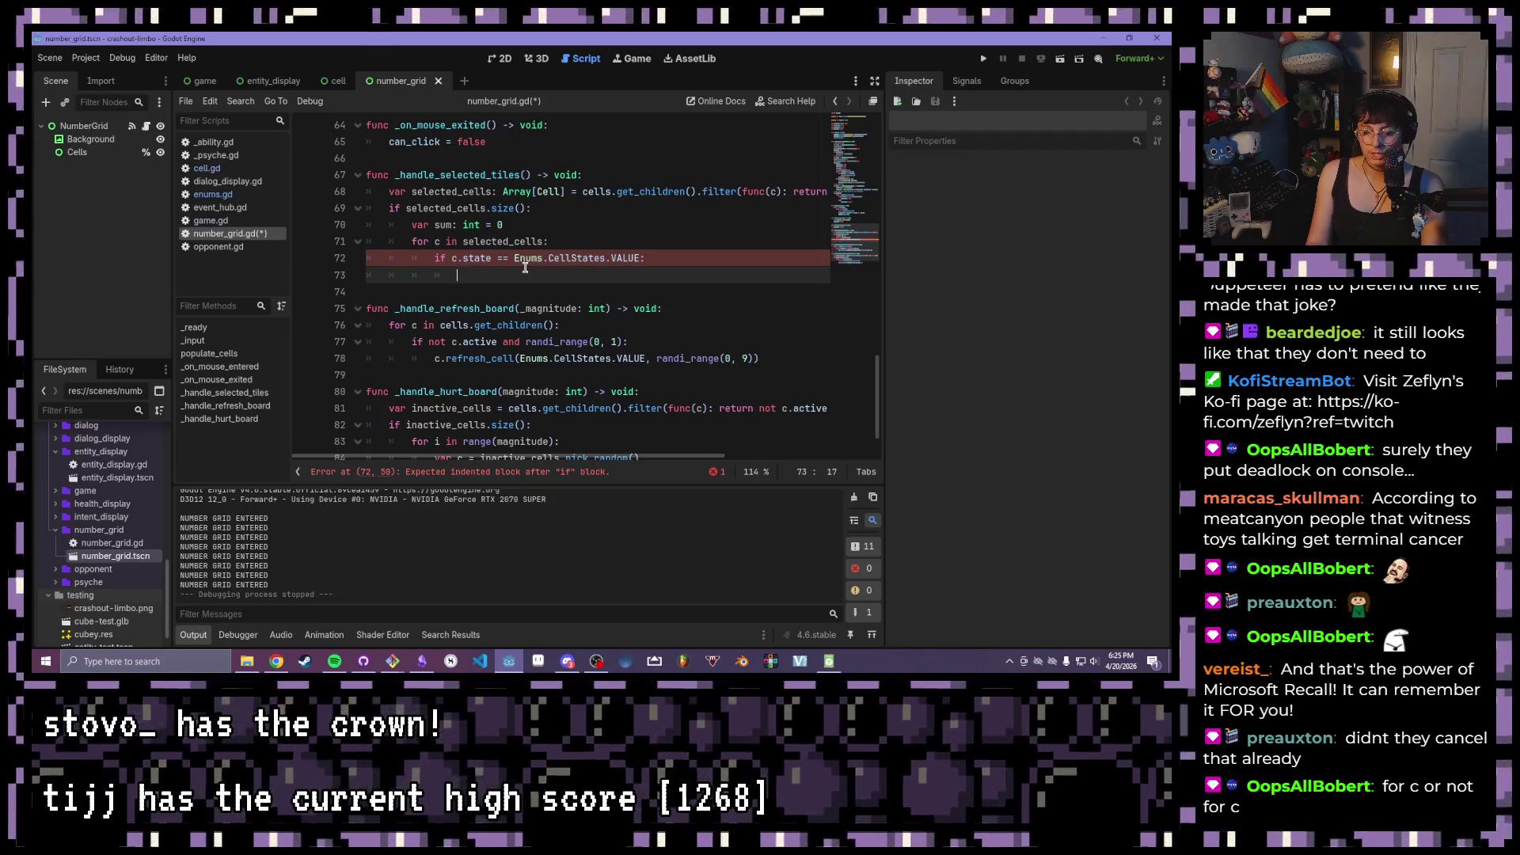
text(sum += )
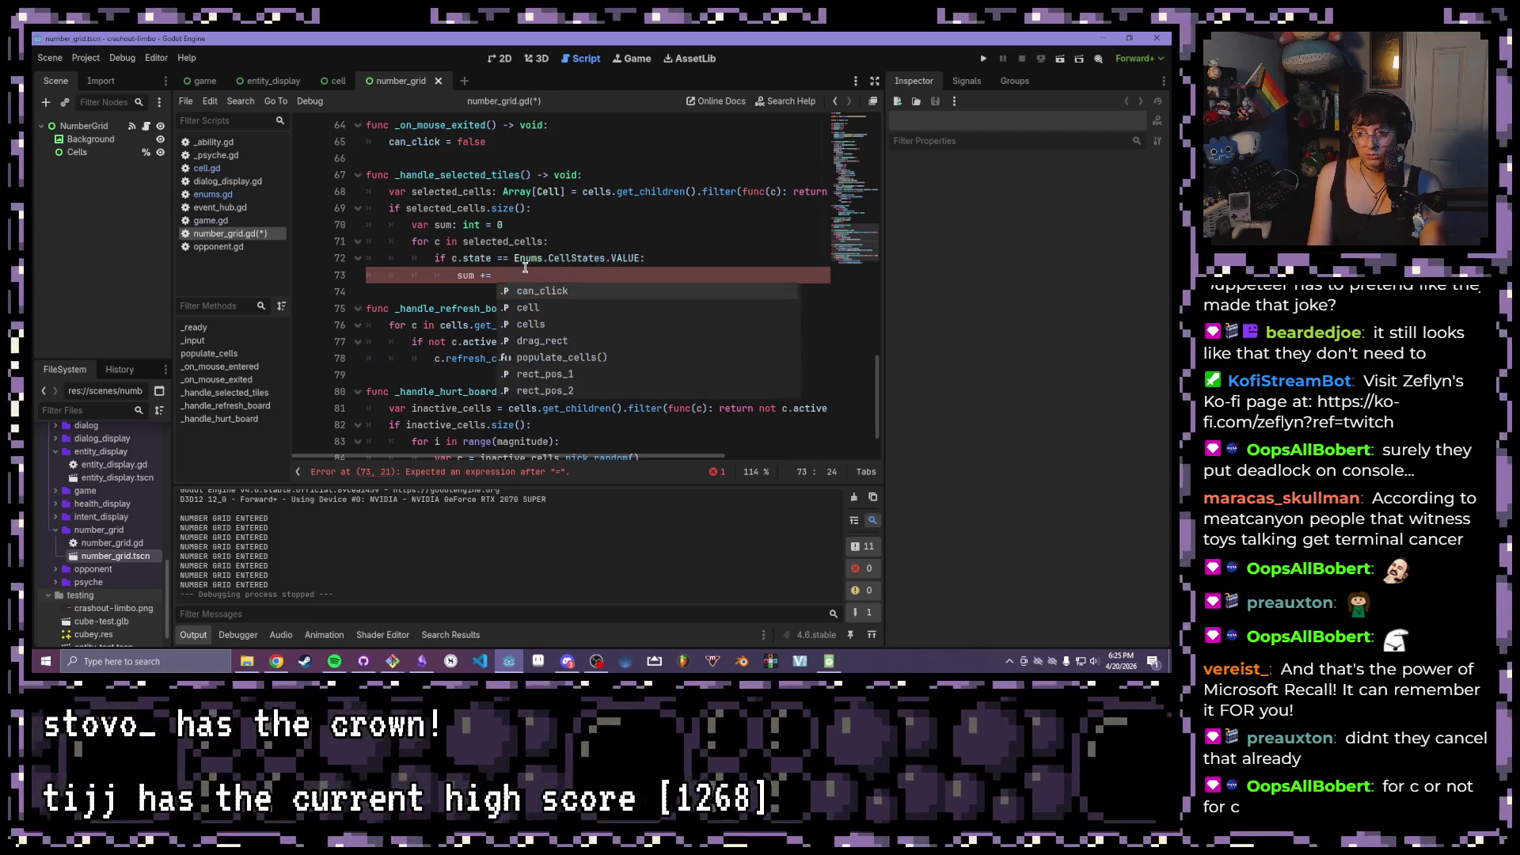
text(c.value)
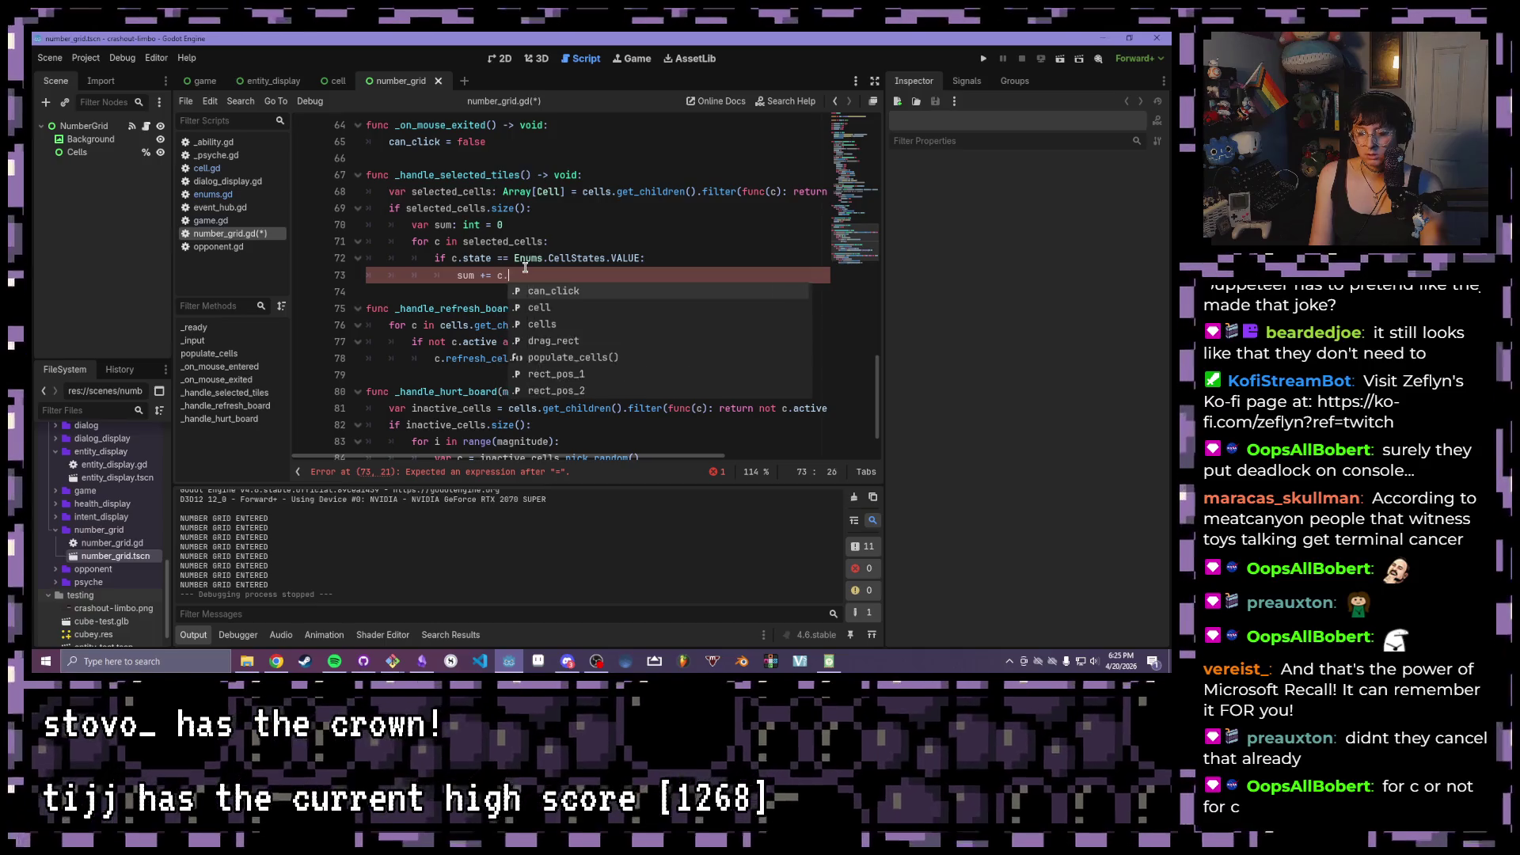
key(ctrl+s)
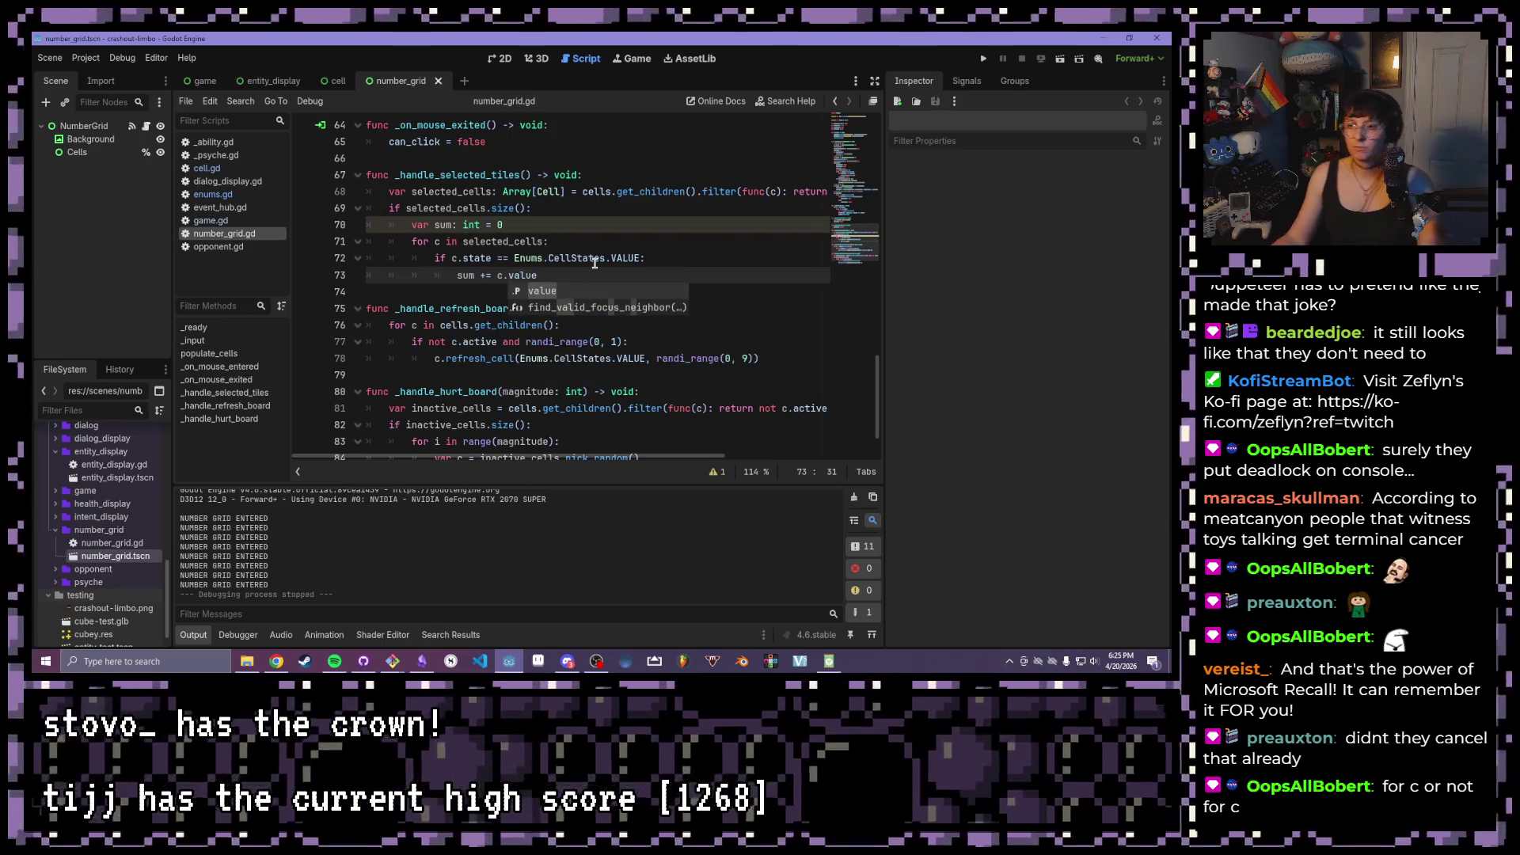
- Review the summing loop on lines 71–73 and add an empty line after the sum line
drag(539, 276, 379, 241)
click(638, 279)
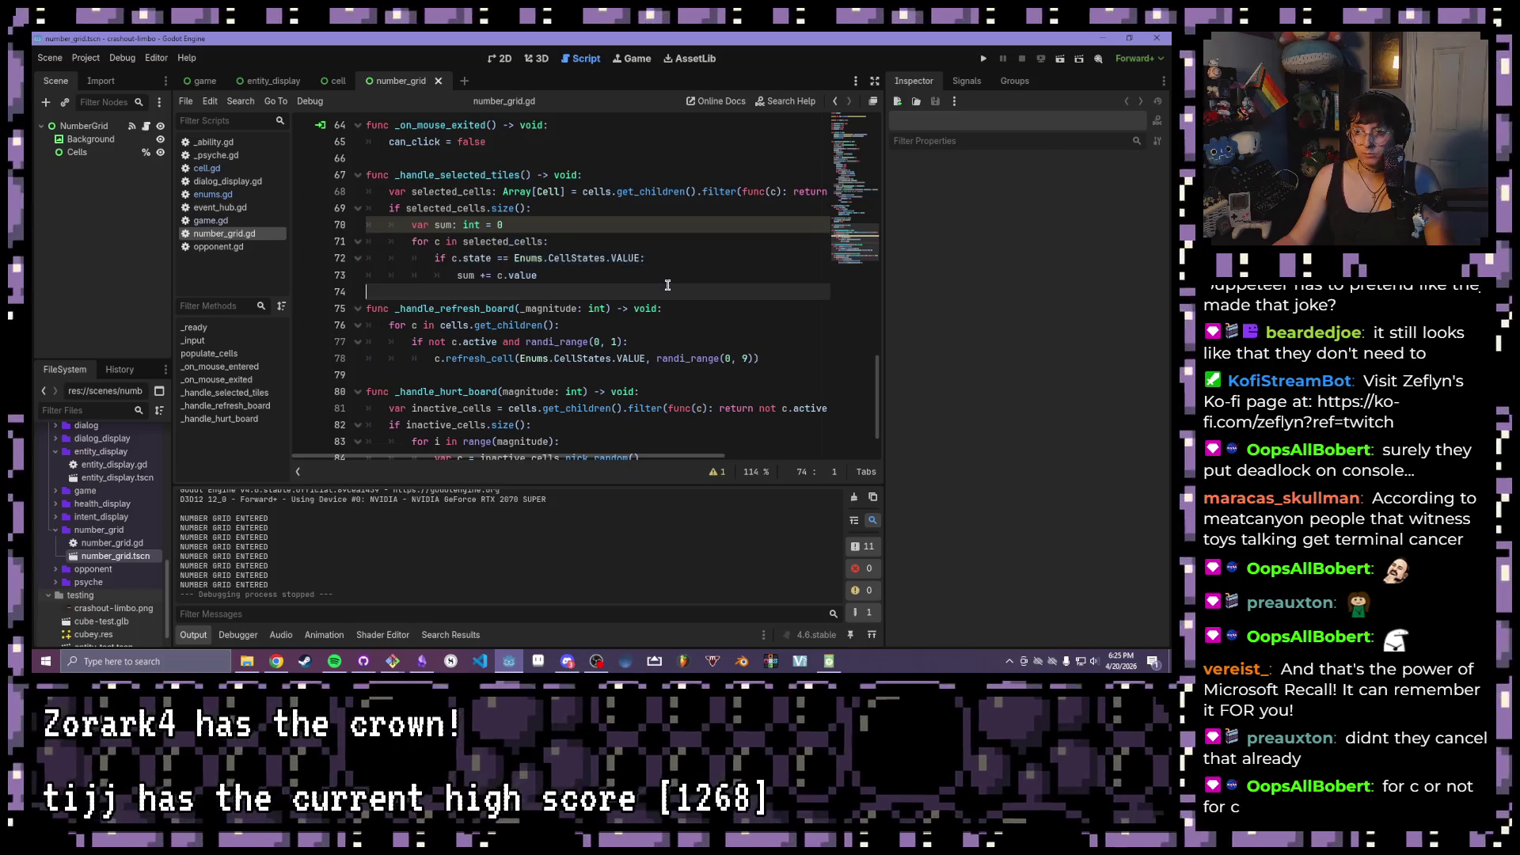
key(Return)
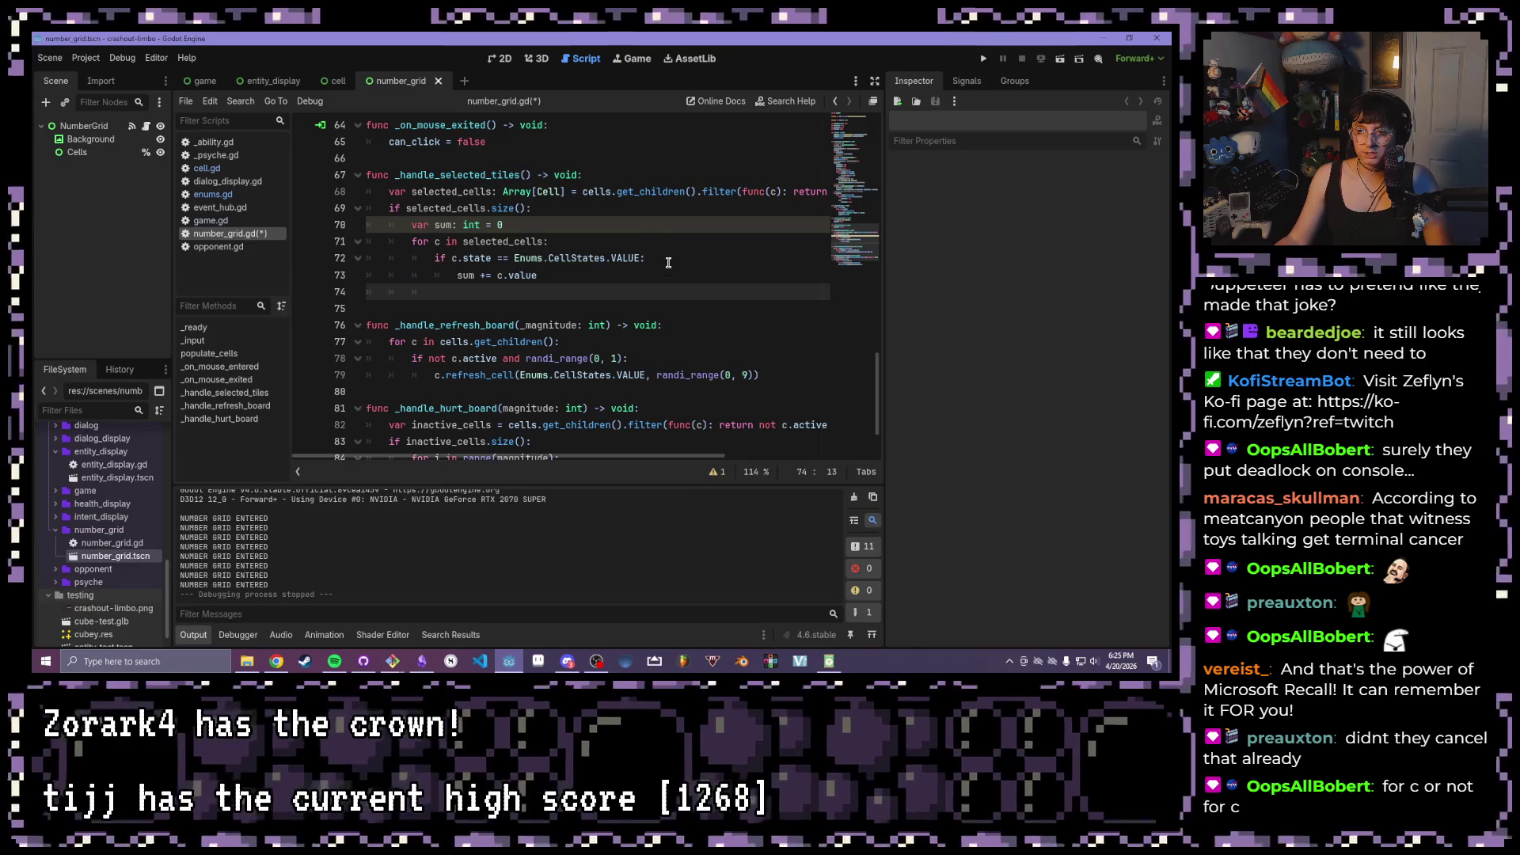
drag(543, 276, 443, 258)
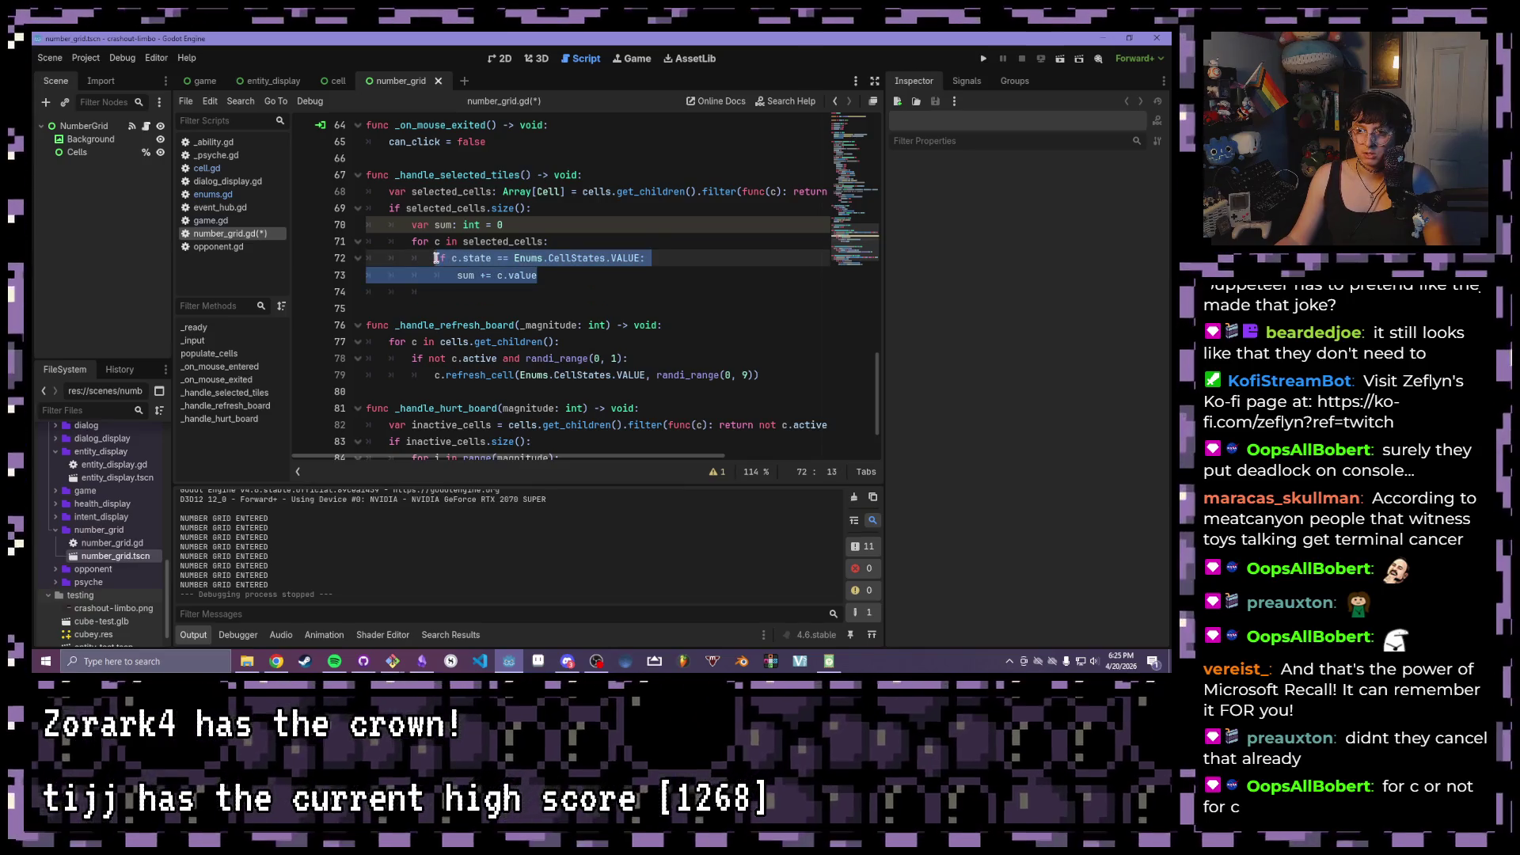
click(573, 265)
mouse_move(538, 275)
mouse_down()
mouse_move(440, 244)
mouse_move(434, 258)
mouse_up()
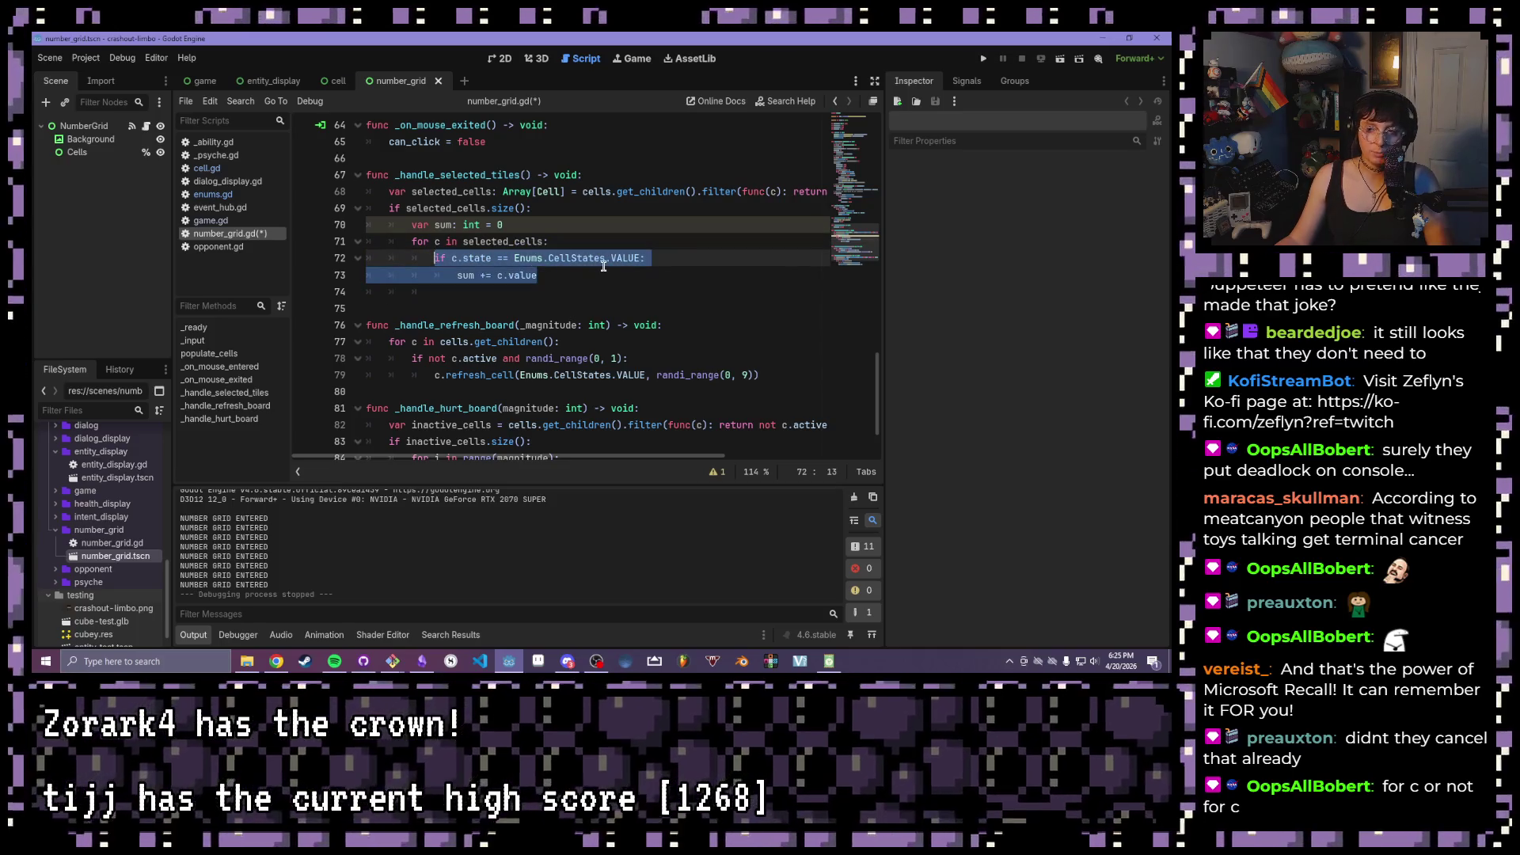
click(623, 258)
key(Down)
key(Down)
- Reselect the loop on lines 71–73 and open a new line after 'sum += c.value'
click(623, 258)
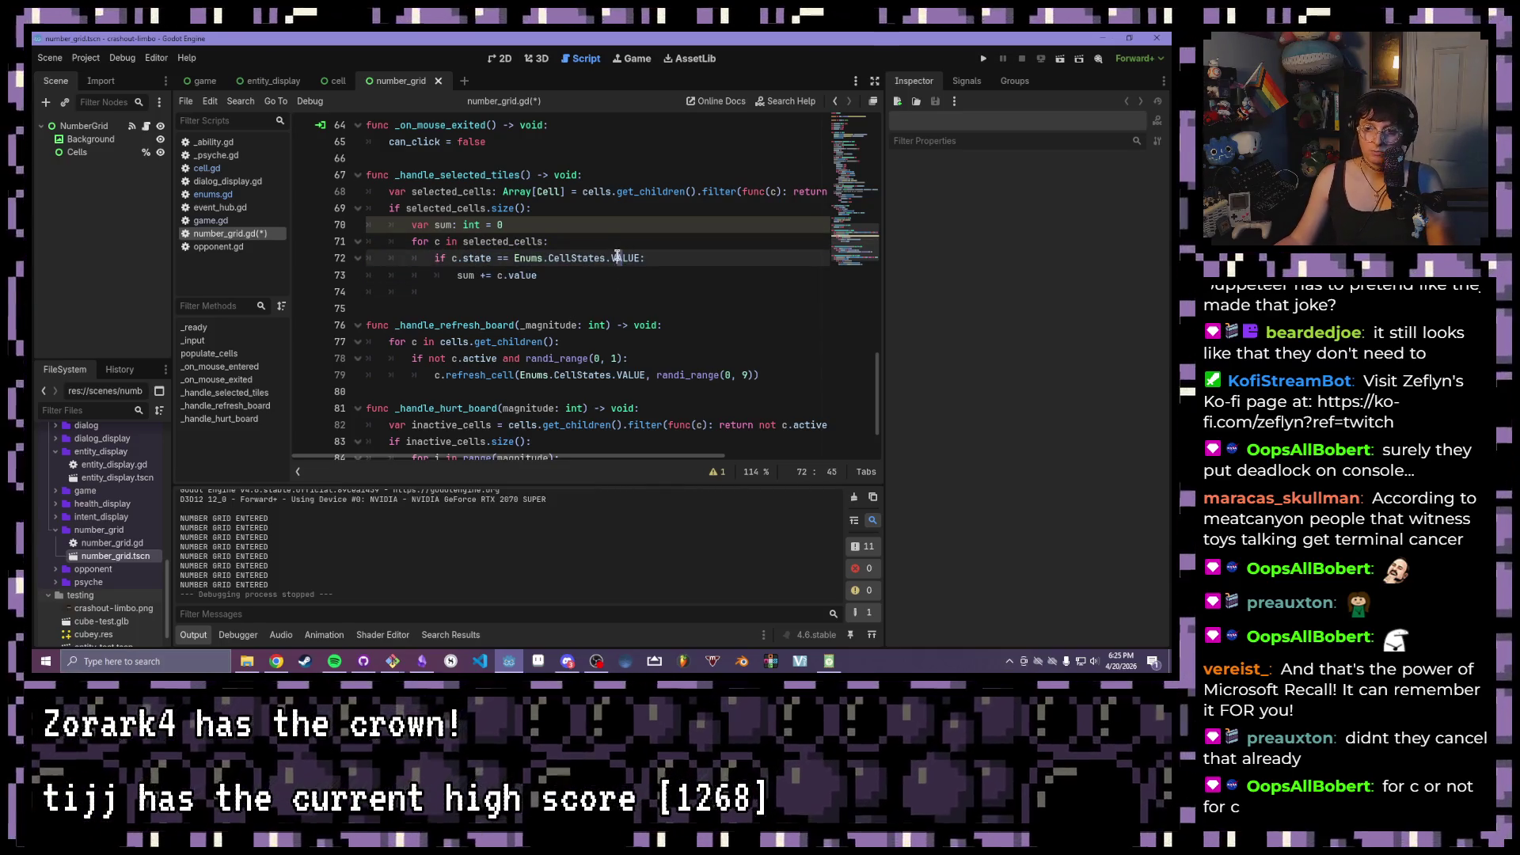
click(517, 276)
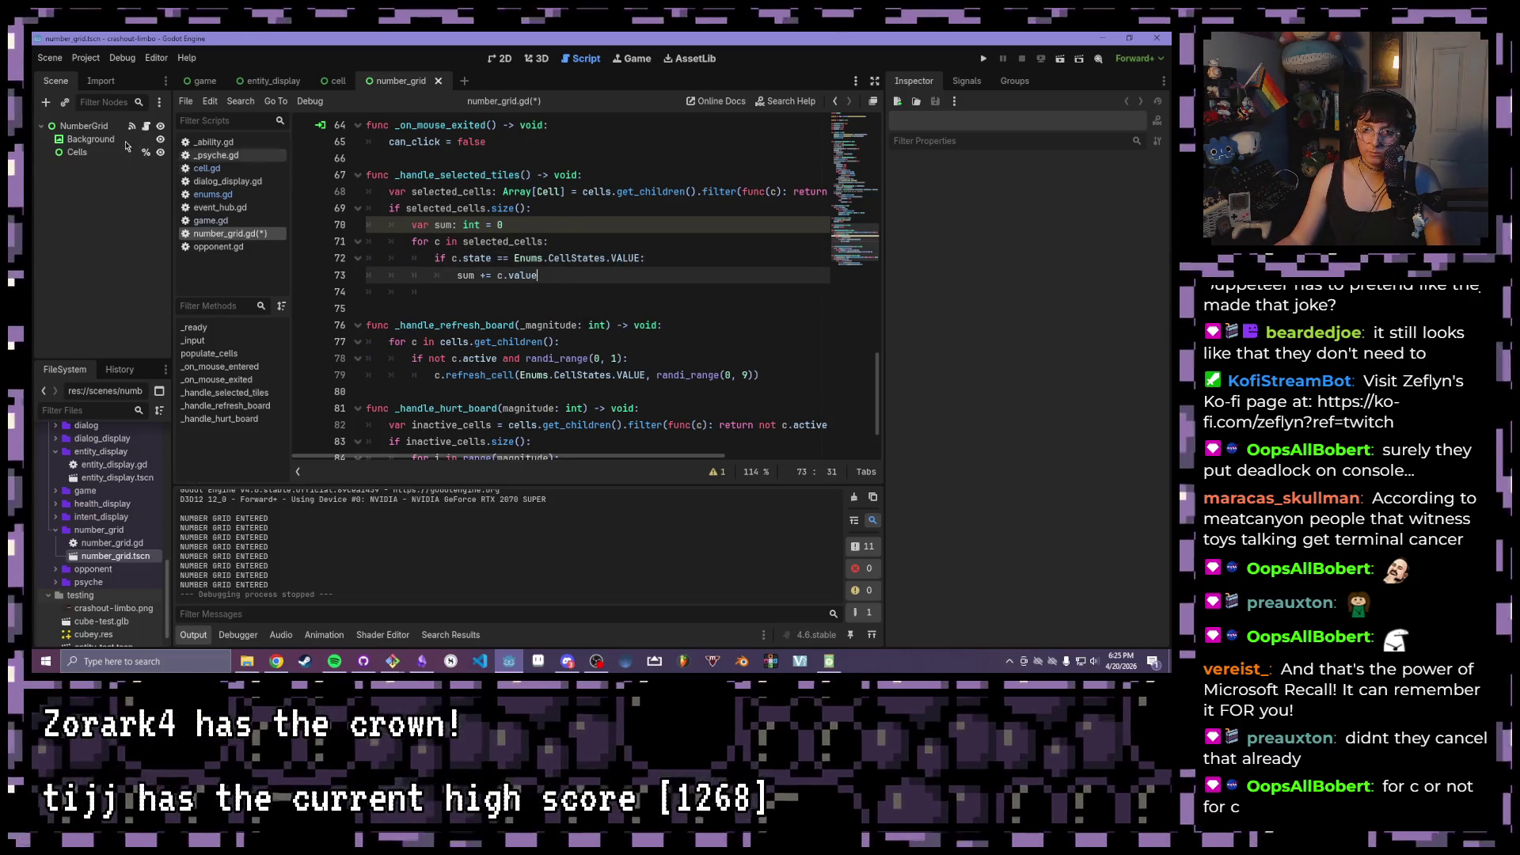
drag(553, 274, 412, 242)
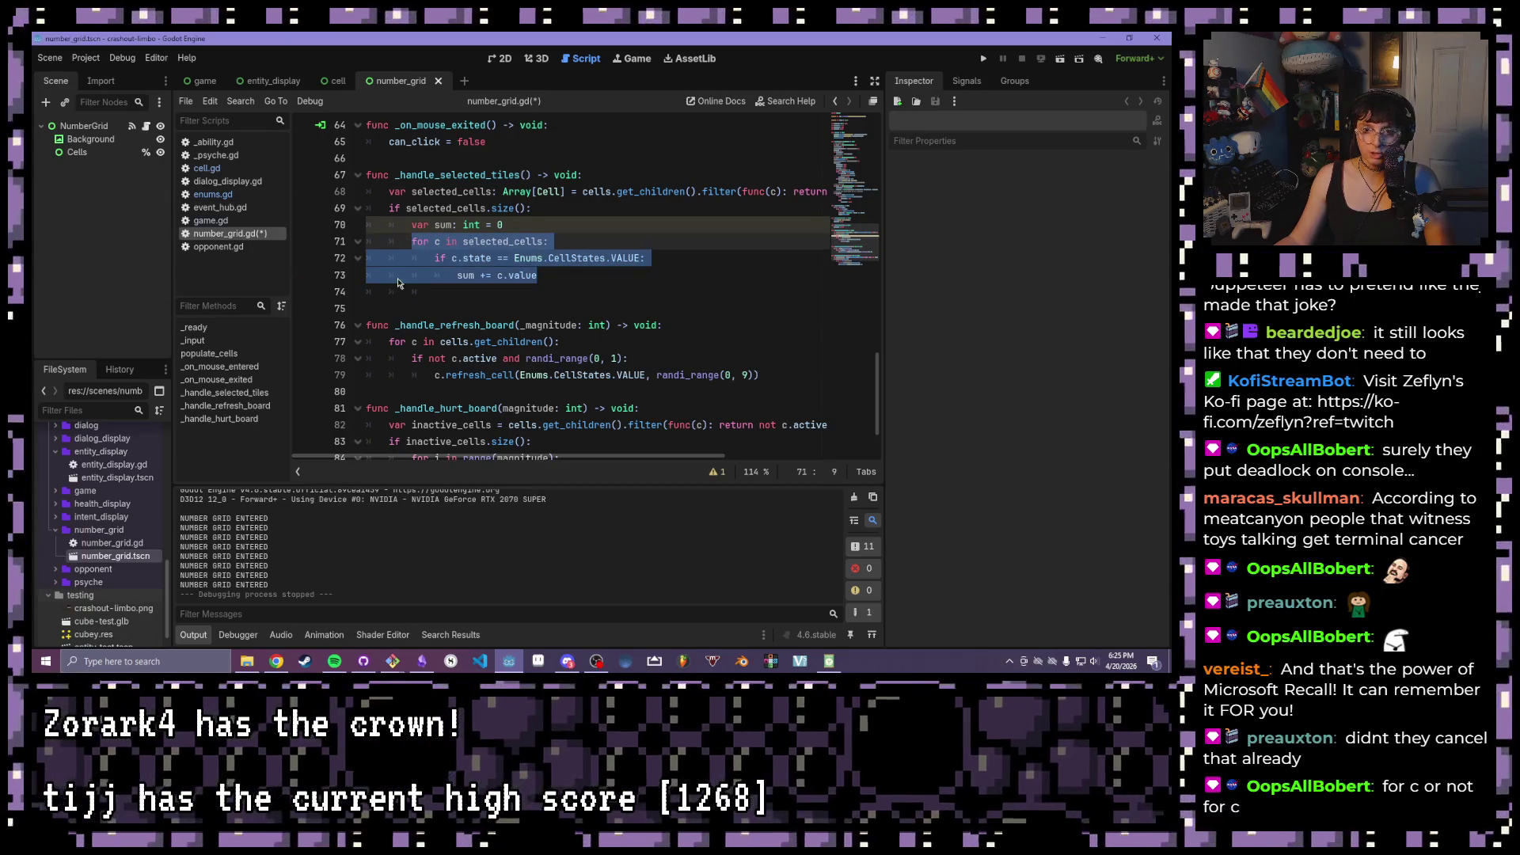
drag(539, 276, 415, 239)
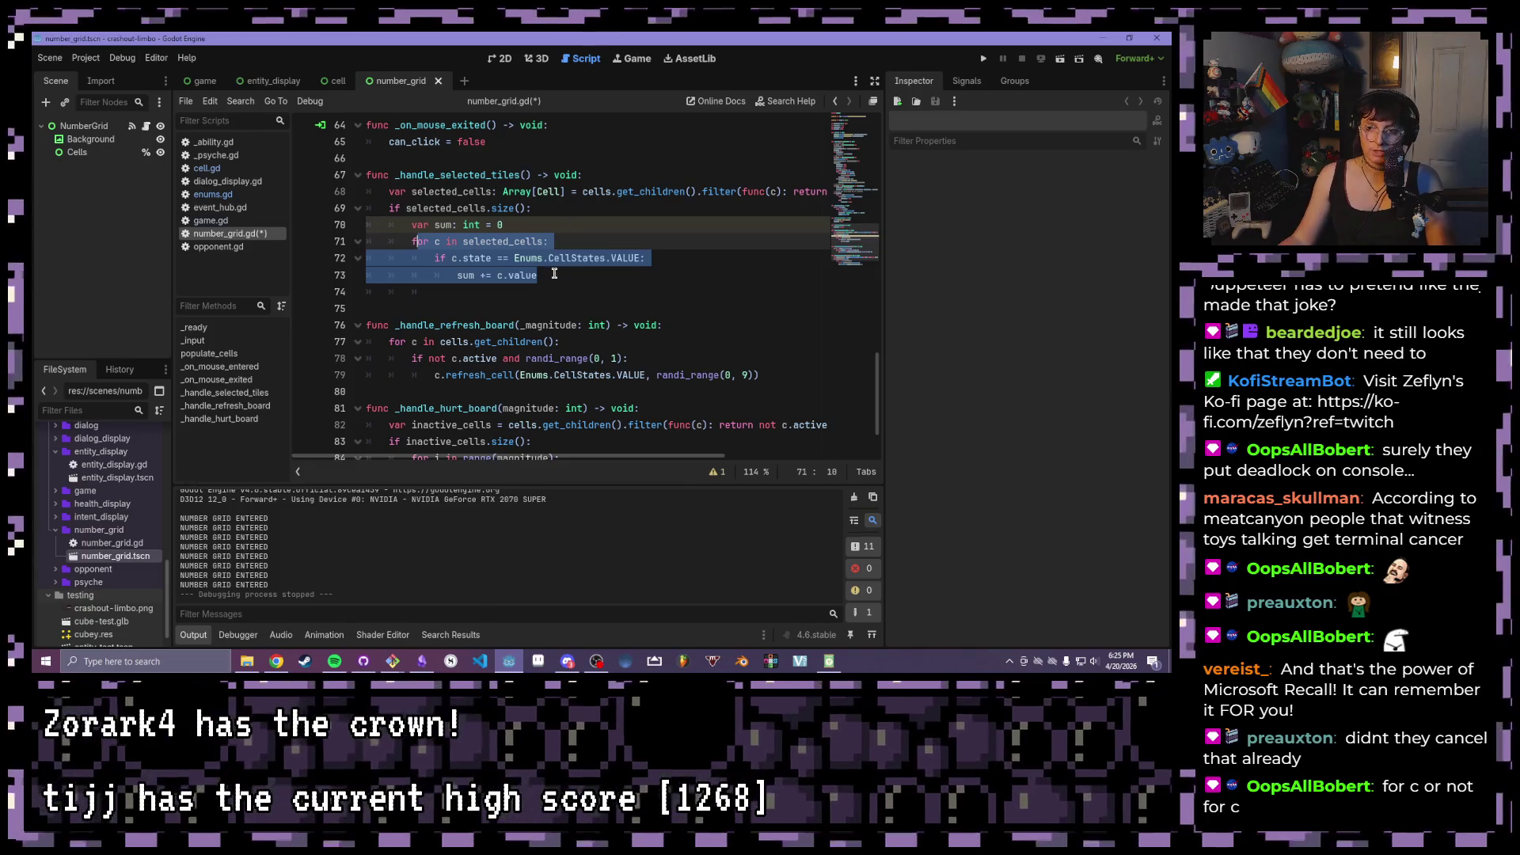
click(557, 272)
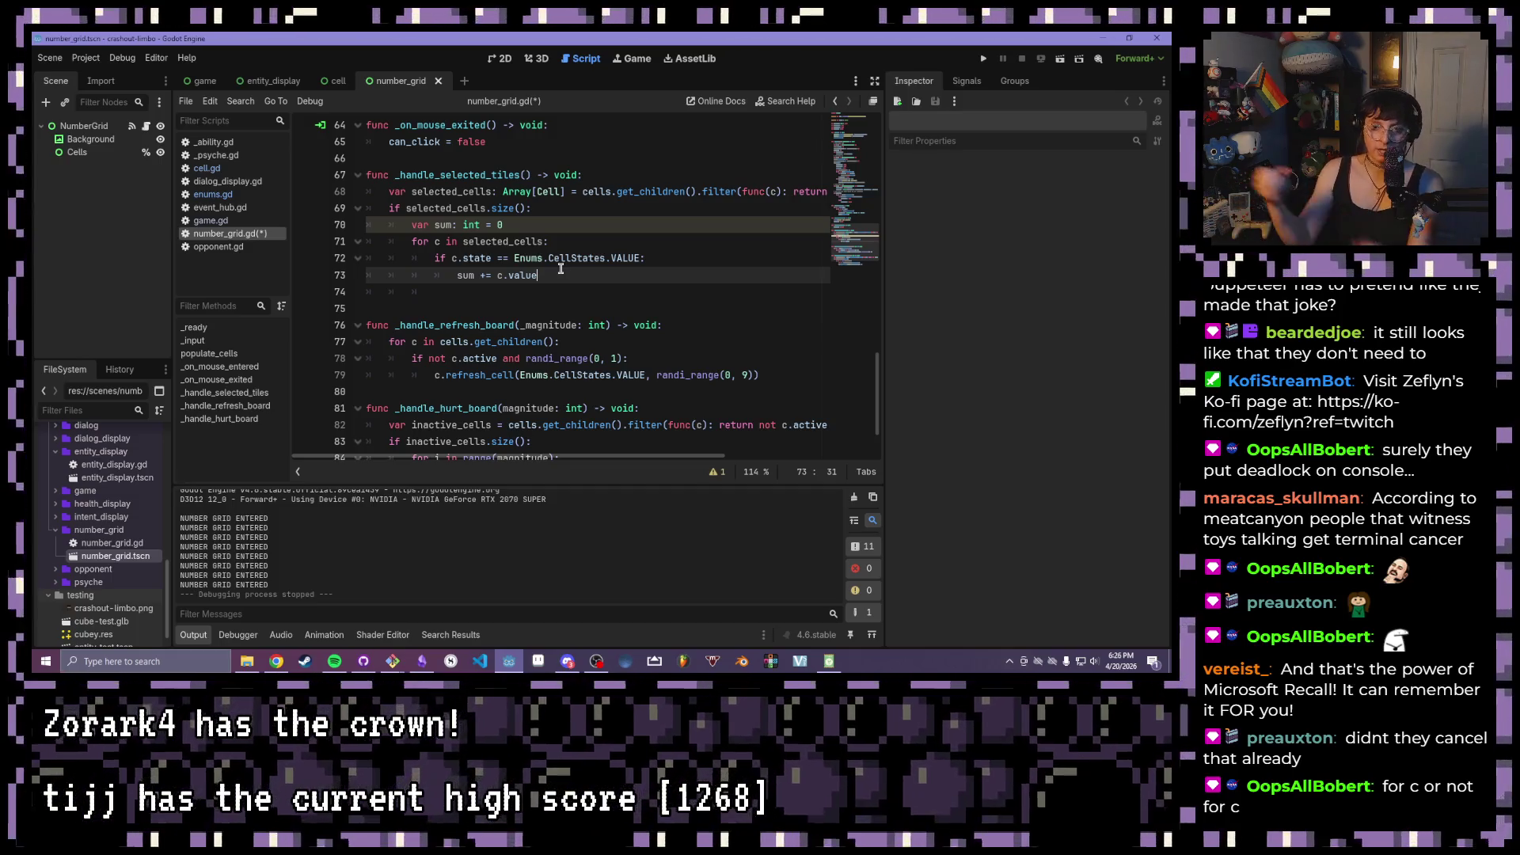
key(Return)
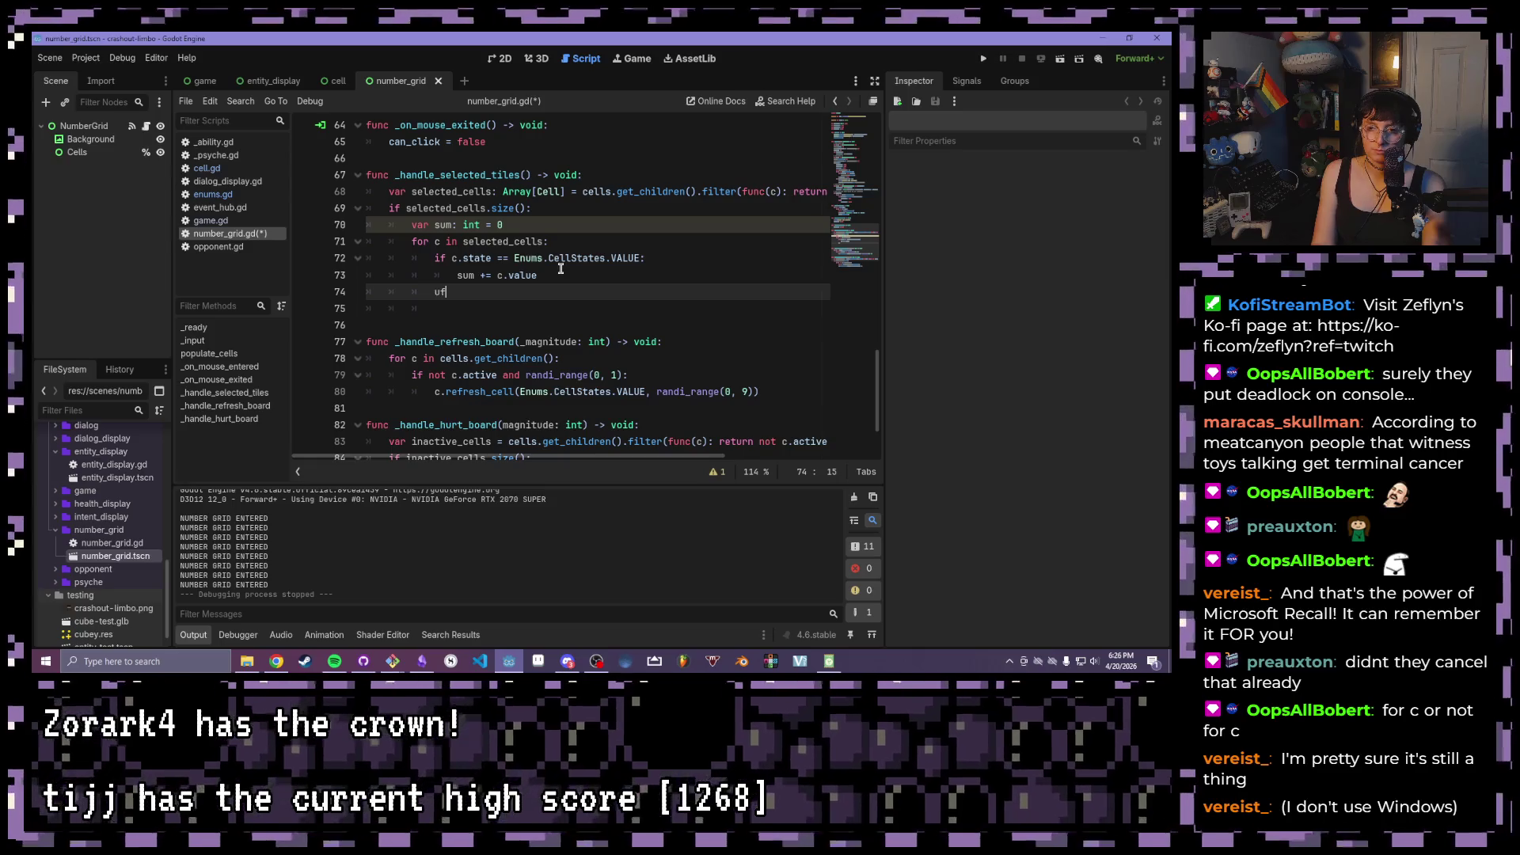
- Type 'if c.state == Enums.CellStates.HURT:' on line 74 with a 'pass' body
text(if)
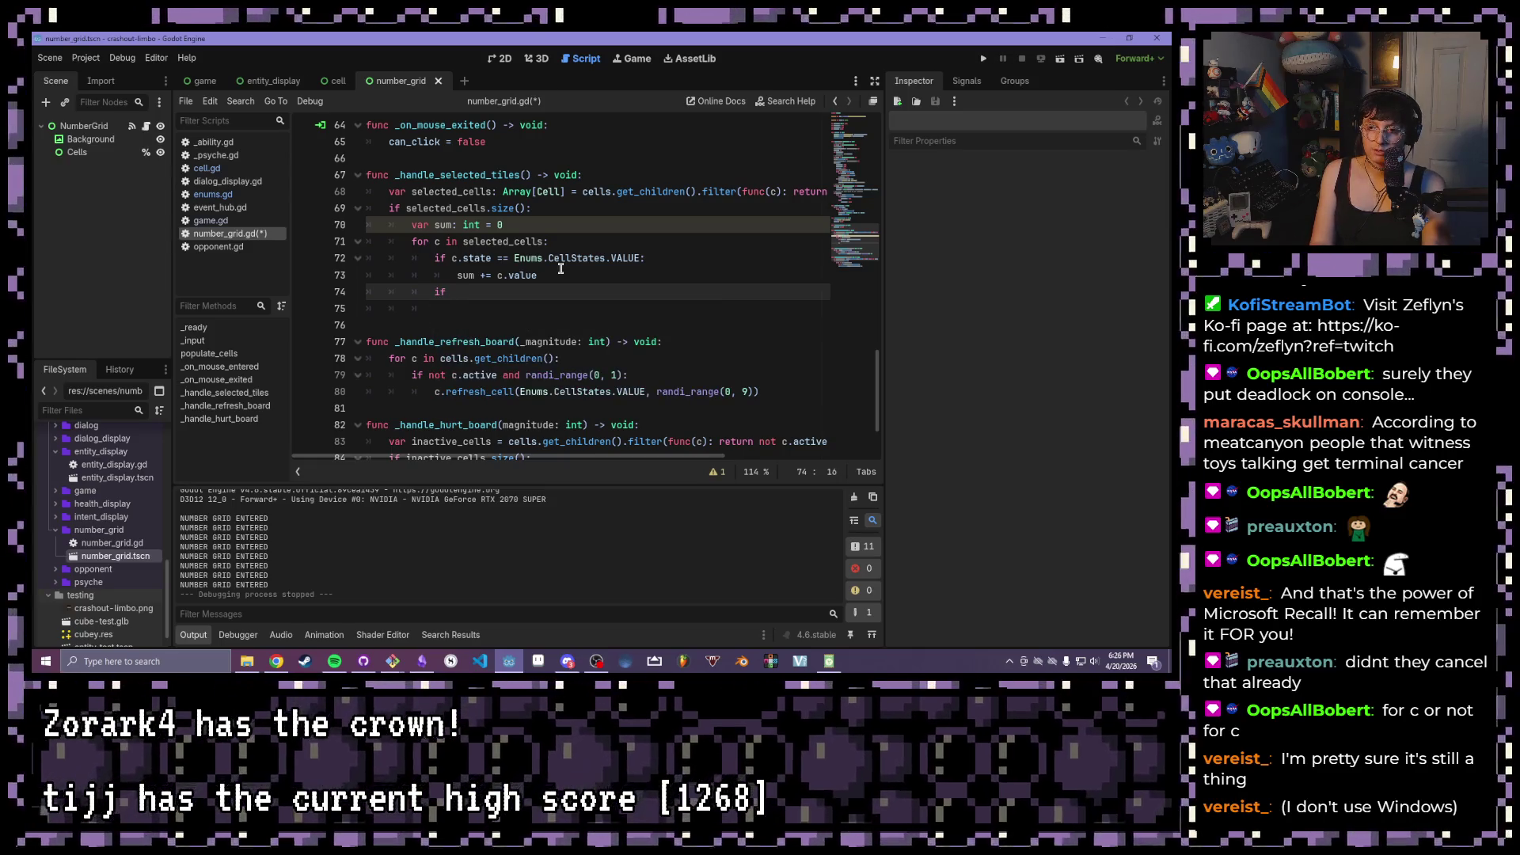
key(BackSpace)
key(BackSpace)
key(BackSpace)
text(c)
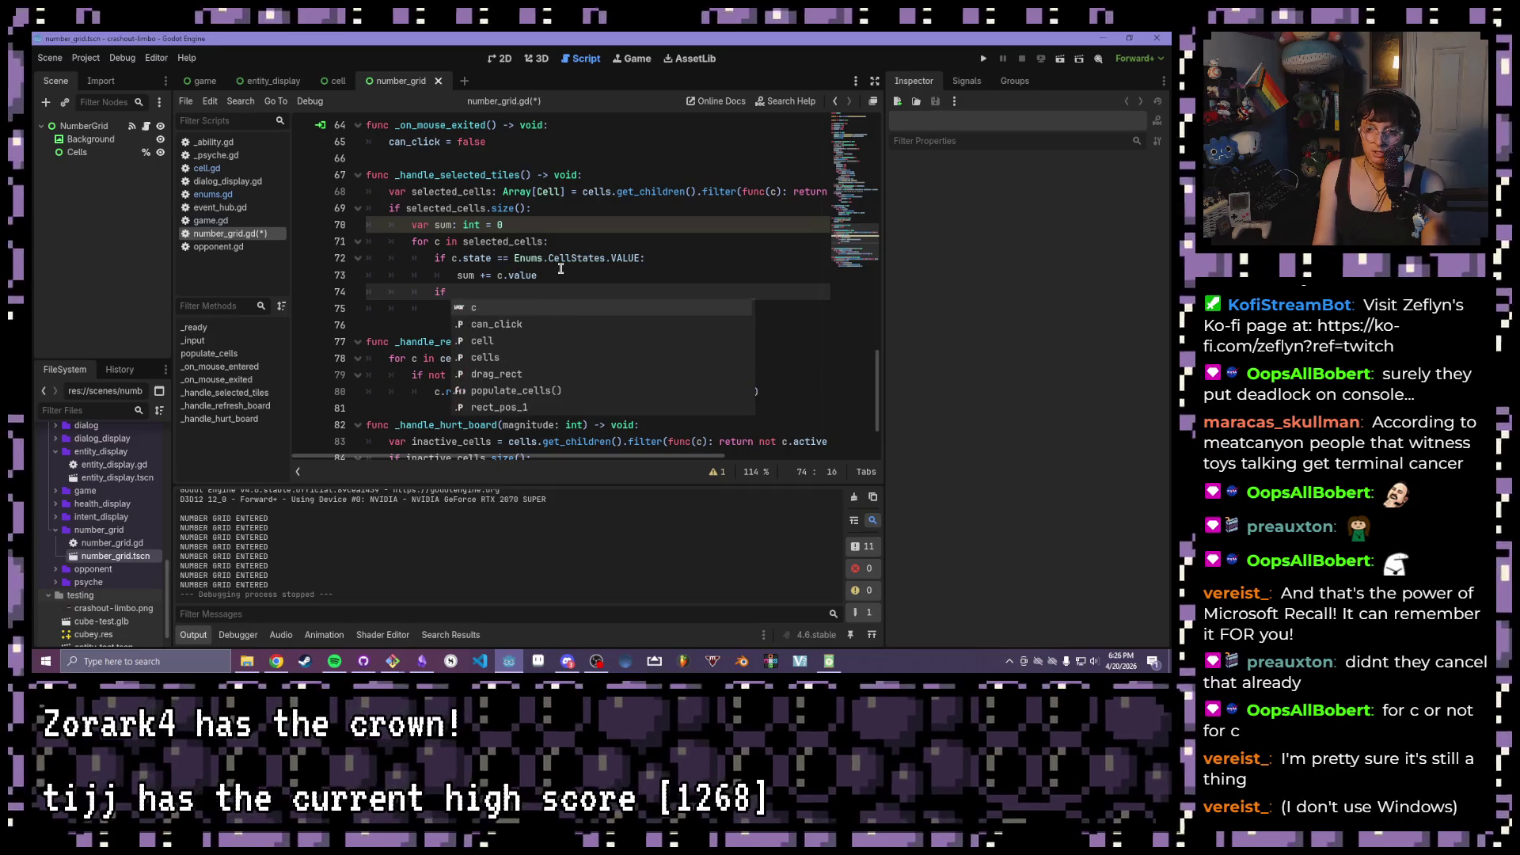
text(.state)
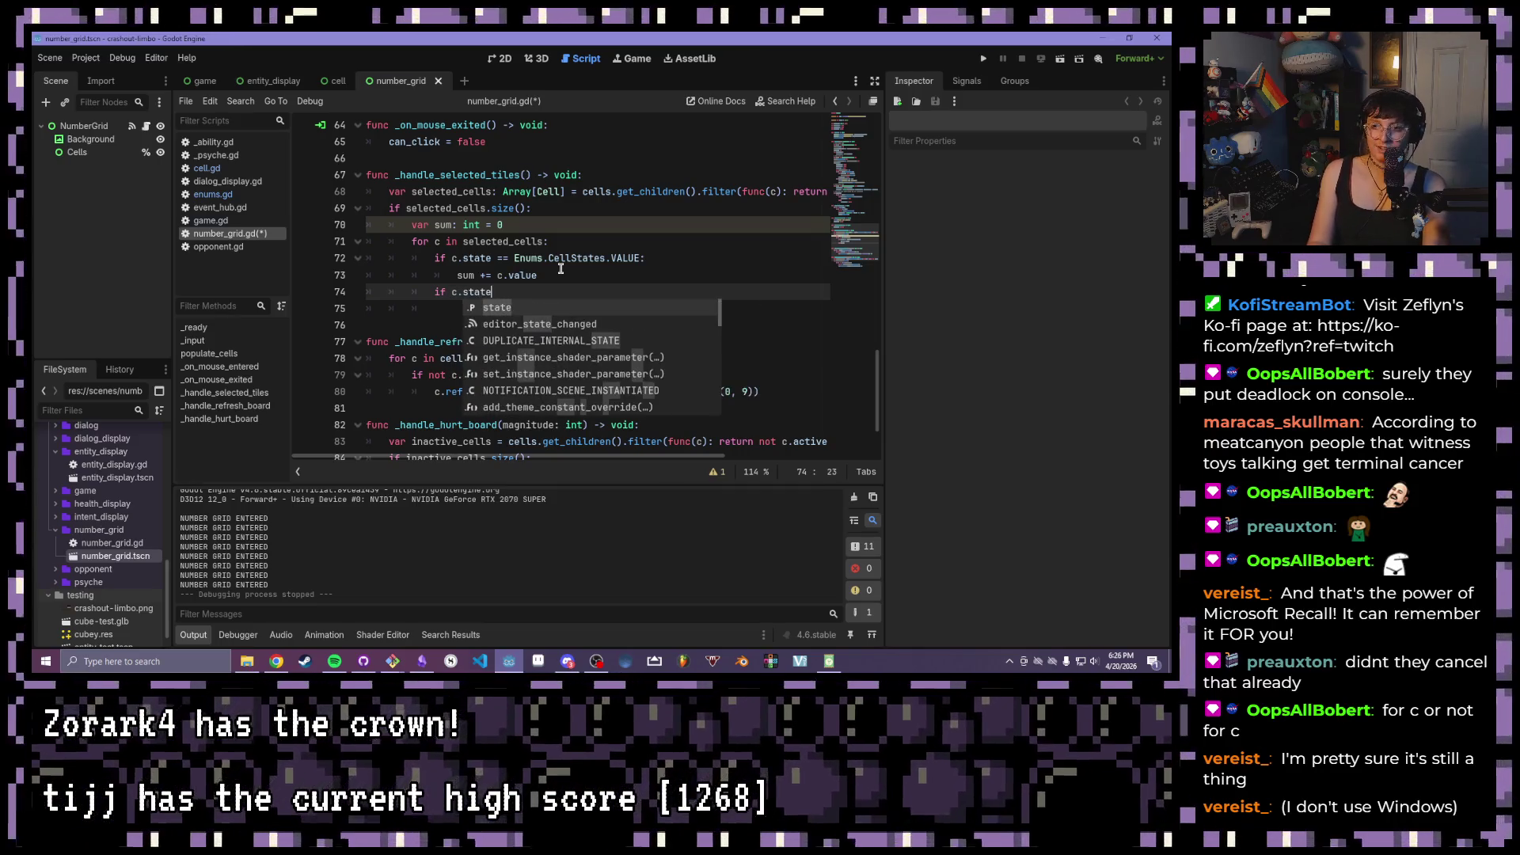
key(Escape)
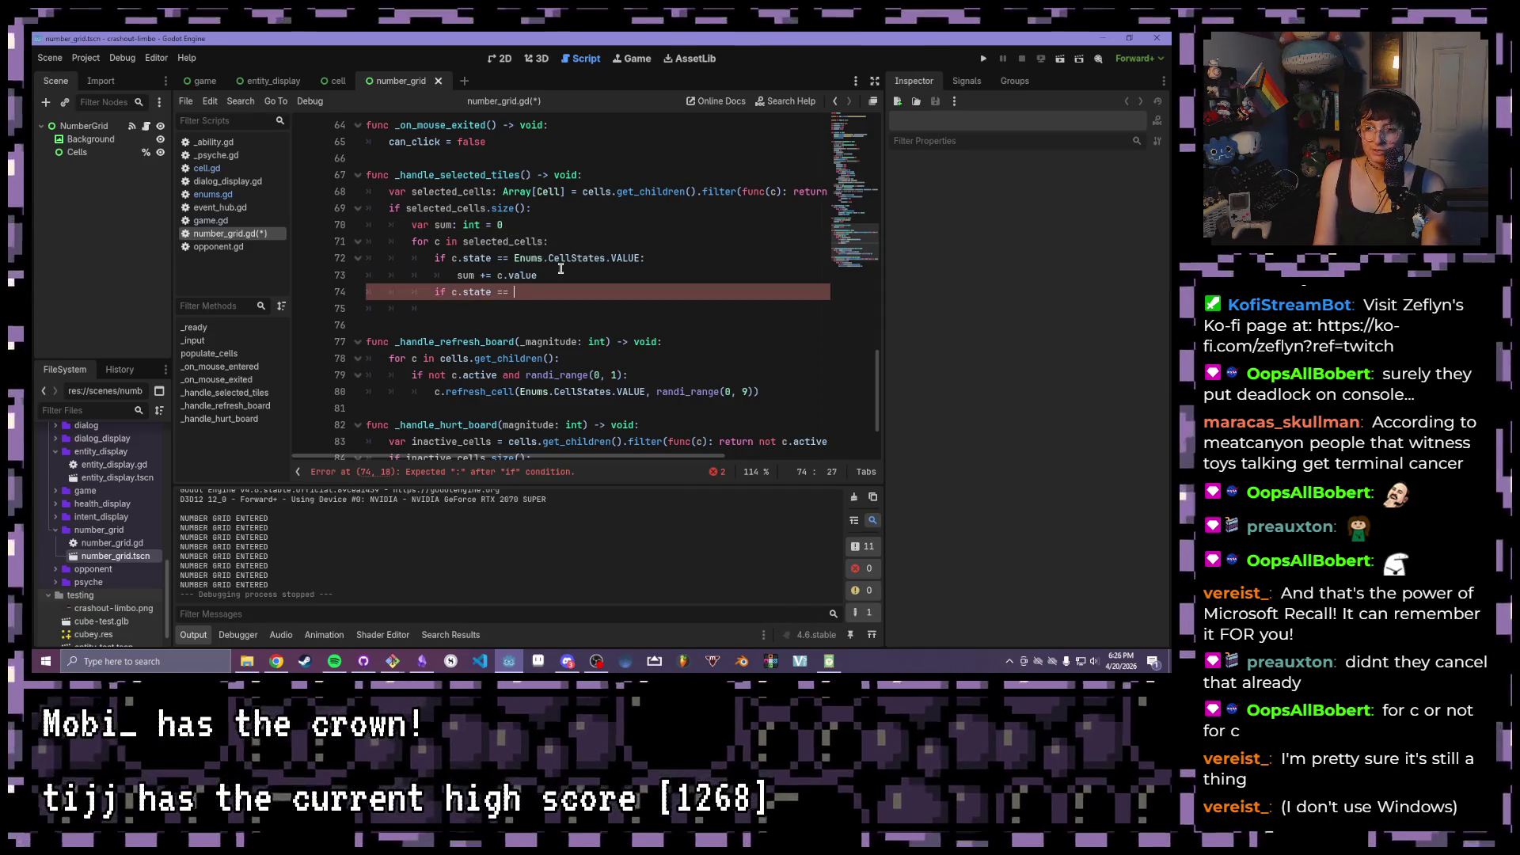
text(Enums.Cell)
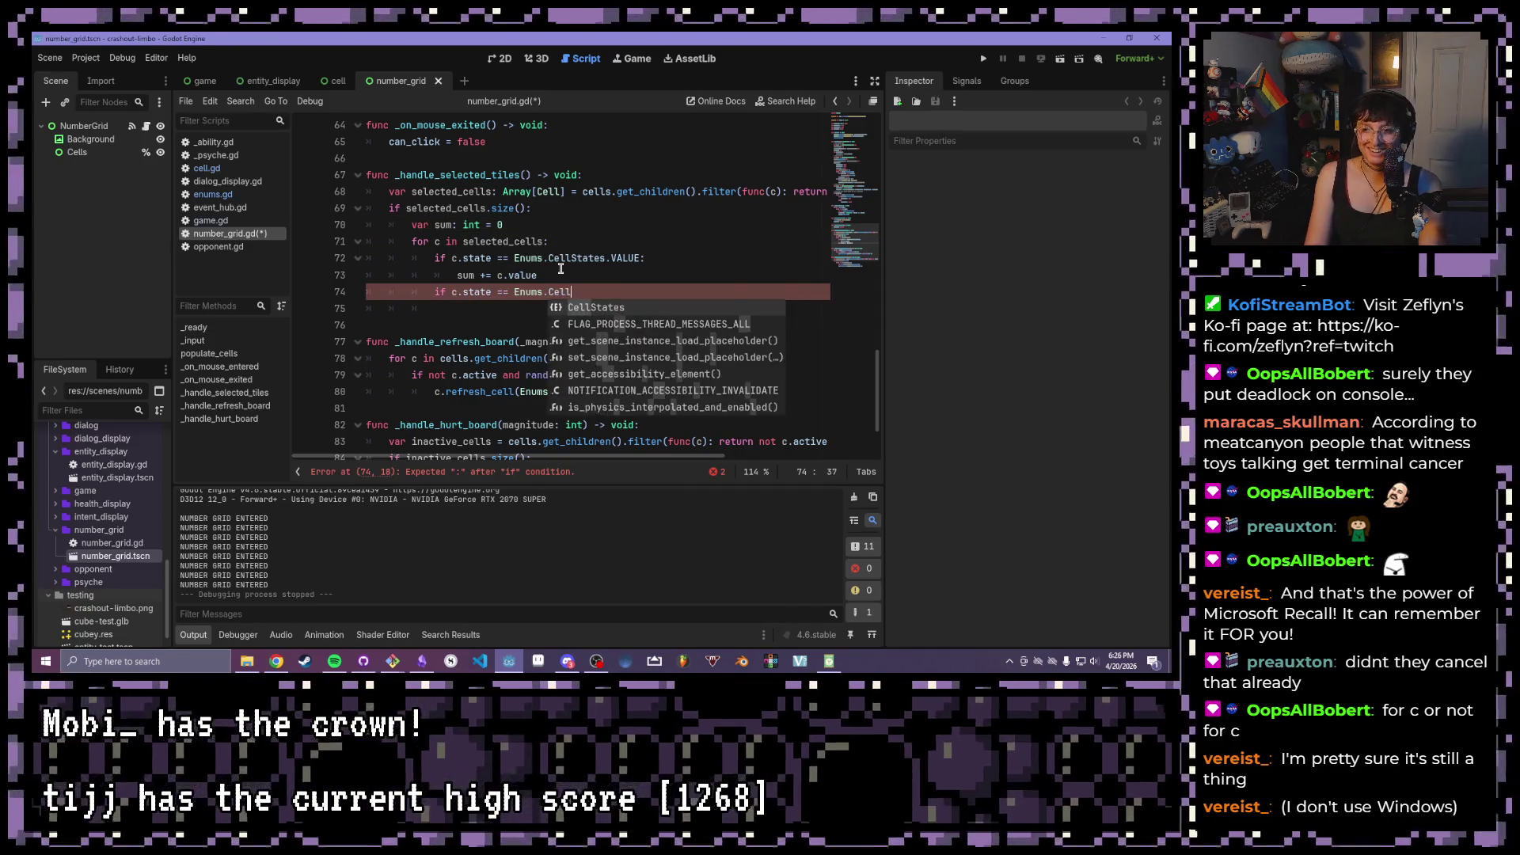
key(Return)
text(.HURT:)
key(Return)
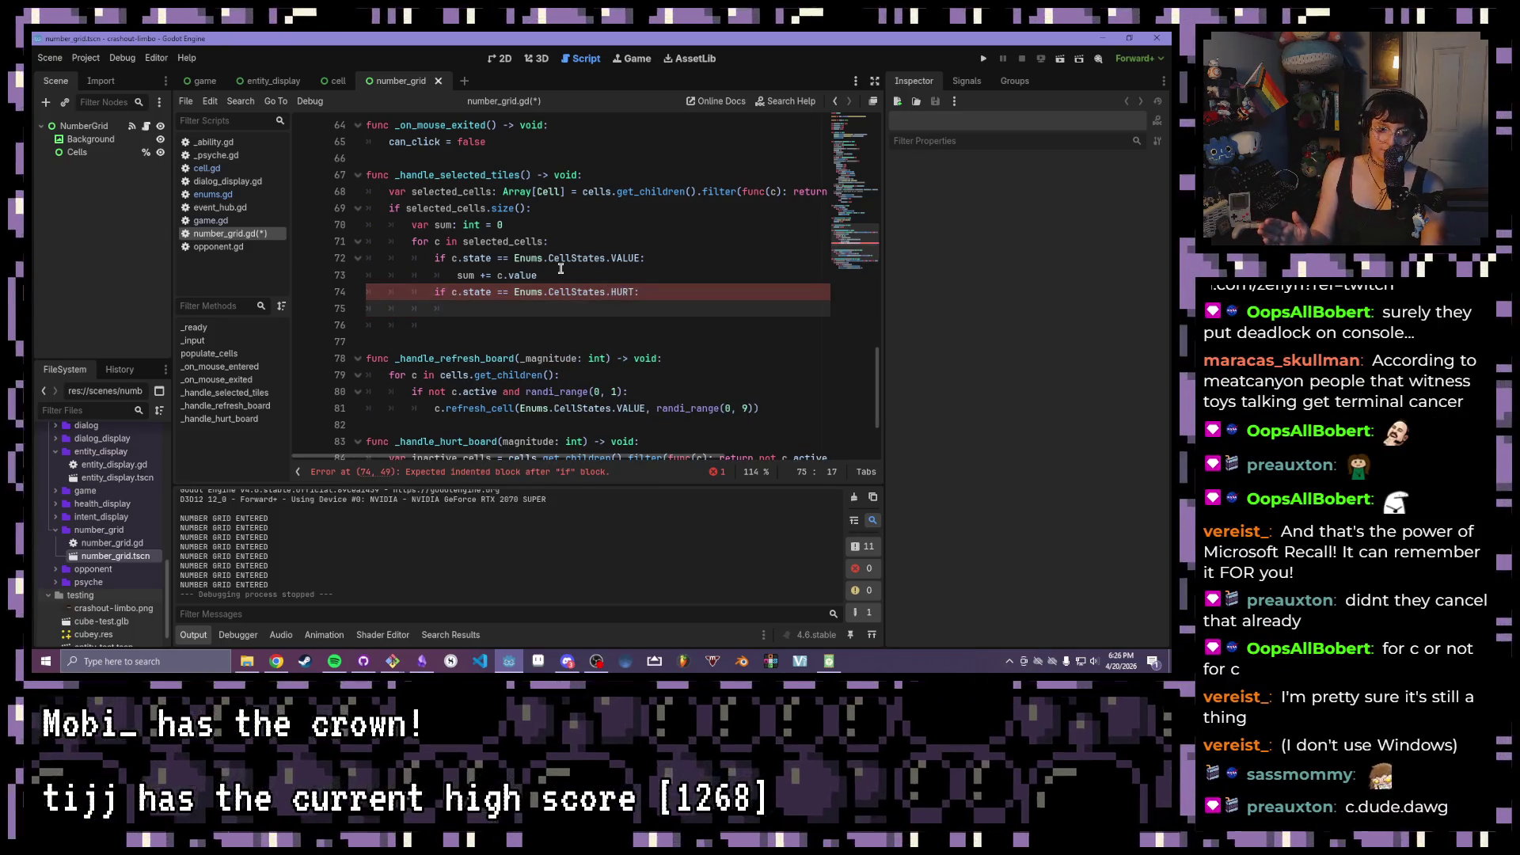
text(pass)
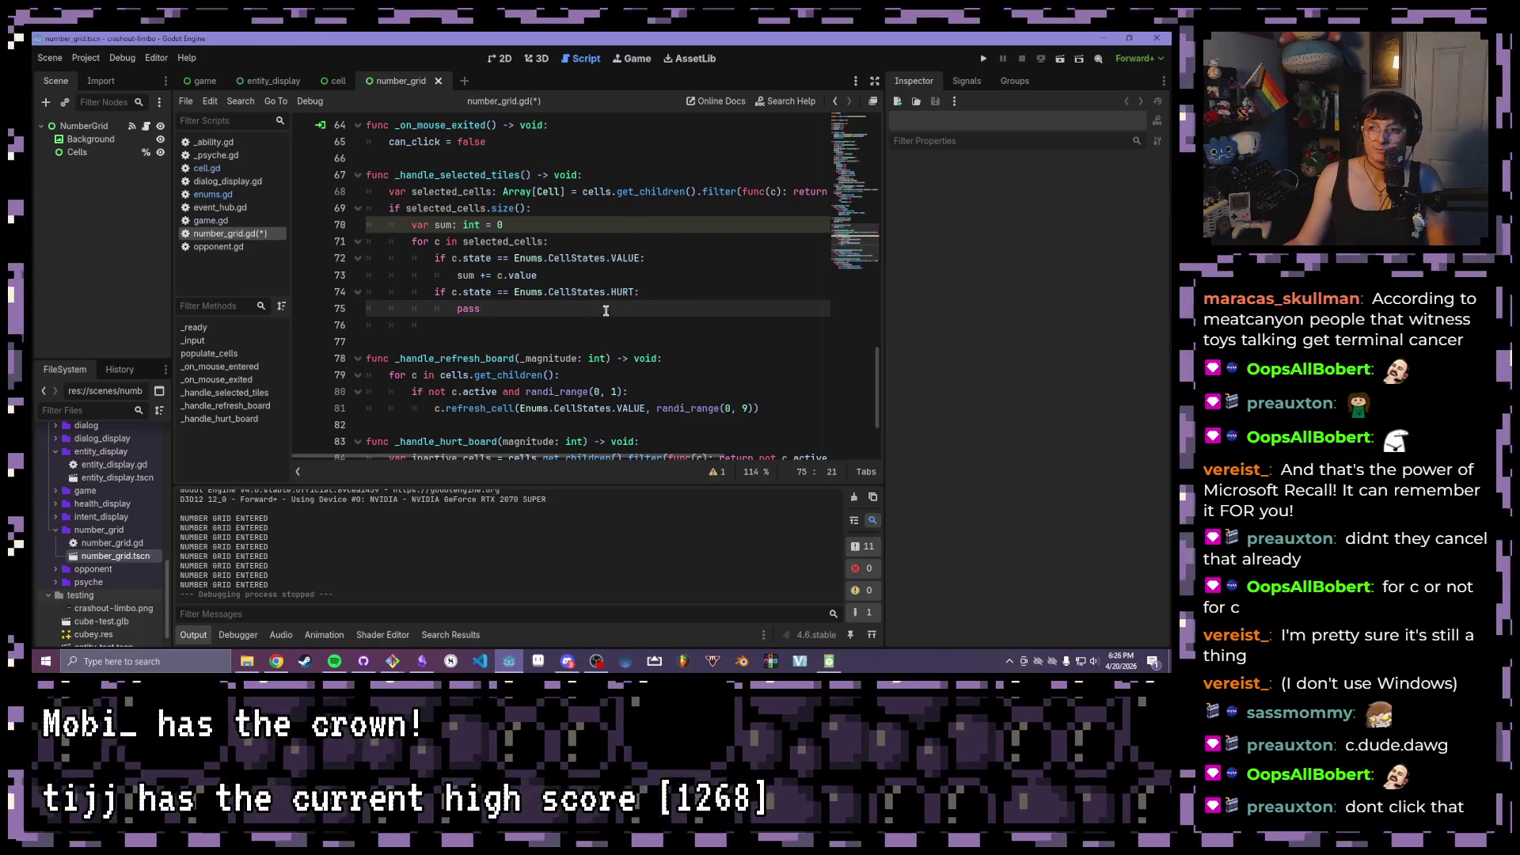
- Look over the HURT branch, adding and then removing an extra line after pass
drag(610, 312, 554, 293)
click(739, 295)
drag(739, 296, 513, 292)
click(508, 313)
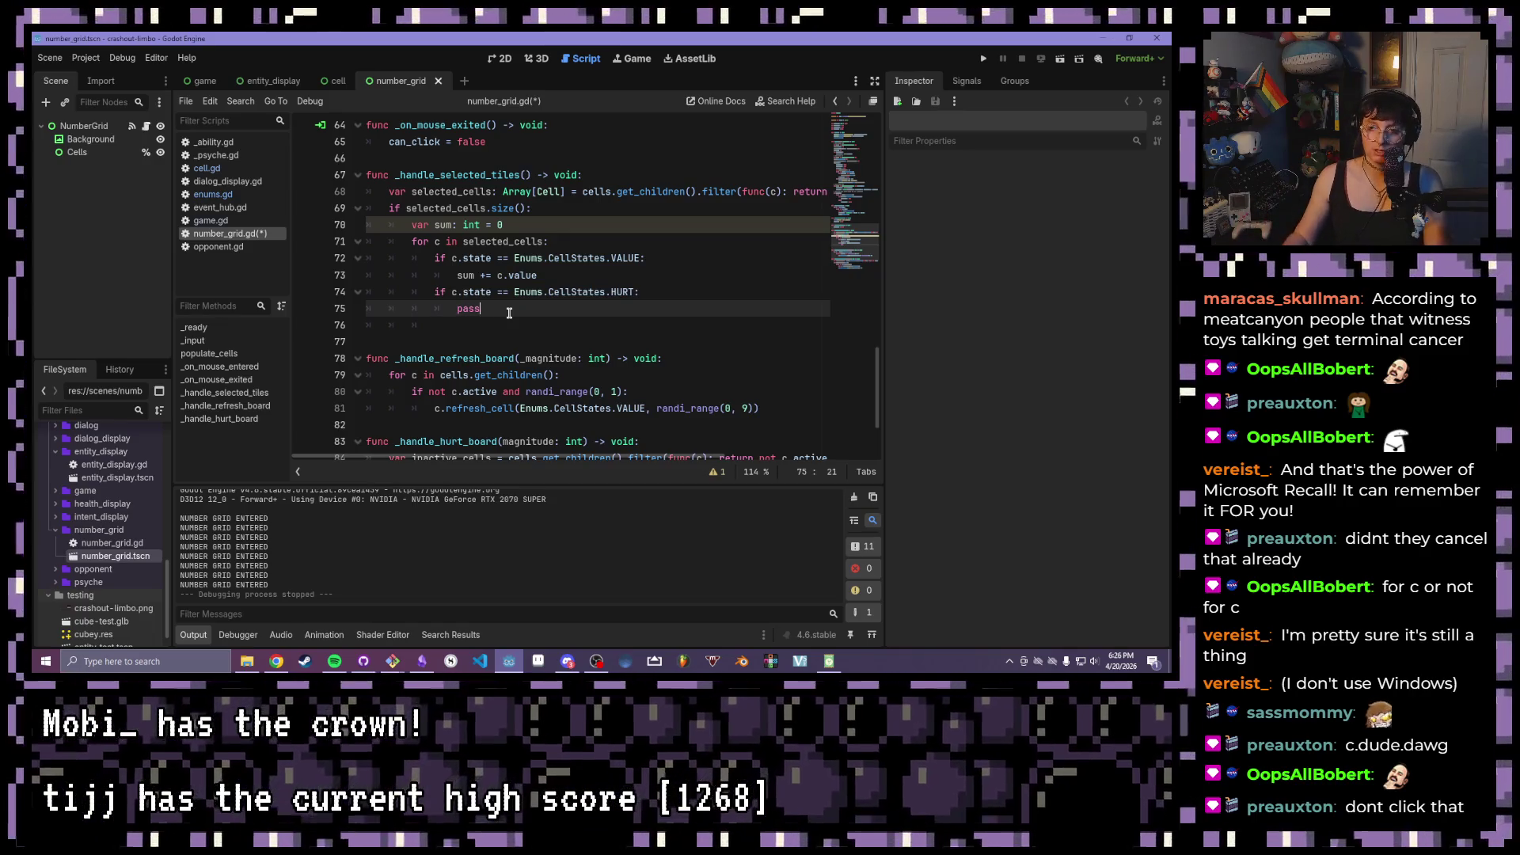
key(Return)
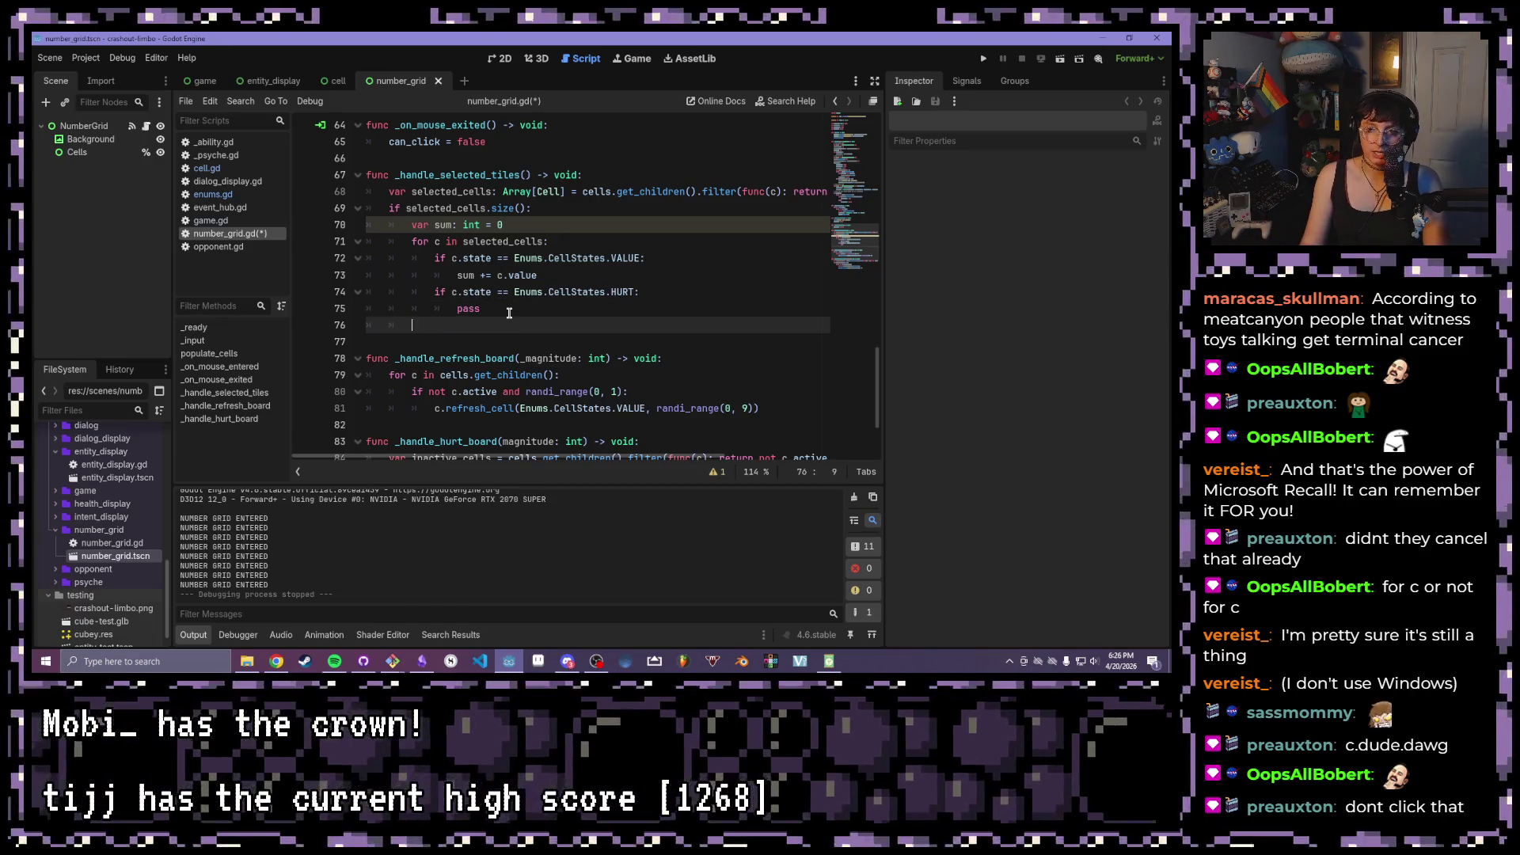
key(BackSpace)
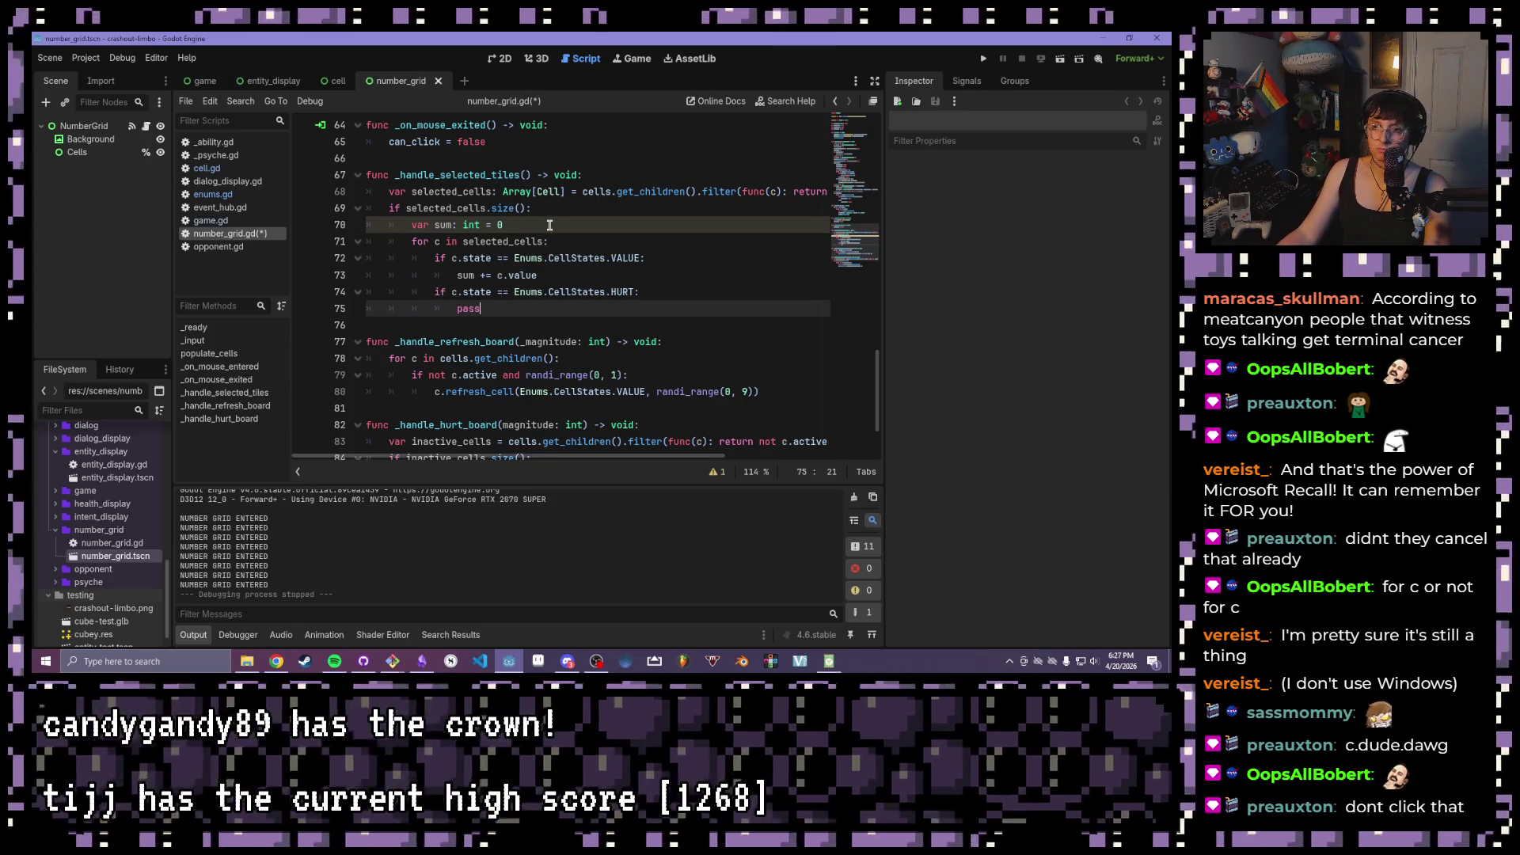
- Backspace over the placeholder 'pass' on line 75 under the HURT check
click(550, 225)
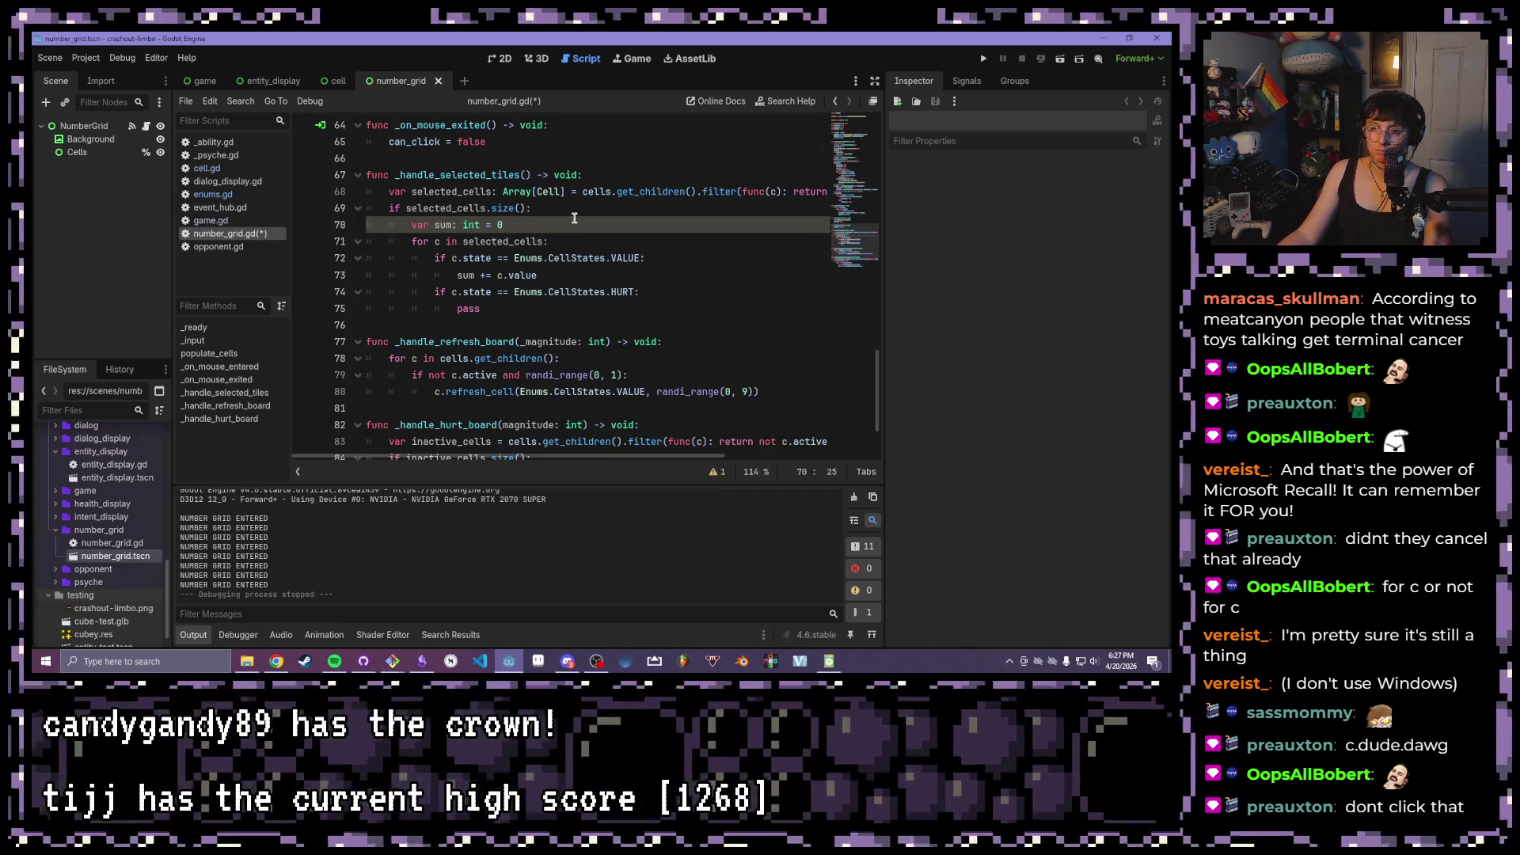
click(497, 303)
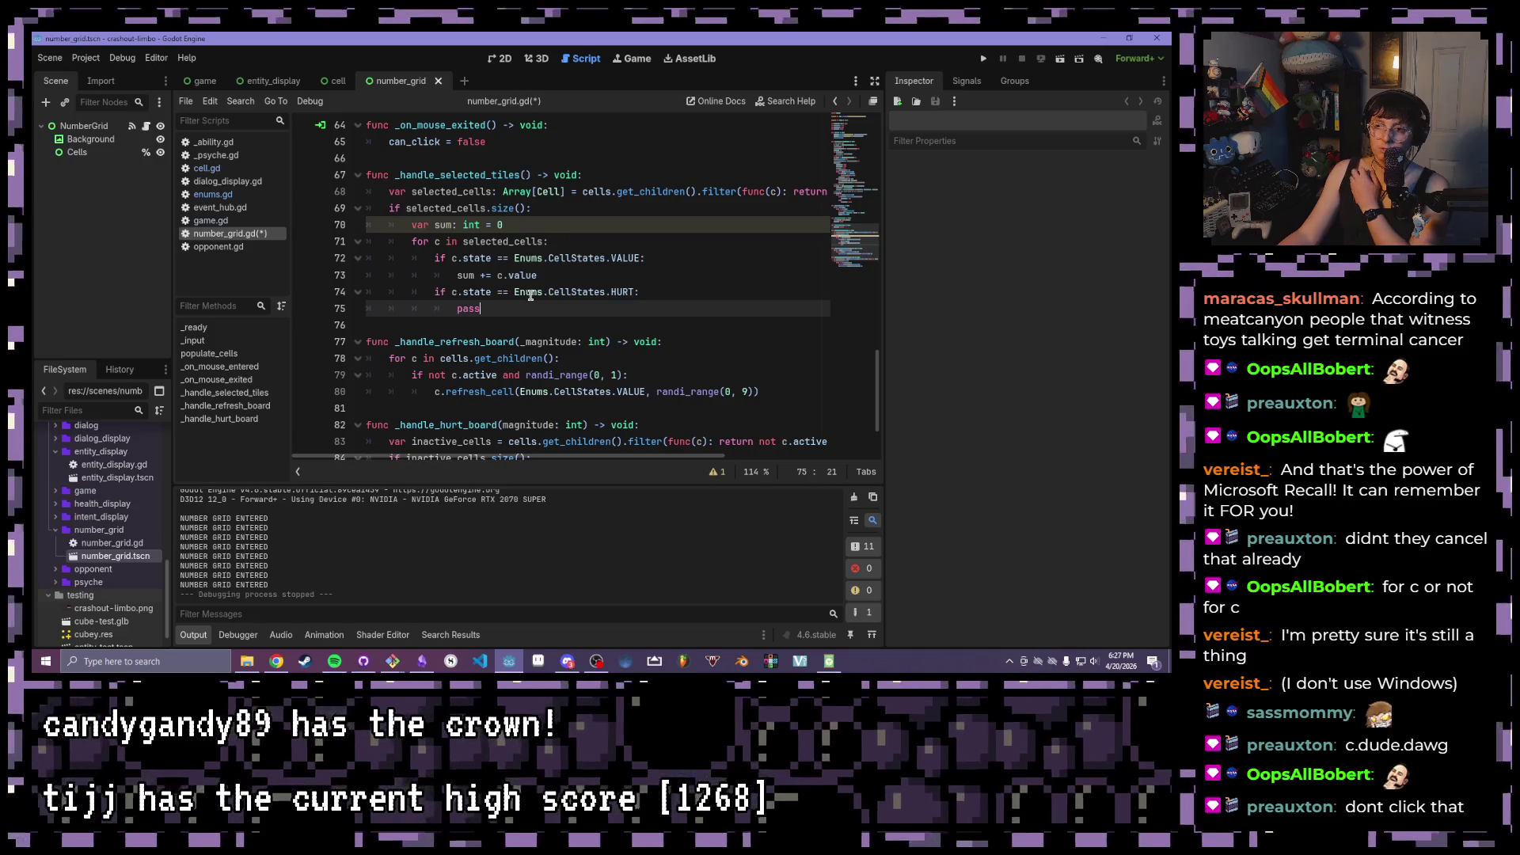
key(BackSpace)
key(BackSpace)
key(BackSpace)
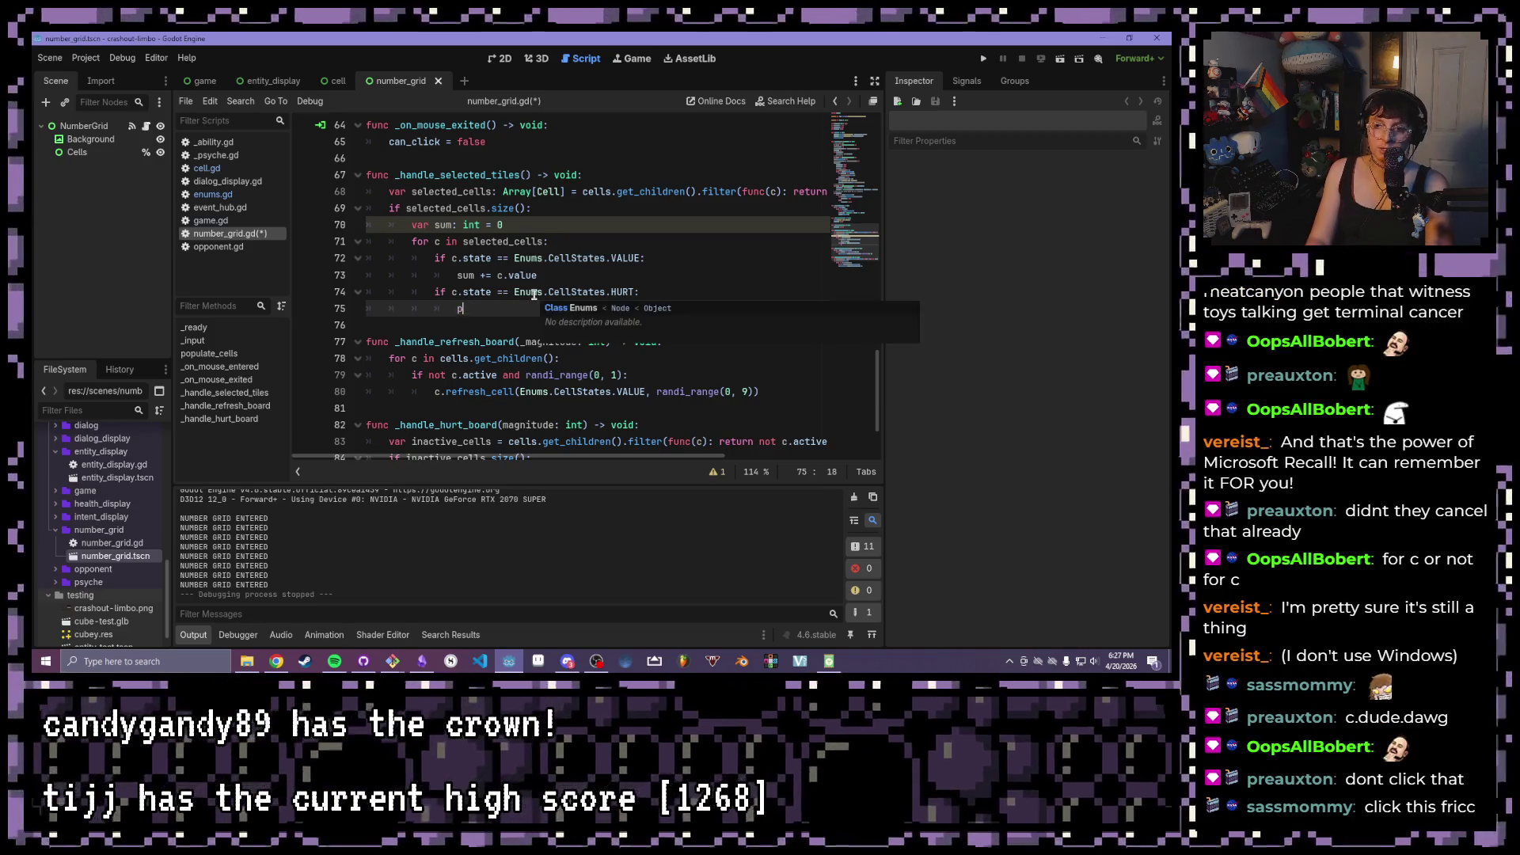
key(BackSpace)
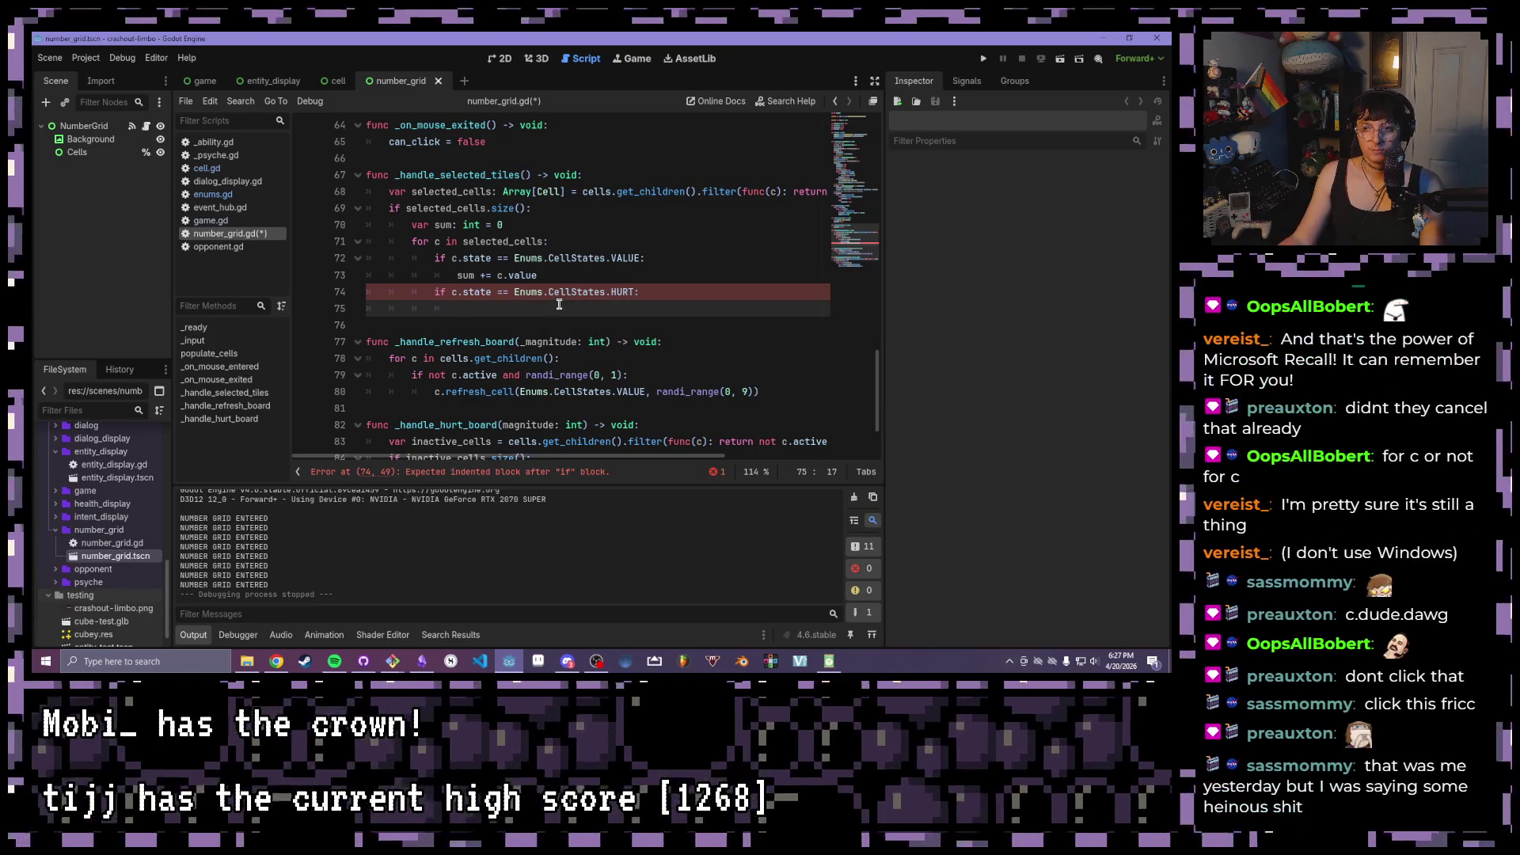
- Start line 75 with 'EventHub.' and browse the autocomplete list of EventHub signals
text(sum)
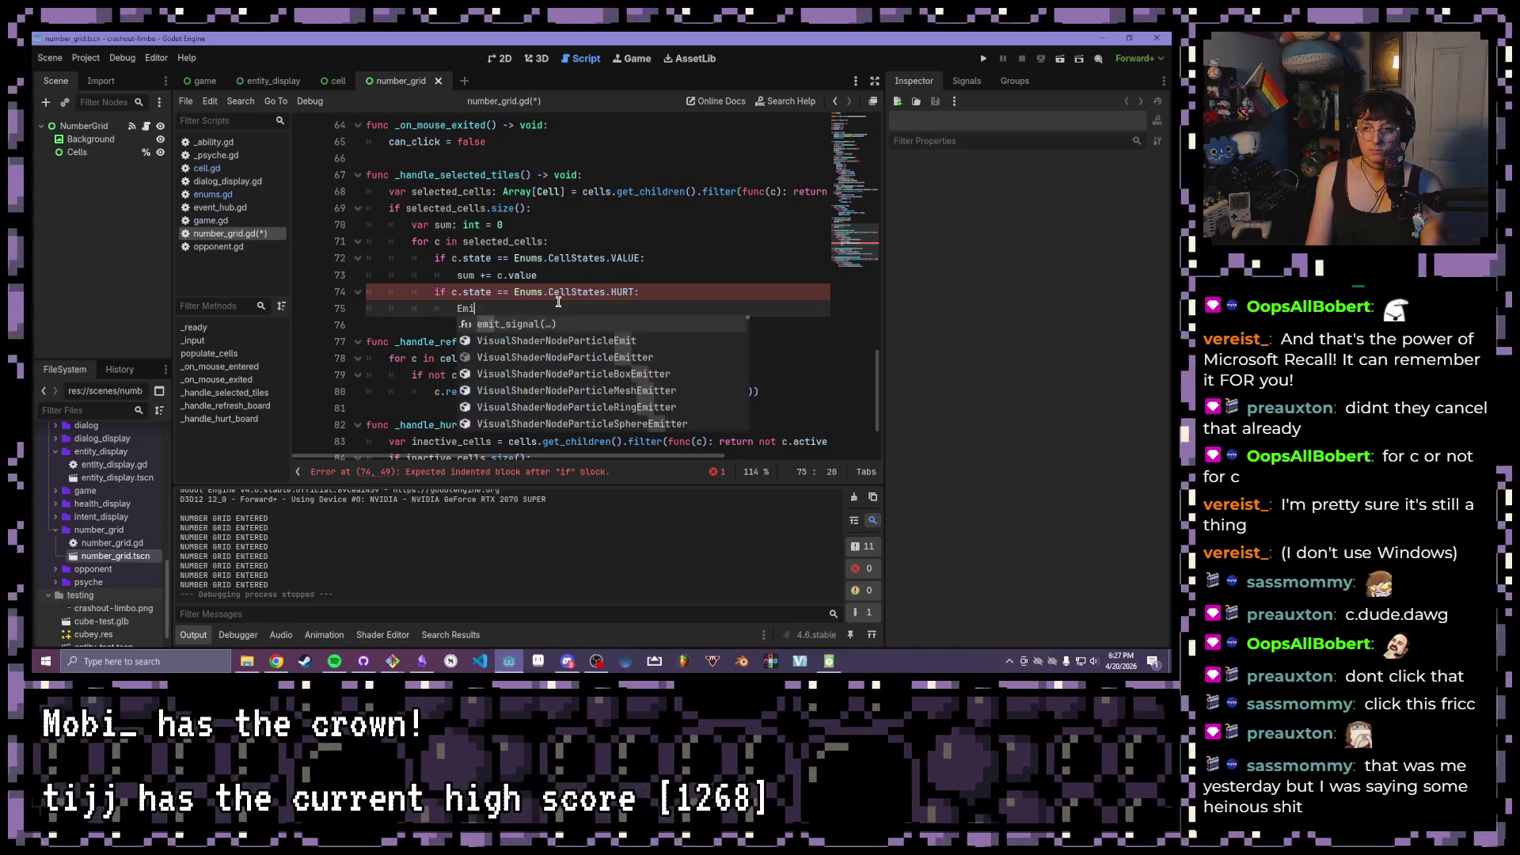
key(BackSpace)
key(BackSpace)
key(BackSpace)
text(Event)
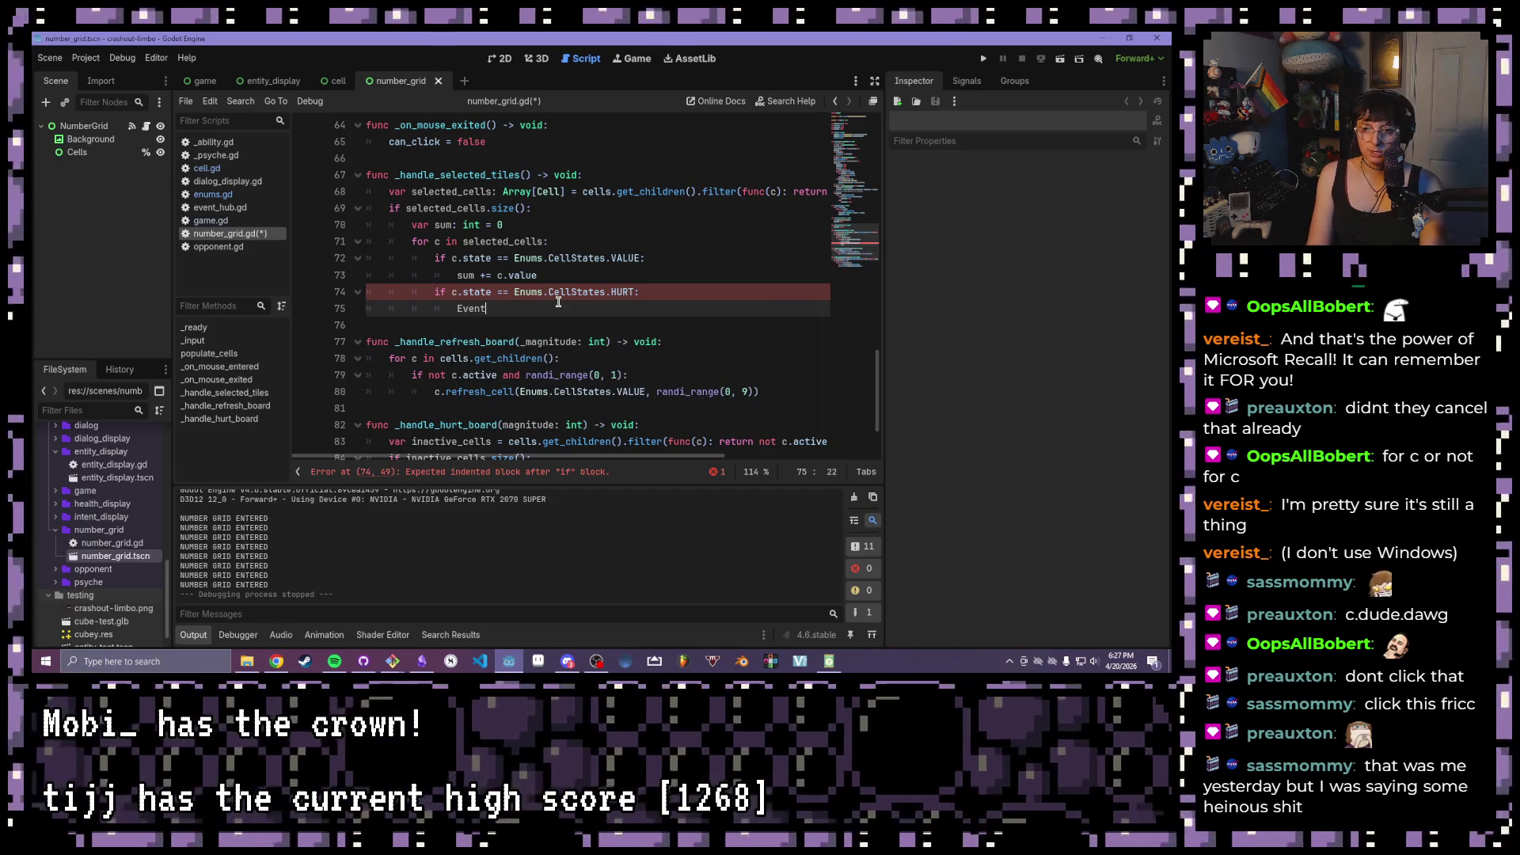
text(Hub.emi)
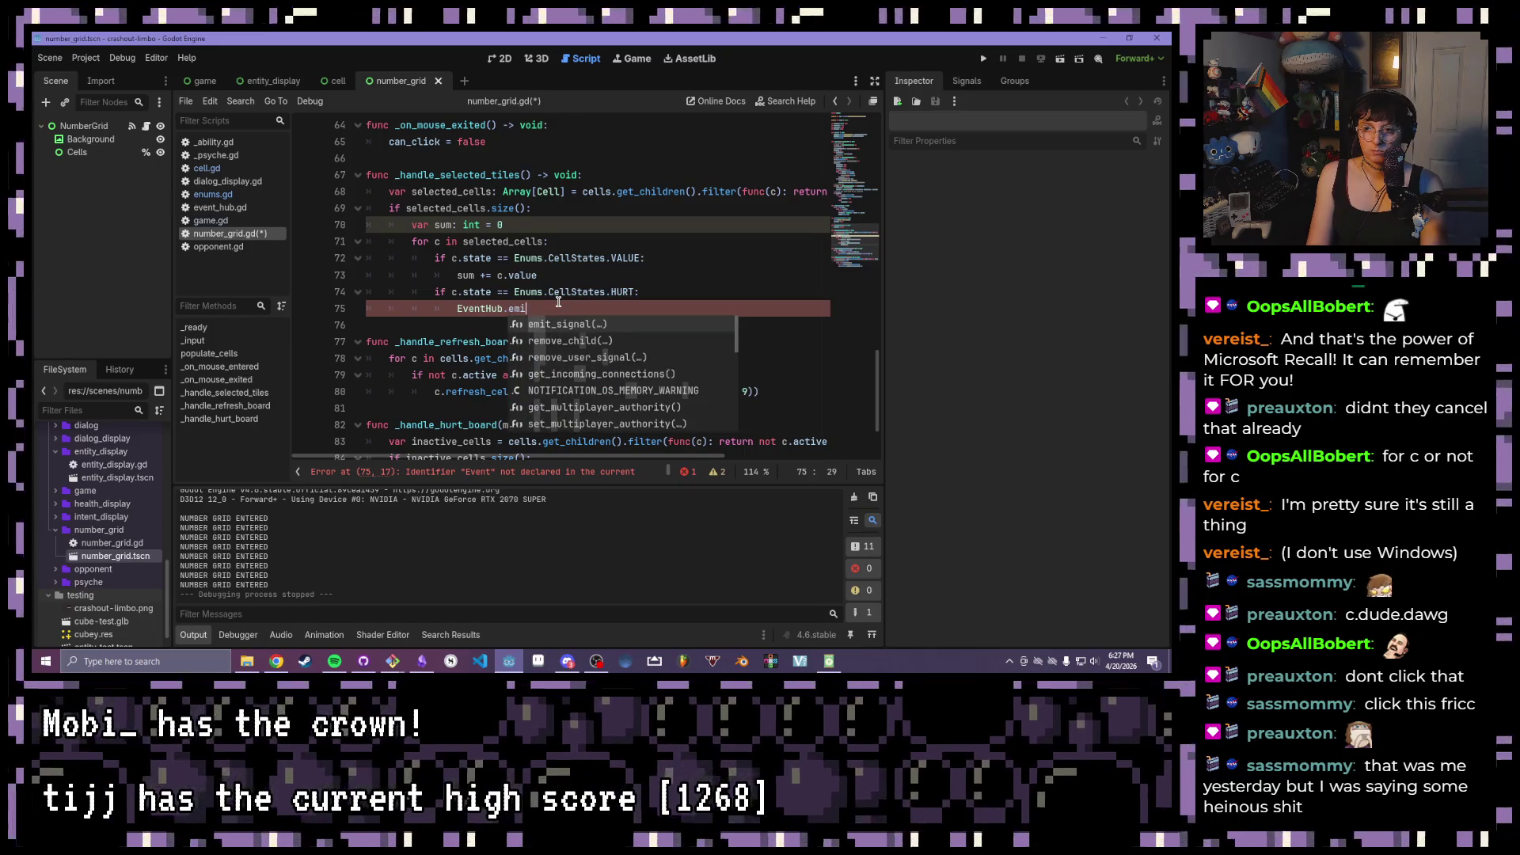
key(BackSpace)
key(BackSpace)
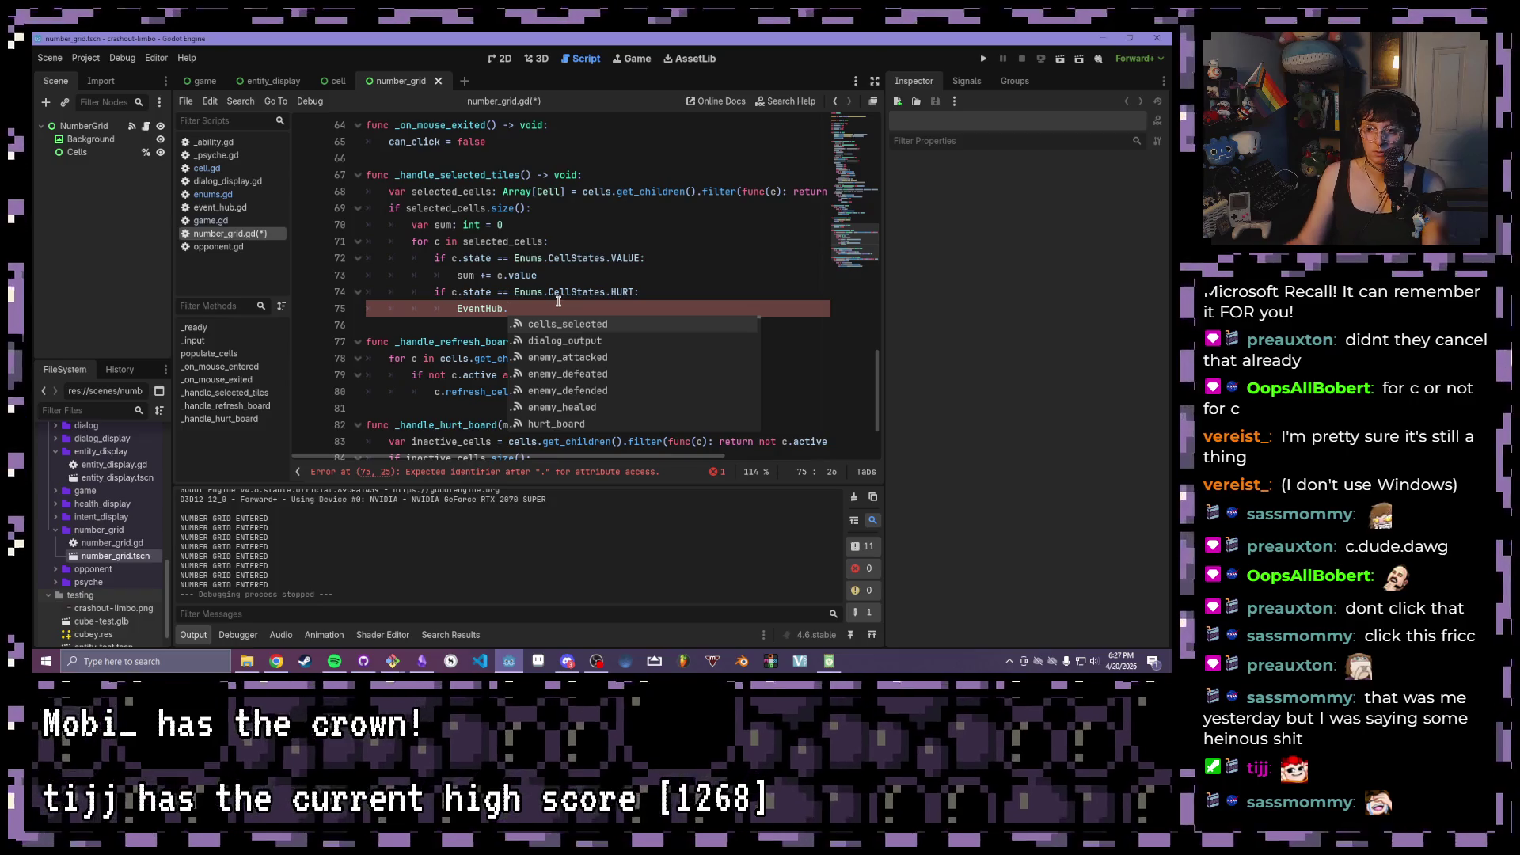
scroll(624, 360, down, 2)
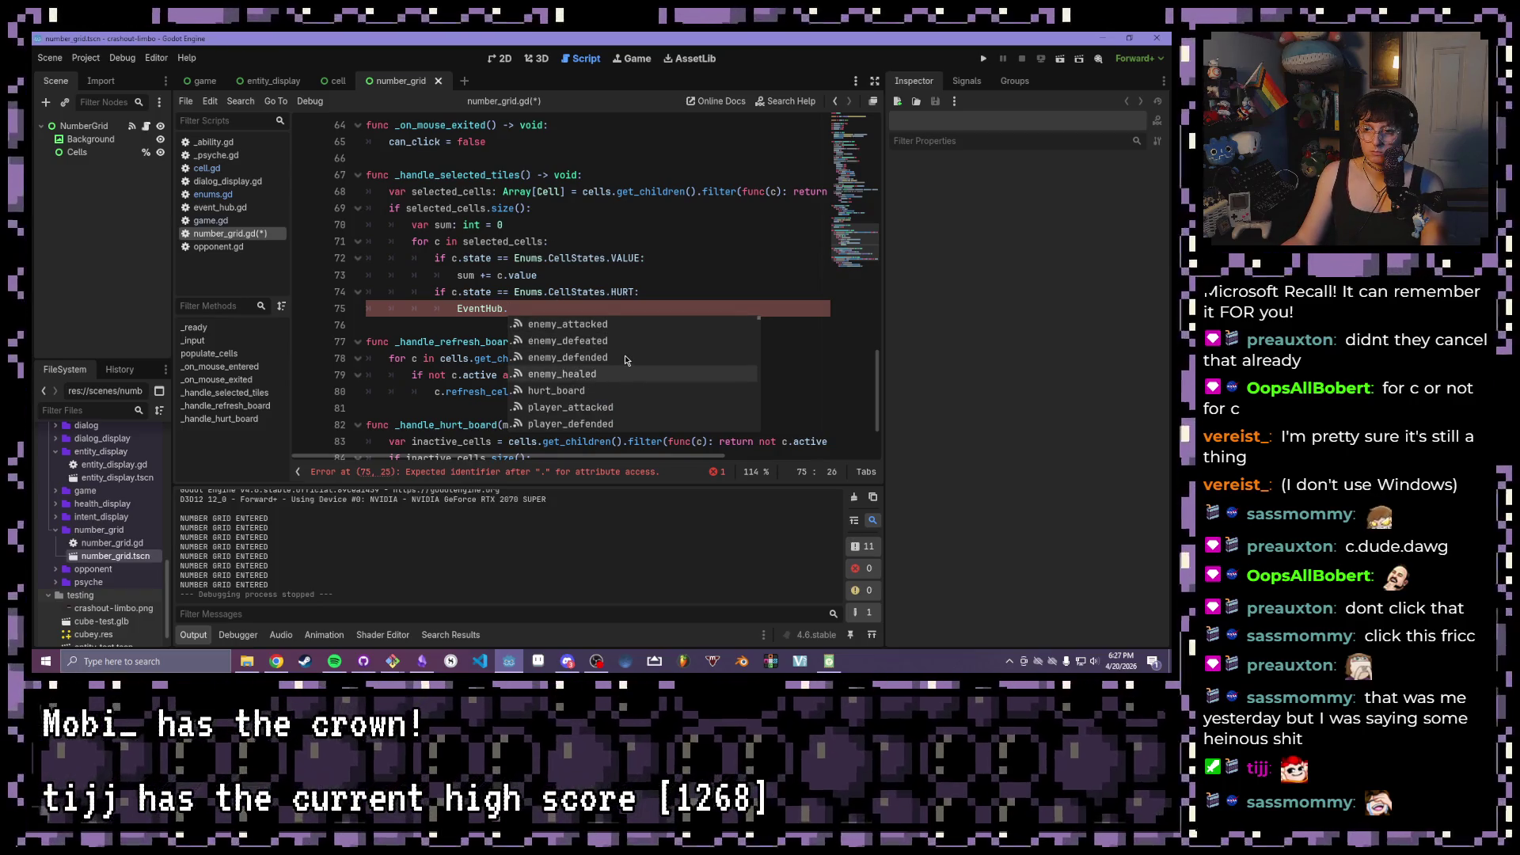
scroll(624, 357, down, 1)
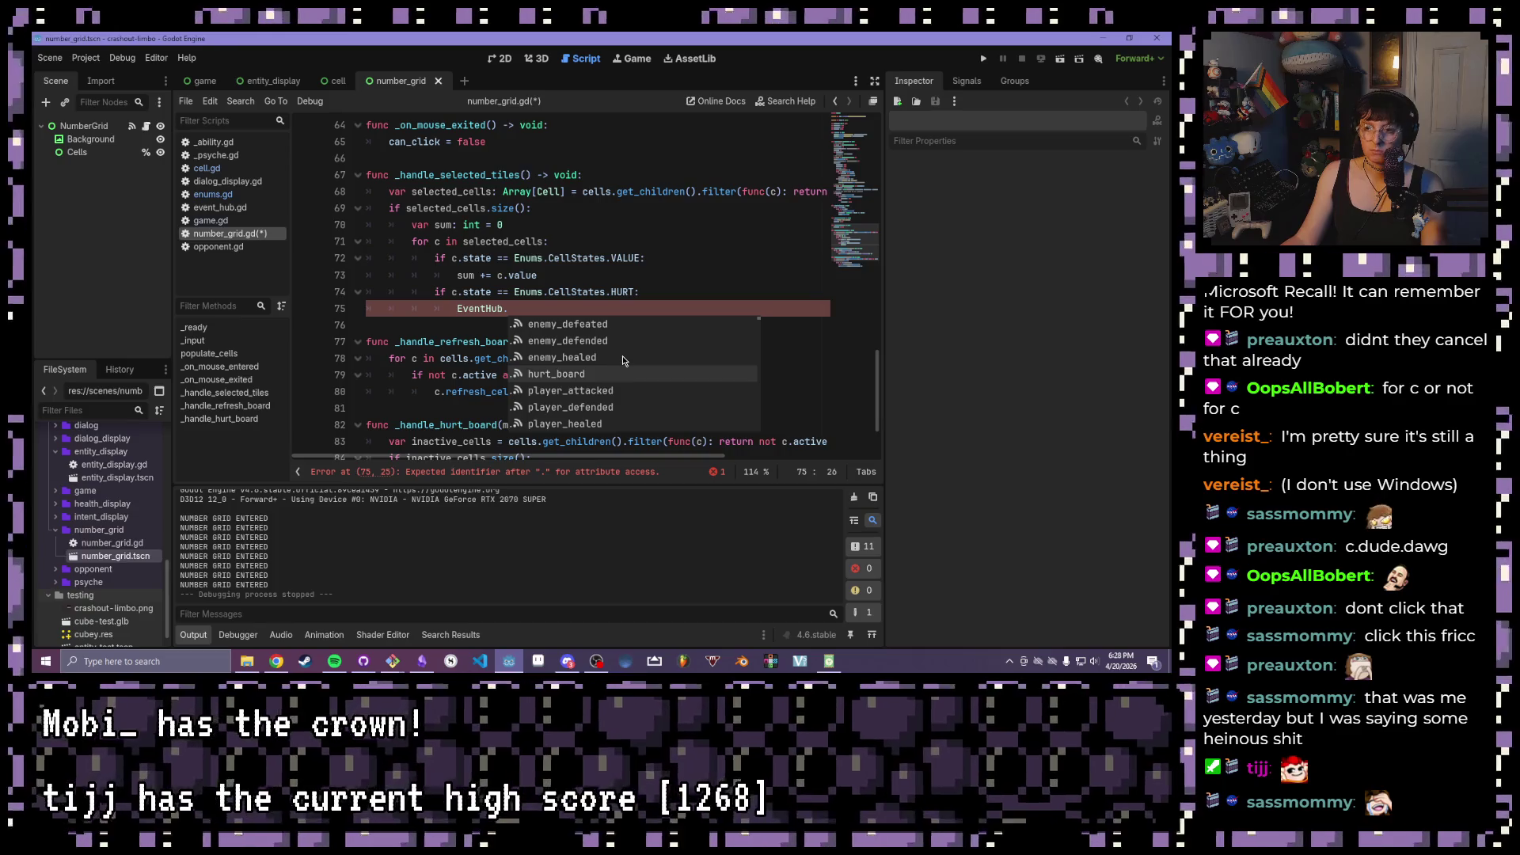
scroll(622, 358, down, 1)
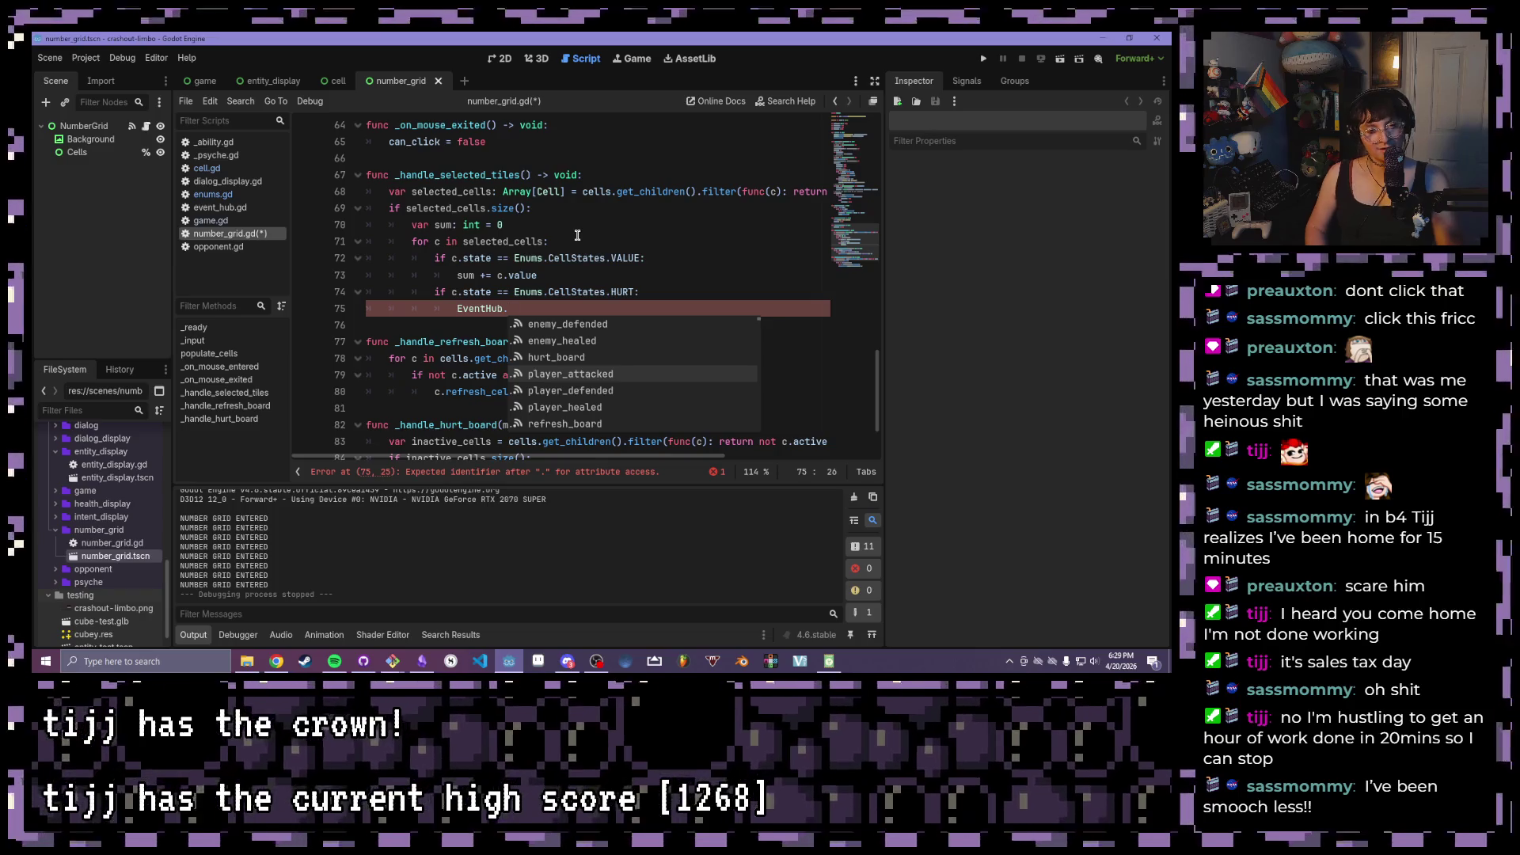
key(Escape)
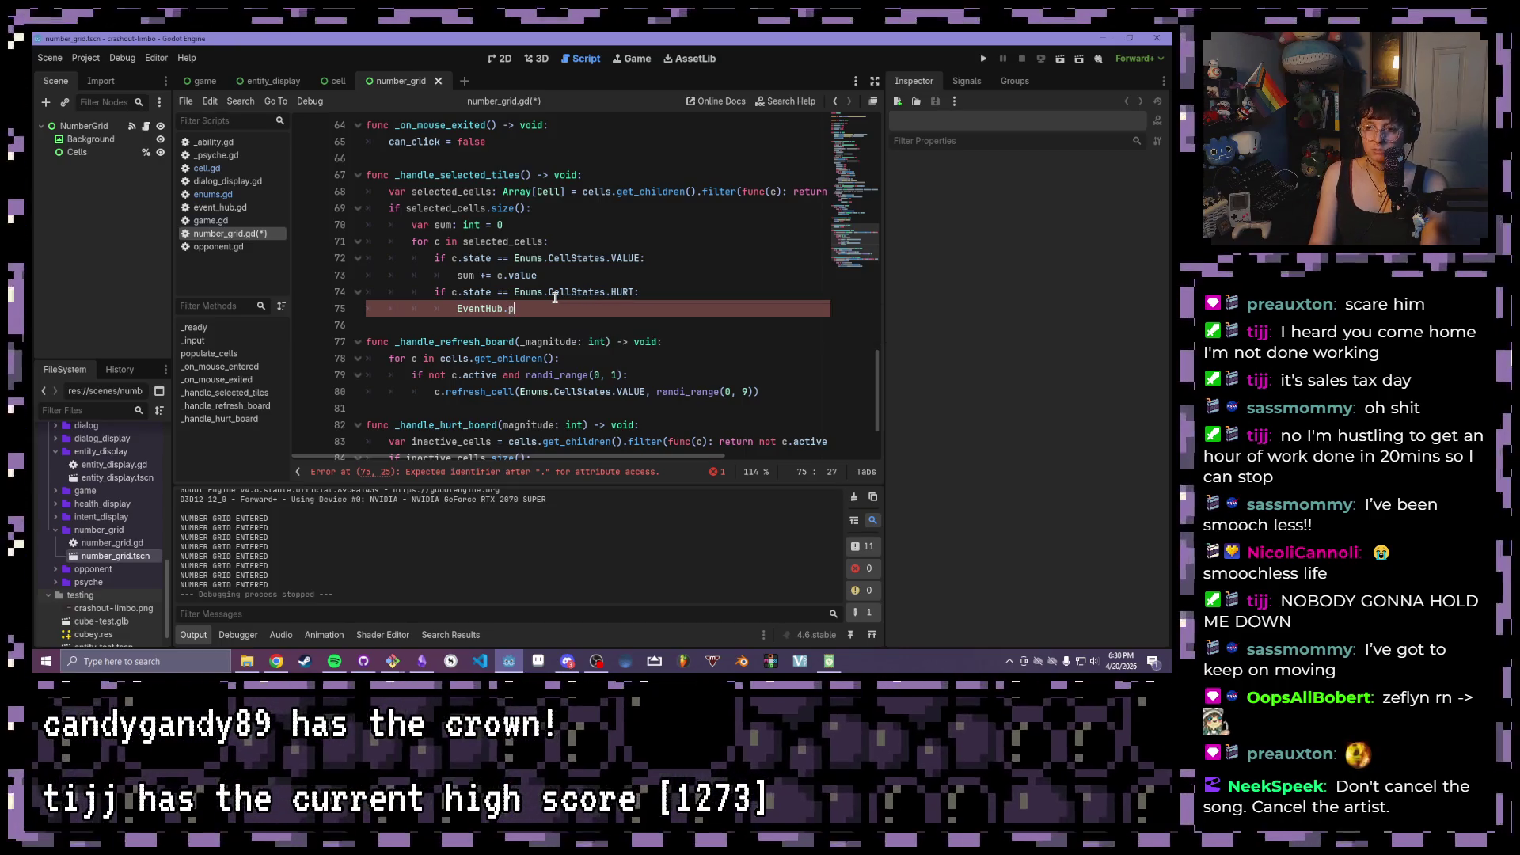
- Complete line 75 as 'EventHub.player_damaged.emit(c.value)' with autocomplete
text(play)
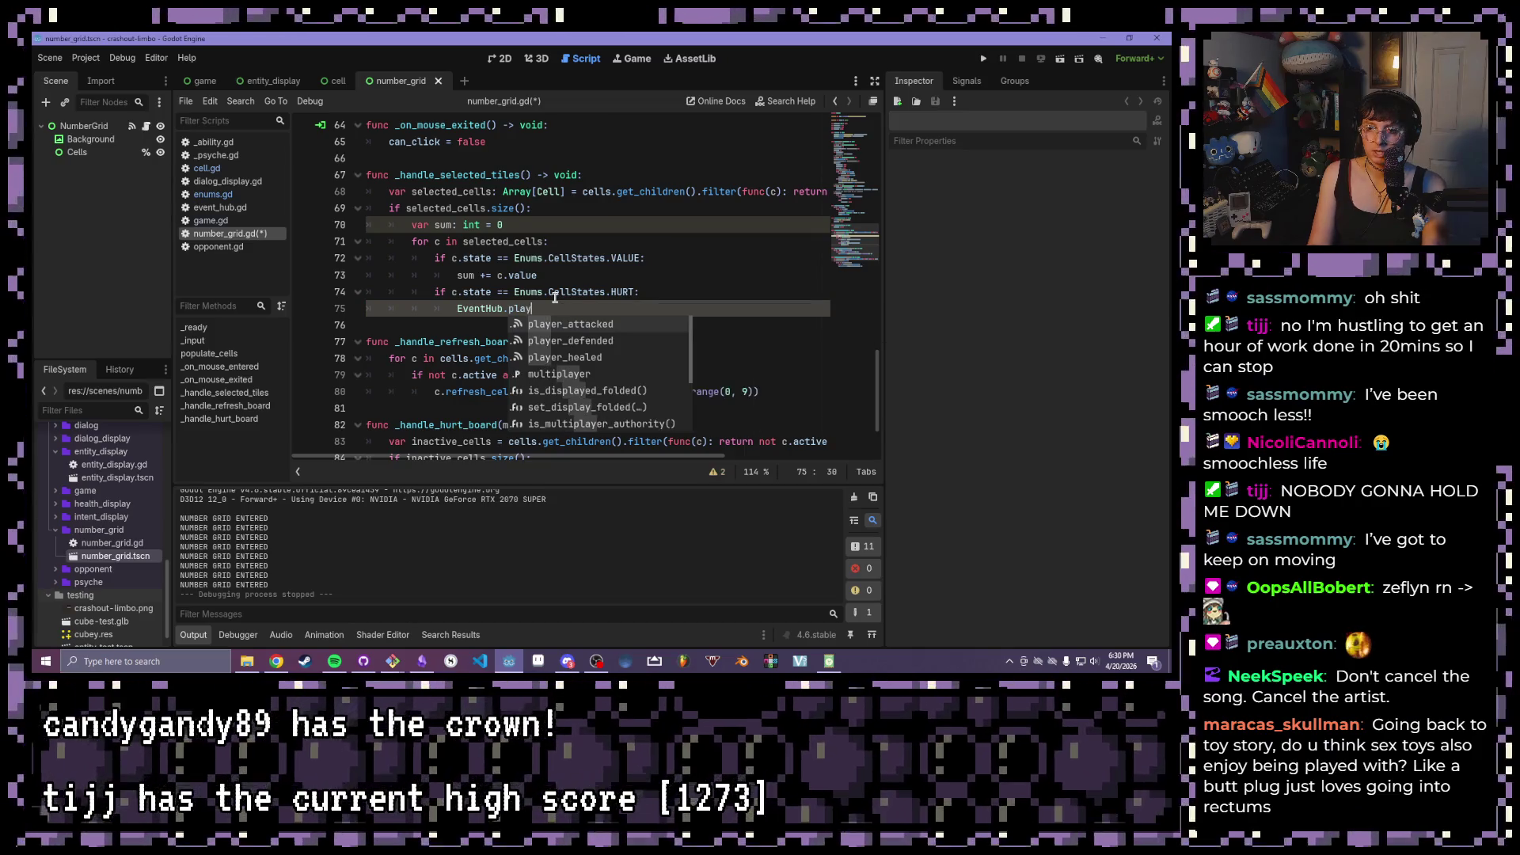
text(er)
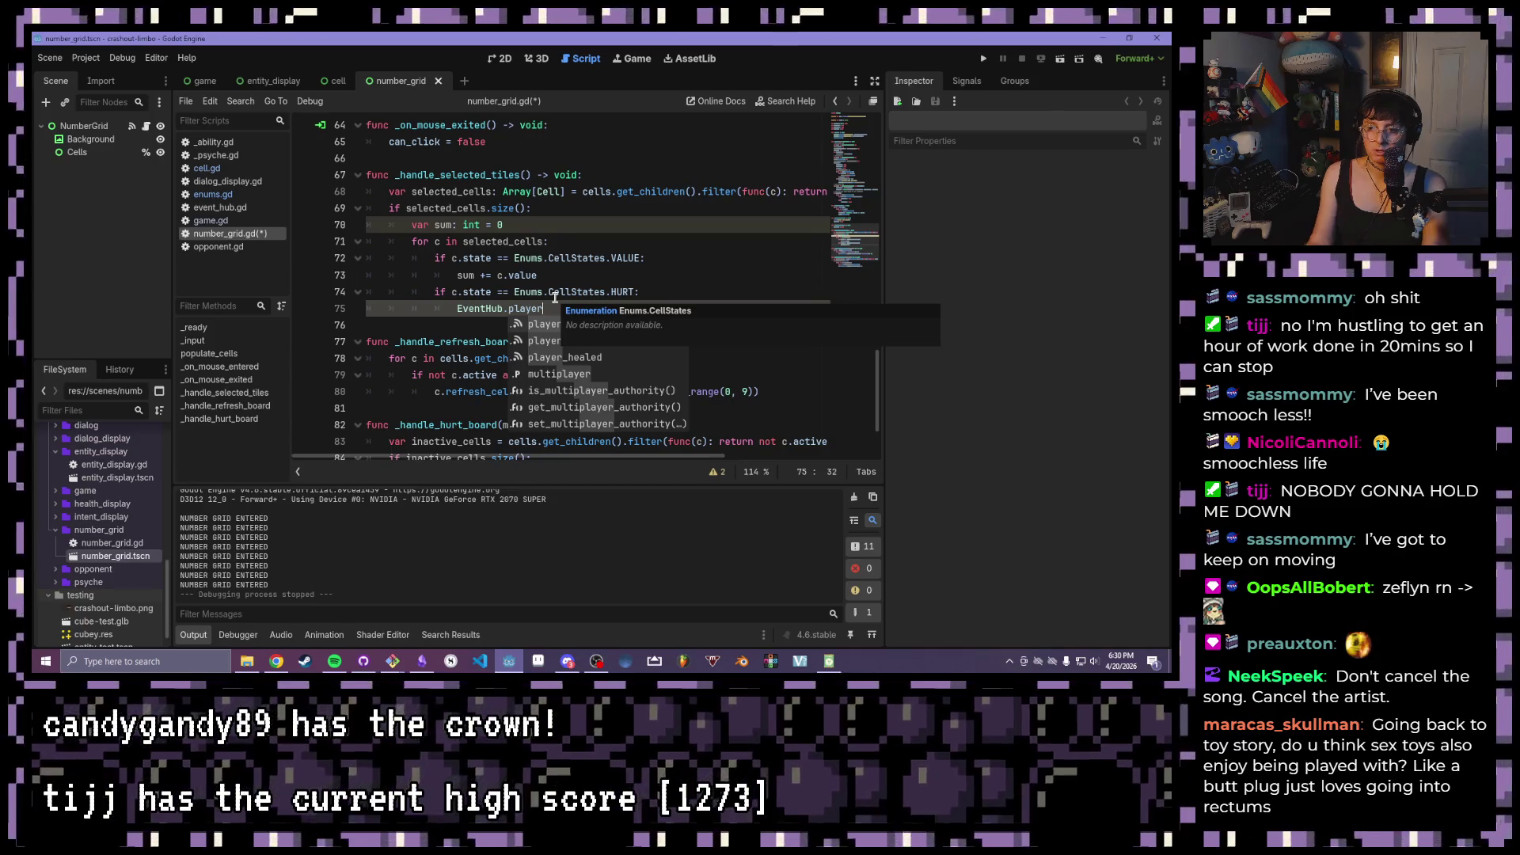
key(Escape)
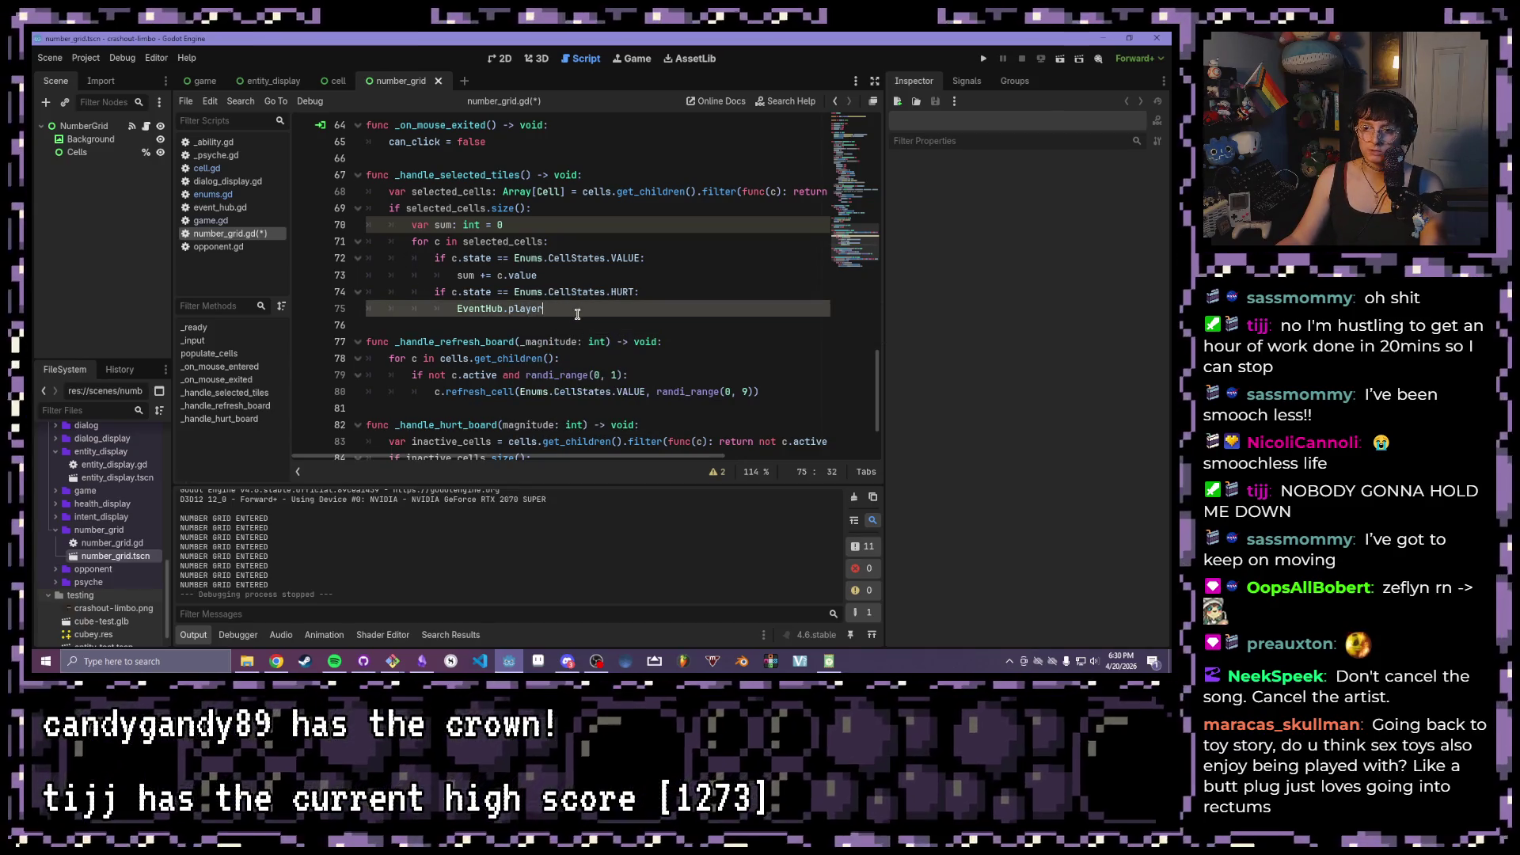
key(BackSpace)
key(BackSpace)
key(BackSpace)
text(pl)
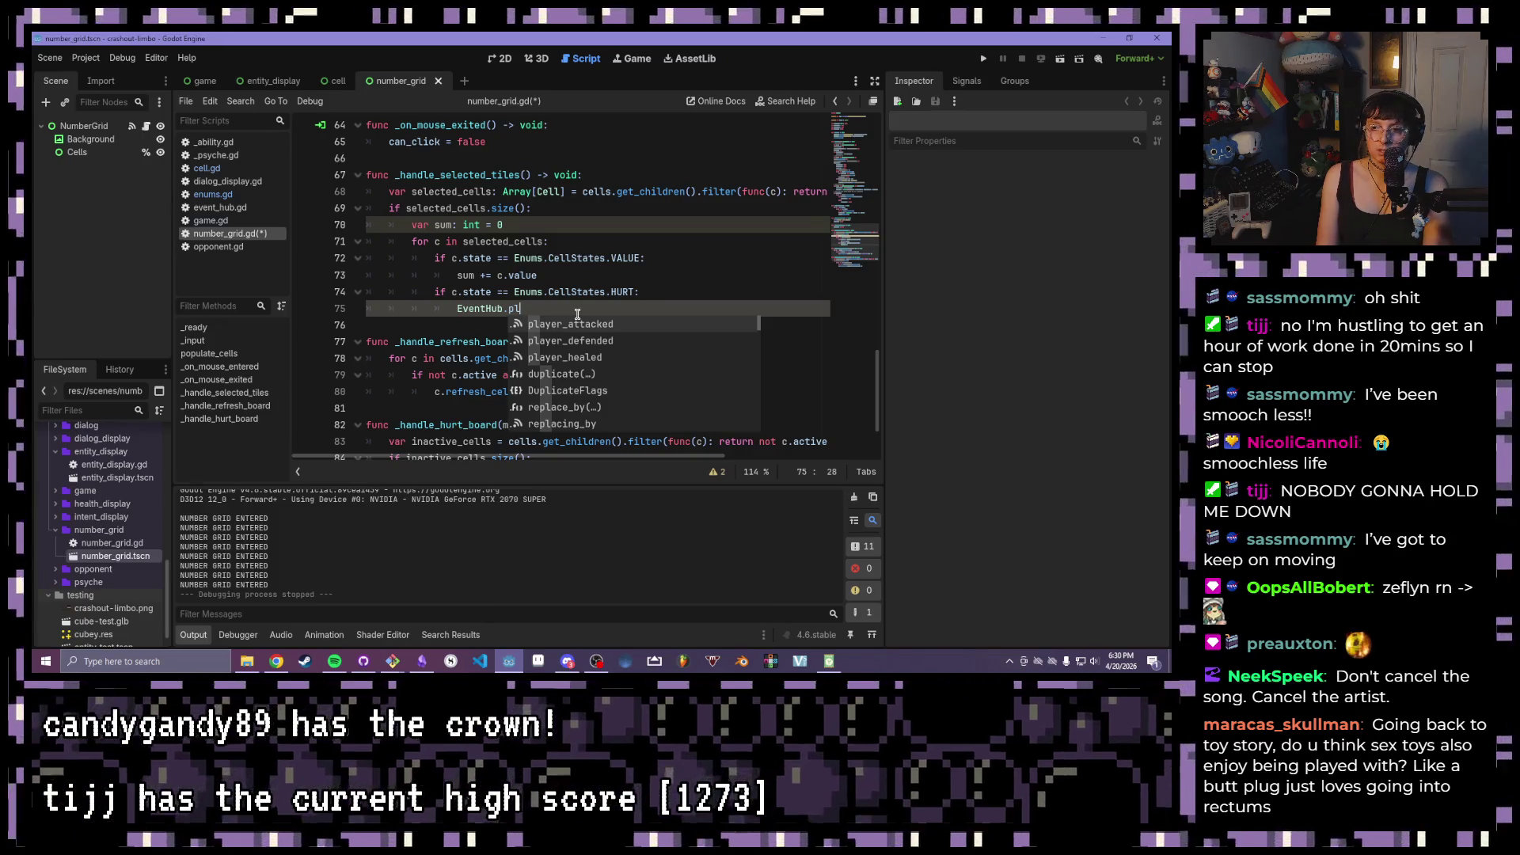
text(ayer_damaged.emit()
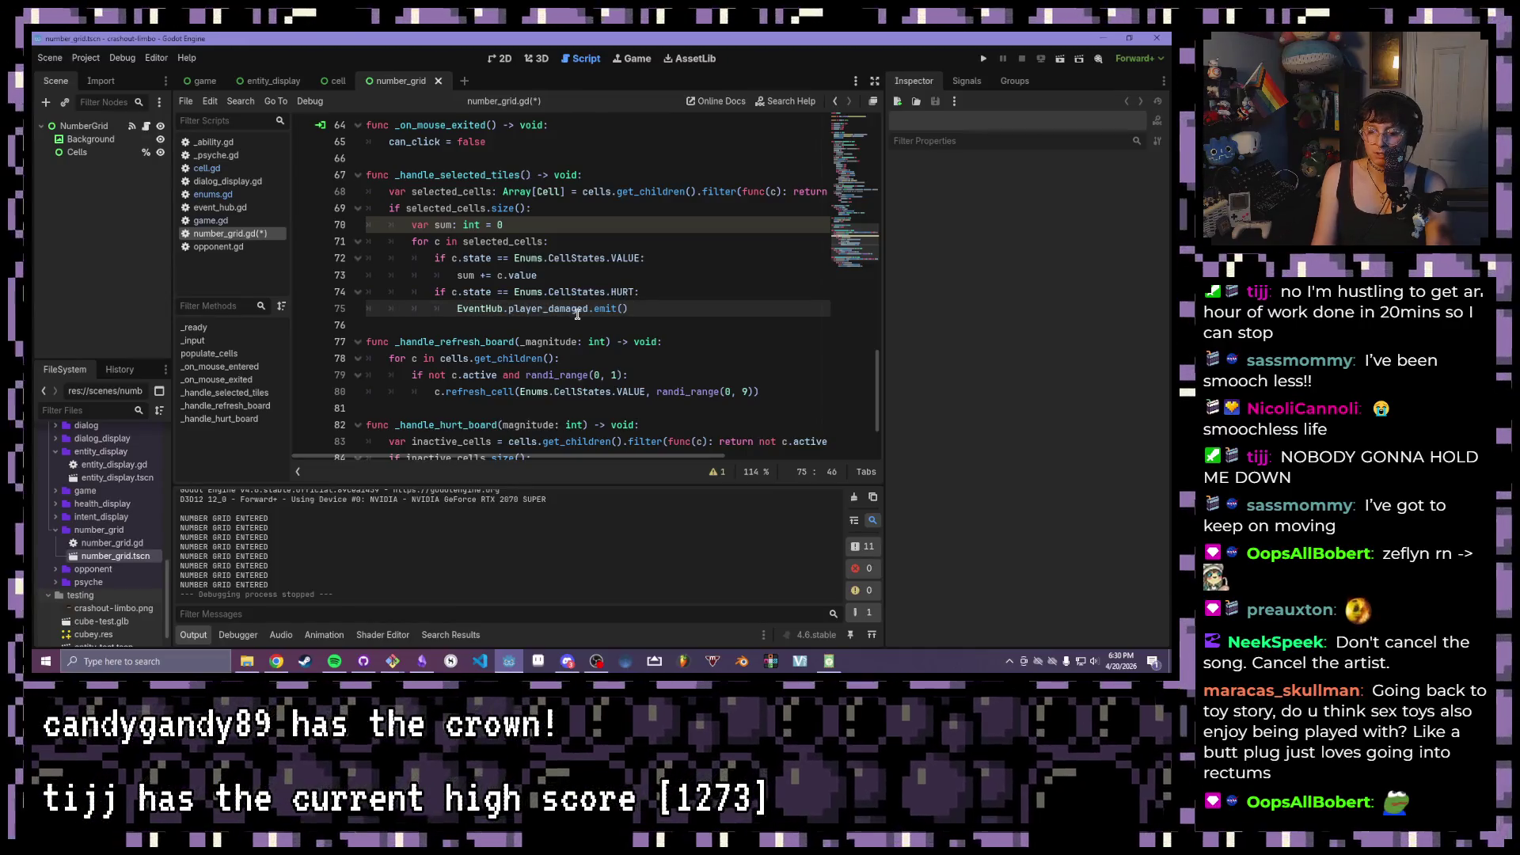
text(c.valu)
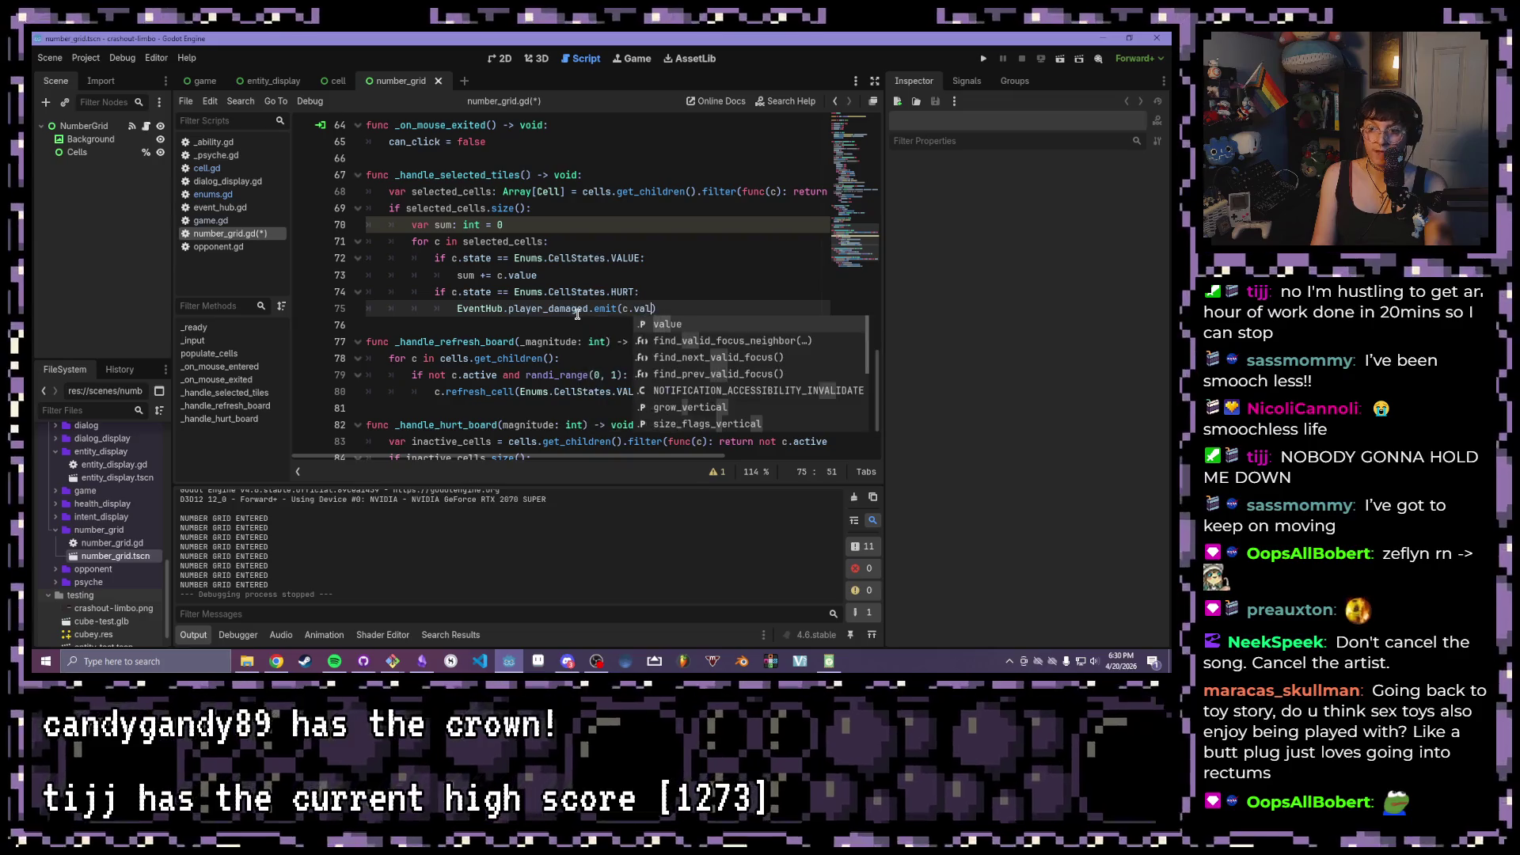
text(e)
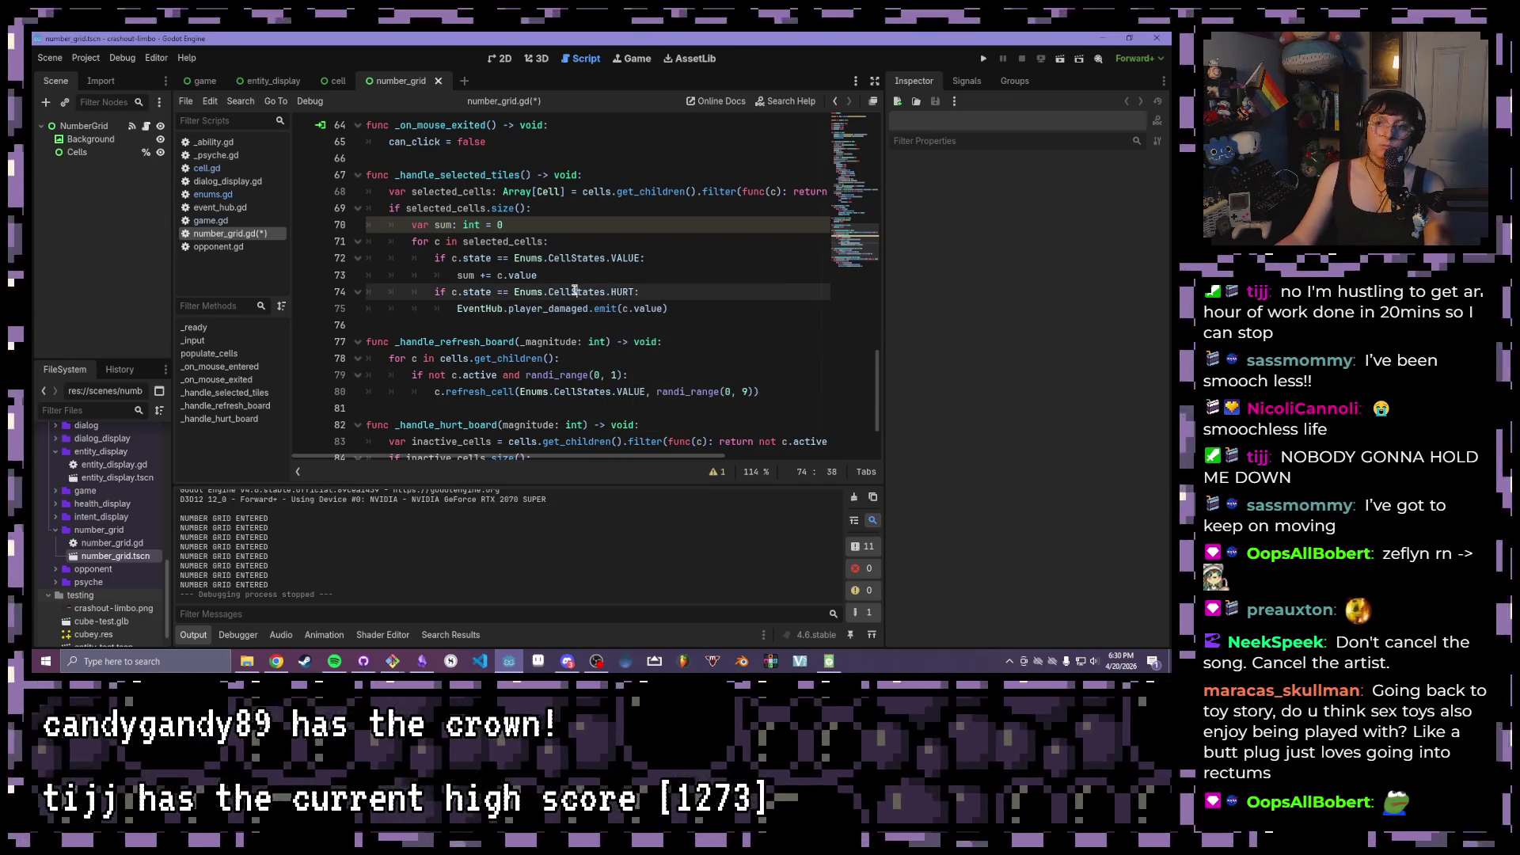
mouse_move(657, 294)
mouse_down()
mouse_move(589, 287)
mouse_move(397, 312)
mouse_move(438, 292)
mouse_up()
- Review the HURT check and its emit line, then save number_grid.gd
mouse_move(641, 292)
mouse_down()
mouse_move(443, 261)
mouse_move(454, 293)
mouse_up()
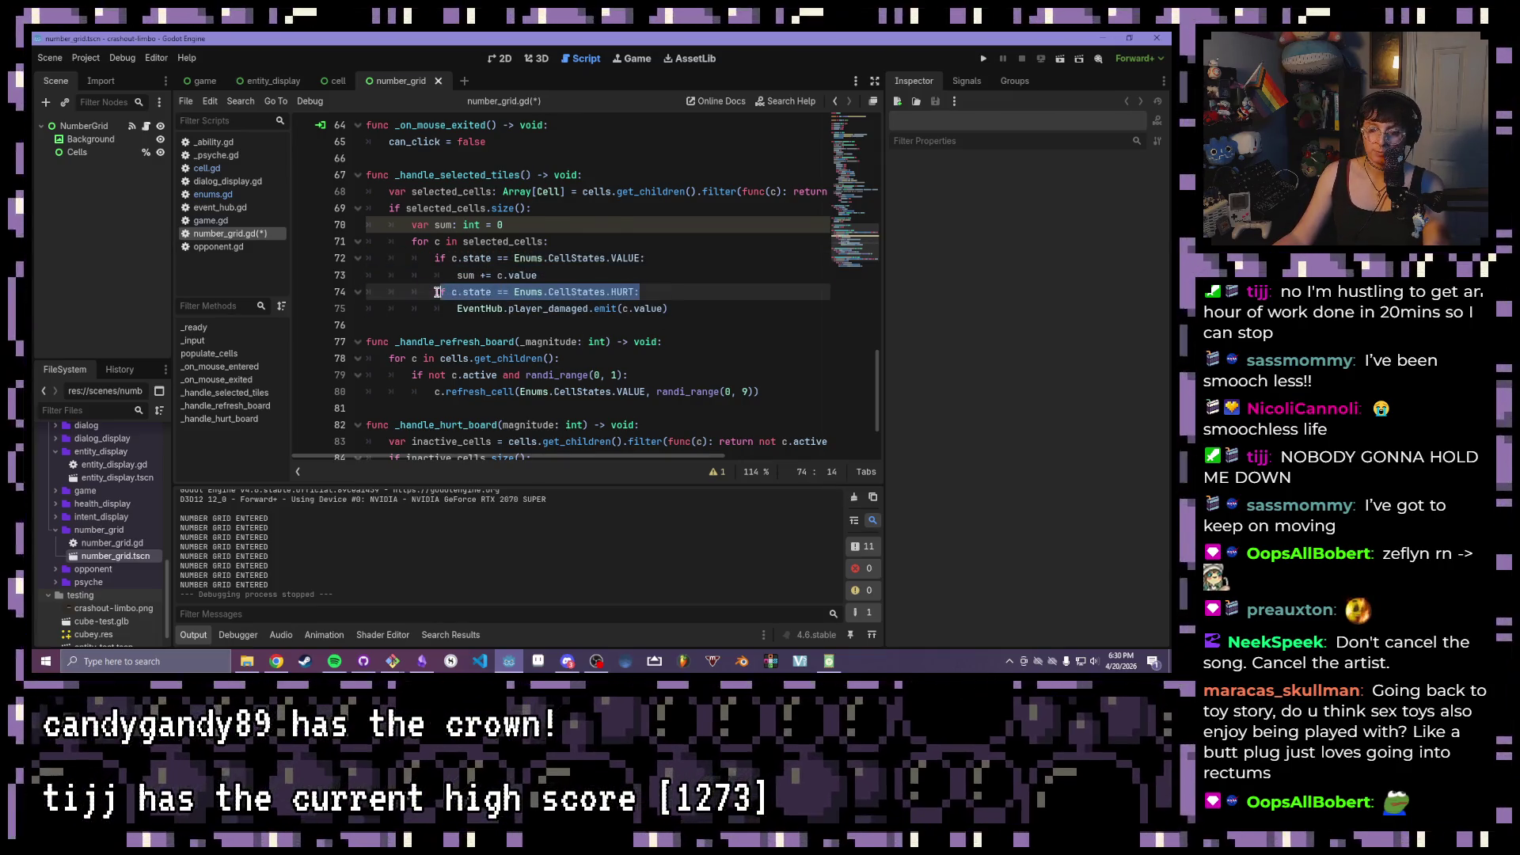
drag(646, 292, 440, 294)
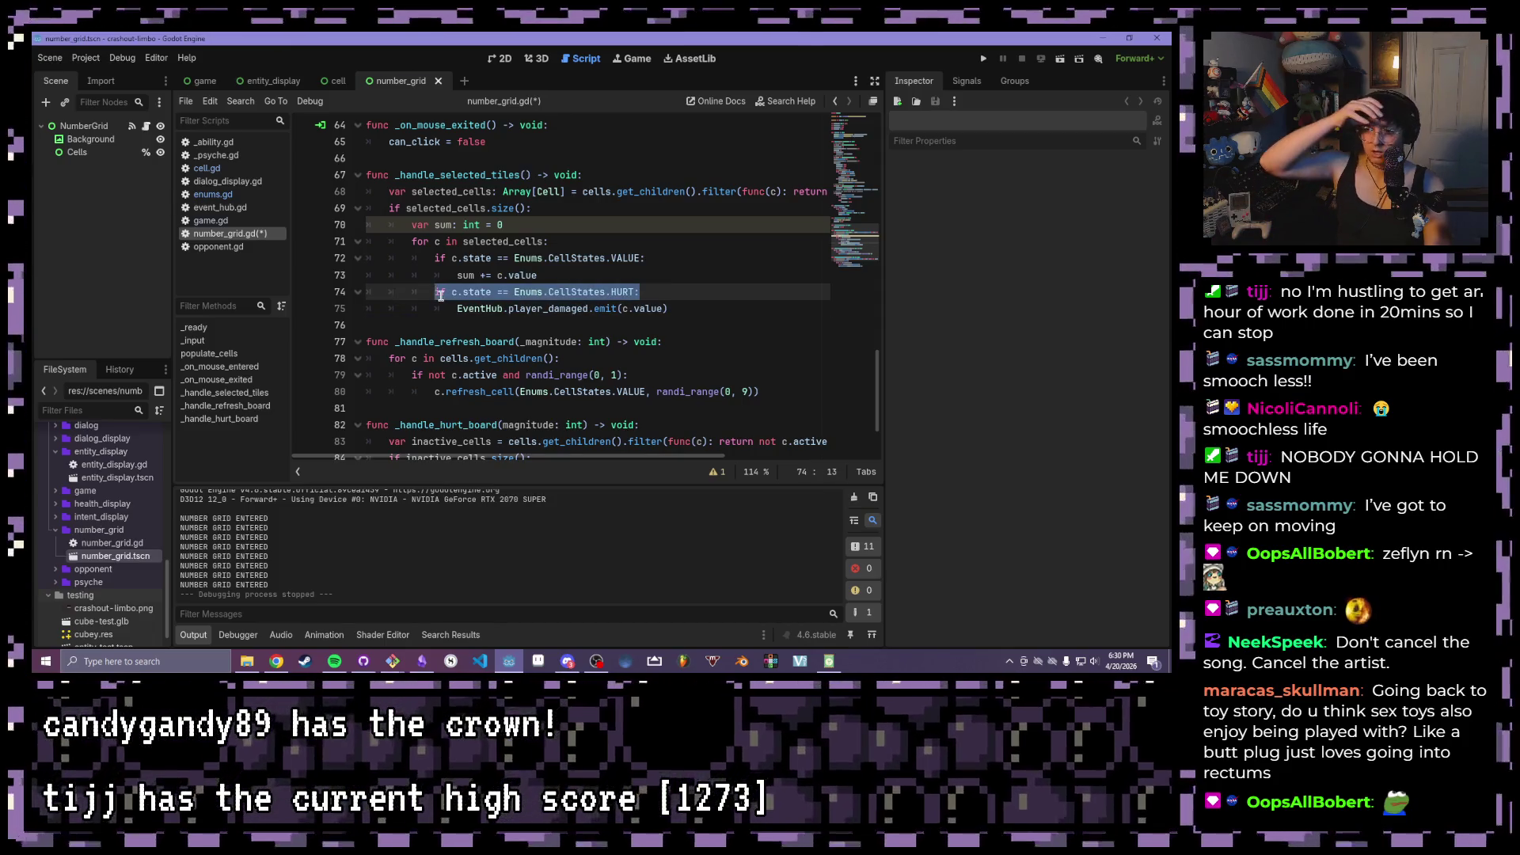
click(693, 308)
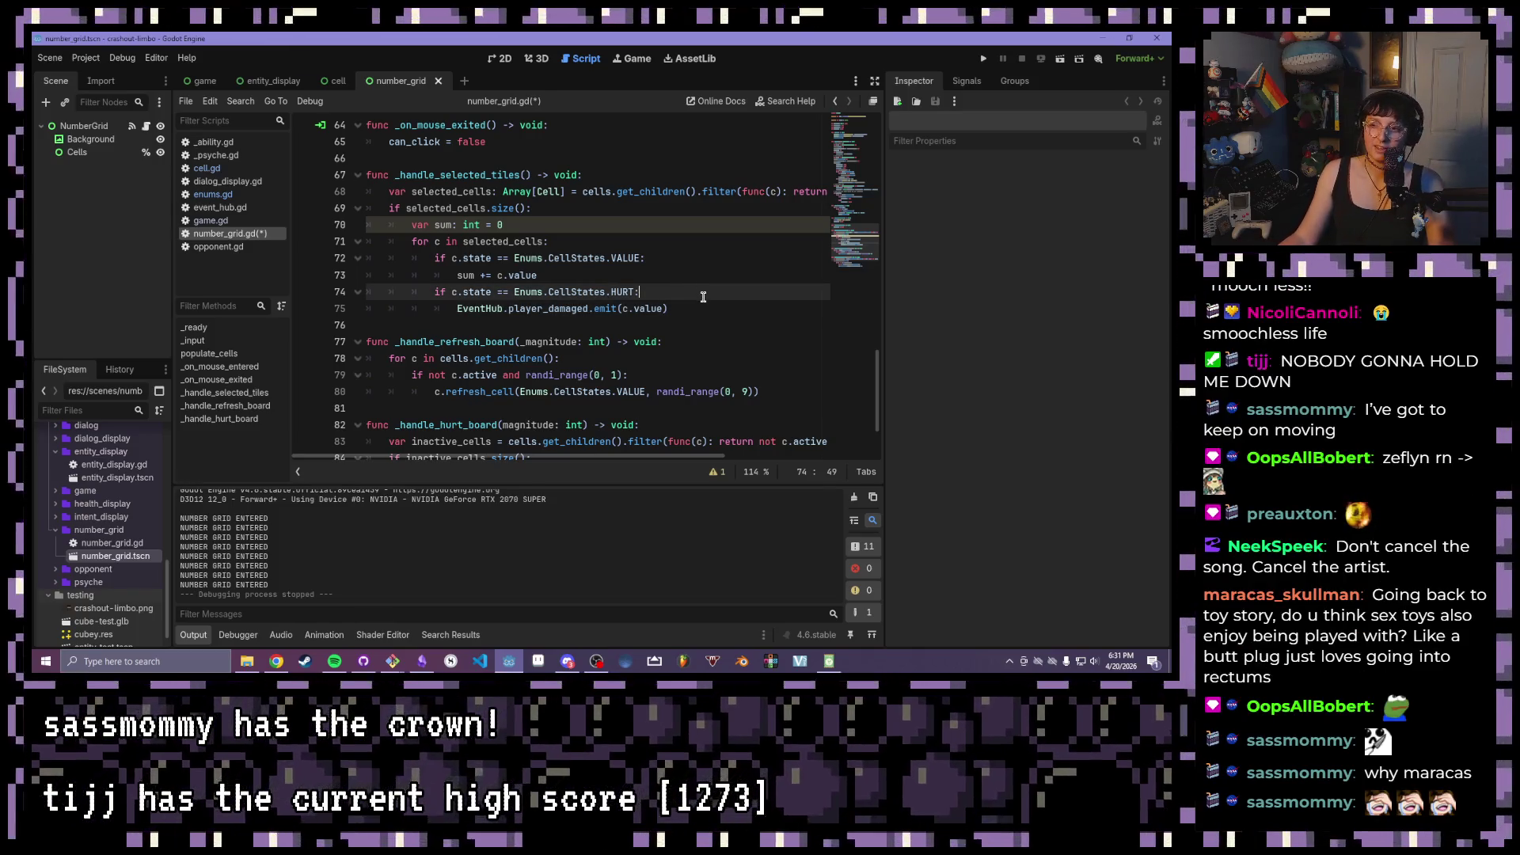
click(666, 283)
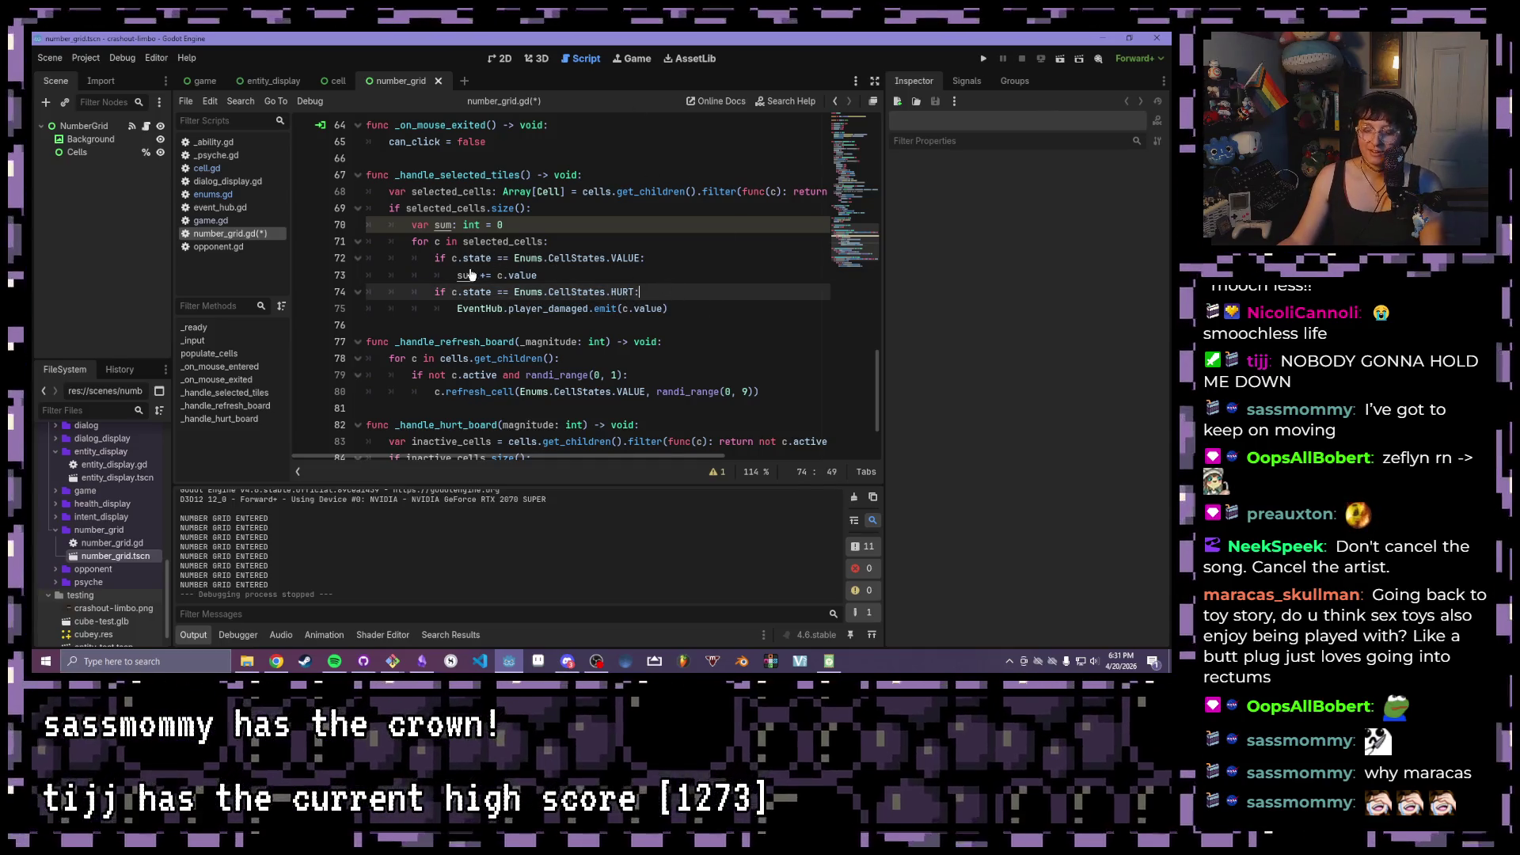
key(ctrl+s)
- Review the for loop and its VALUE and HURT if blocks on lines 71–75
click(589, 273)
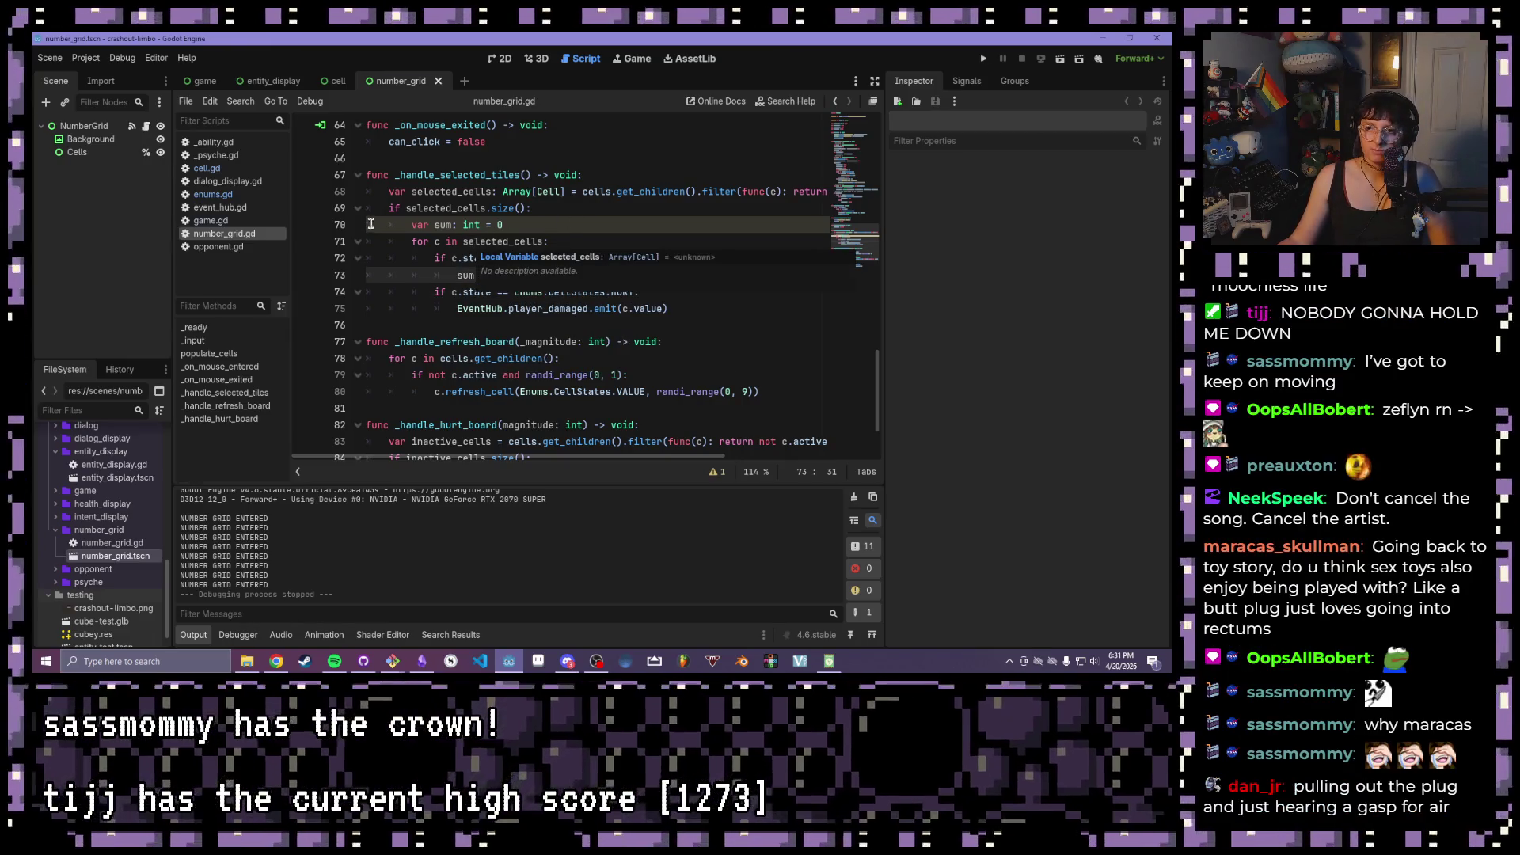
click(410, 240)
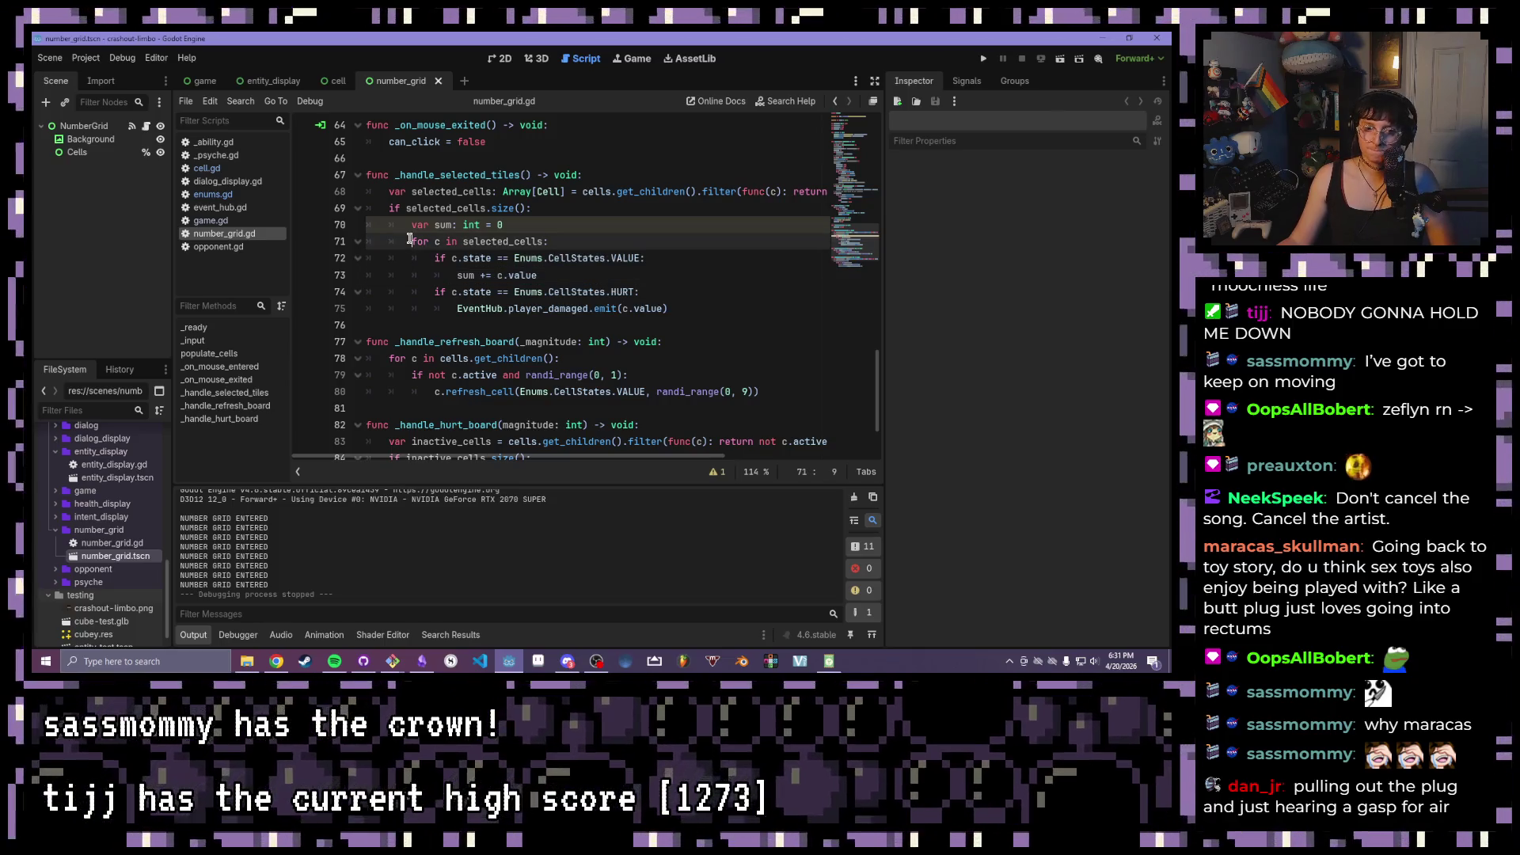
click(435, 242)
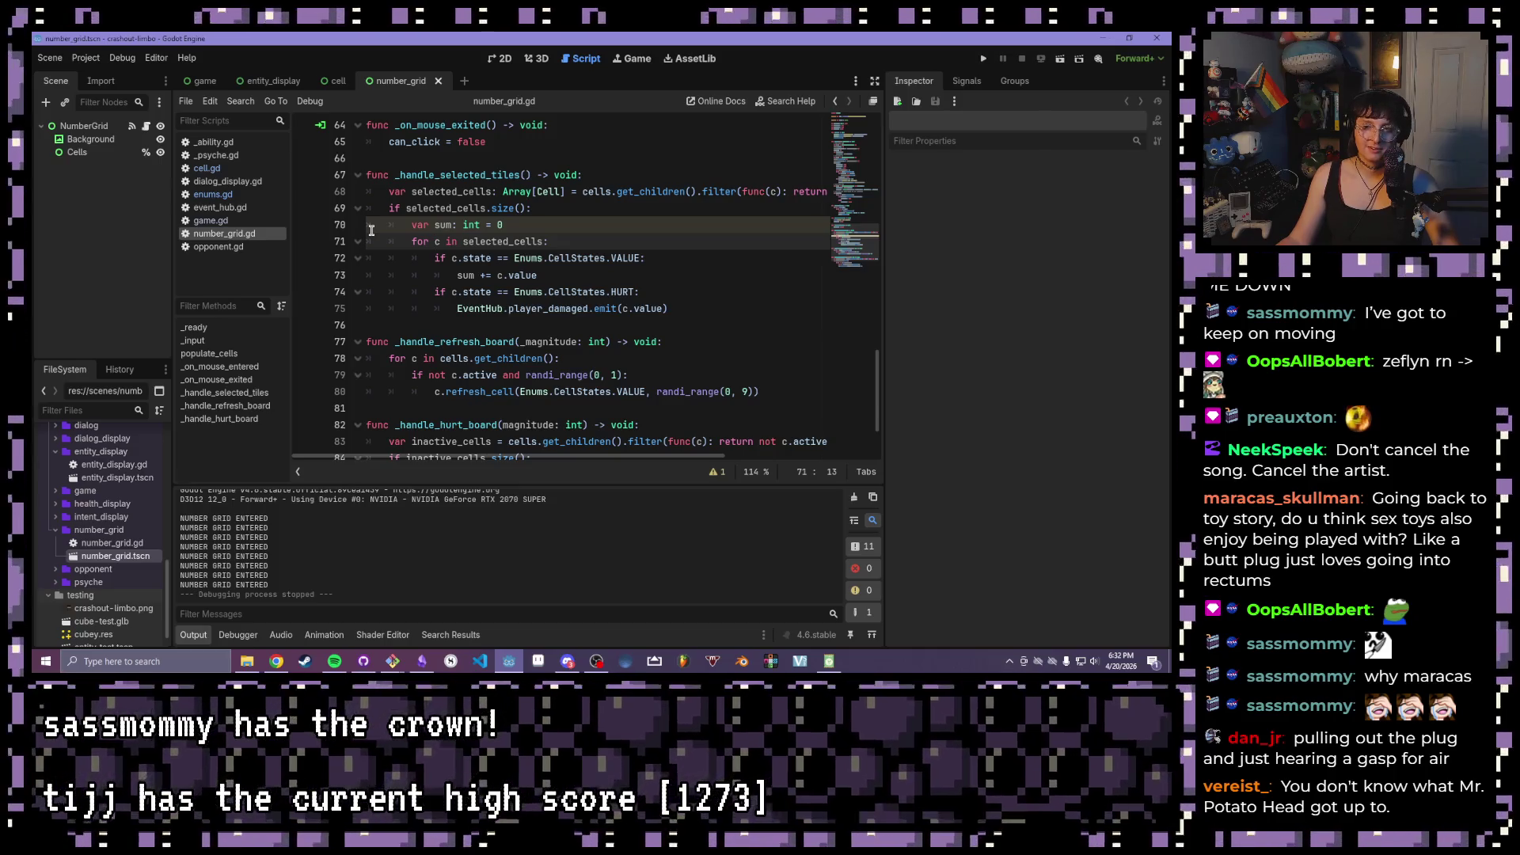
mouse_move(412, 241)
mouse_down()
mouse_move(617, 258)
mouse_move(618, 277)
mouse_up()
click(618, 277)
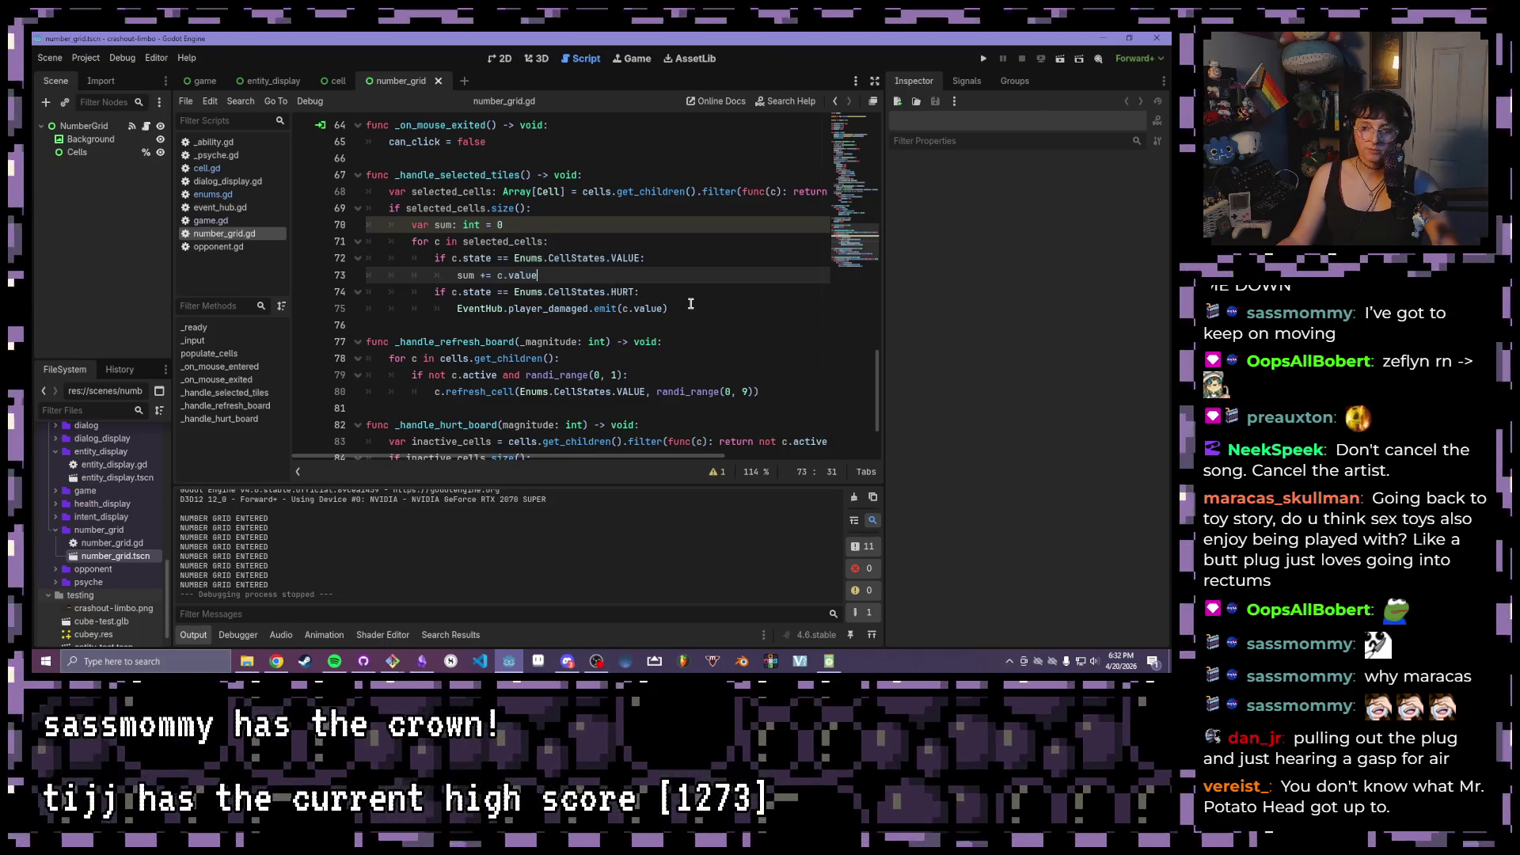
mouse_move(695, 309)
mouse_down()
mouse_move(503, 258)
mouse_move(401, 251)
mouse_move(412, 241)
mouse_up()
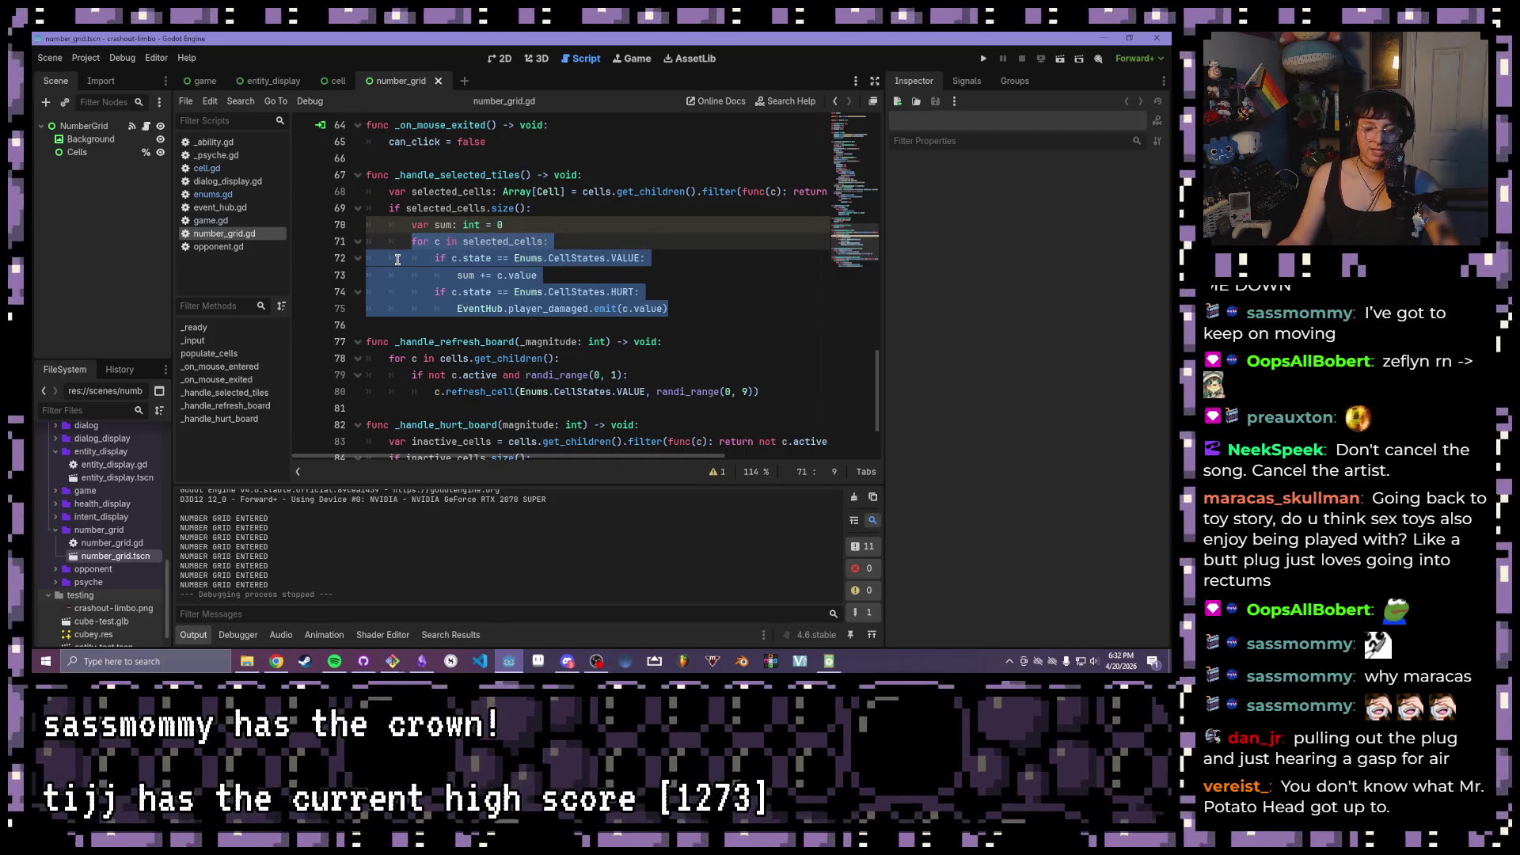
click(564, 246)
mouse_move(434, 258)
mouse_down()
mouse_move(642, 259)
mouse_move(634, 277)
mouse_up()
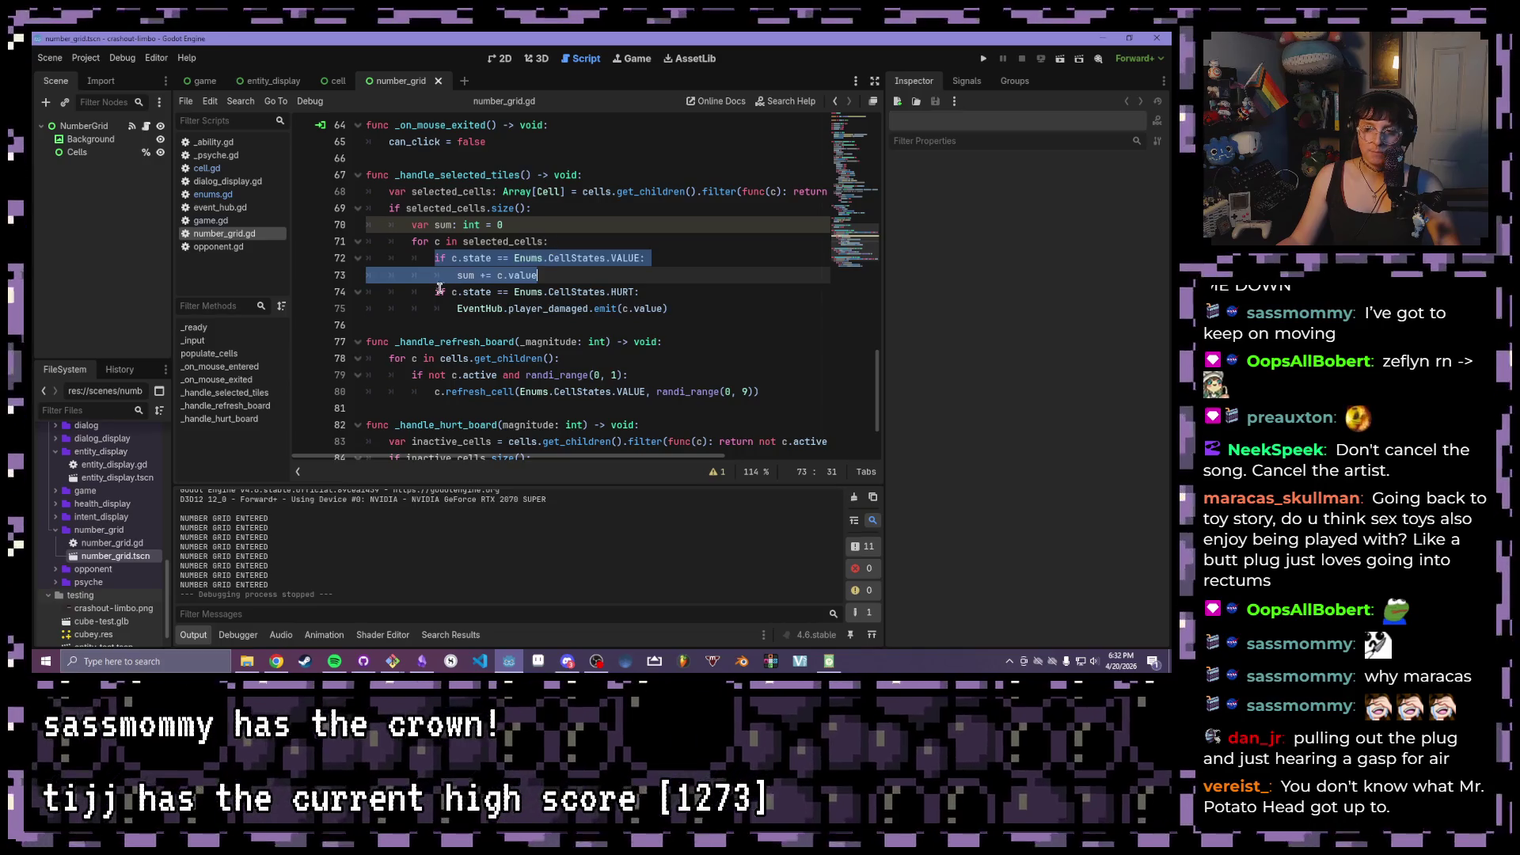
mouse_move(433, 292)
mouse_down()
mouse_move(669, 308)
mouse_move(434, 289)
mouse_up()
- Add a new line after the player_damaged emit, outdented to the loop-body level
click(735, 309)
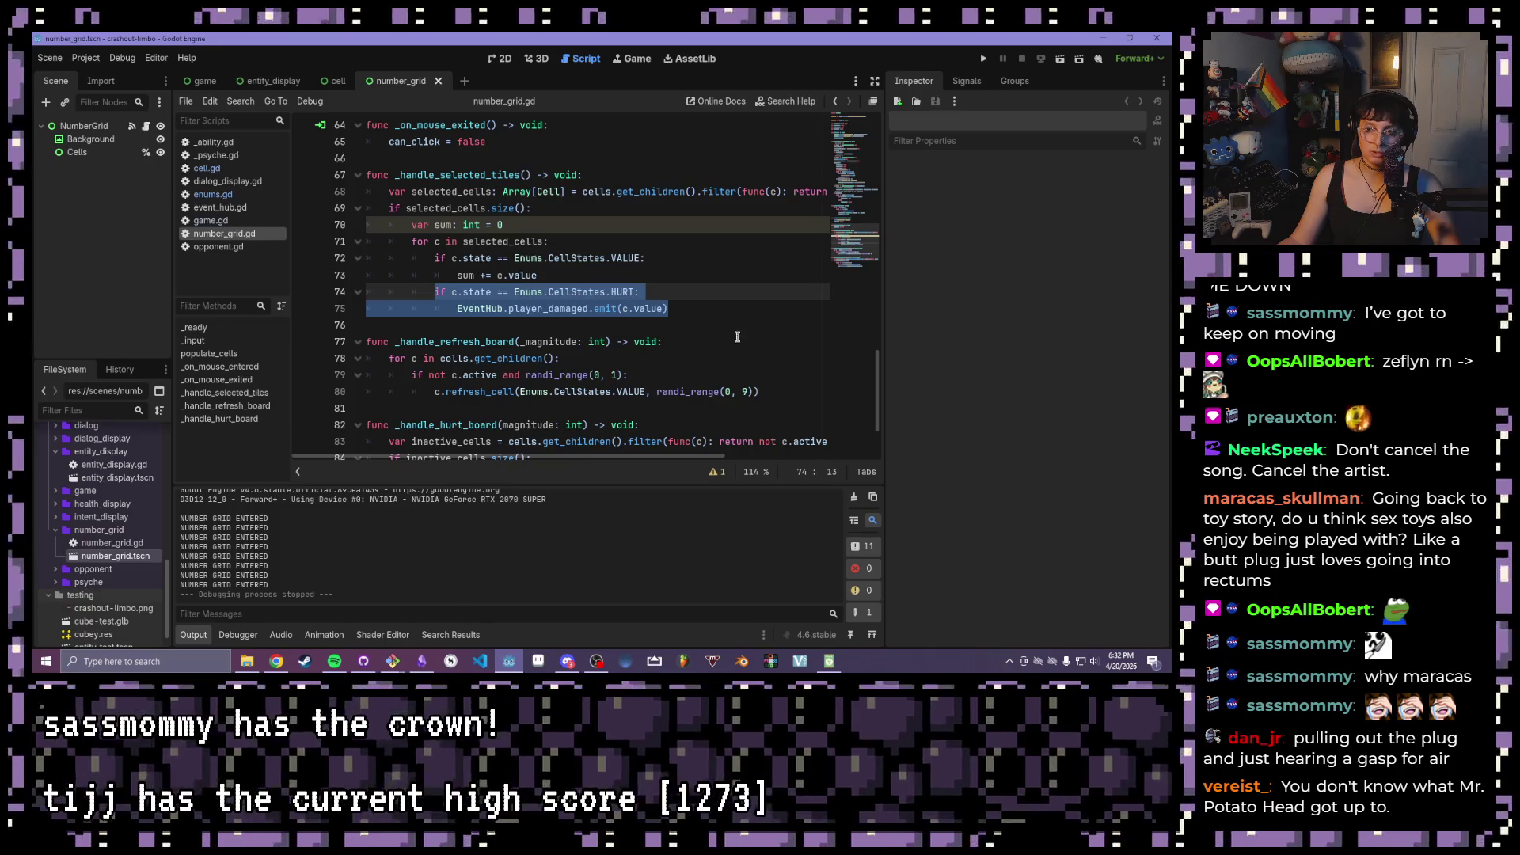
click(687, 309)
drag(668, 309, 459, 309)
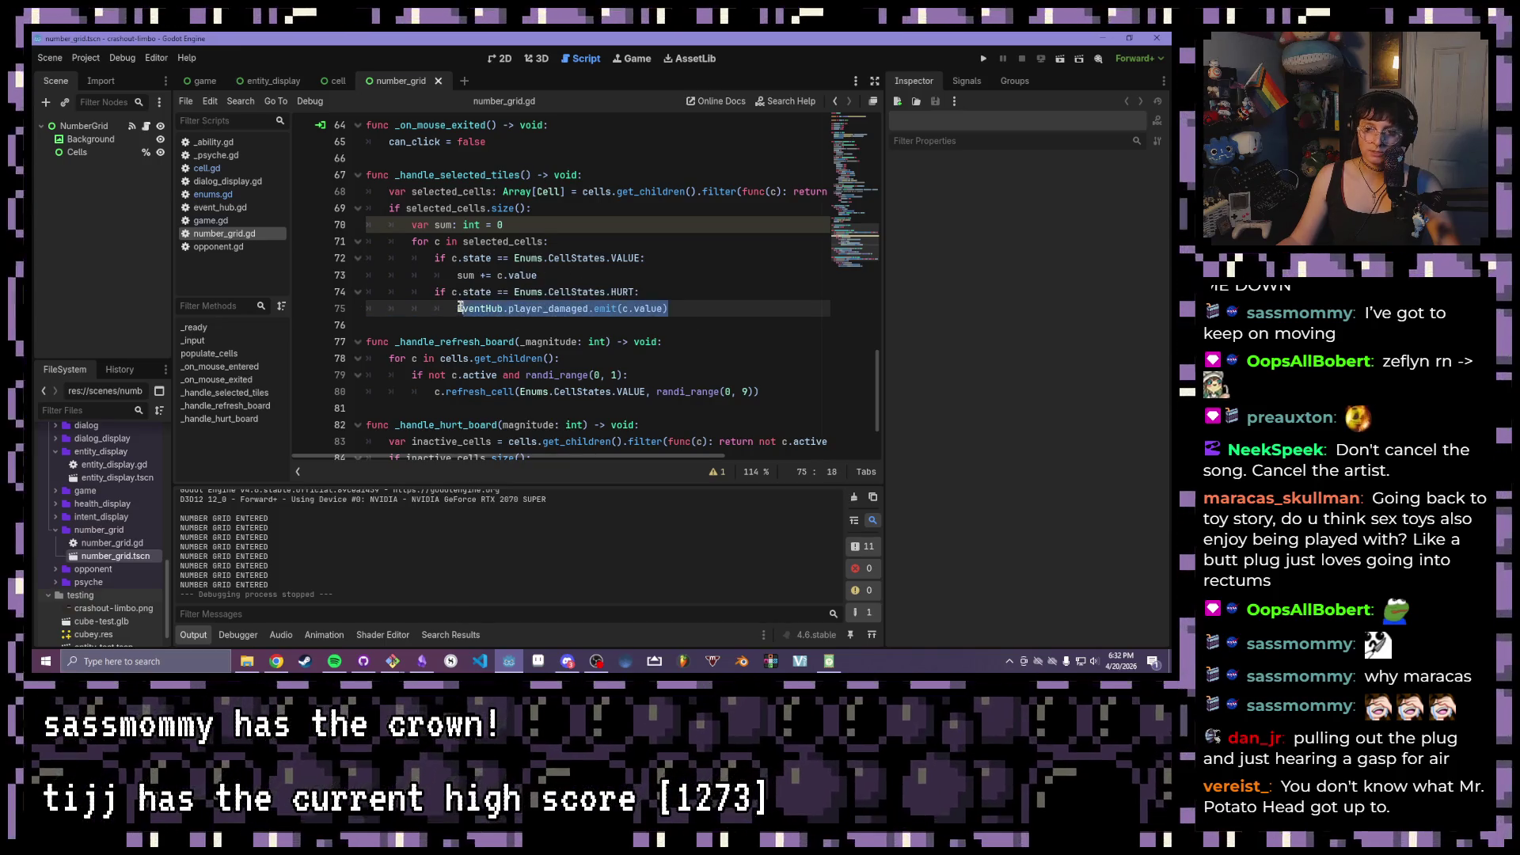
click(713, 314)
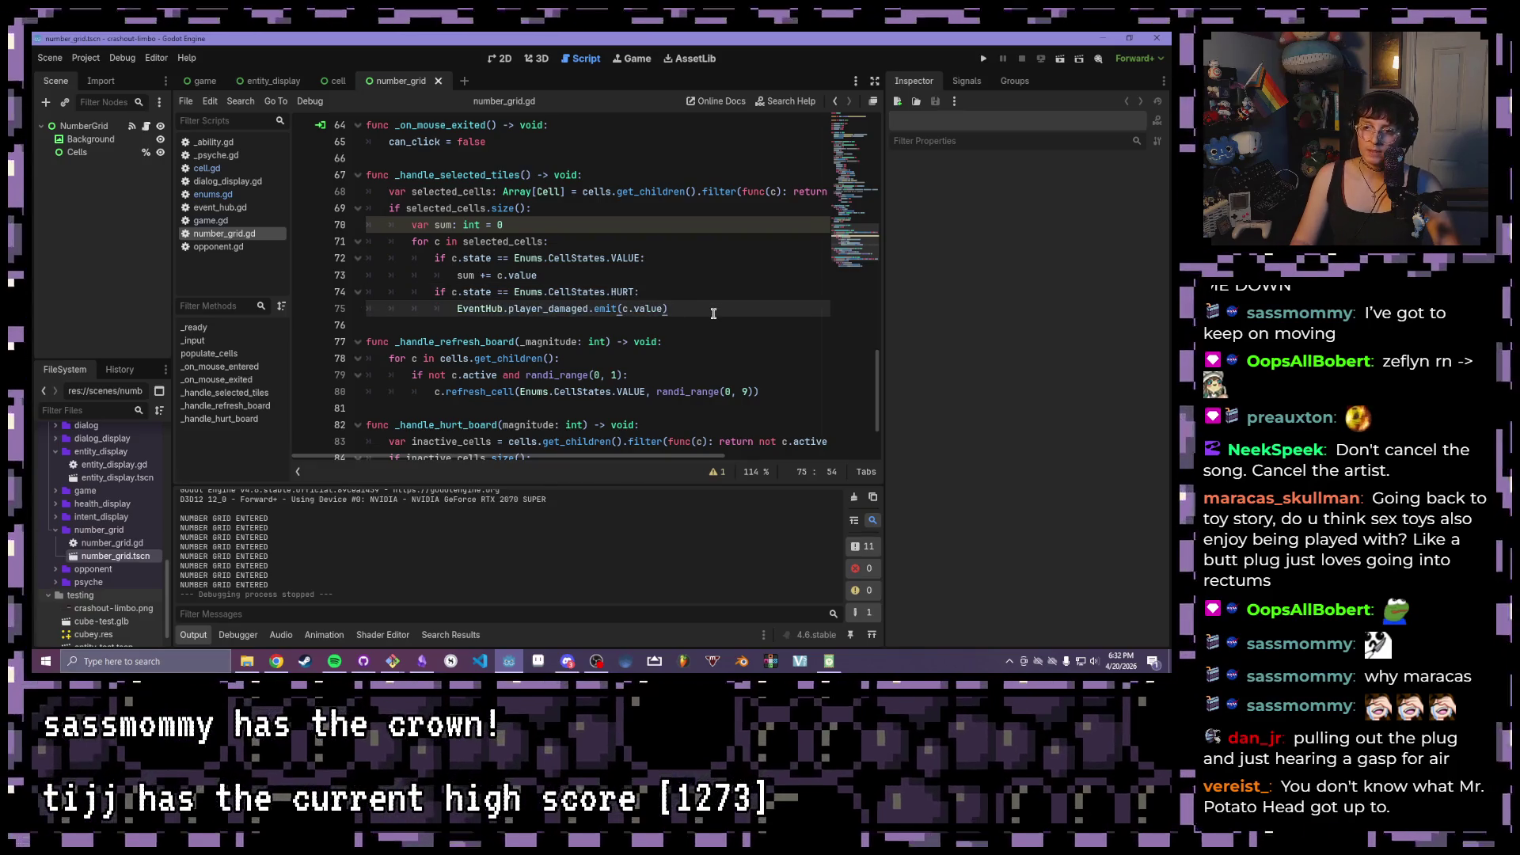
key(Return)
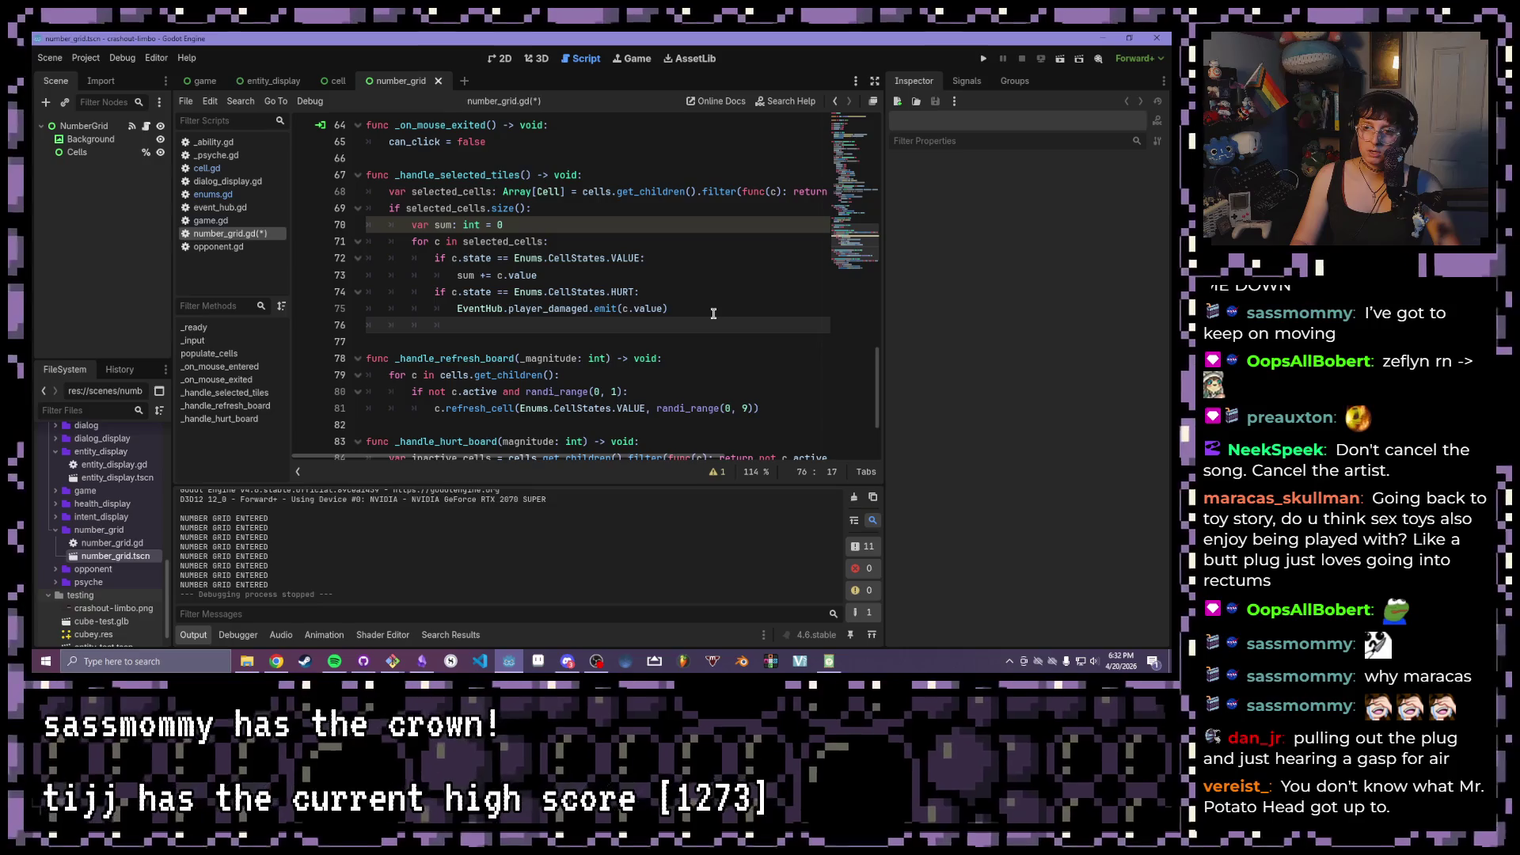
key(BackSpace)
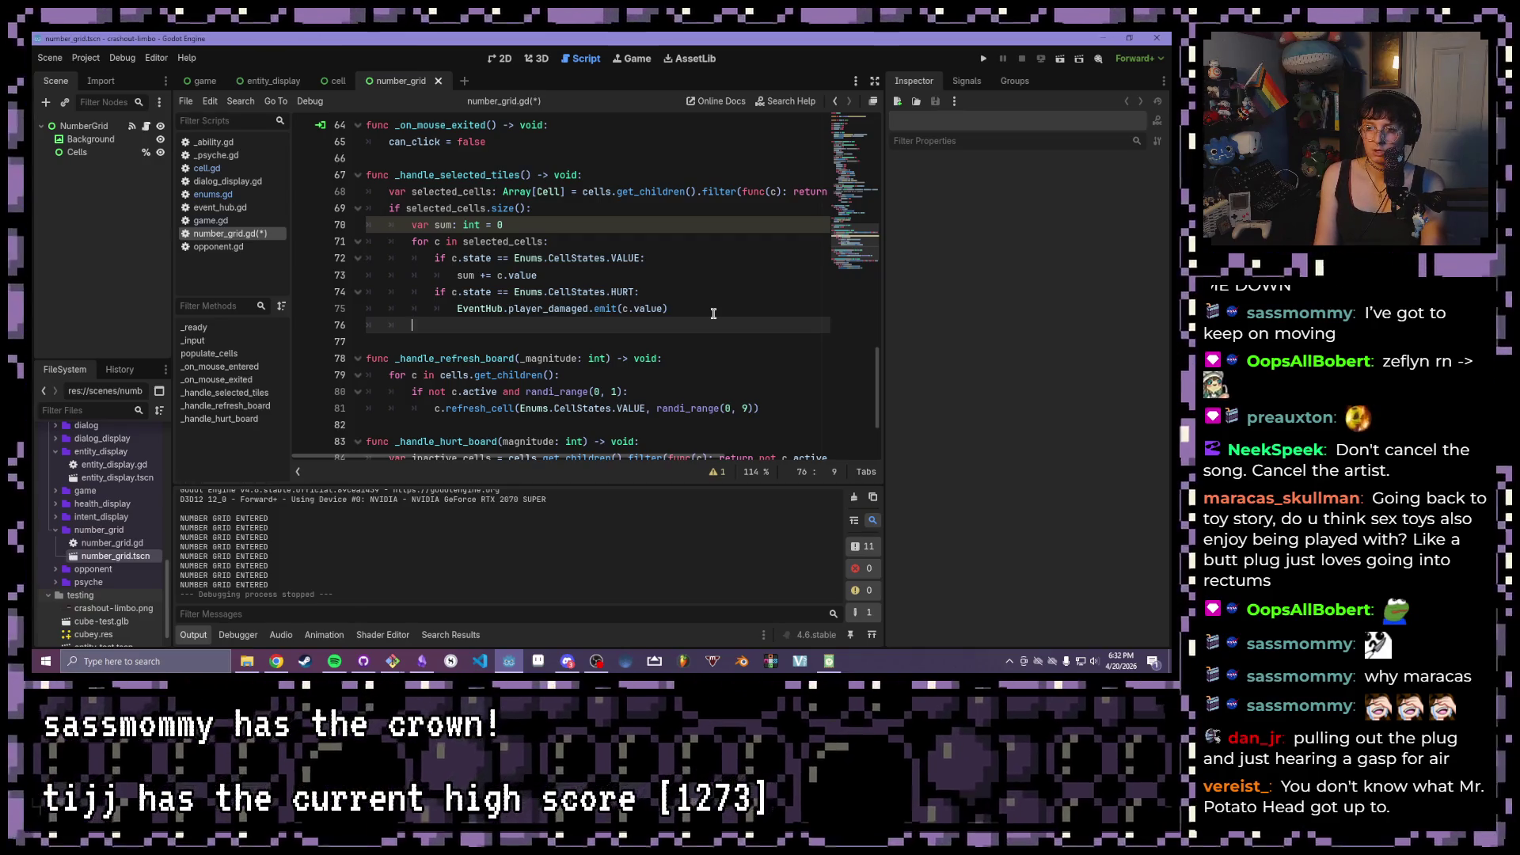
- Add 'EventHub.check_abilities.emit()' on line 76 after the loop and save number_grid.gd
drag(713, 314, 443, 246)
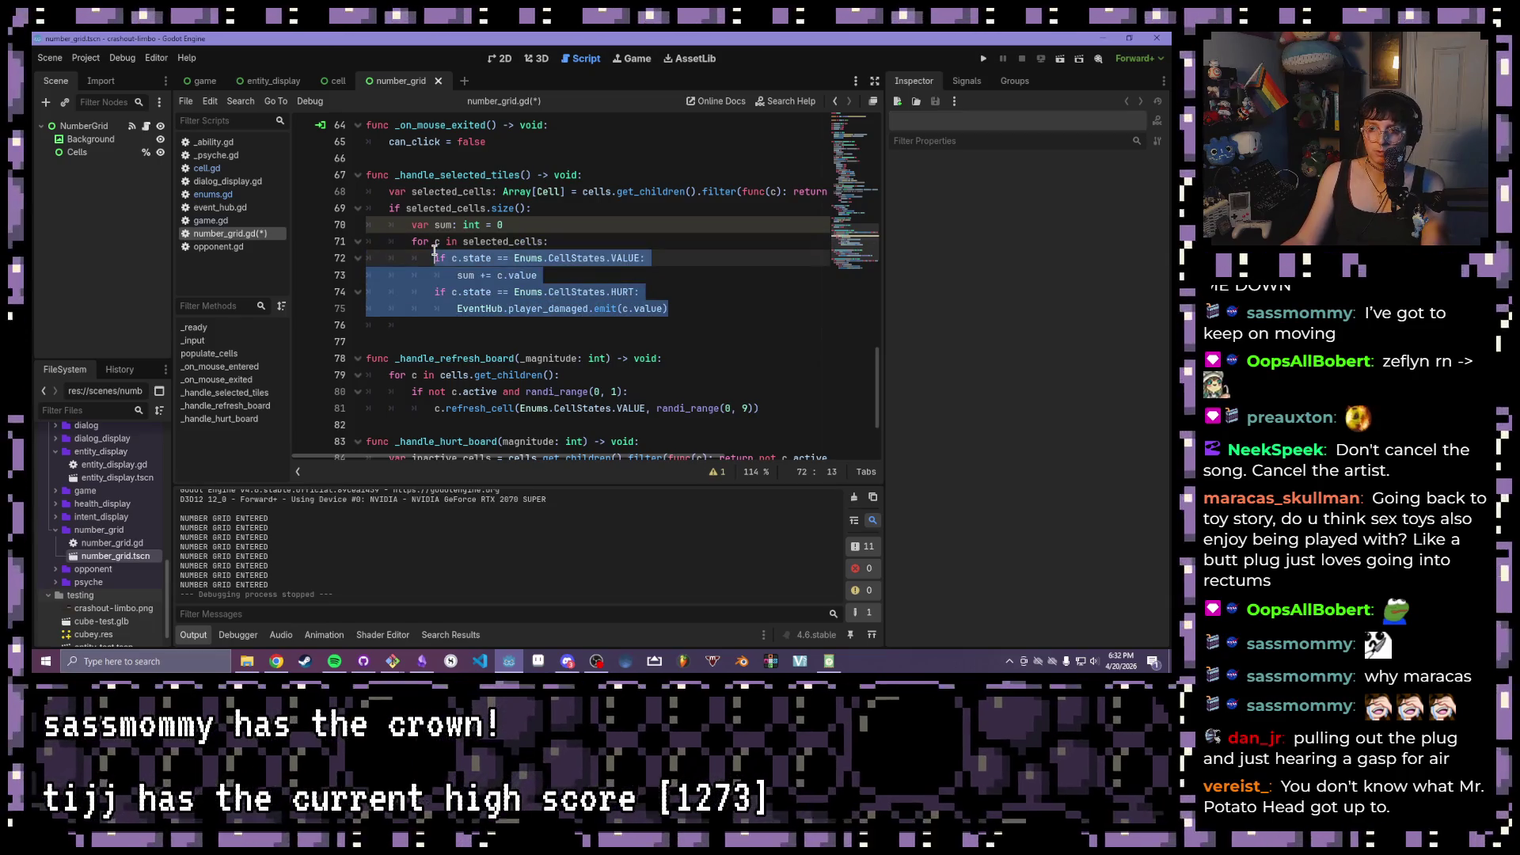
click(466, 327)
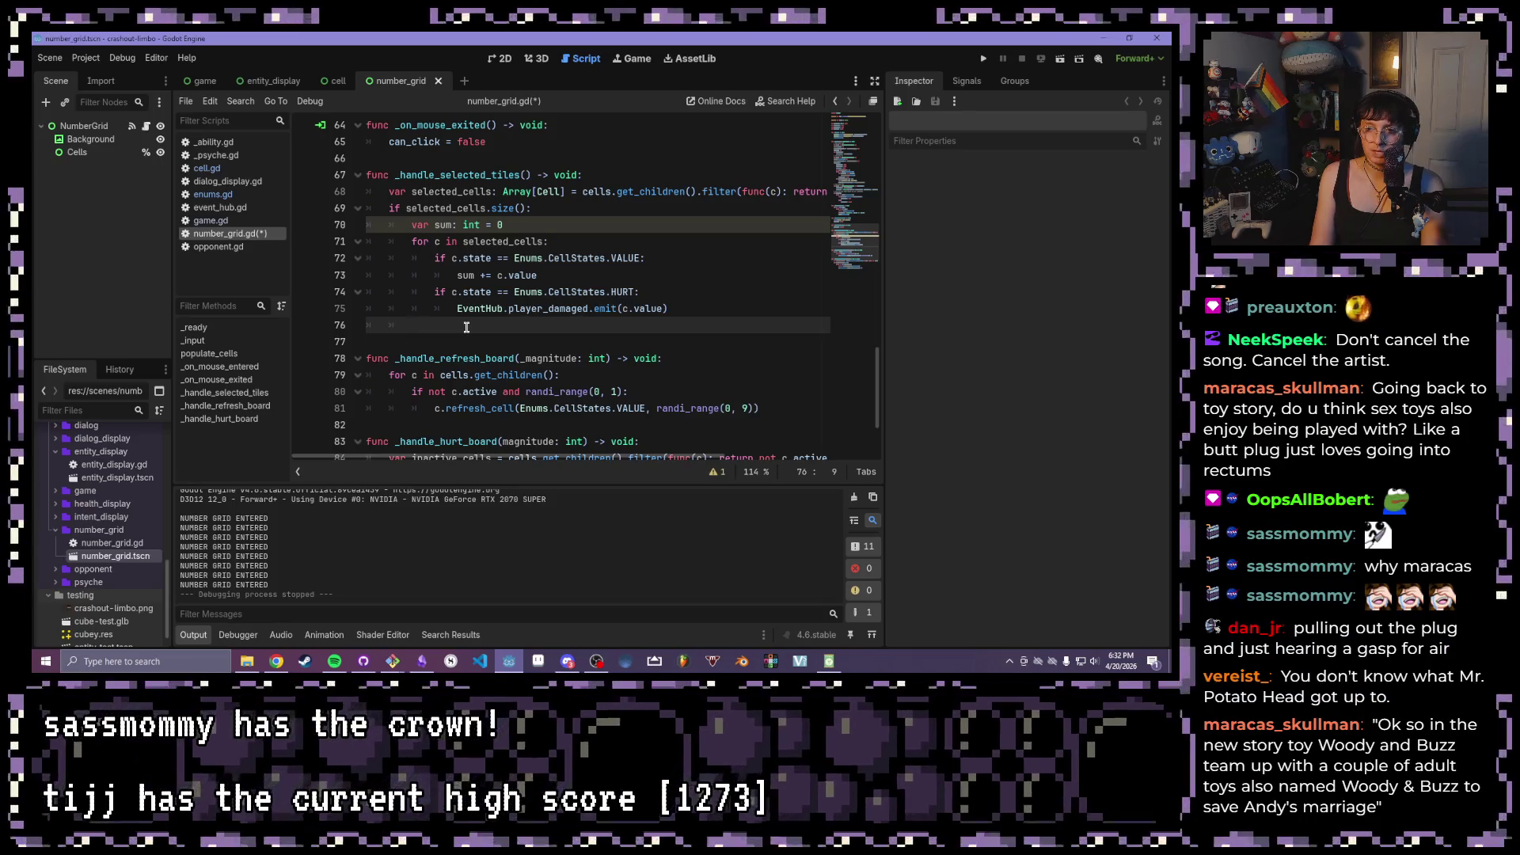
text(Event)
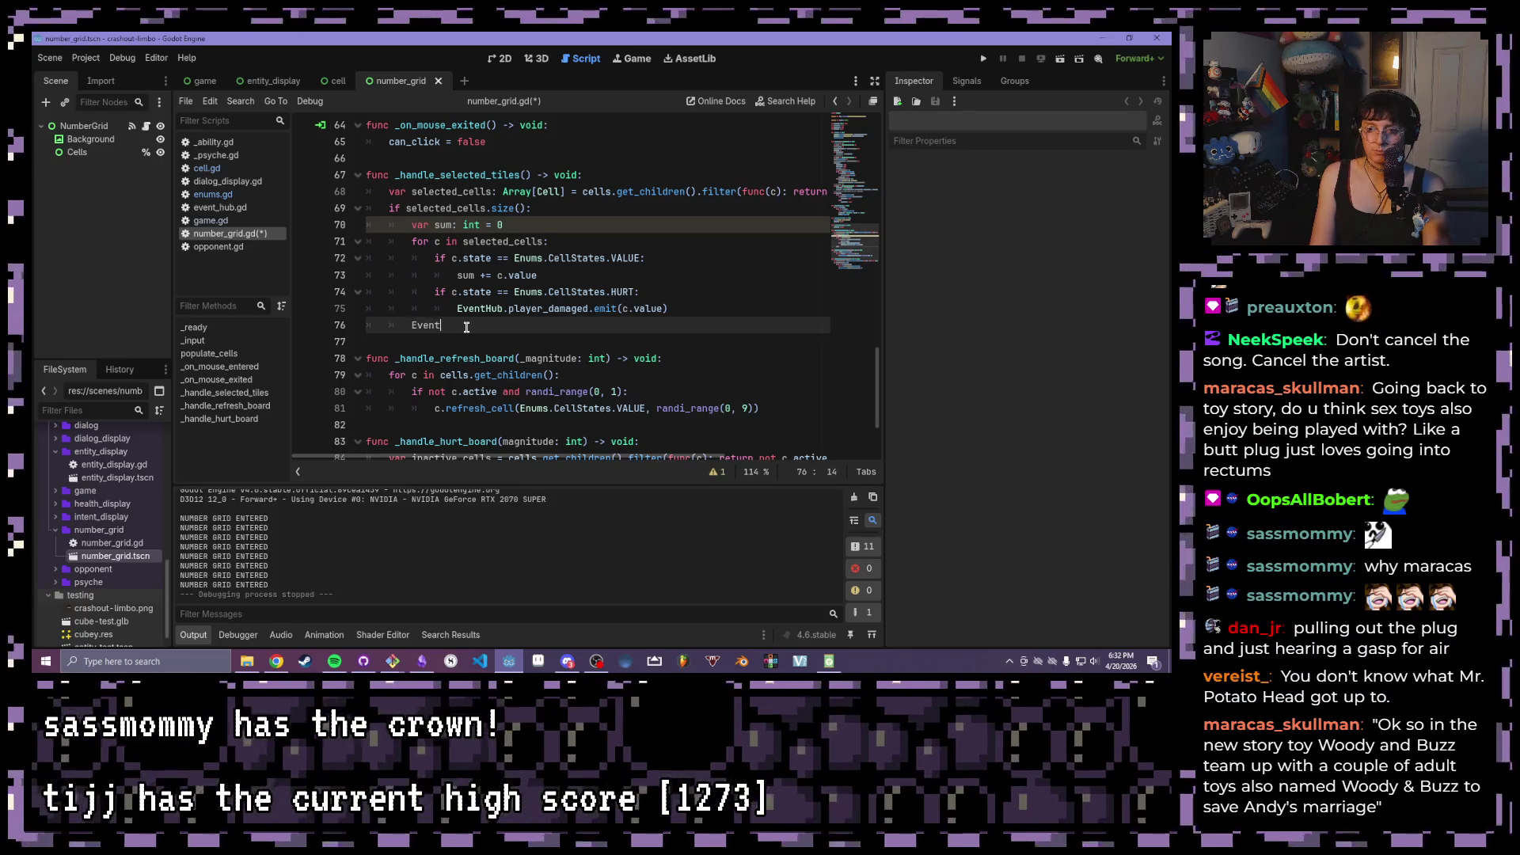
text(Hub.)
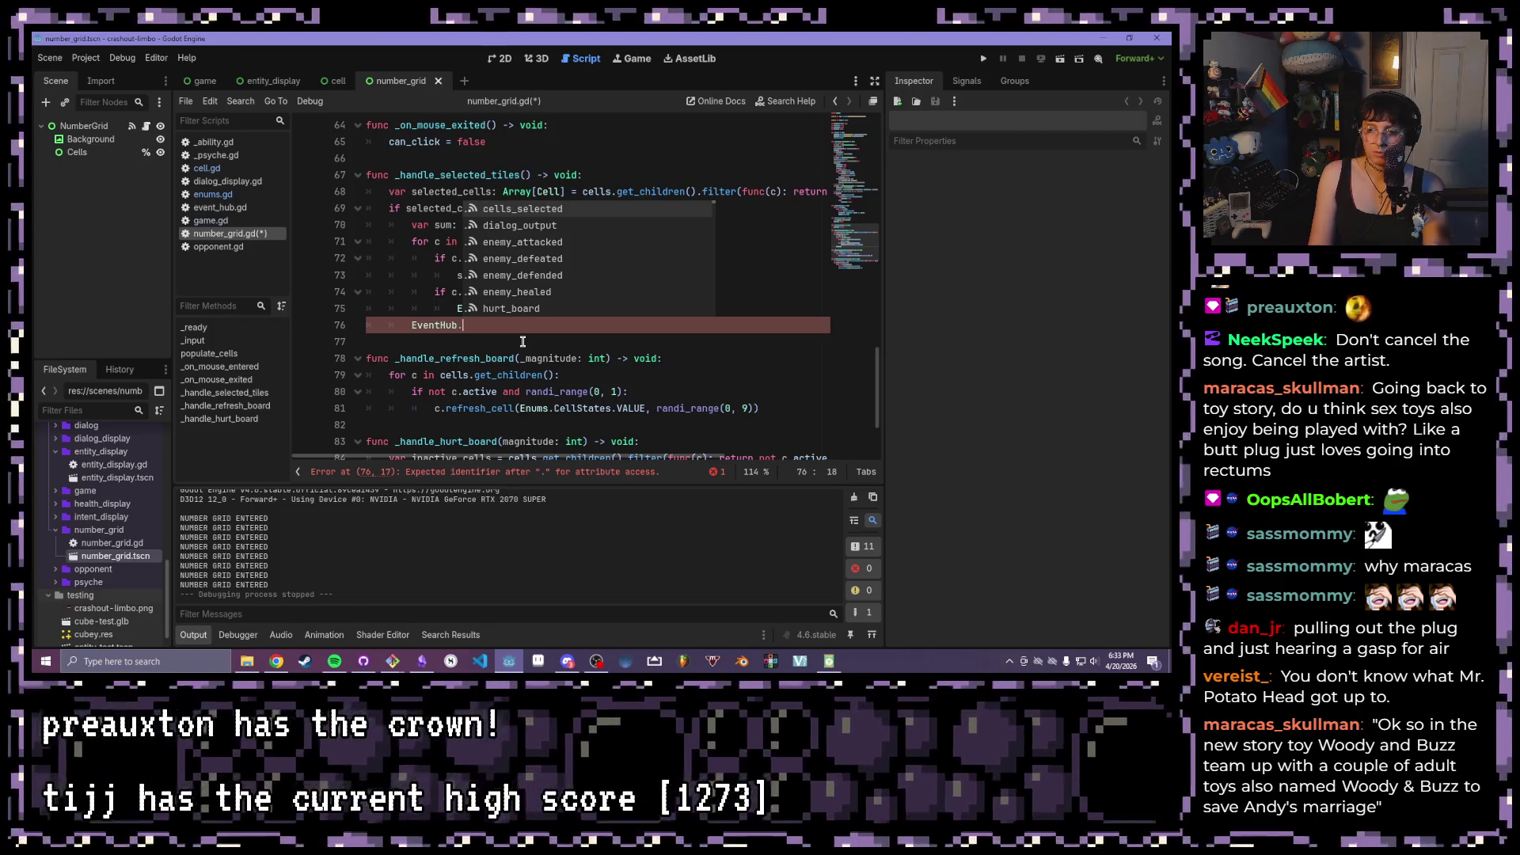
text(check)
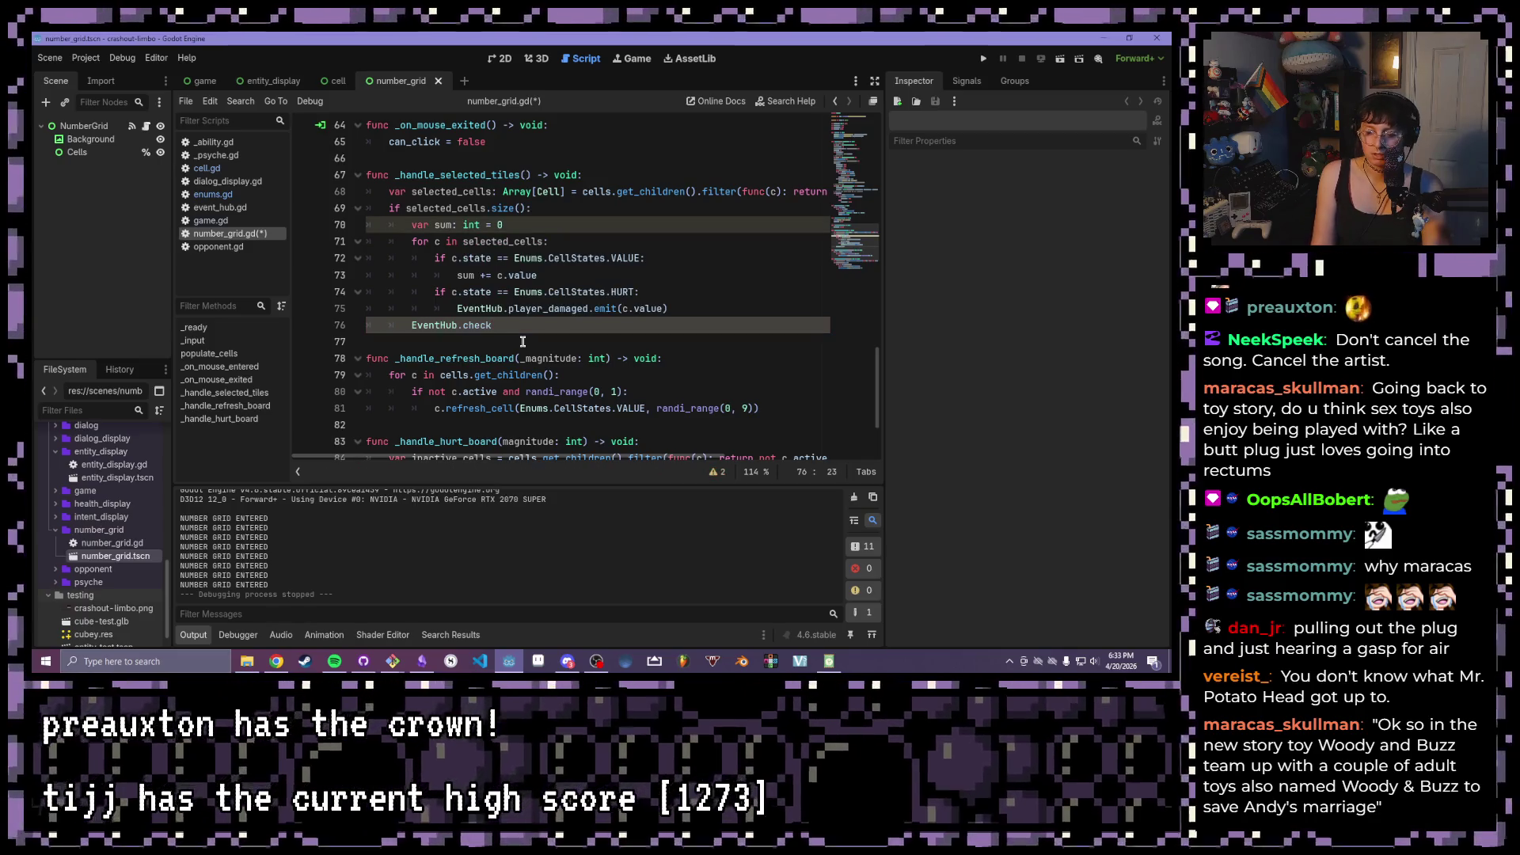
text(_abili)
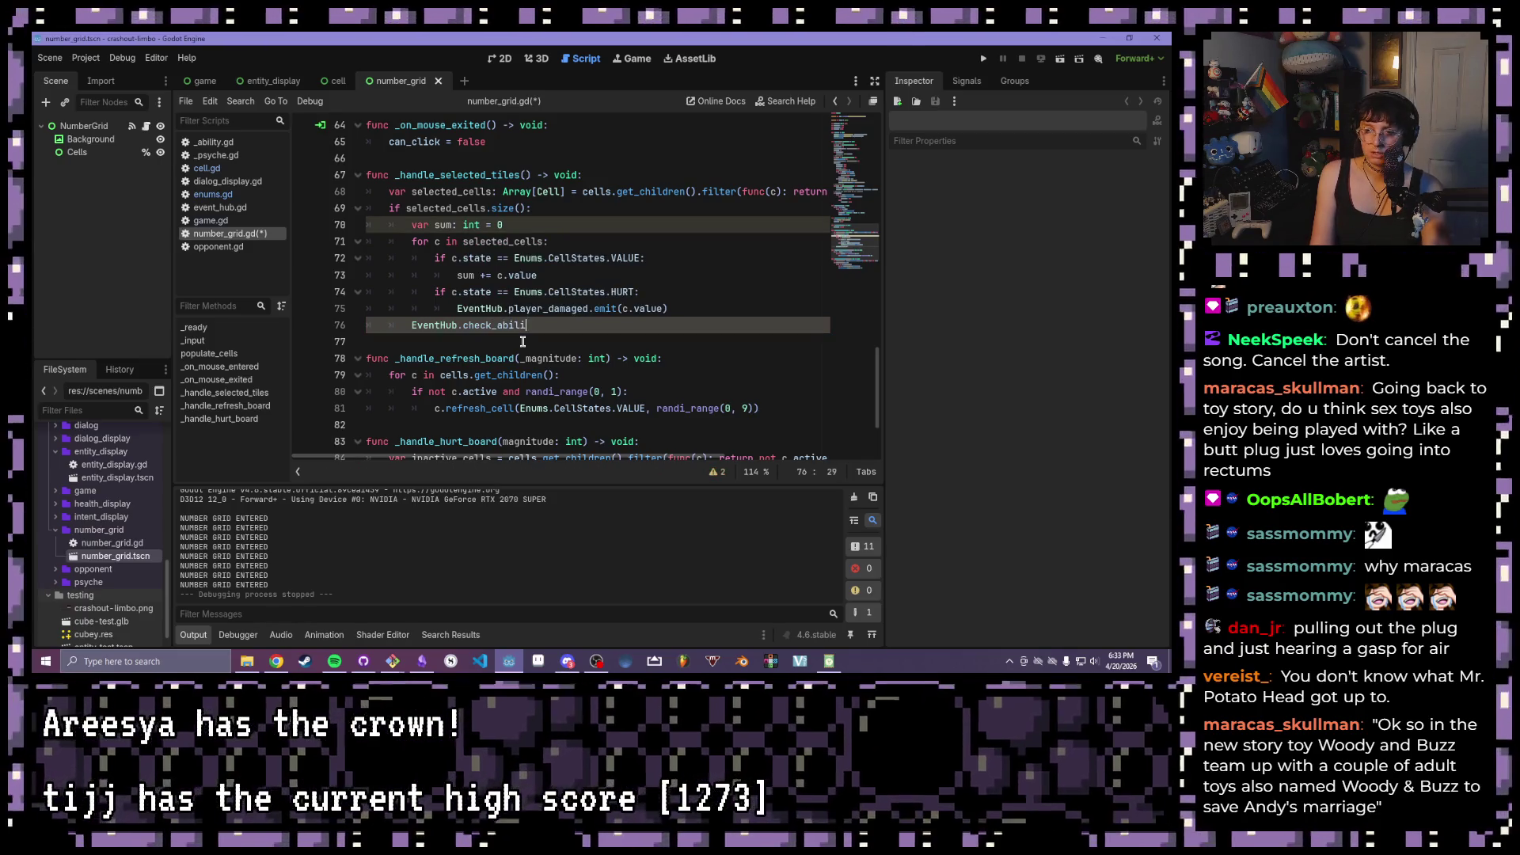
text(ties()
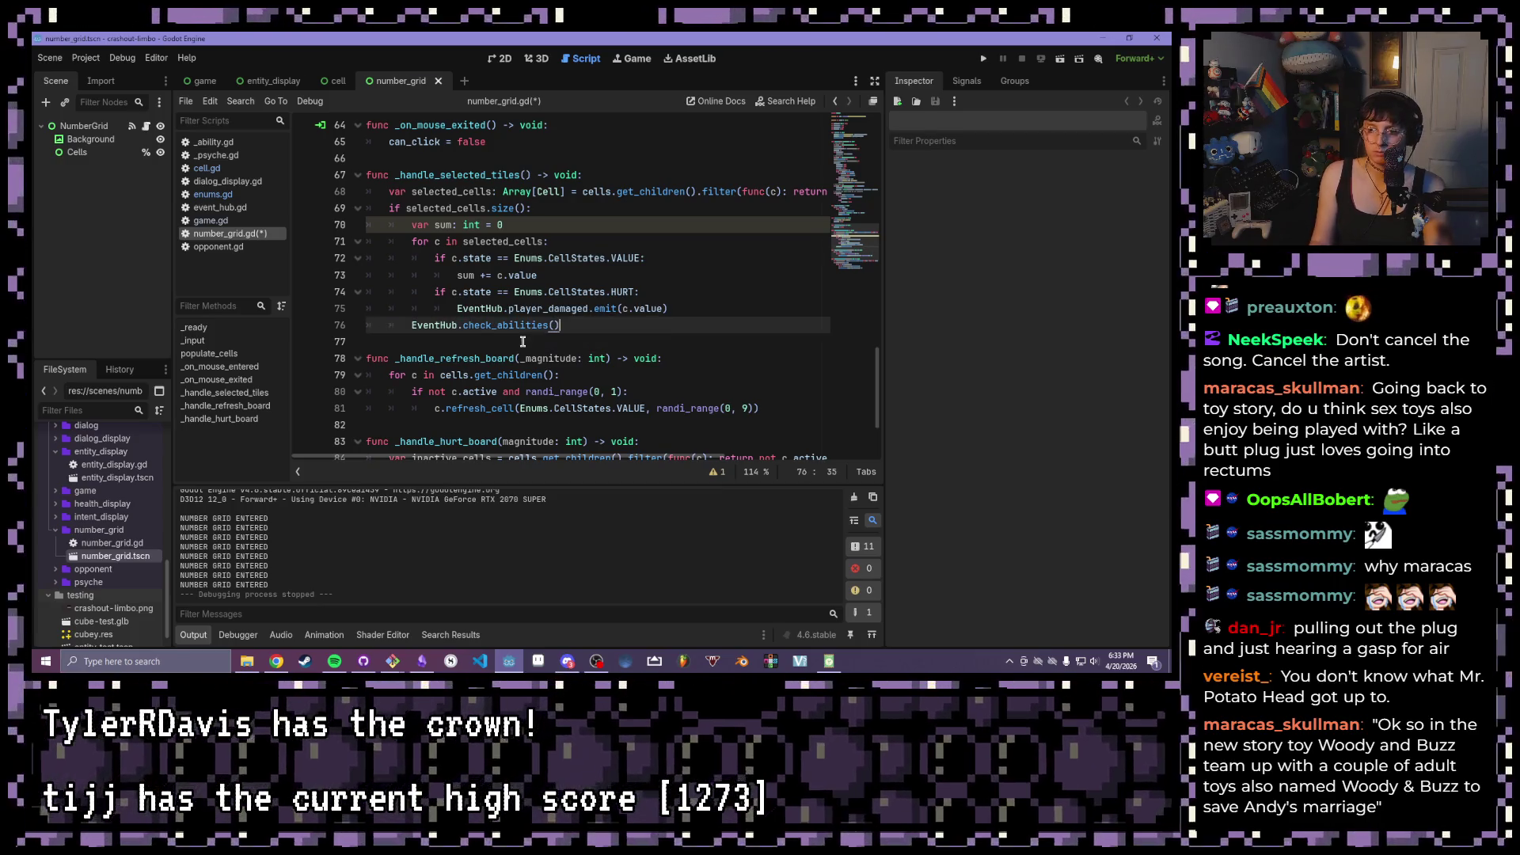
key(BackSpace)
text(.emit()
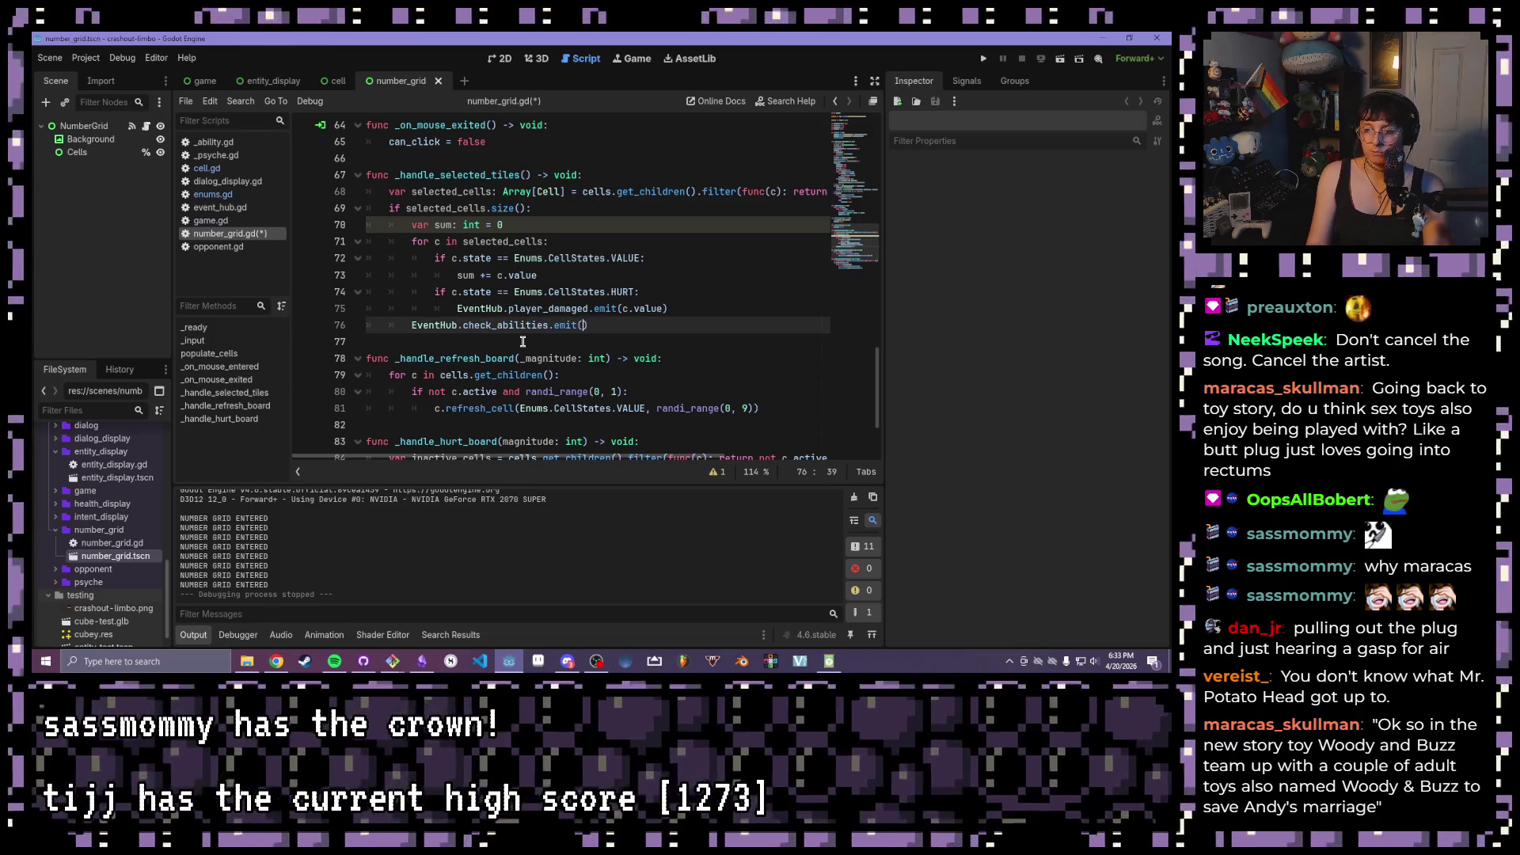
key(ctrl+s)
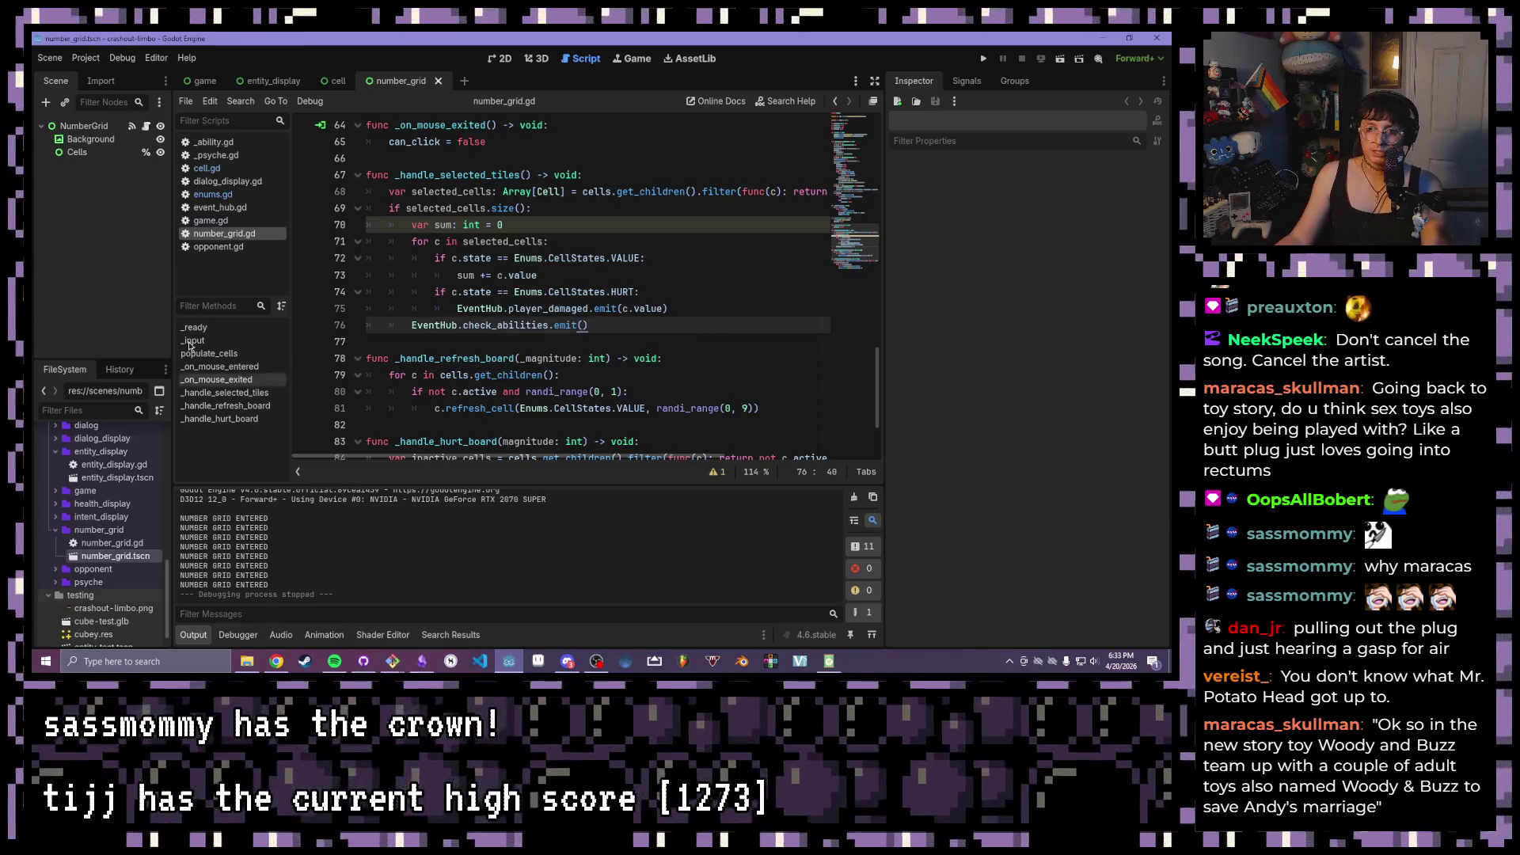
- Copy the player_attacked signal and its annotation in event_hub.gd
click(214, 208)
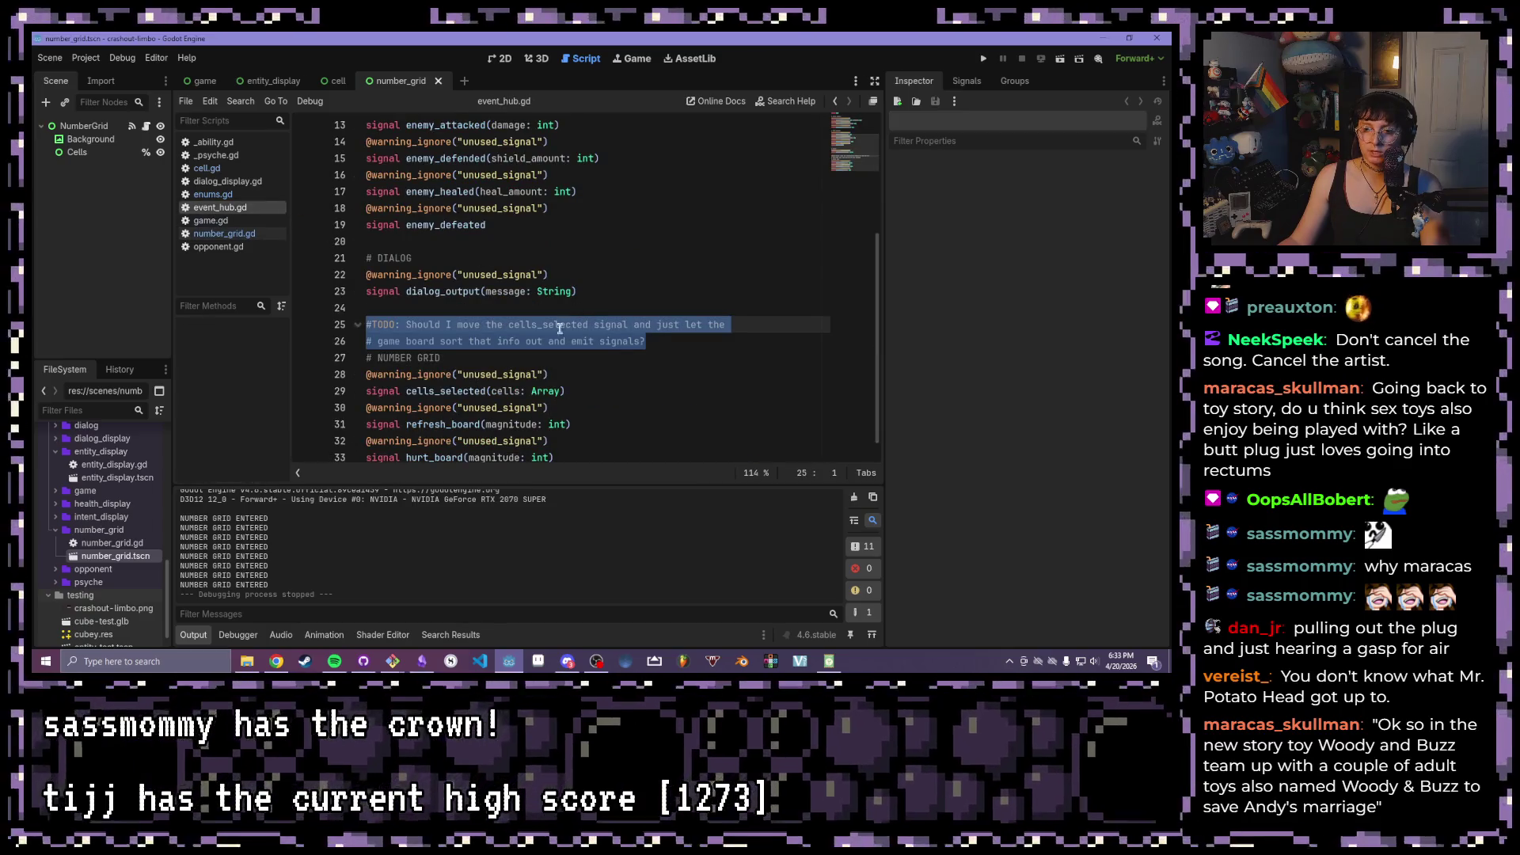
scroll(394, 305, up, 1)
click(394, 304)
scroll(399, 313, up, 4)
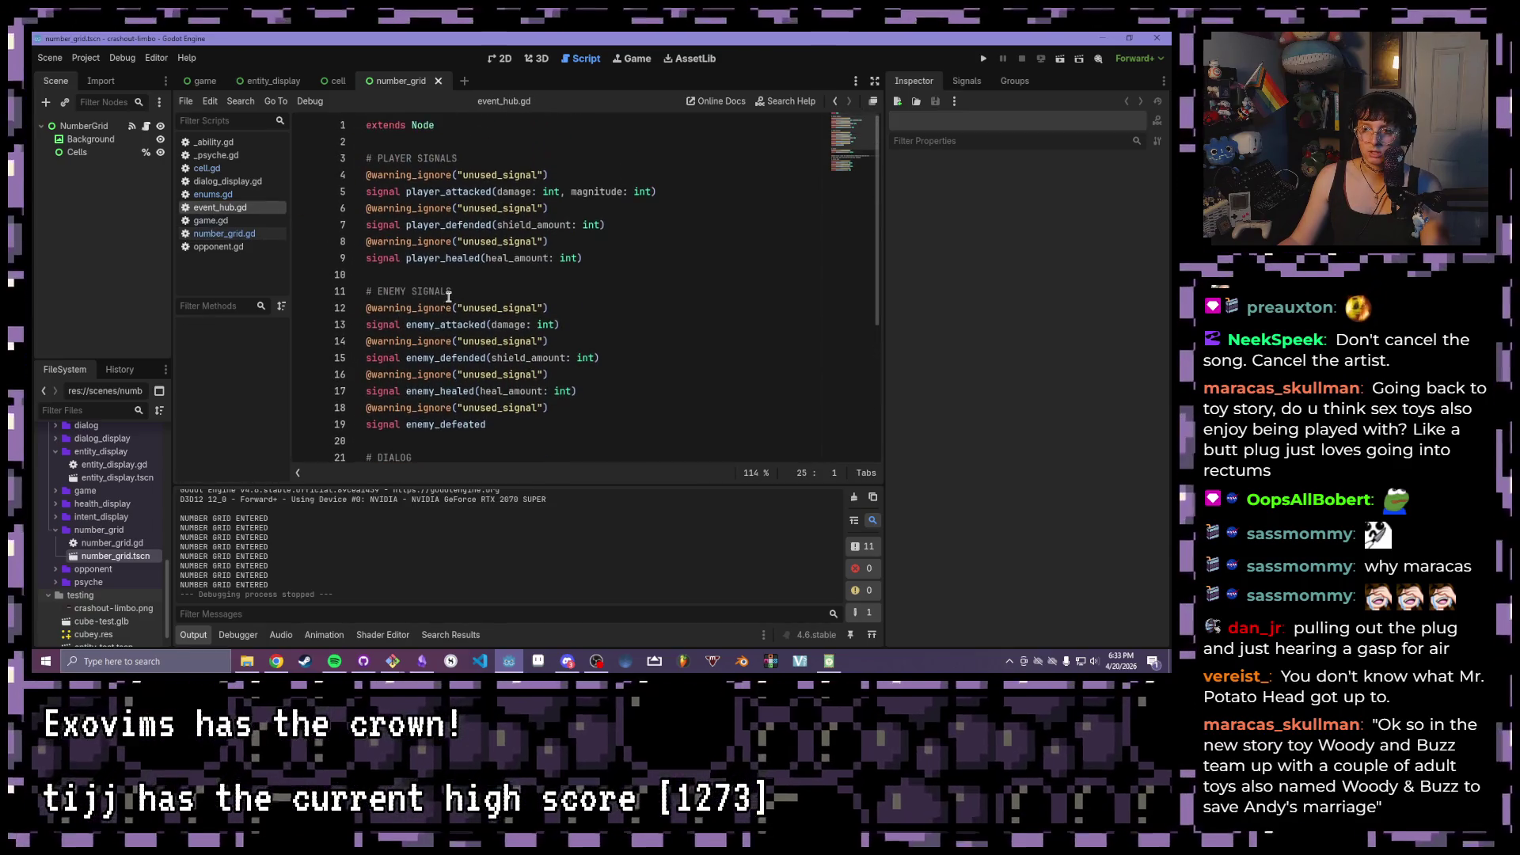
click(728, 192)
shift+click(295, 174)
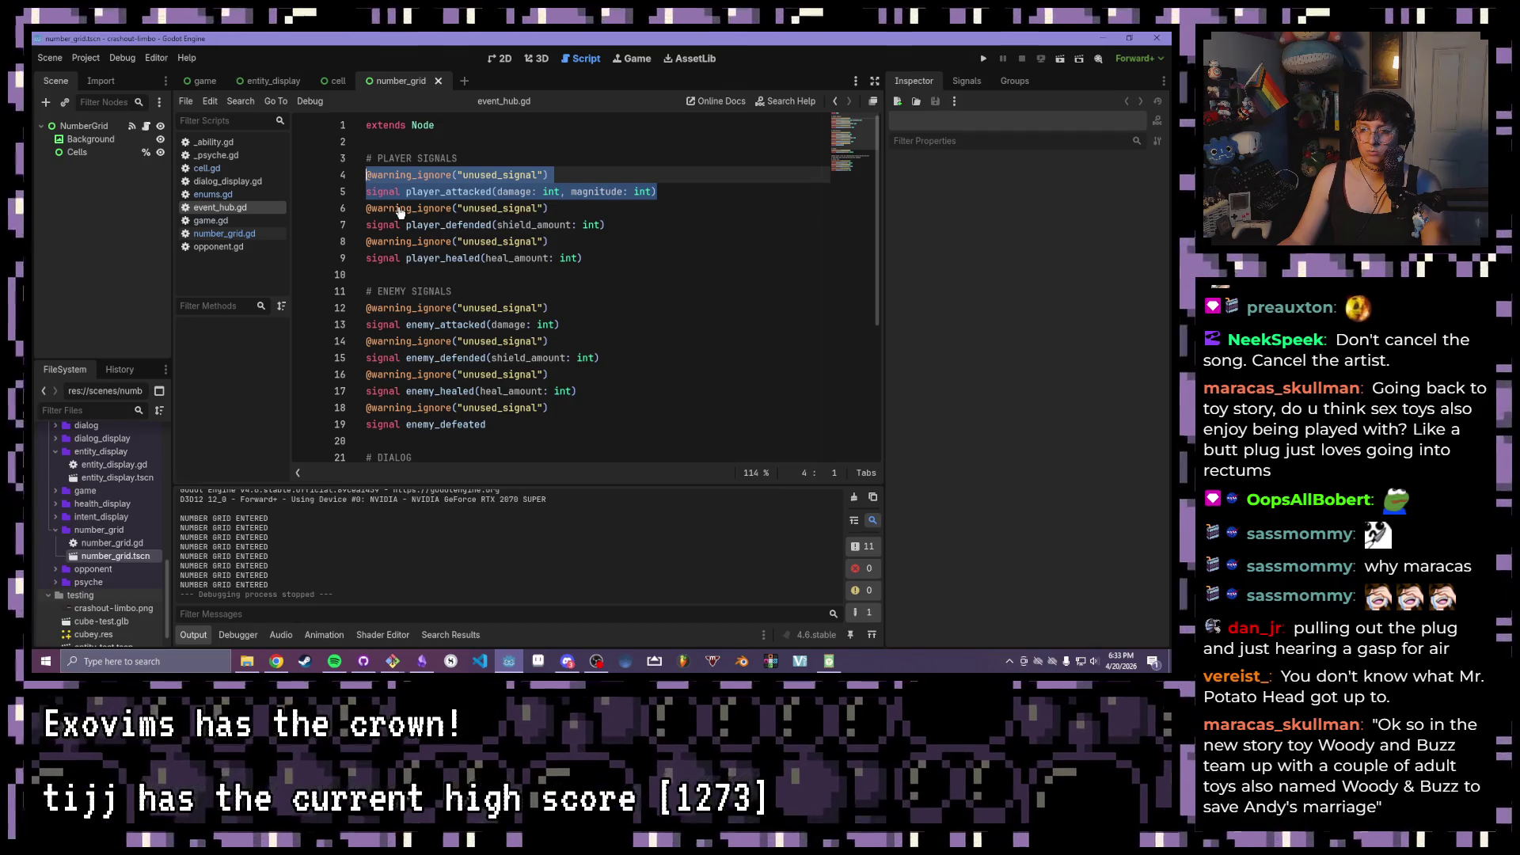
click(701, 192)
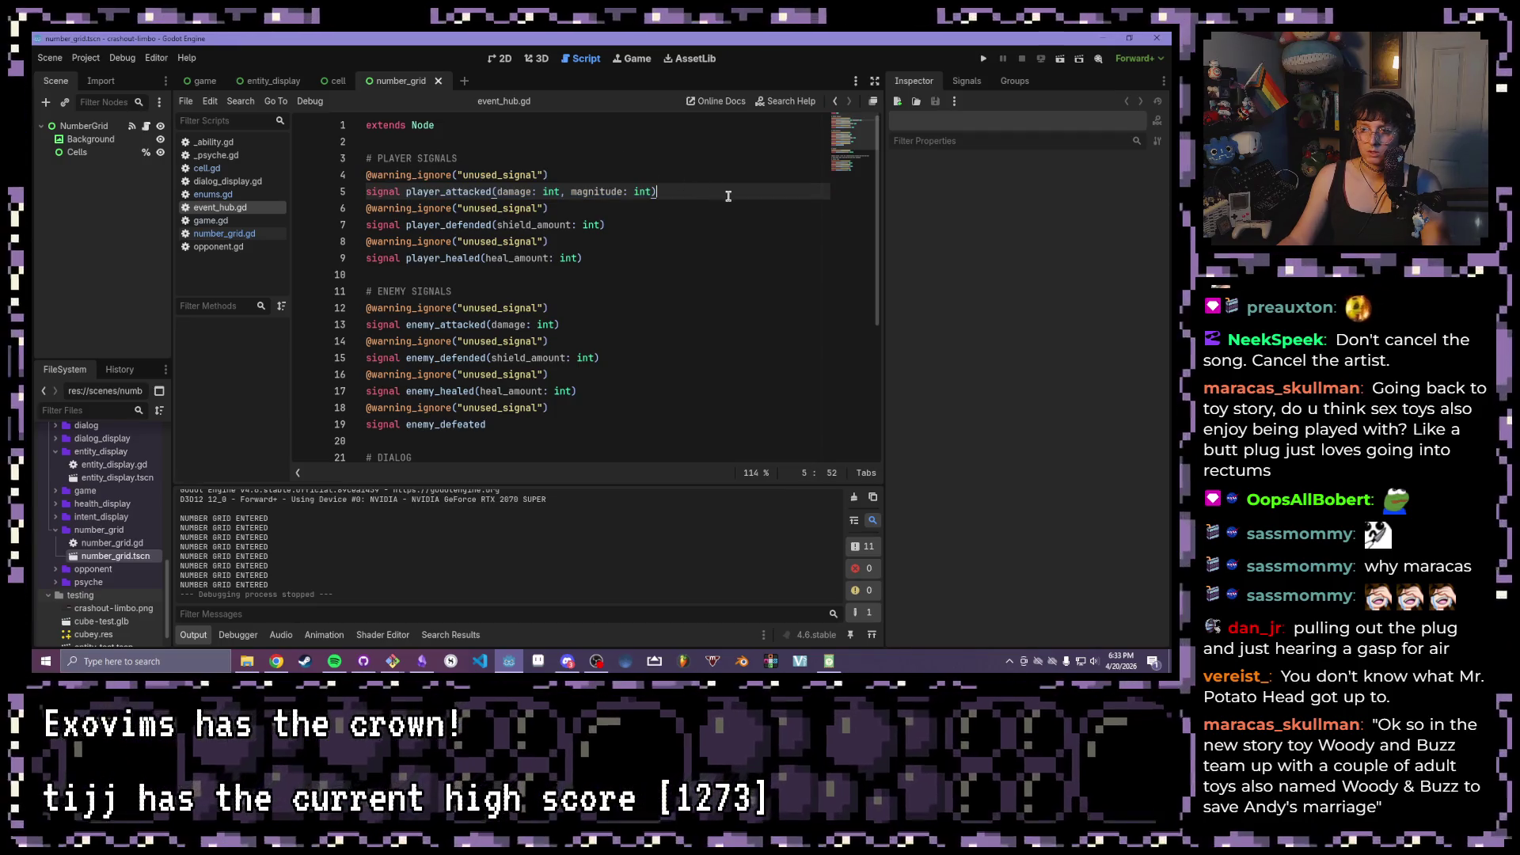
- Paste the copy below player_attacked, rename it player_damaged, and save
key(Return)
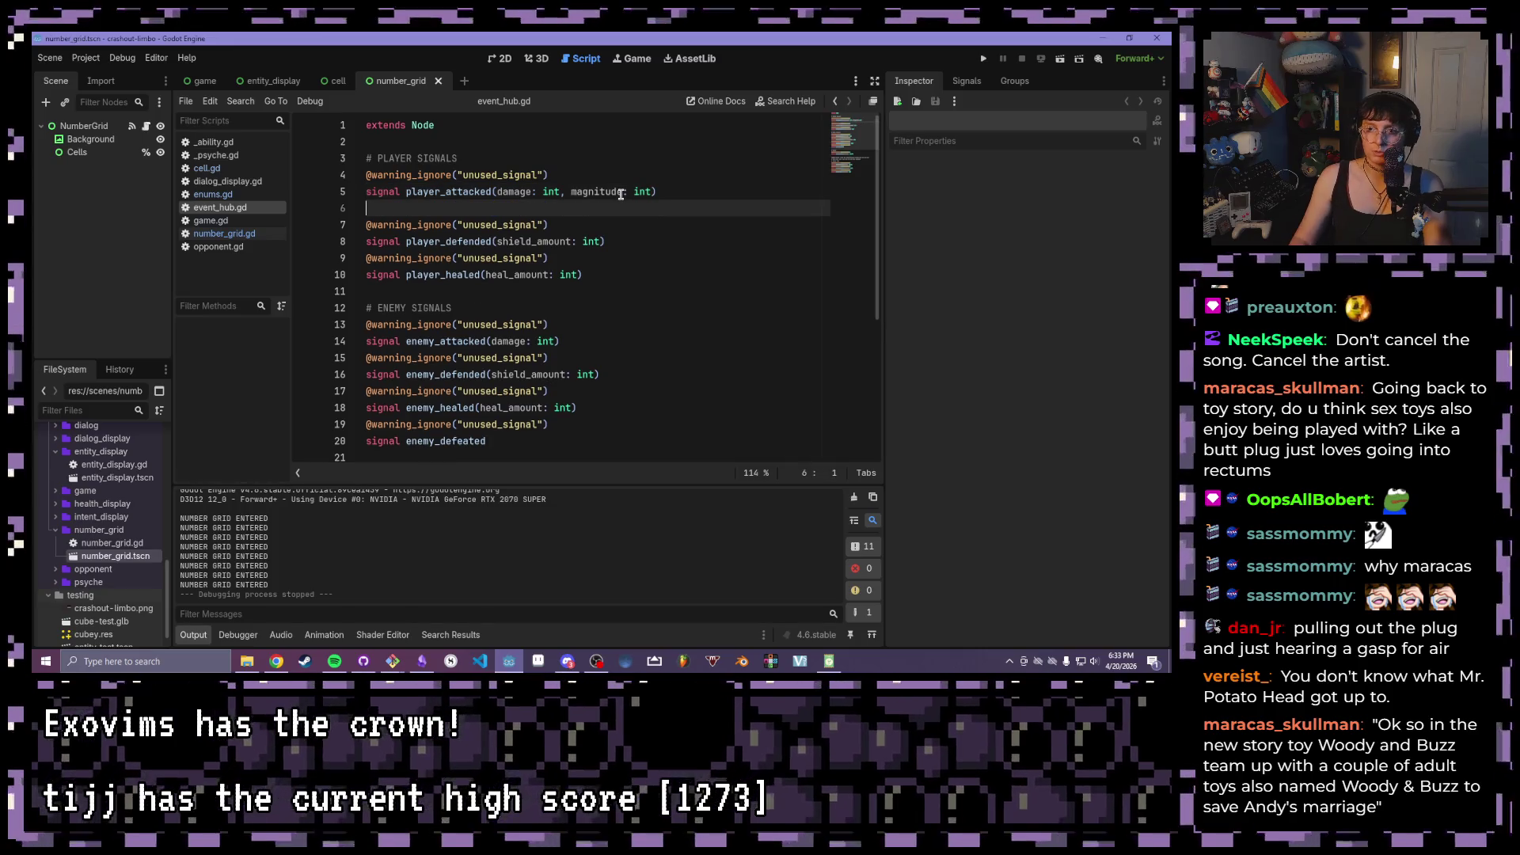
text(@warning_ignore("unused_signal") signal player_attacked(damage: int, magnitude: int))
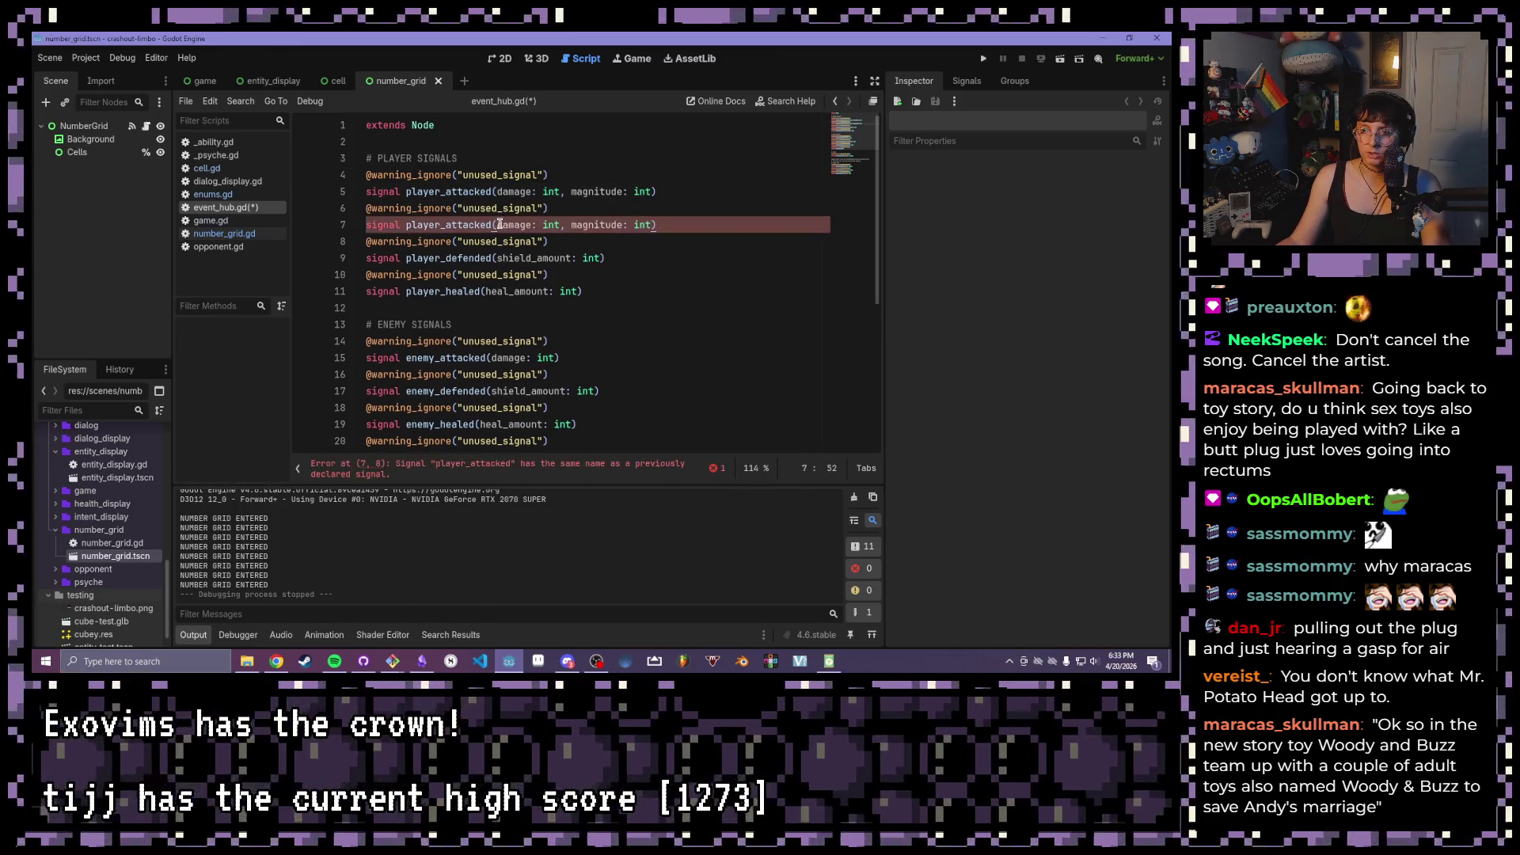
drag(492, 225, 446, 225)
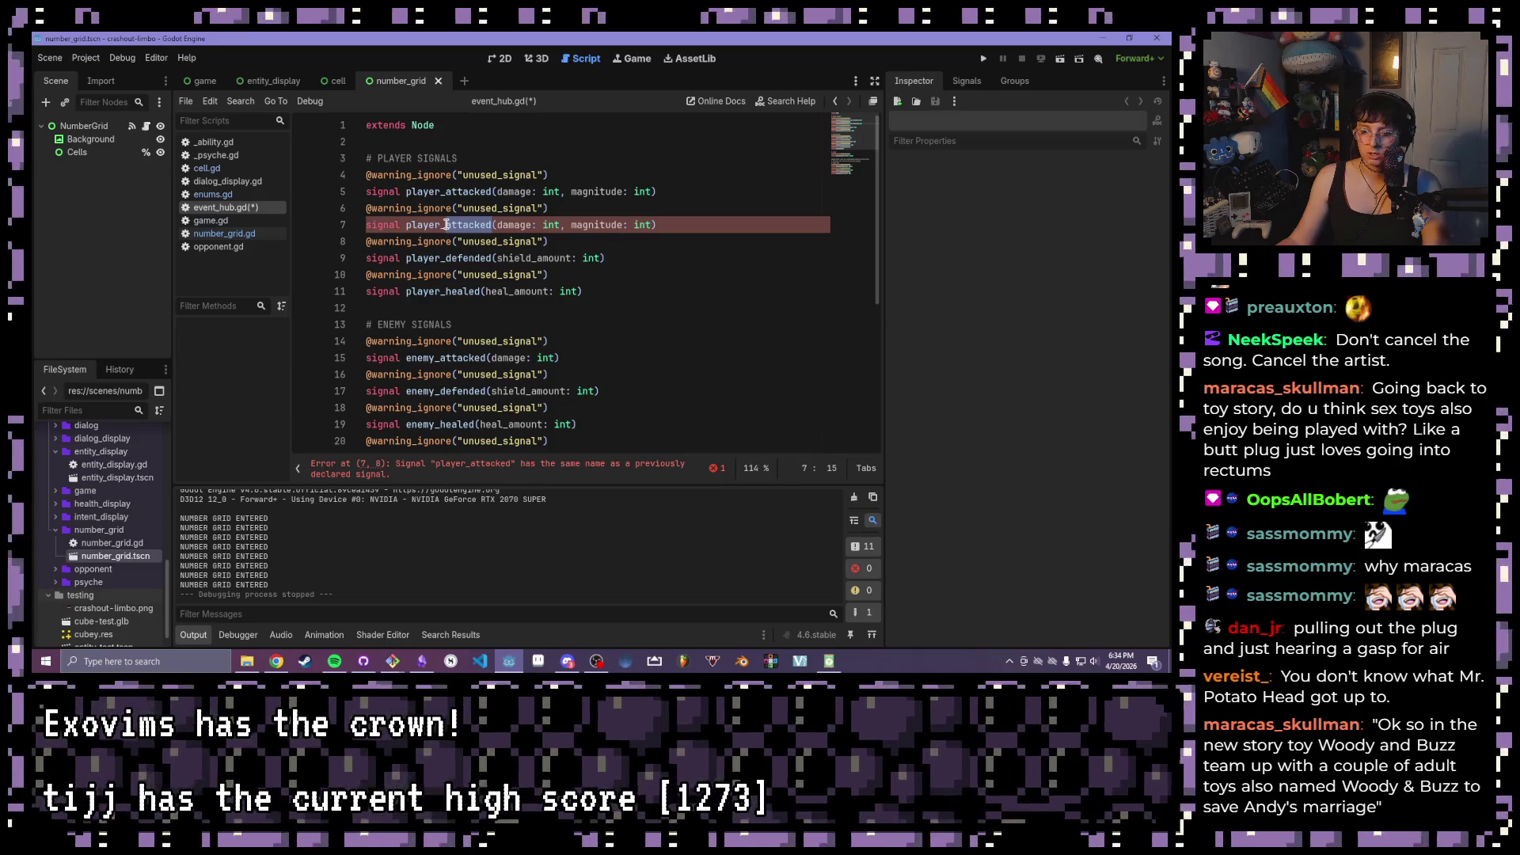
text(damaged)
key(ctrl+s)
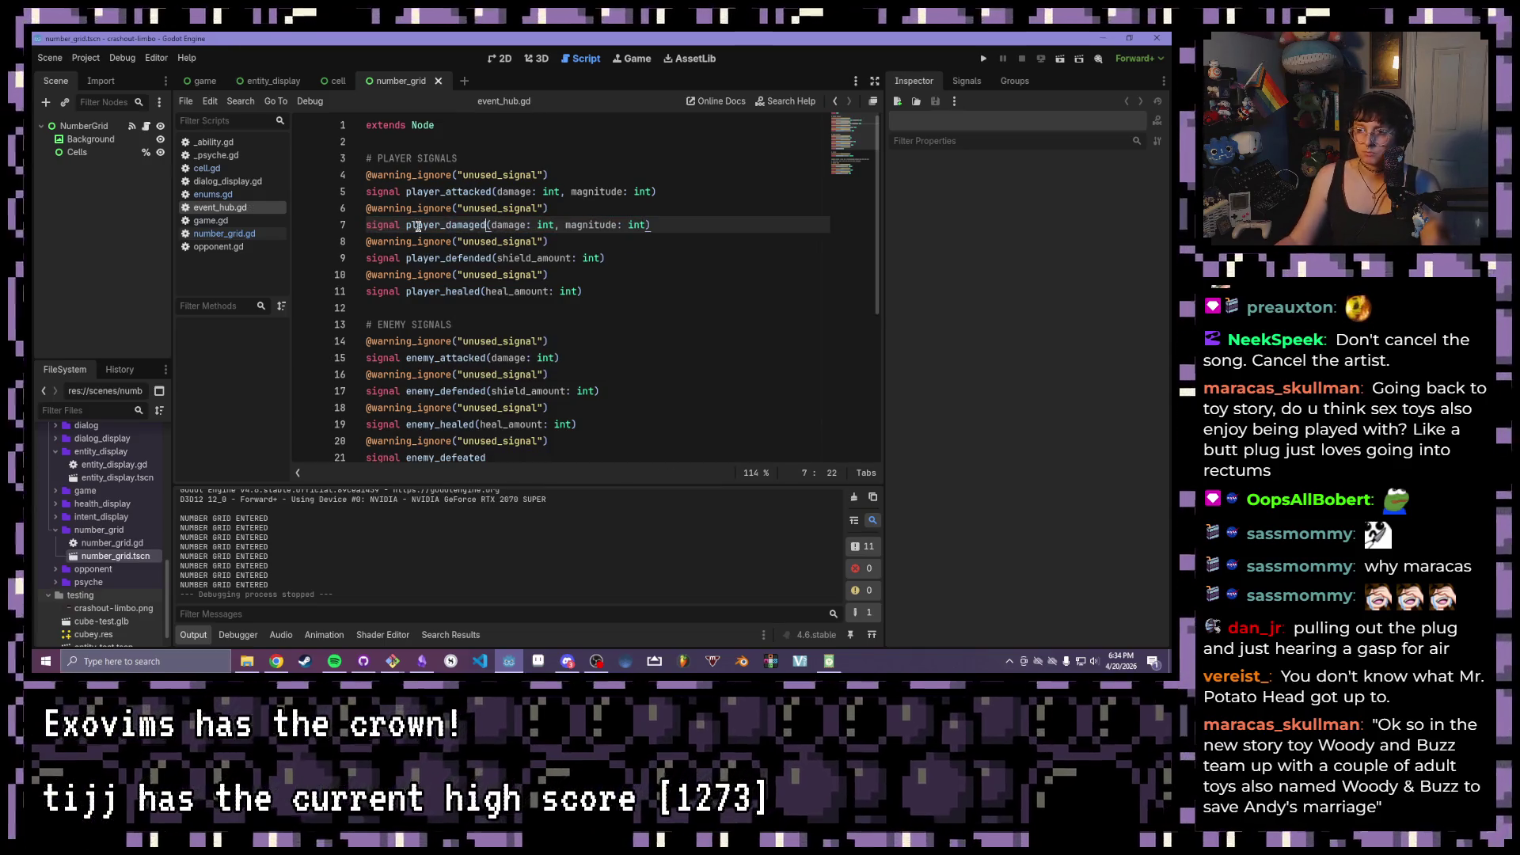
- Remove the magnitude parameter from the player_damaged signal
drag(649, 226, 555, 227)
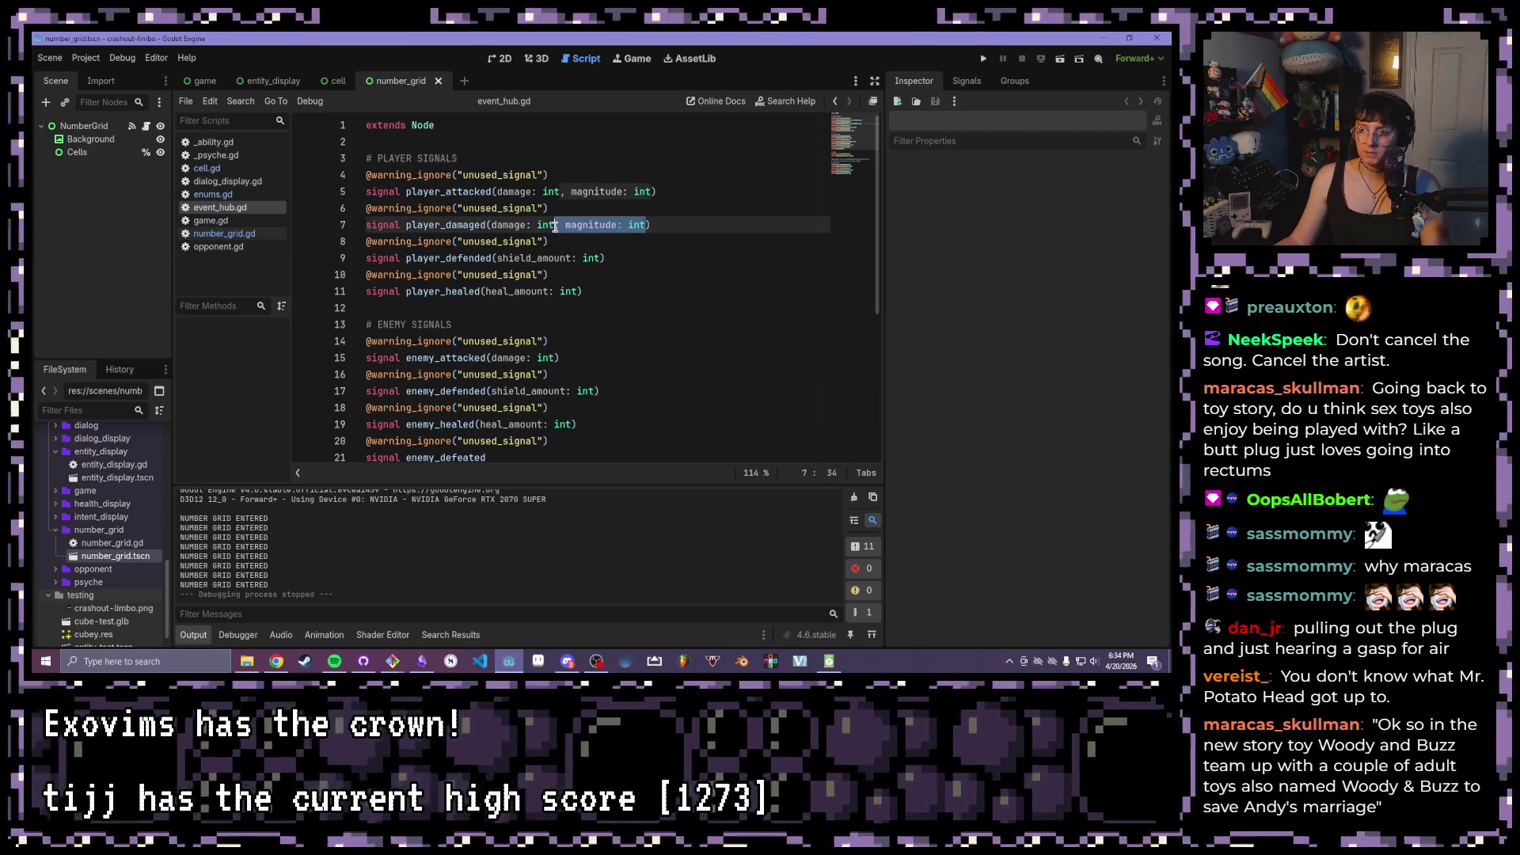
key(BackSpace)
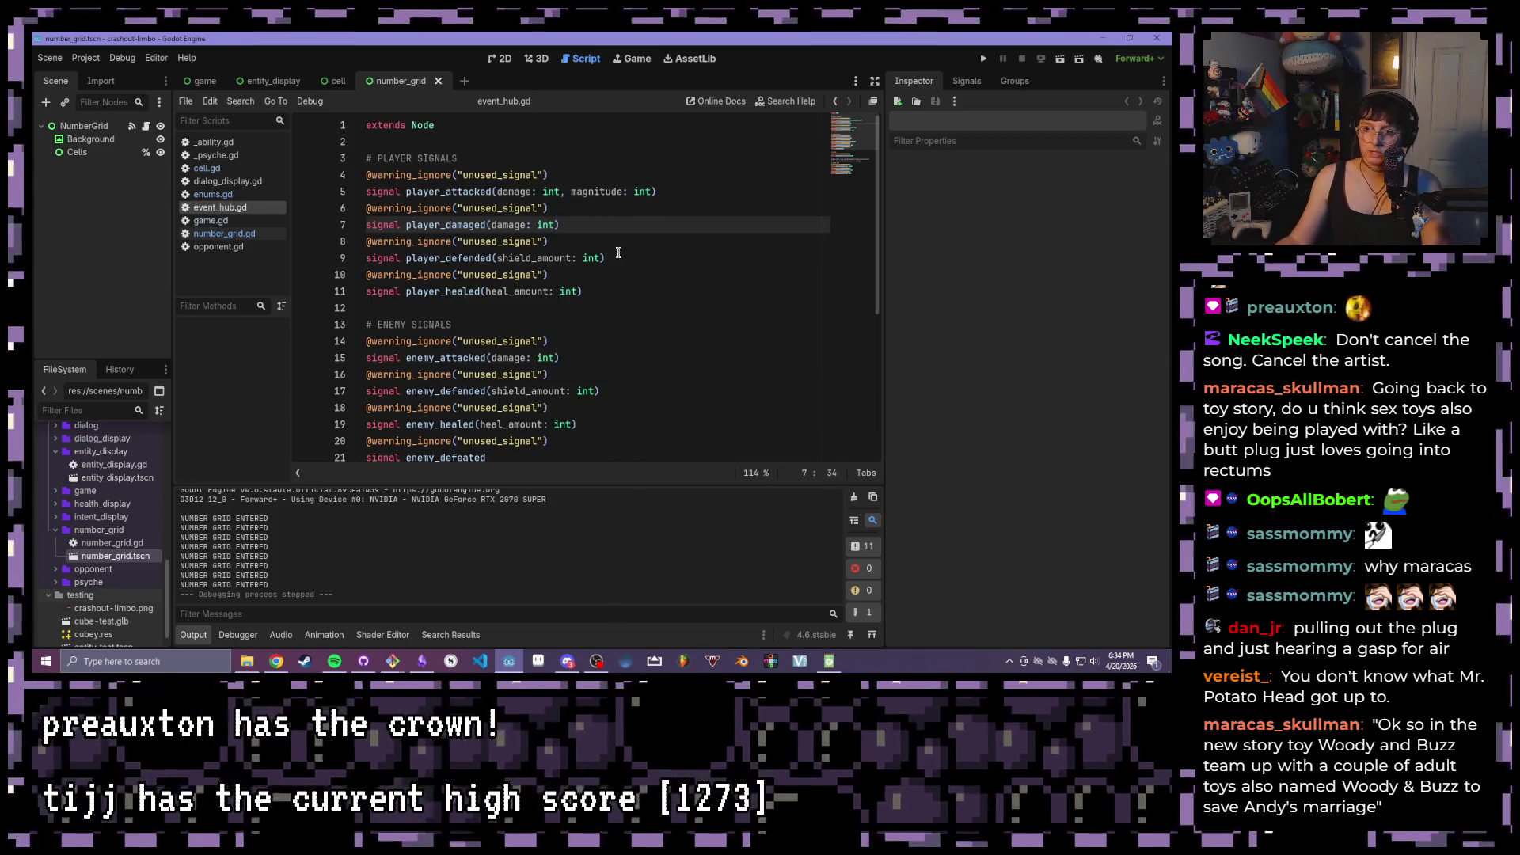
drag(560, 225, 337, 225)
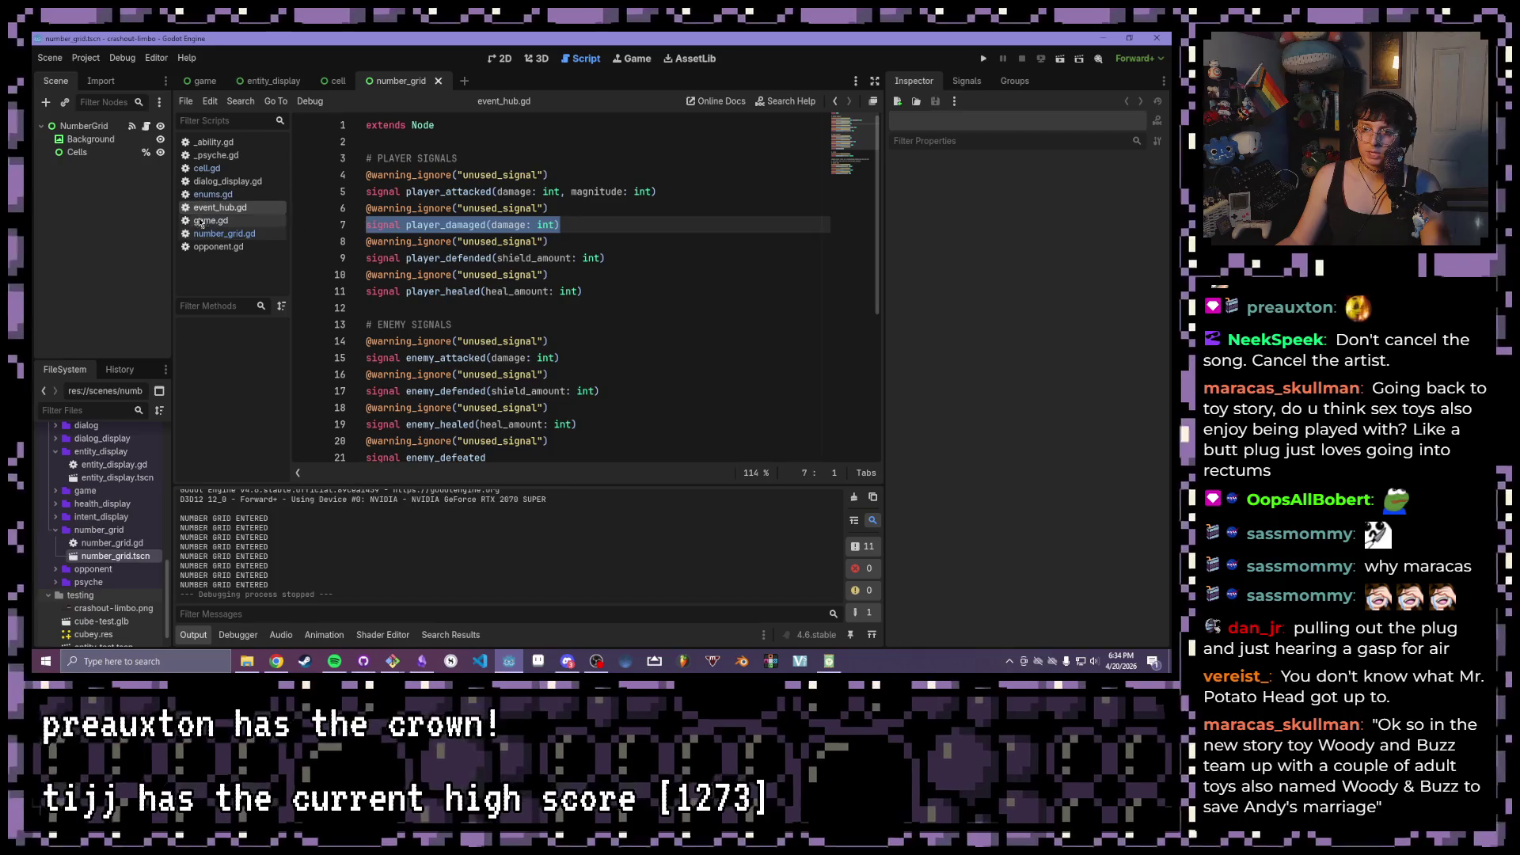
click(207, 157)
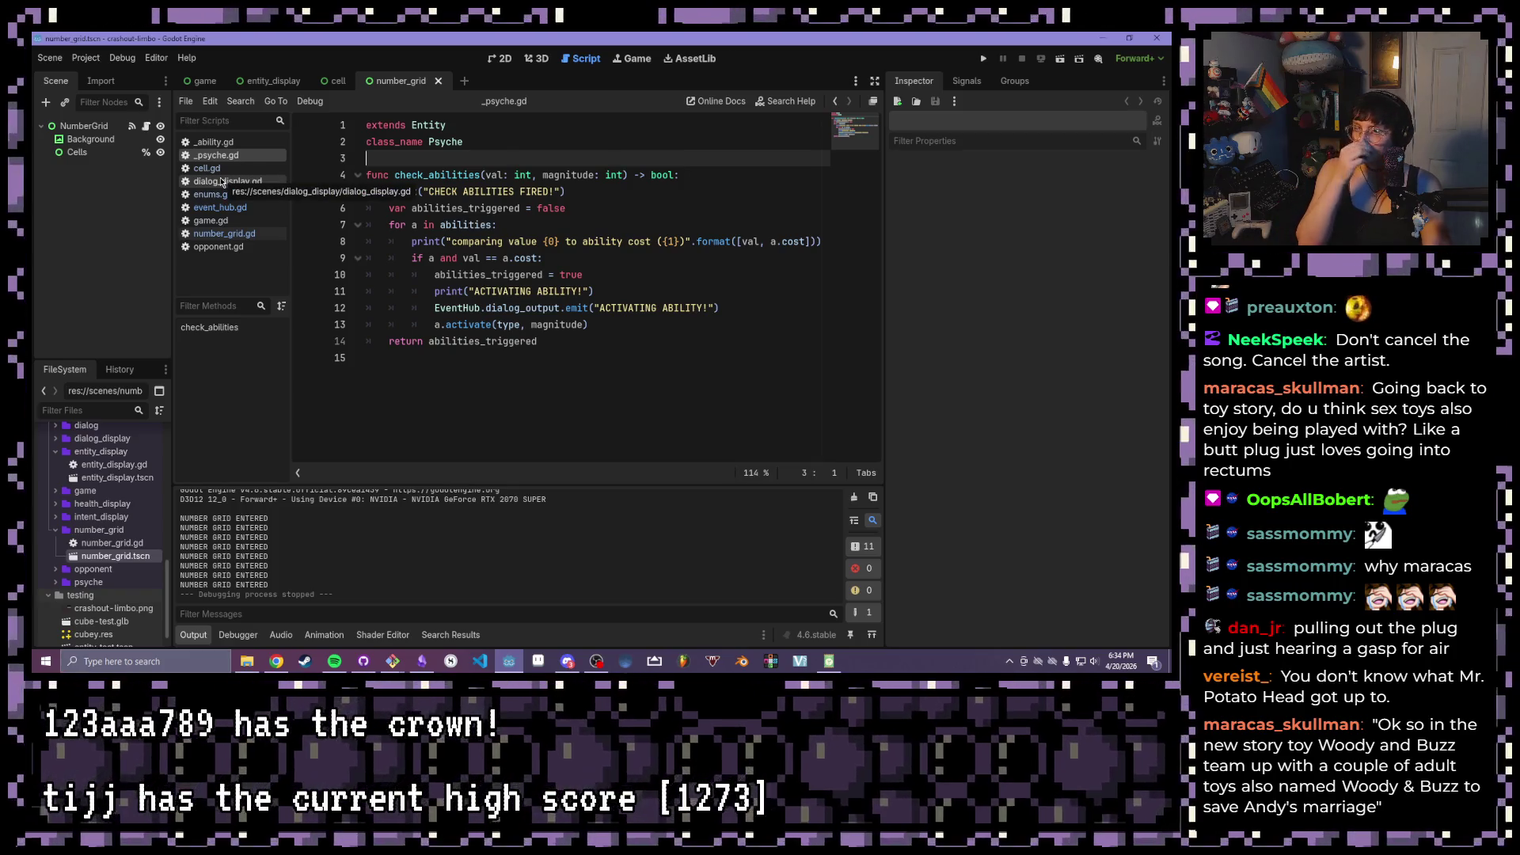
- Open the psyche scene and look through the scripts, ending back on _ability.gd
double_click(87, 582)
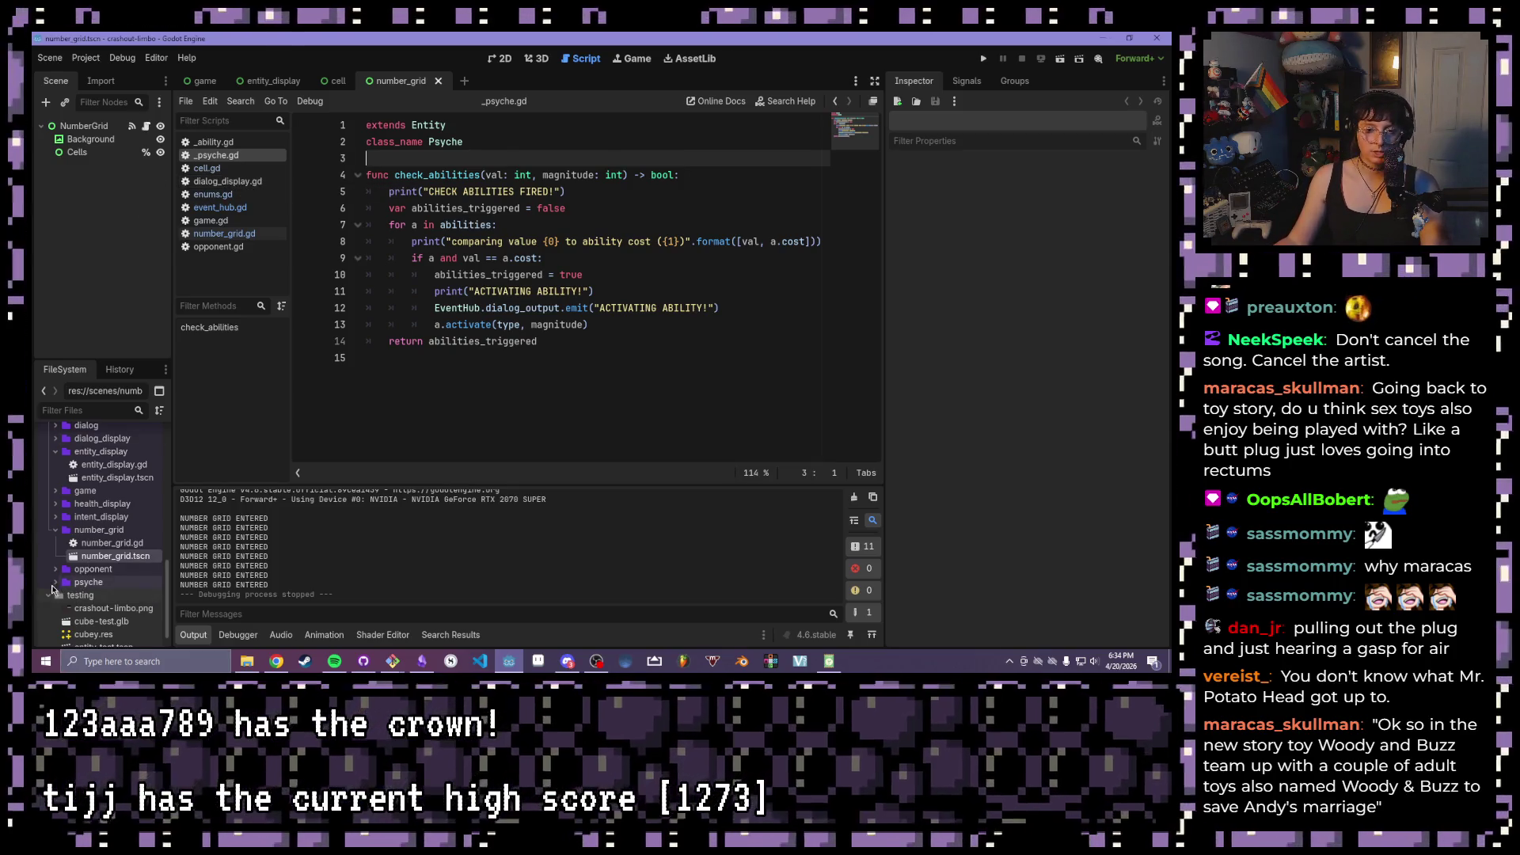
double_click(87, 608)
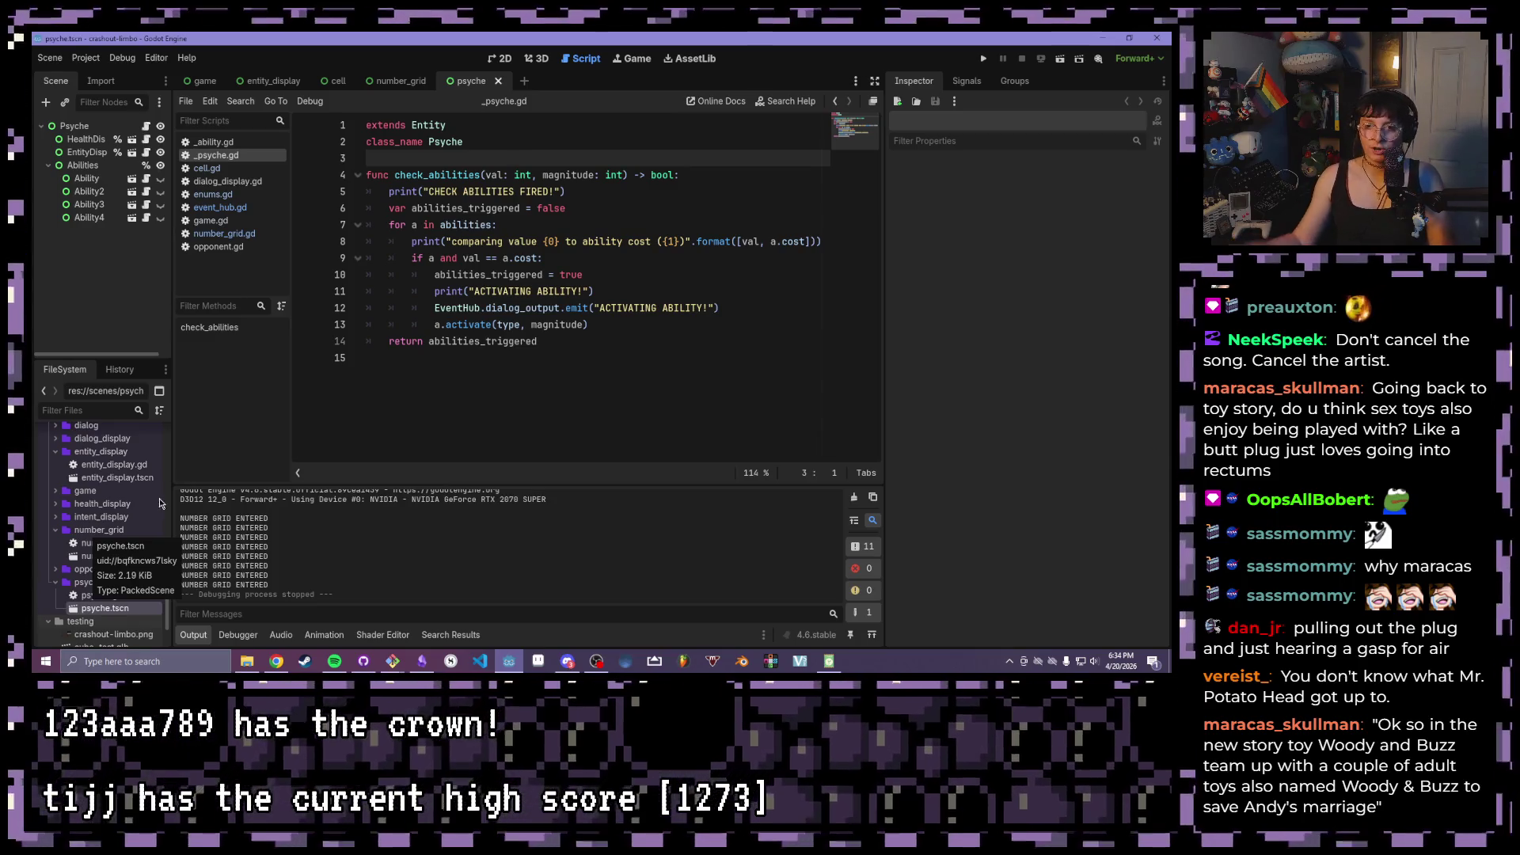
click(224, 140)
click(216, 155)
click(210, 220)
click(221, 247)
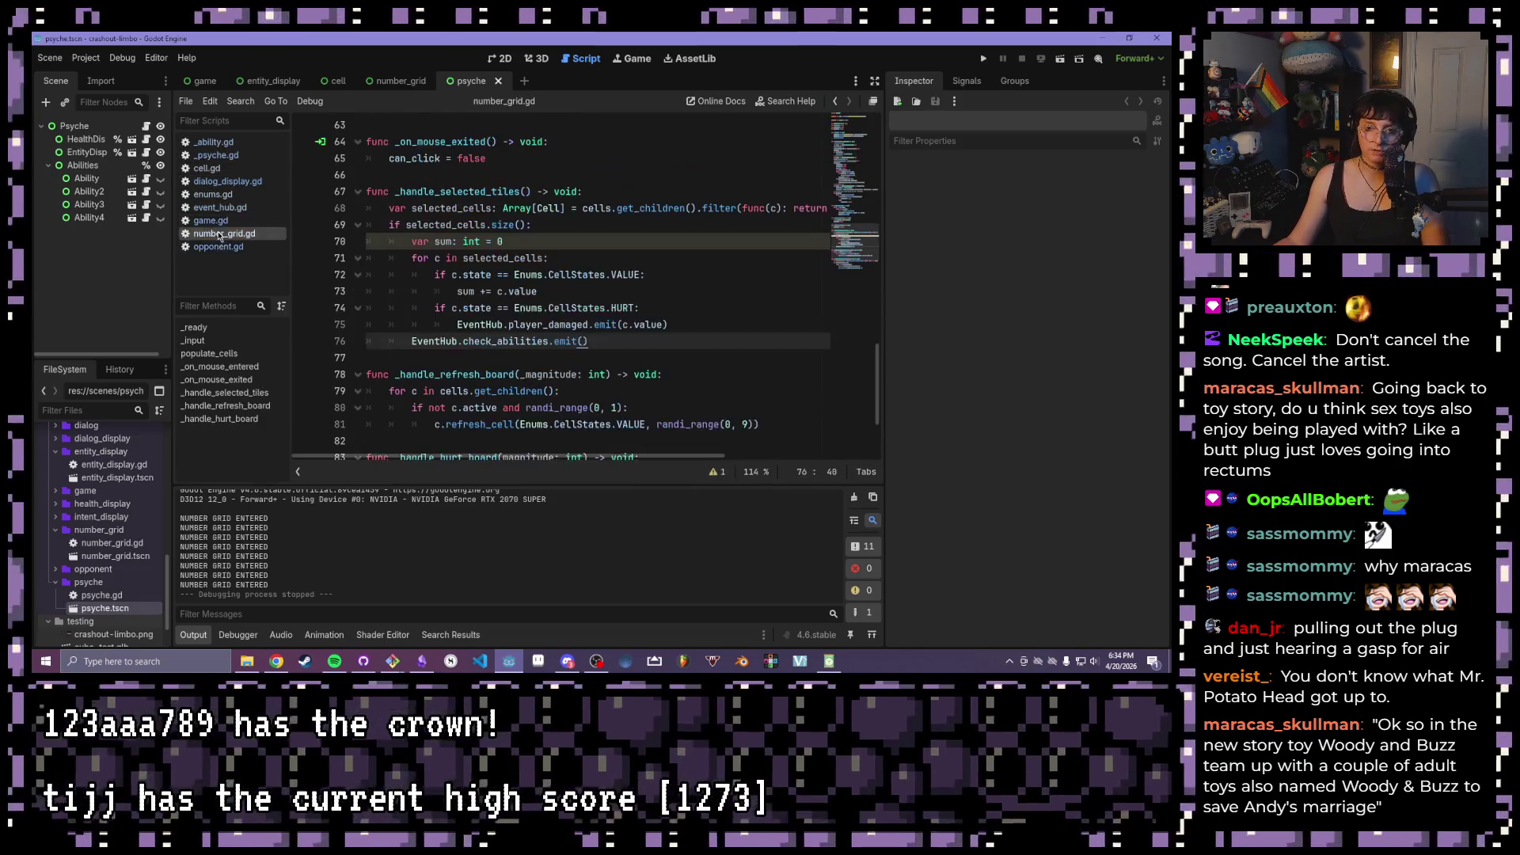
click(220, 207)
click(213, 194)
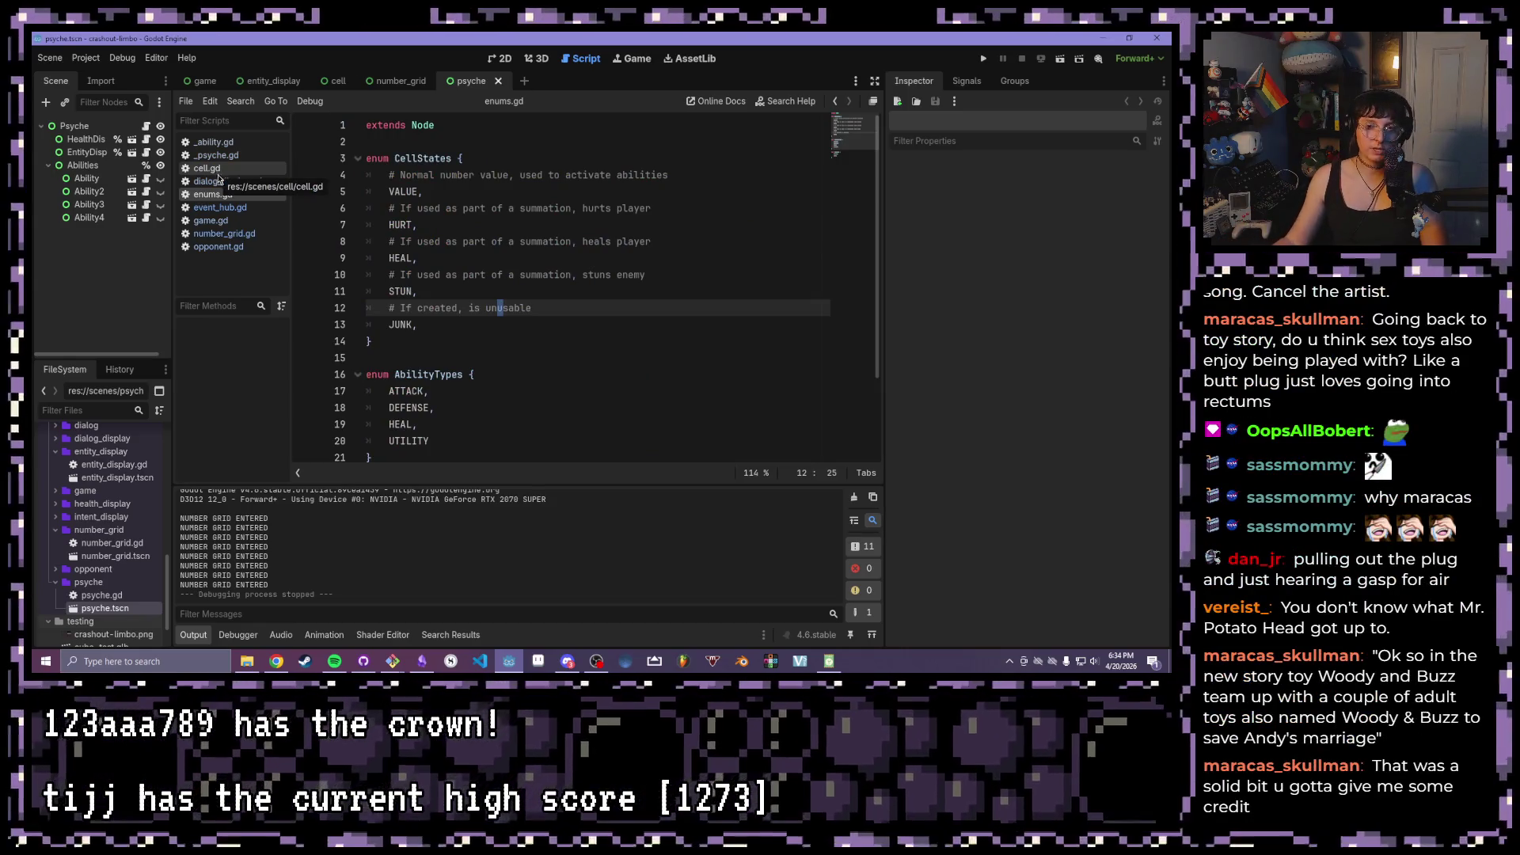
click(219, 172)
click(222, 155)
click(223, 143)
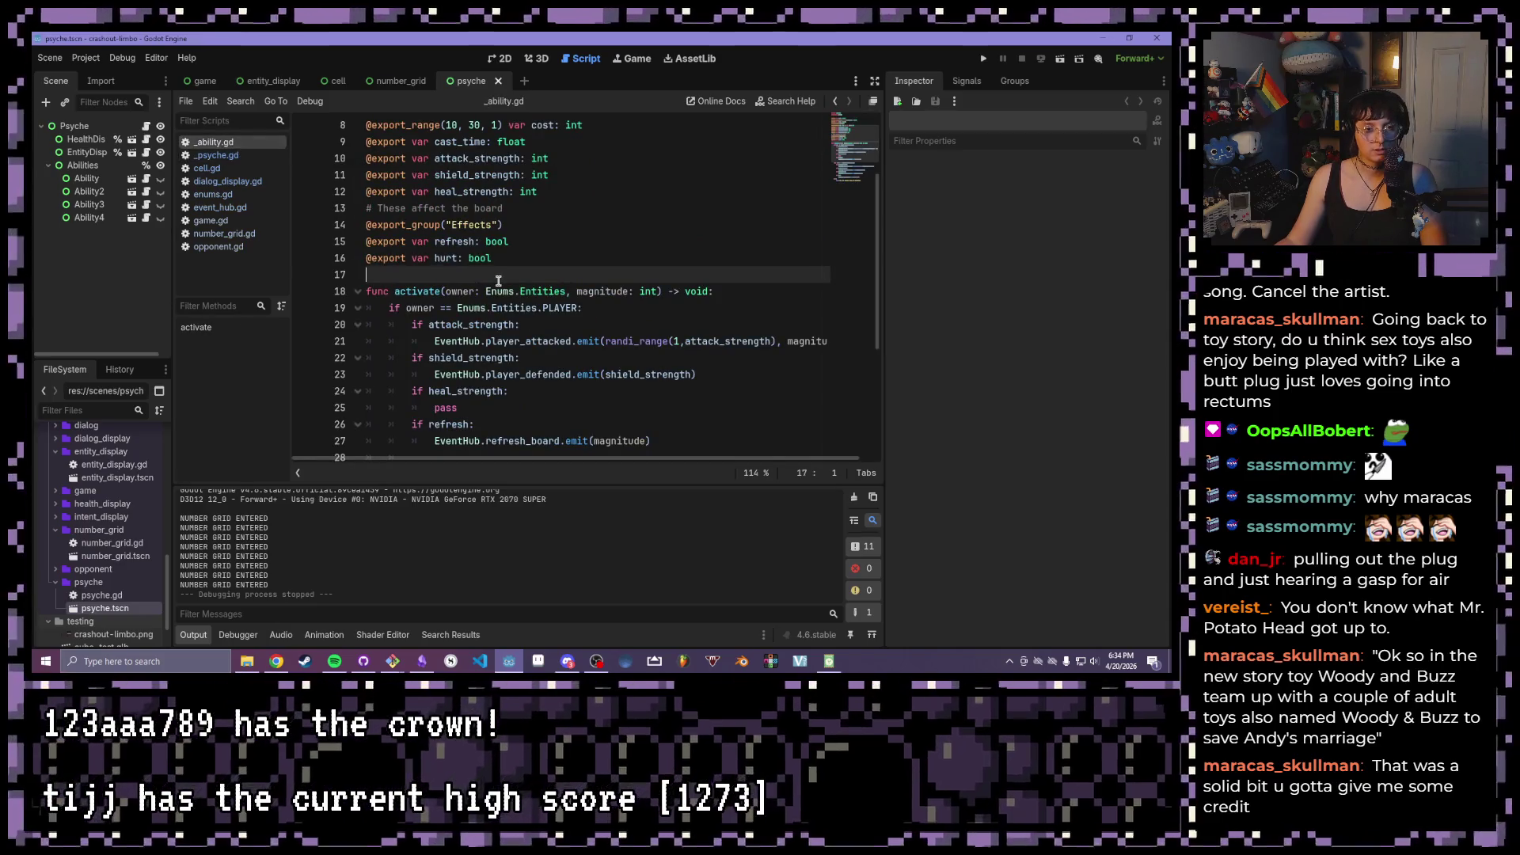
- Delete the blank line 28 before the elif branch in activate and save _ability.gd
scroll(499, 281, down, 5)
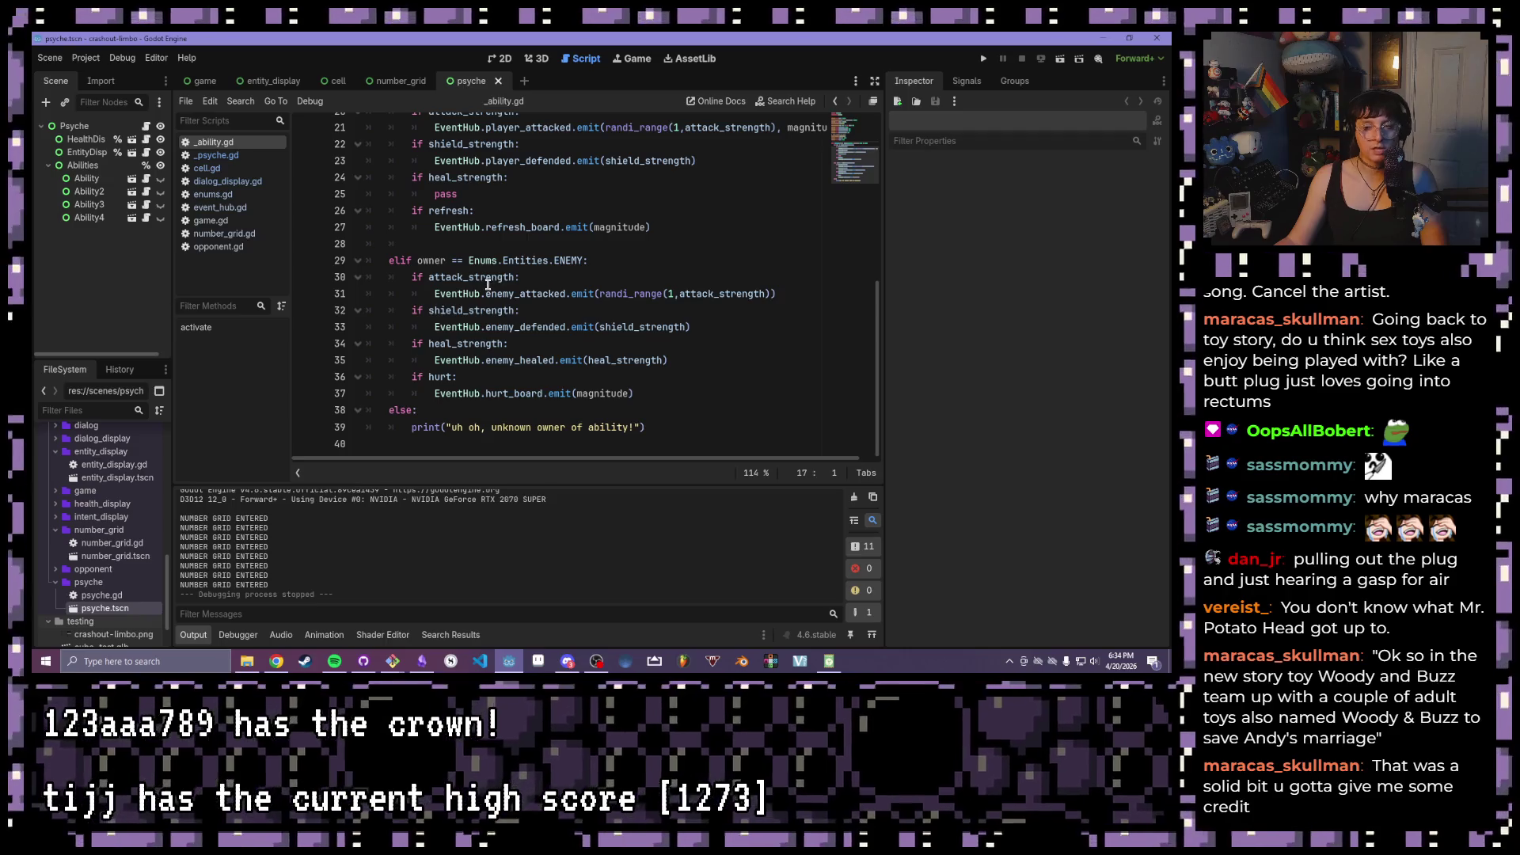
scroll(481, 267, up, 8)
scroll(475, 261, down, 7)
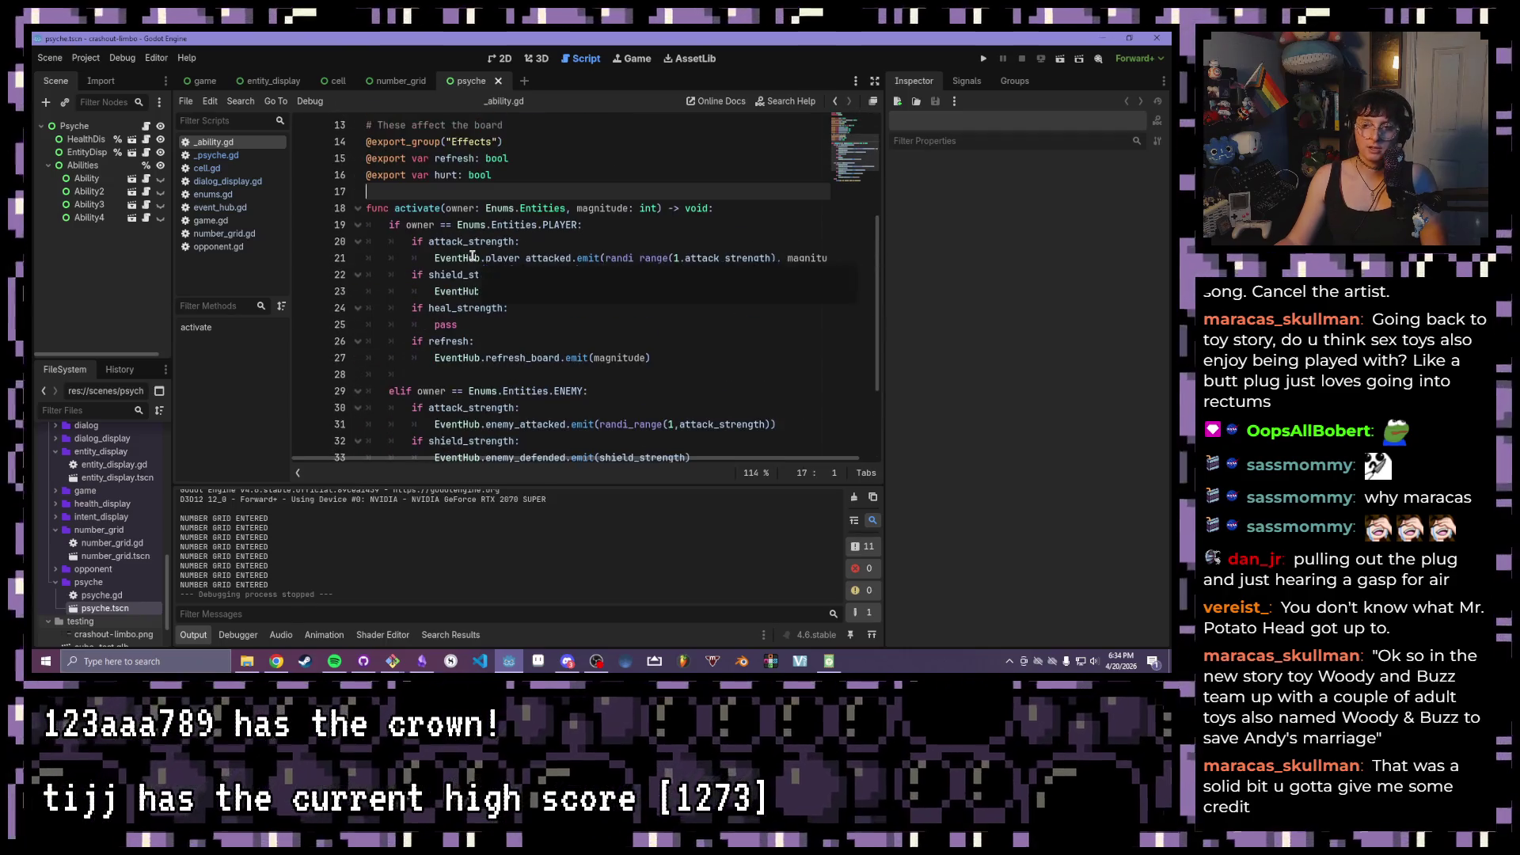
click(468, 243)
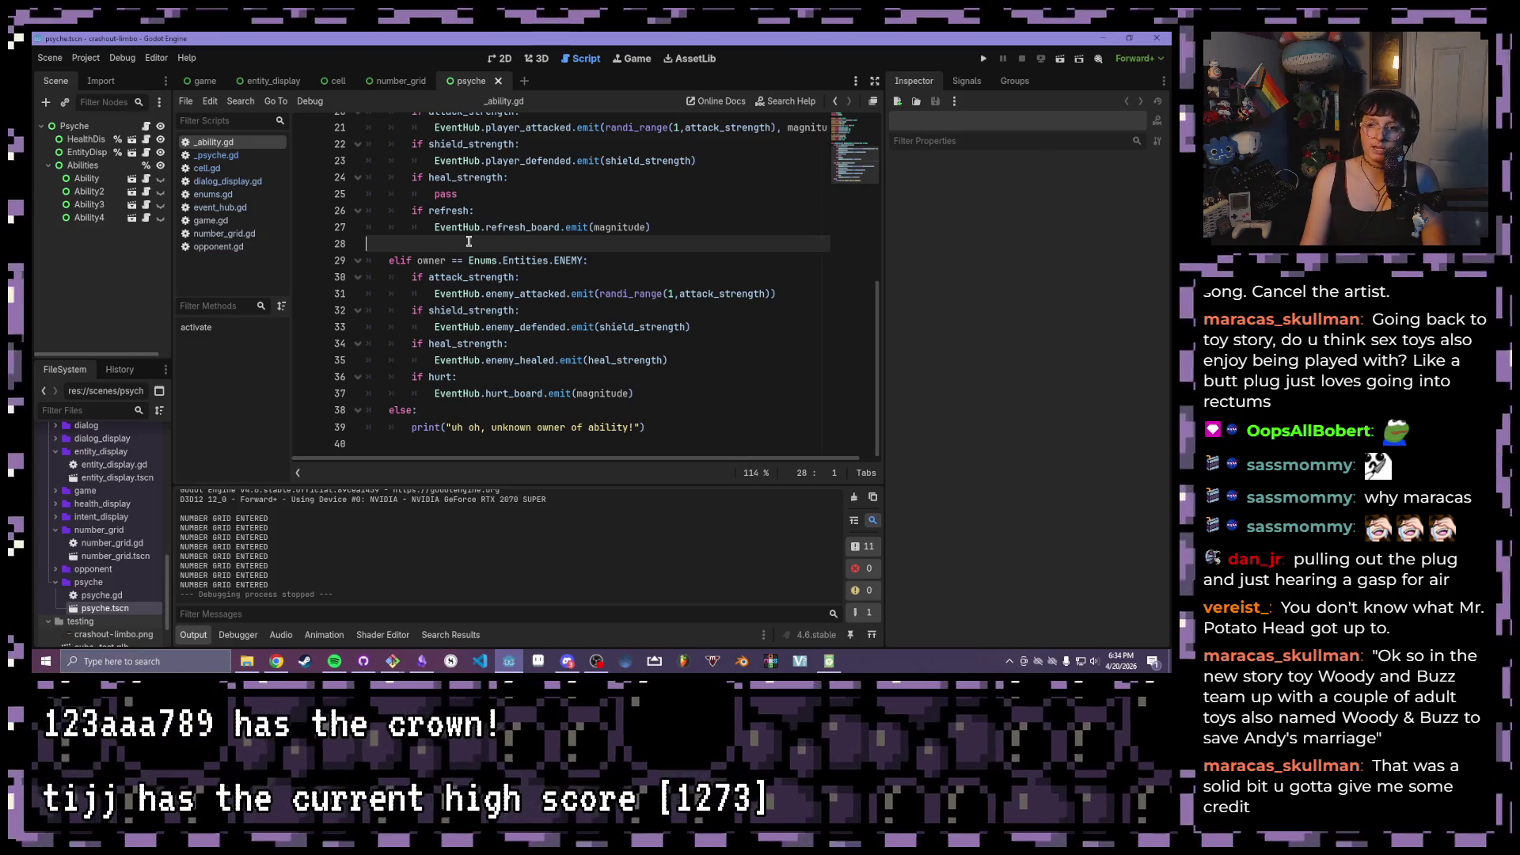
scroll(468, 242, up, 3)
key(Delete)
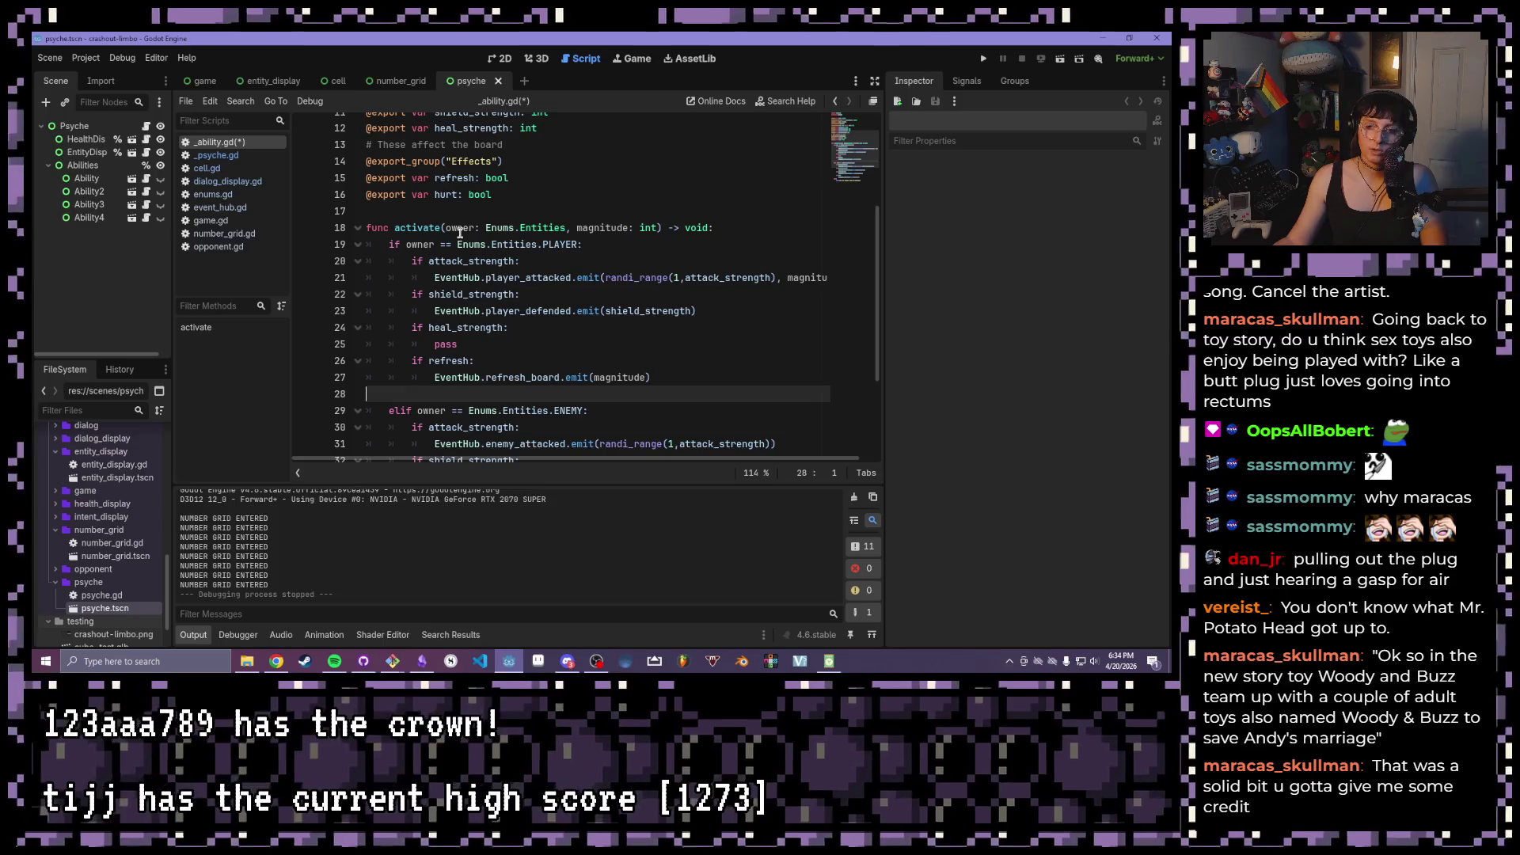
key(BackSpace)
scroll(459, 238, down, 3)
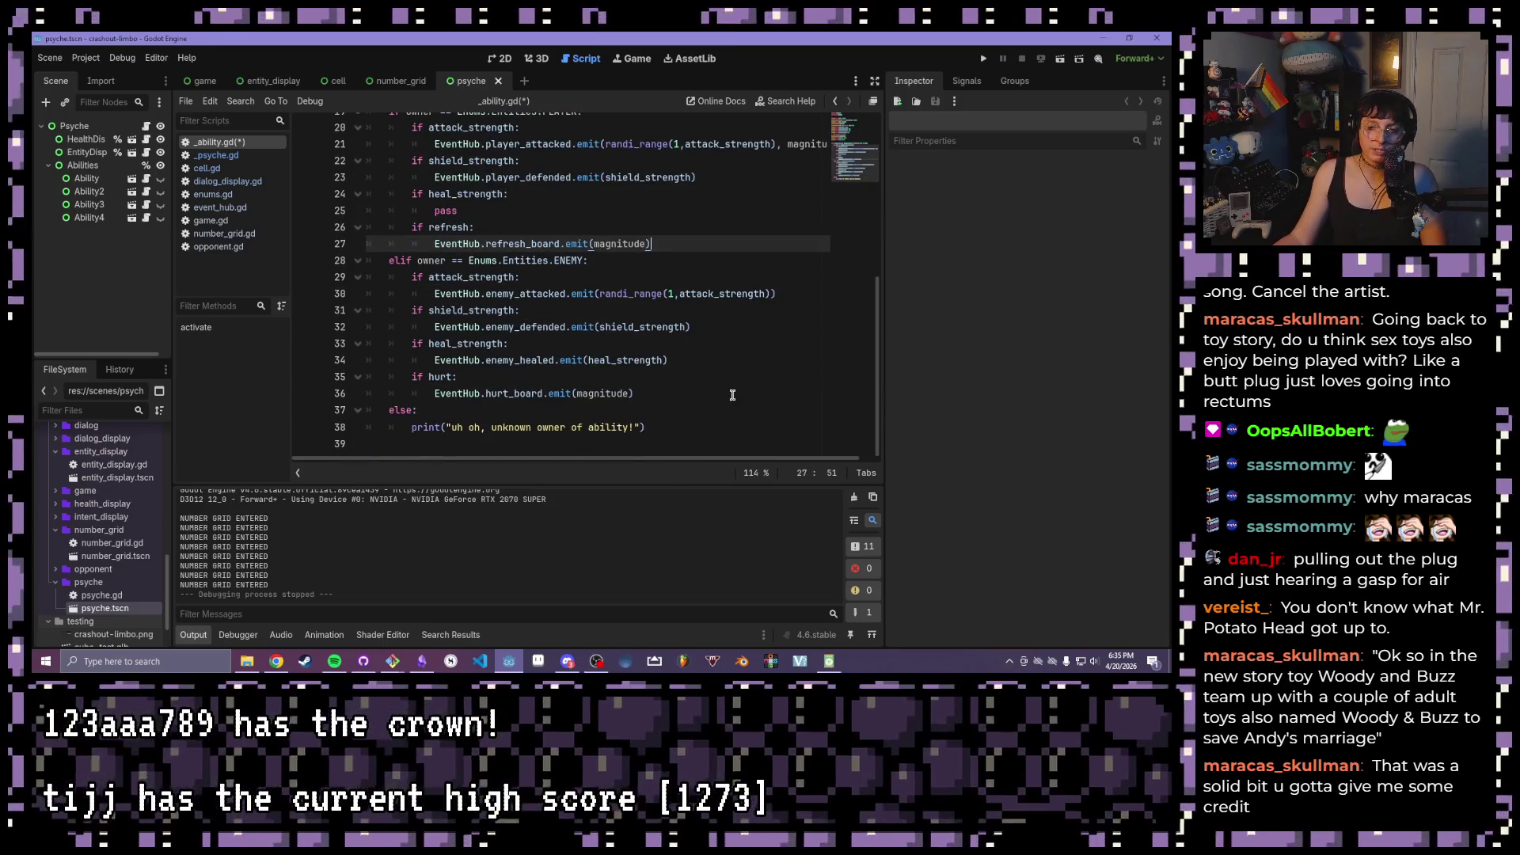
click(752, 400)
click(730, 412)
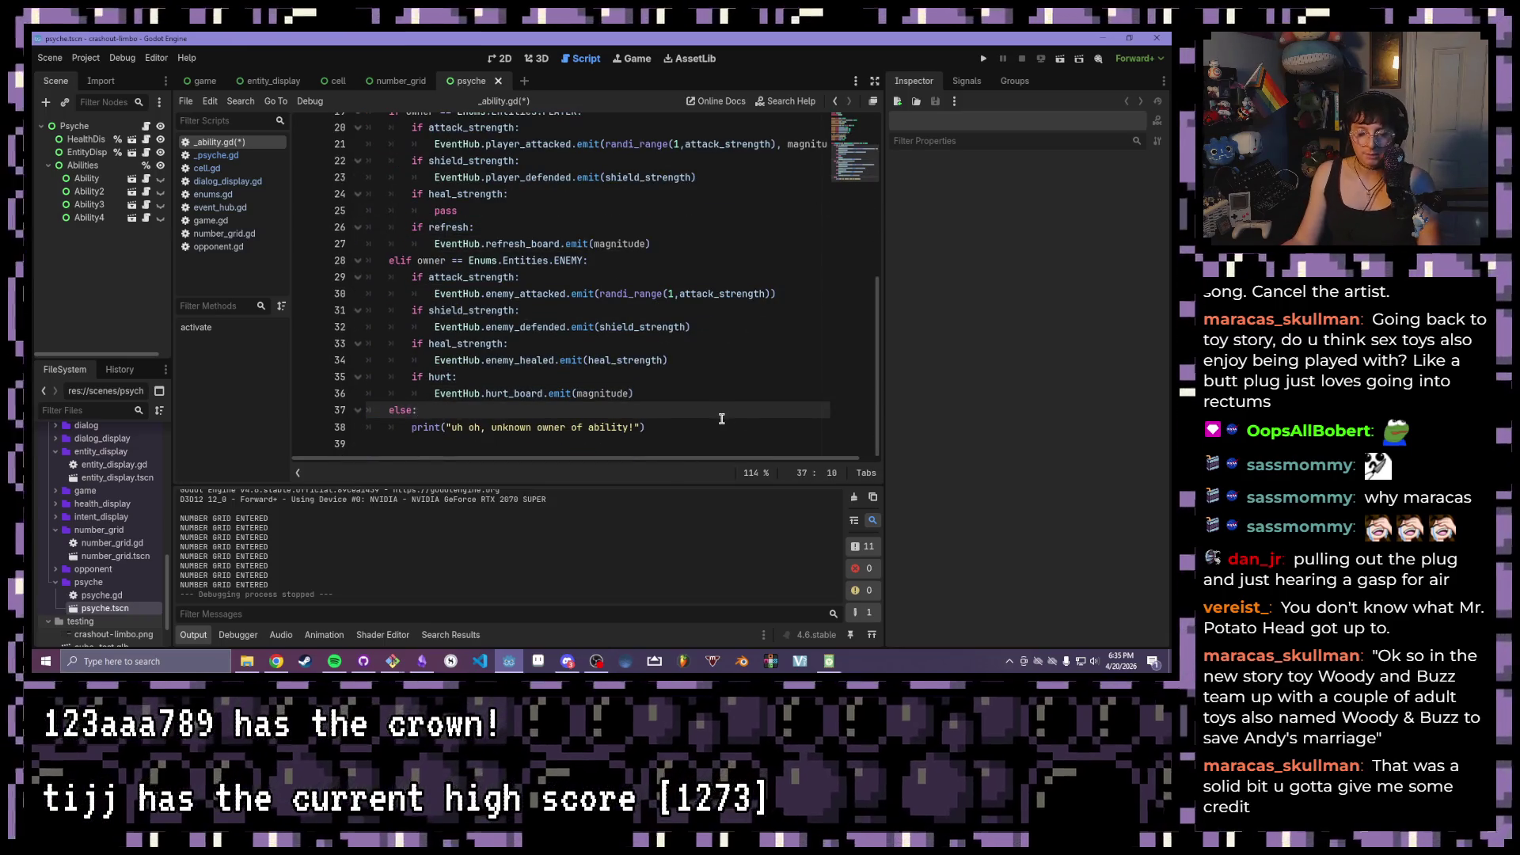
key(ctrl+s)
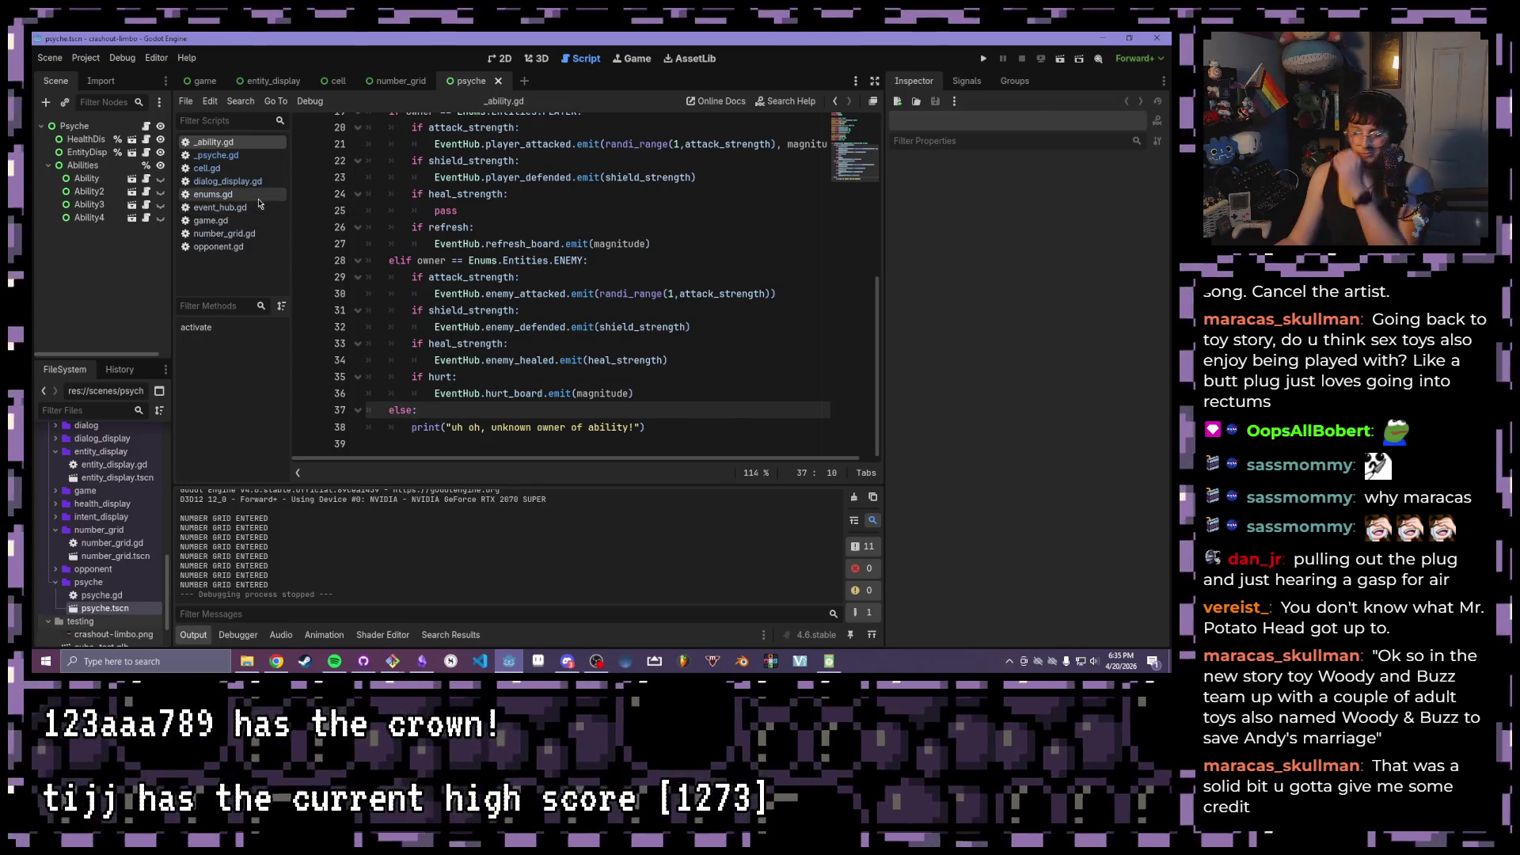
- Switch to the event_hub.gd script from the scripts list
scroll(325, 254, up, 4)
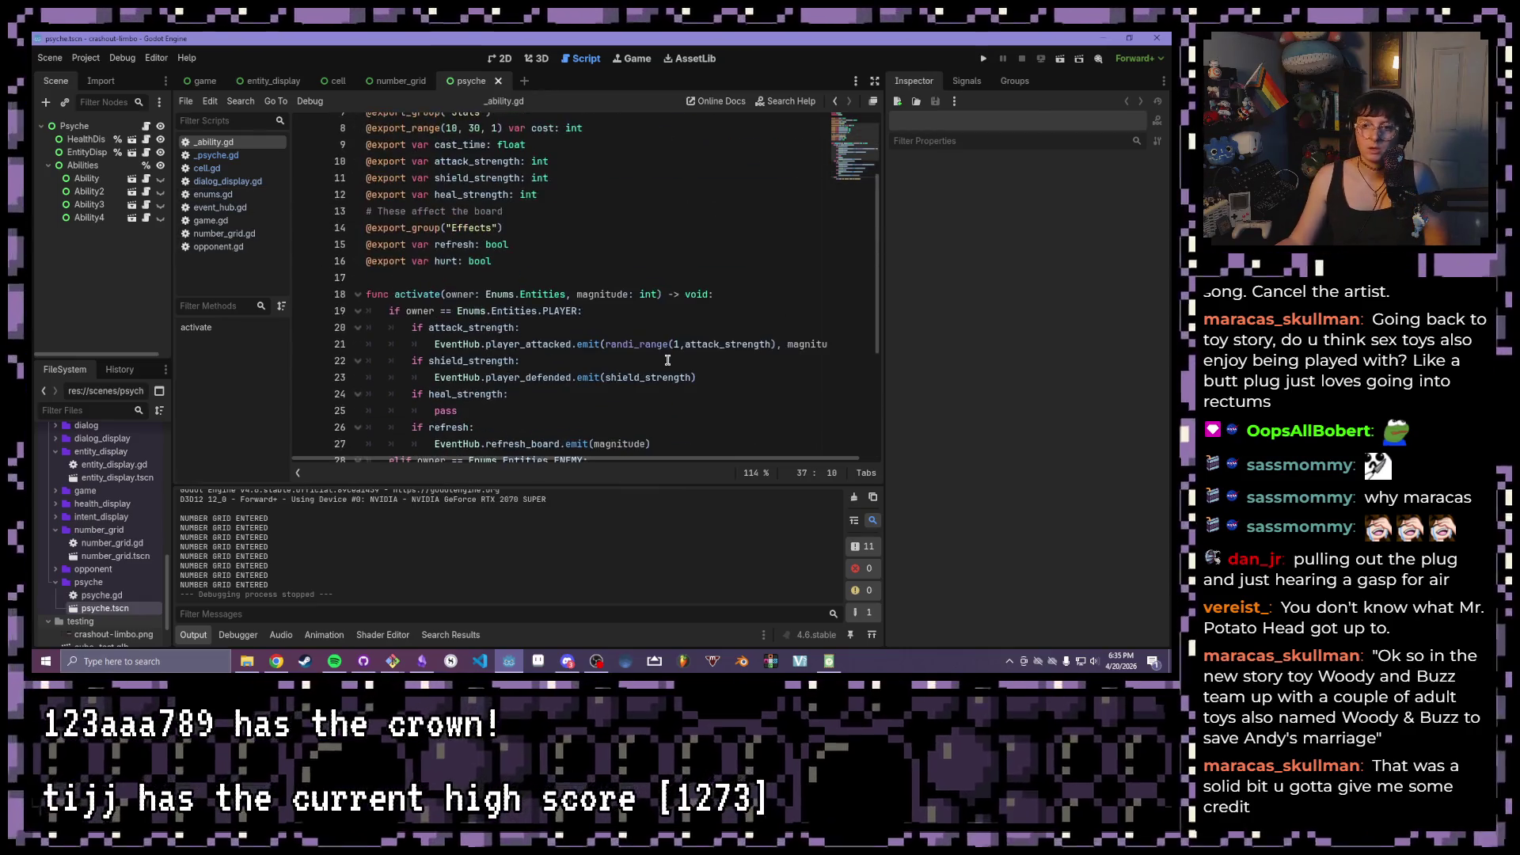
scroll(665, 362, up, 3)
scroll(638, 362, down, 2)
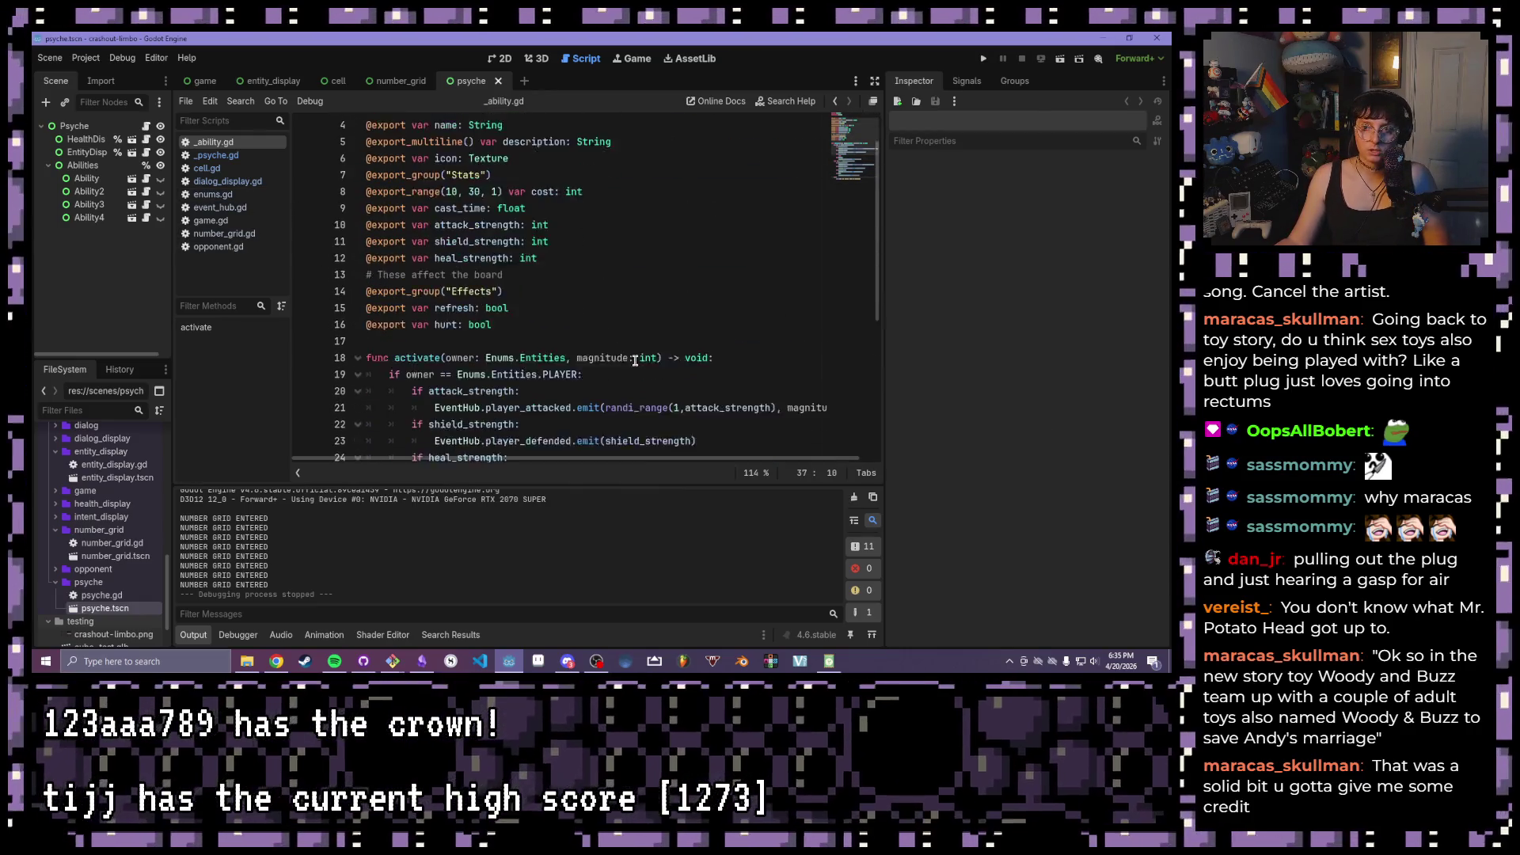
click(236, 209)
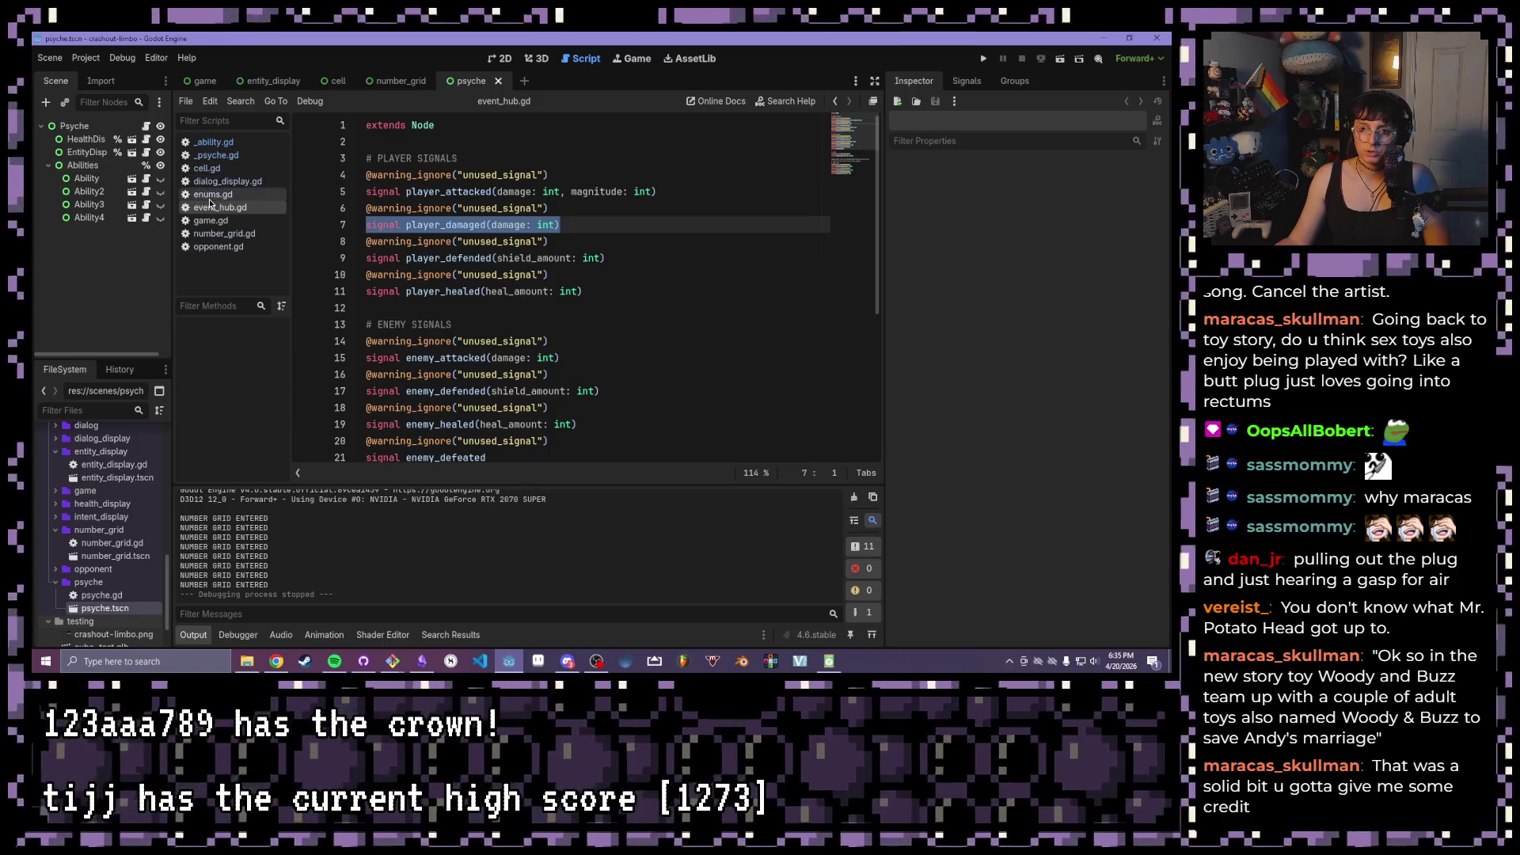
- Duplicate the player_healed signal and its warning-ignore line below the player signals
click(224, 233)
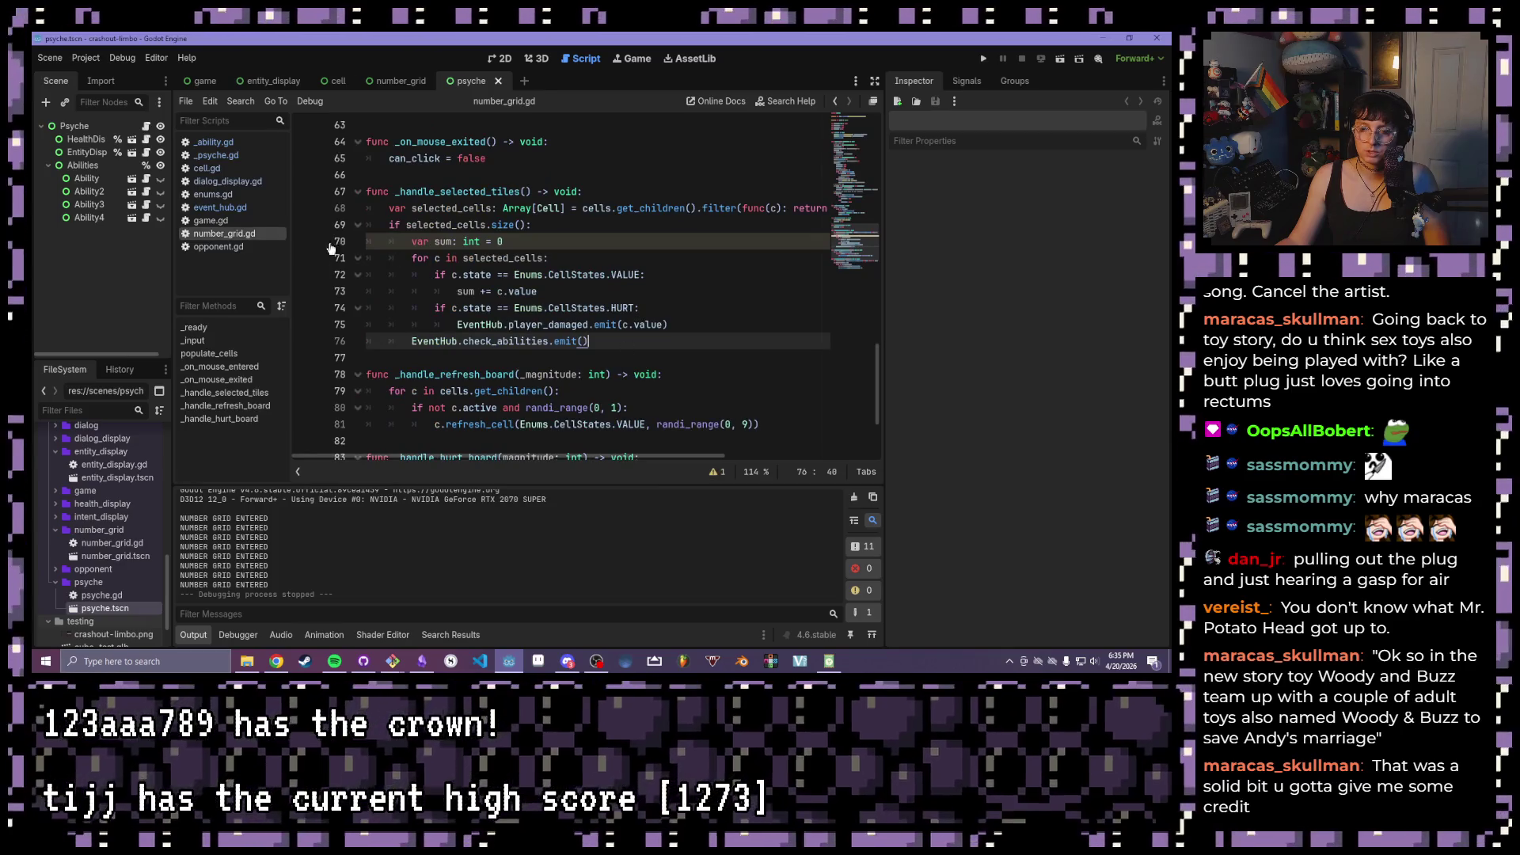
click(238, 208)
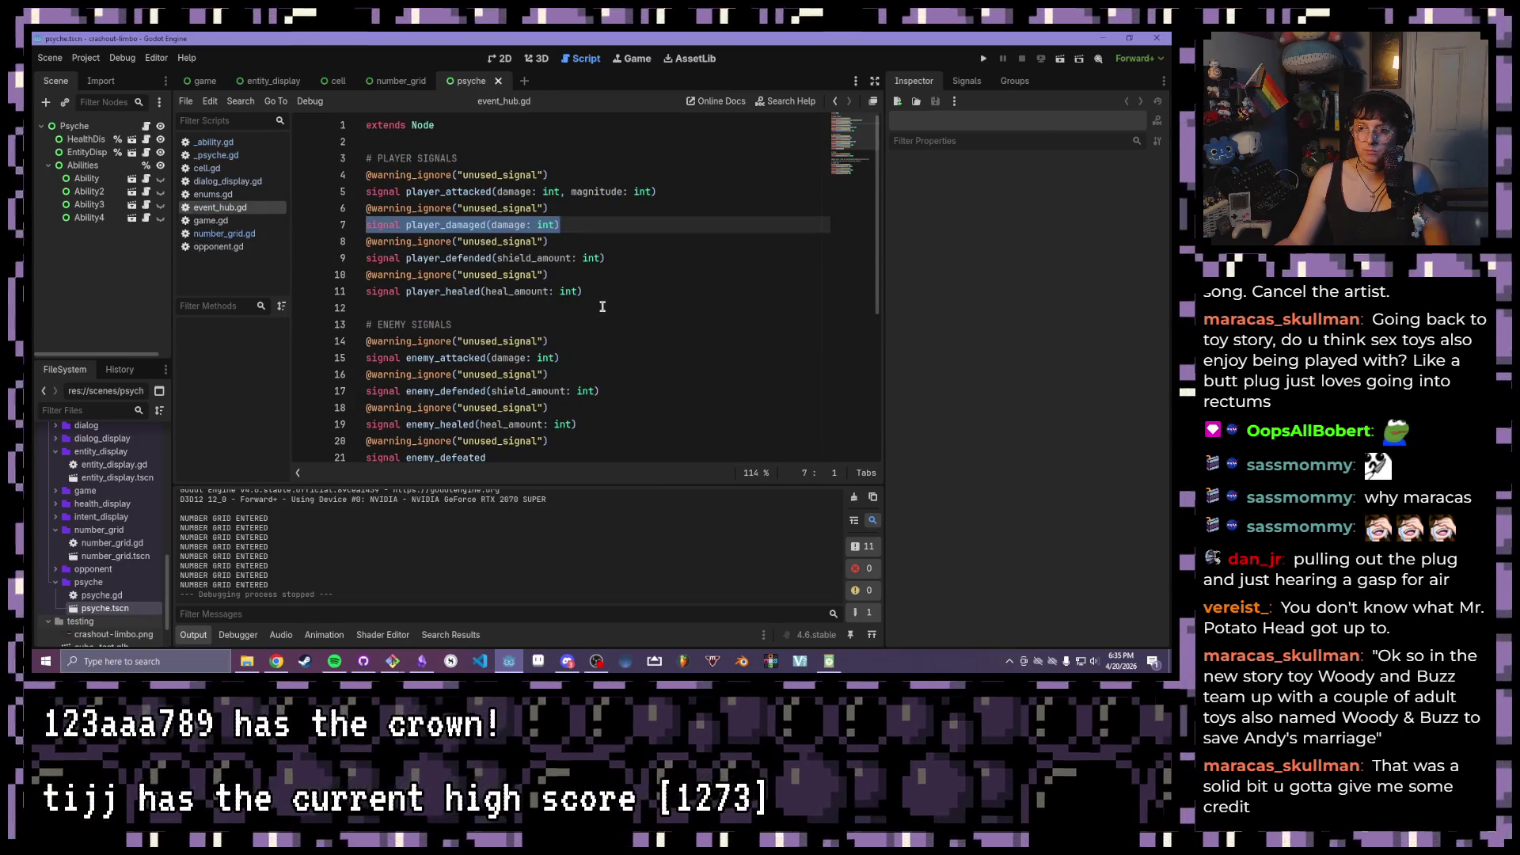
click(672, 285)
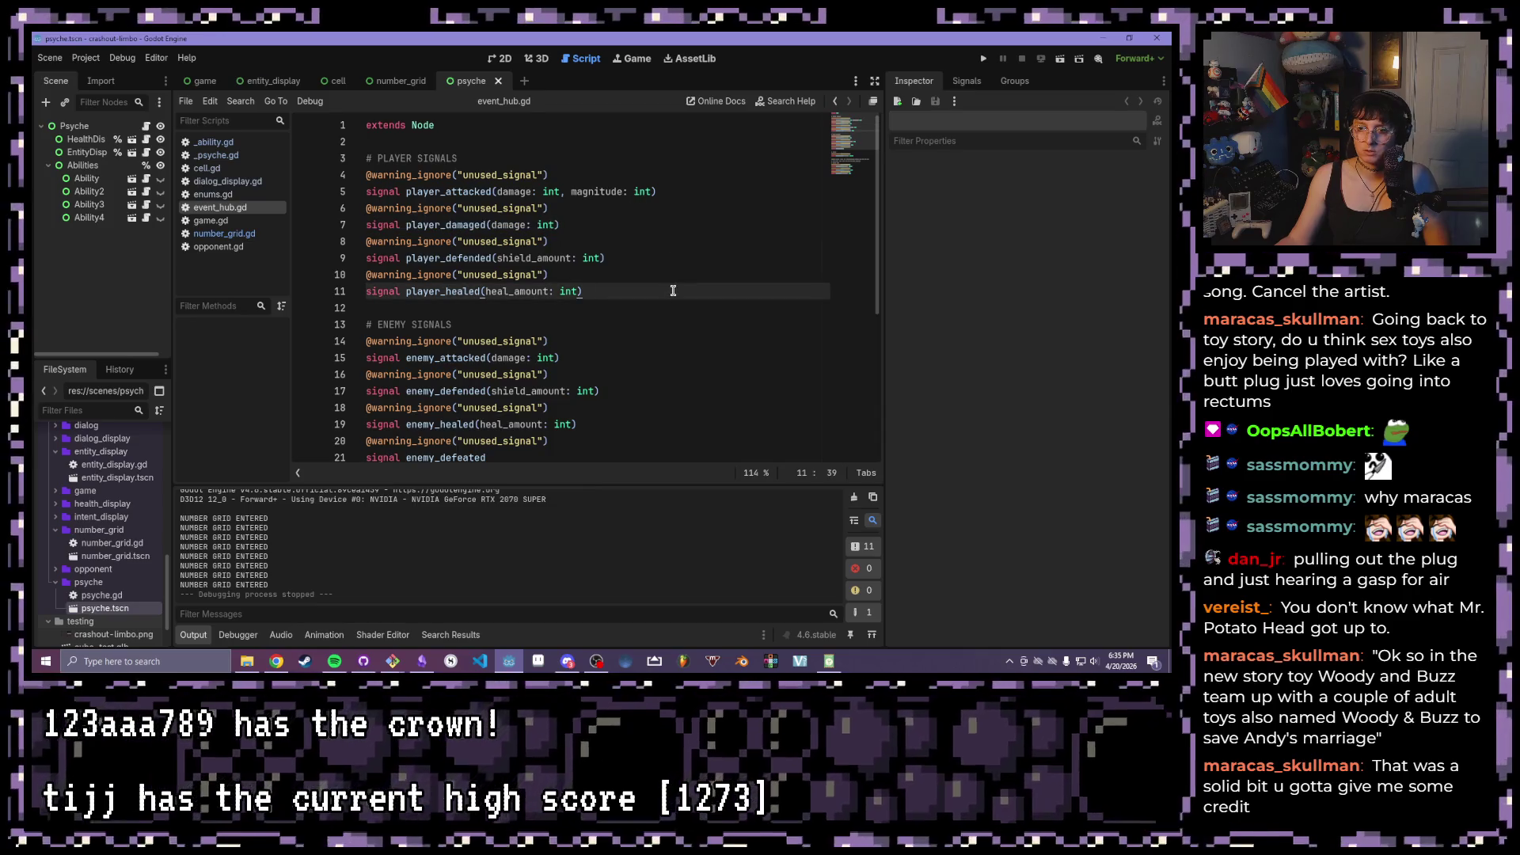
key(Return)
key(shift+Up)
key(shift+Up)
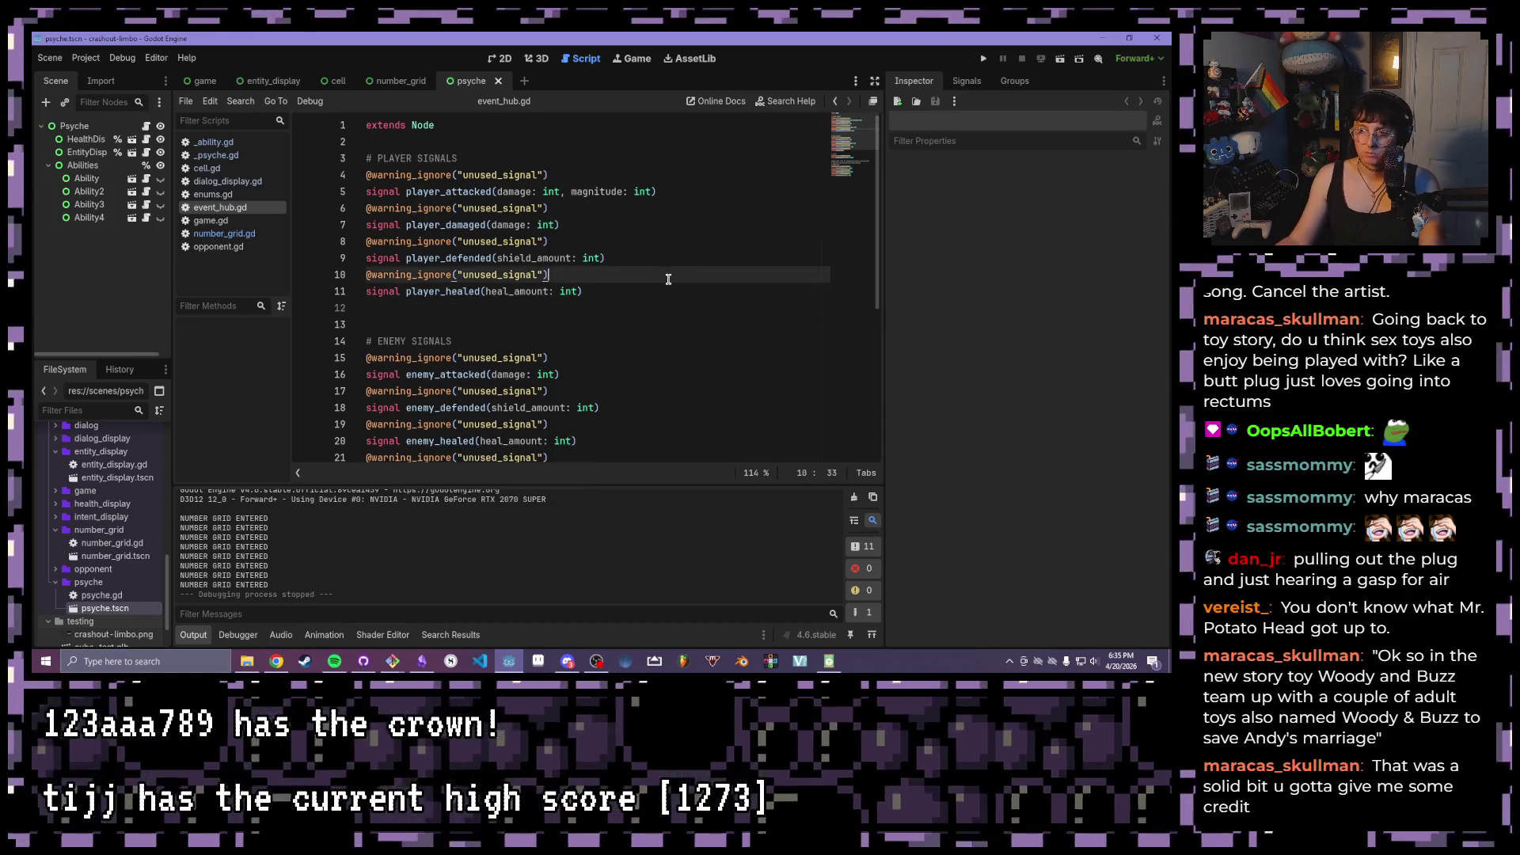
key(ctrl+c)
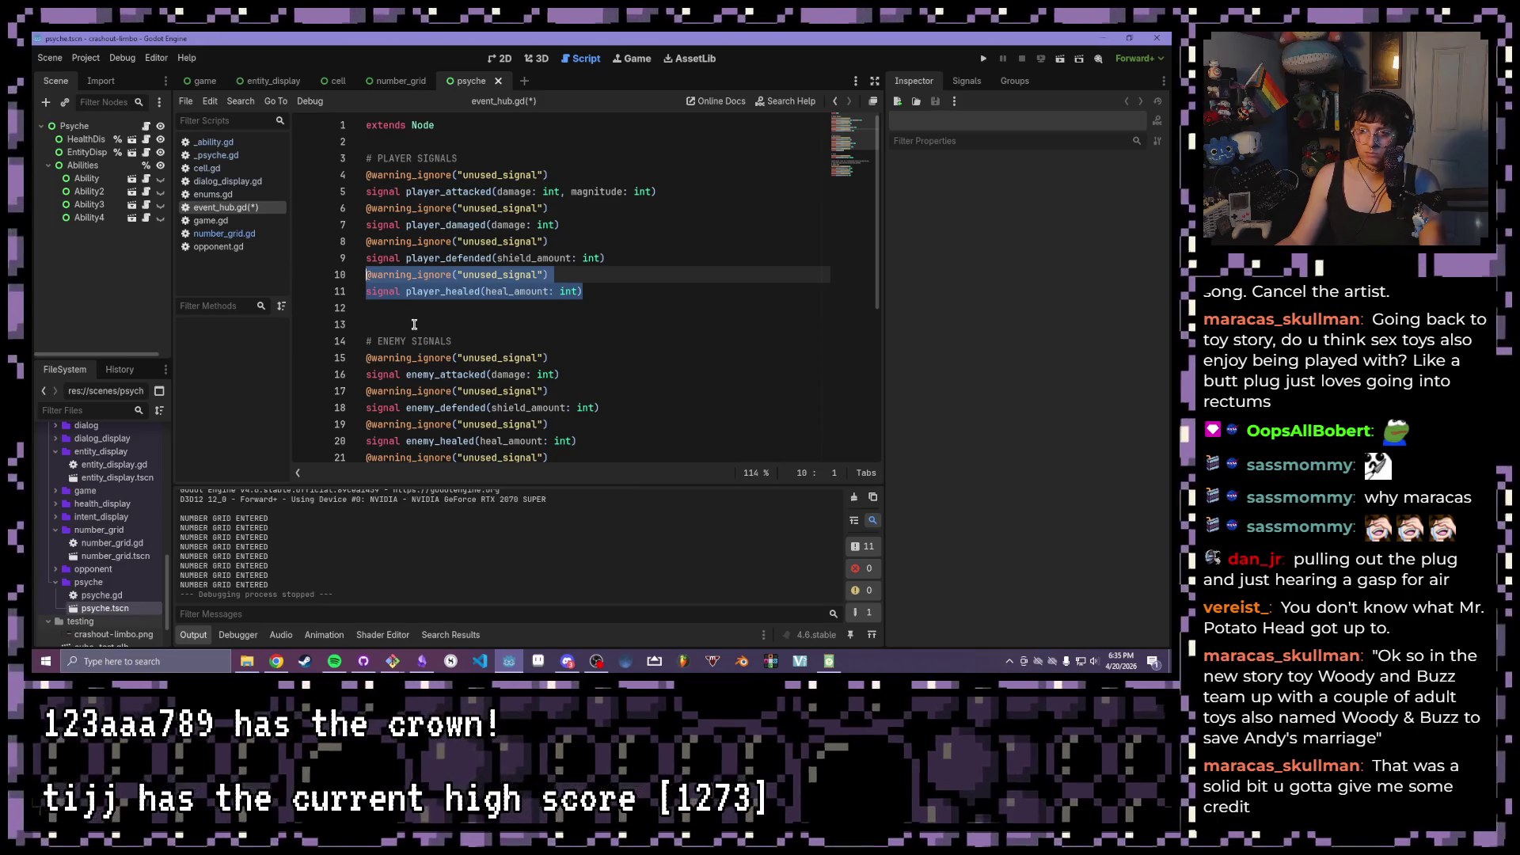
click(413, 311)
key(ctrl+v)
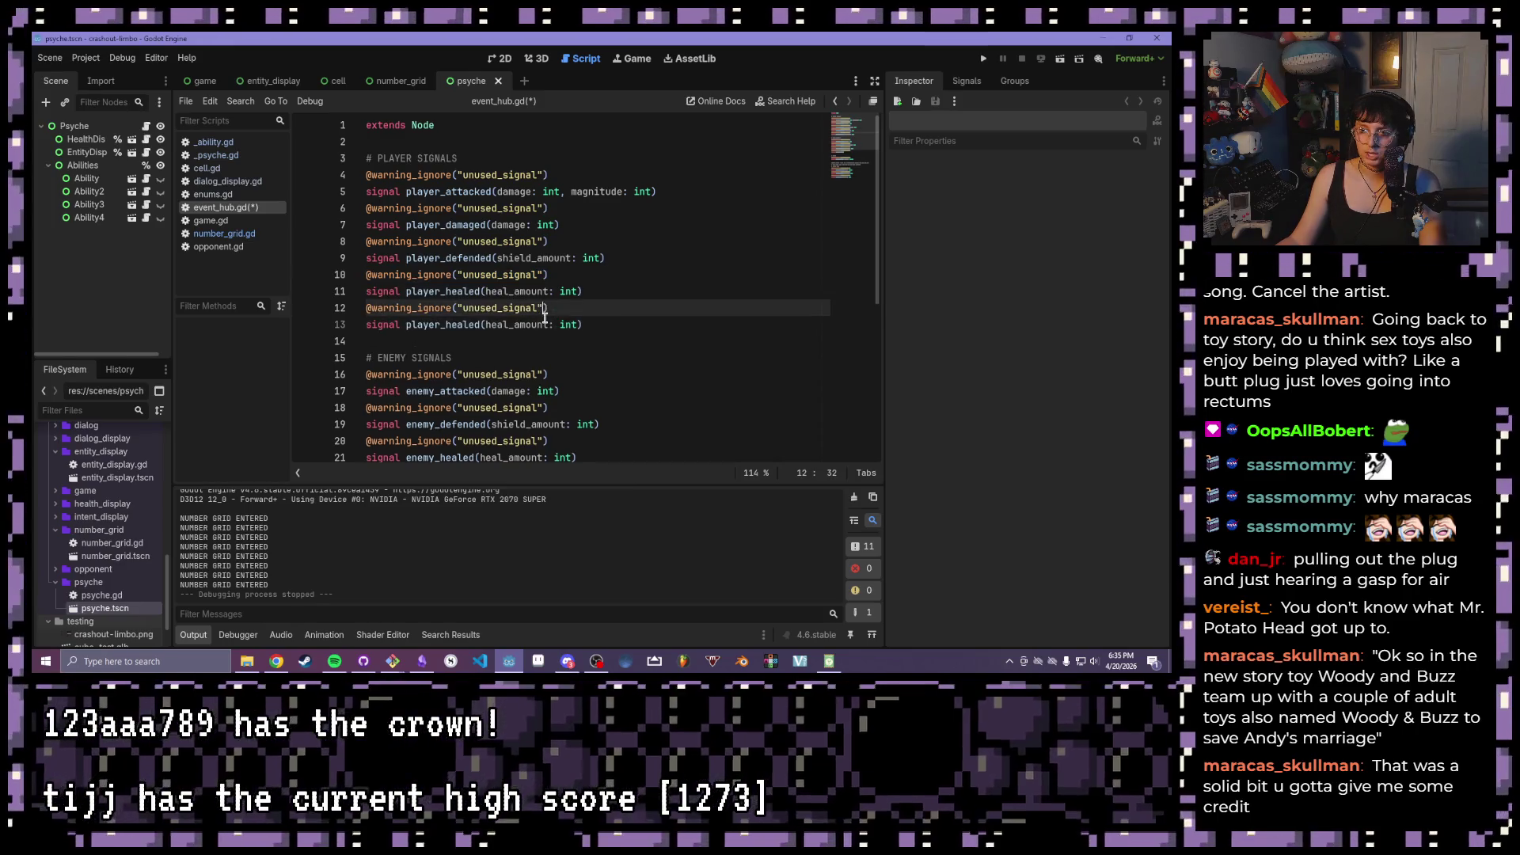
- Rename the copy to check_abilities(sum: int, magnitude: int) and save event_hub.gd
drag(537, 308, 508, 305)
click(570, 325)
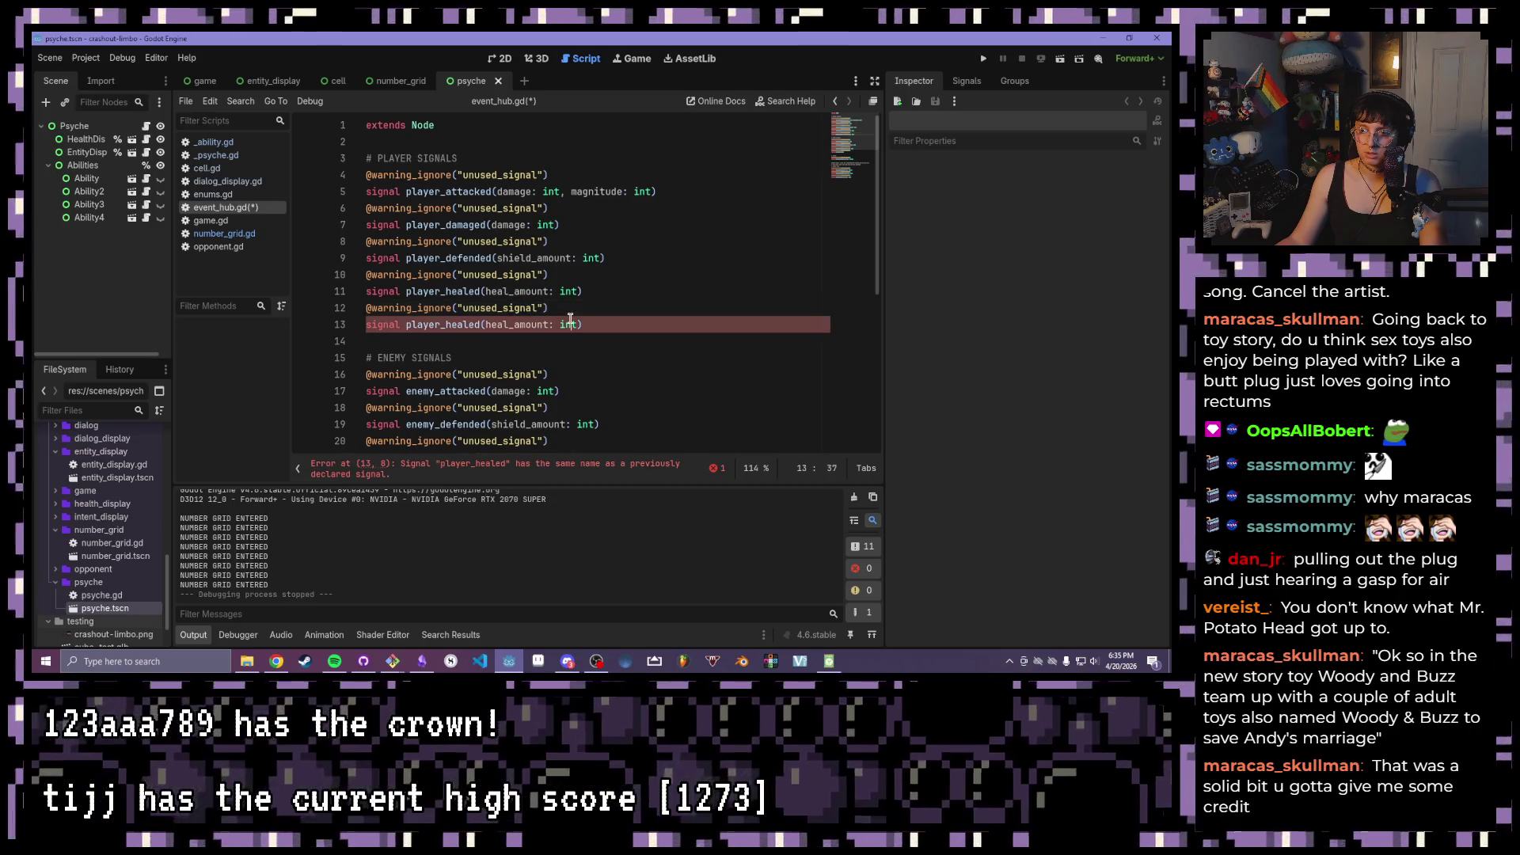
drag(480, 325, 405, 318)
text(check_abilit)
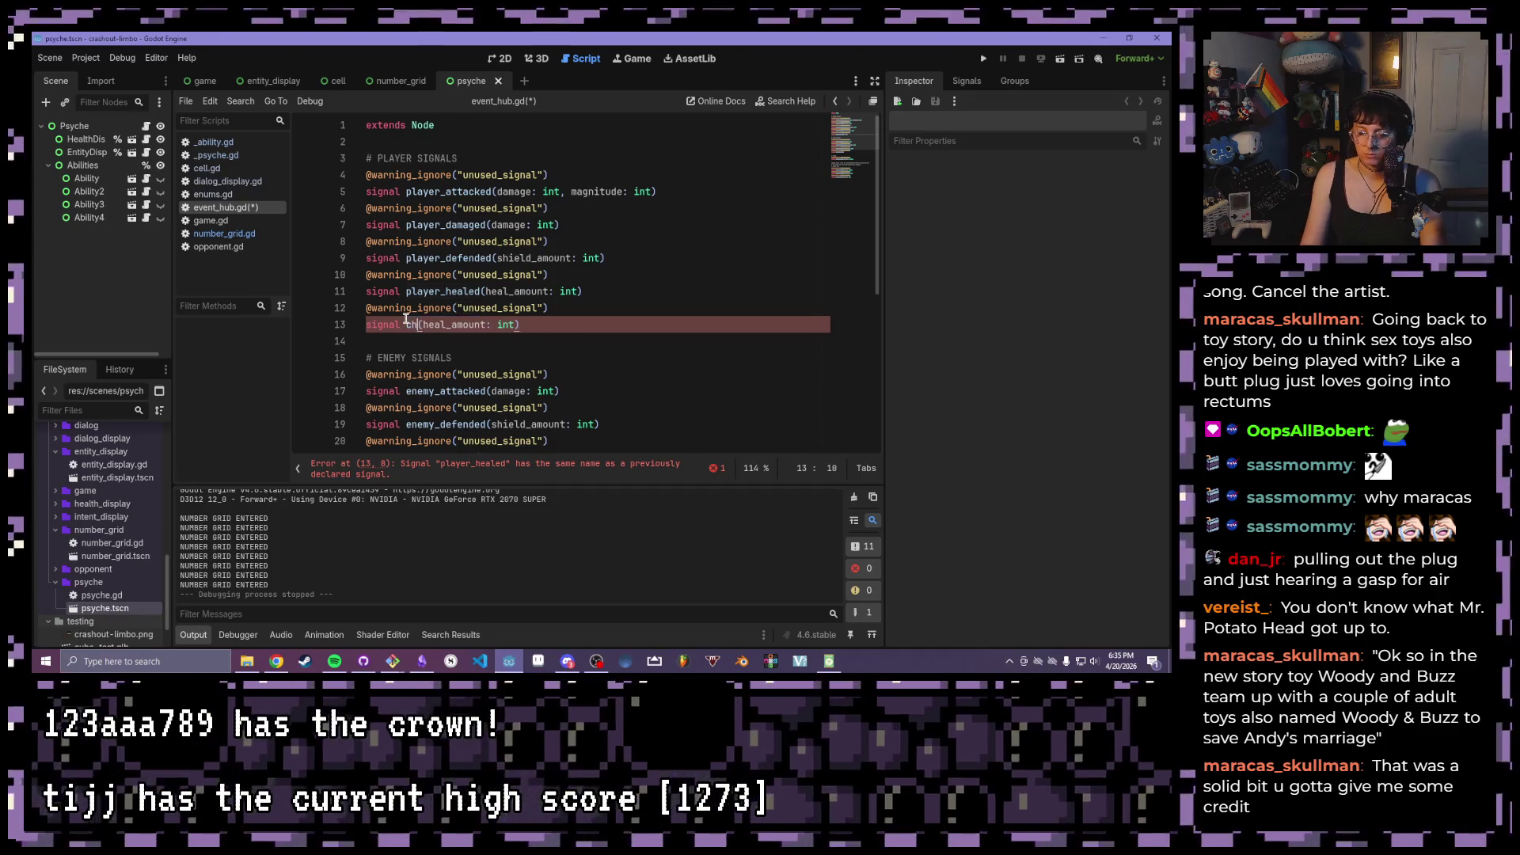
text(ies)
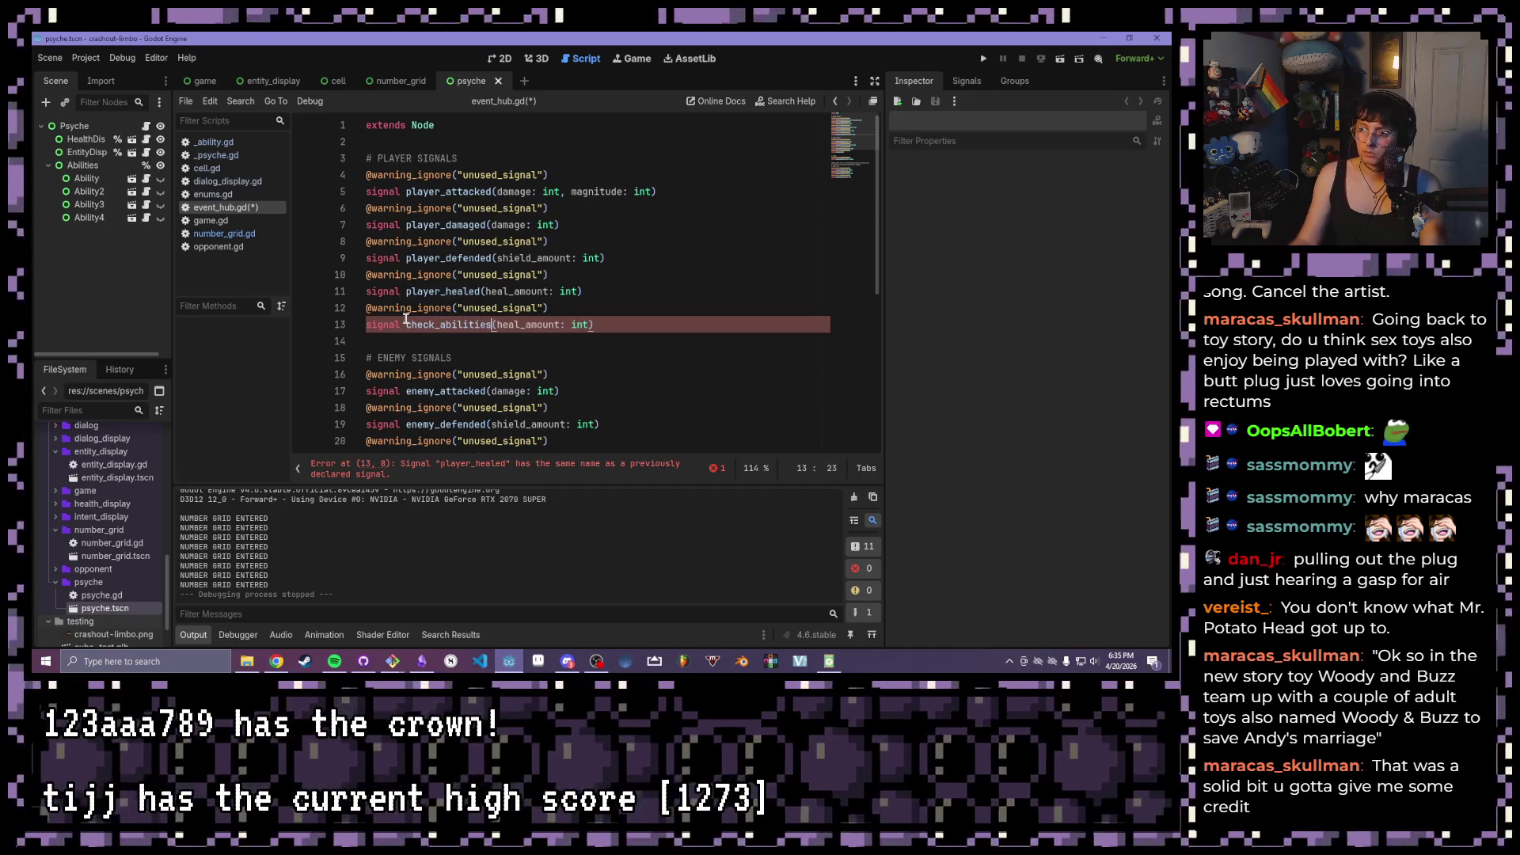
drag(591, 325, 496, 325)
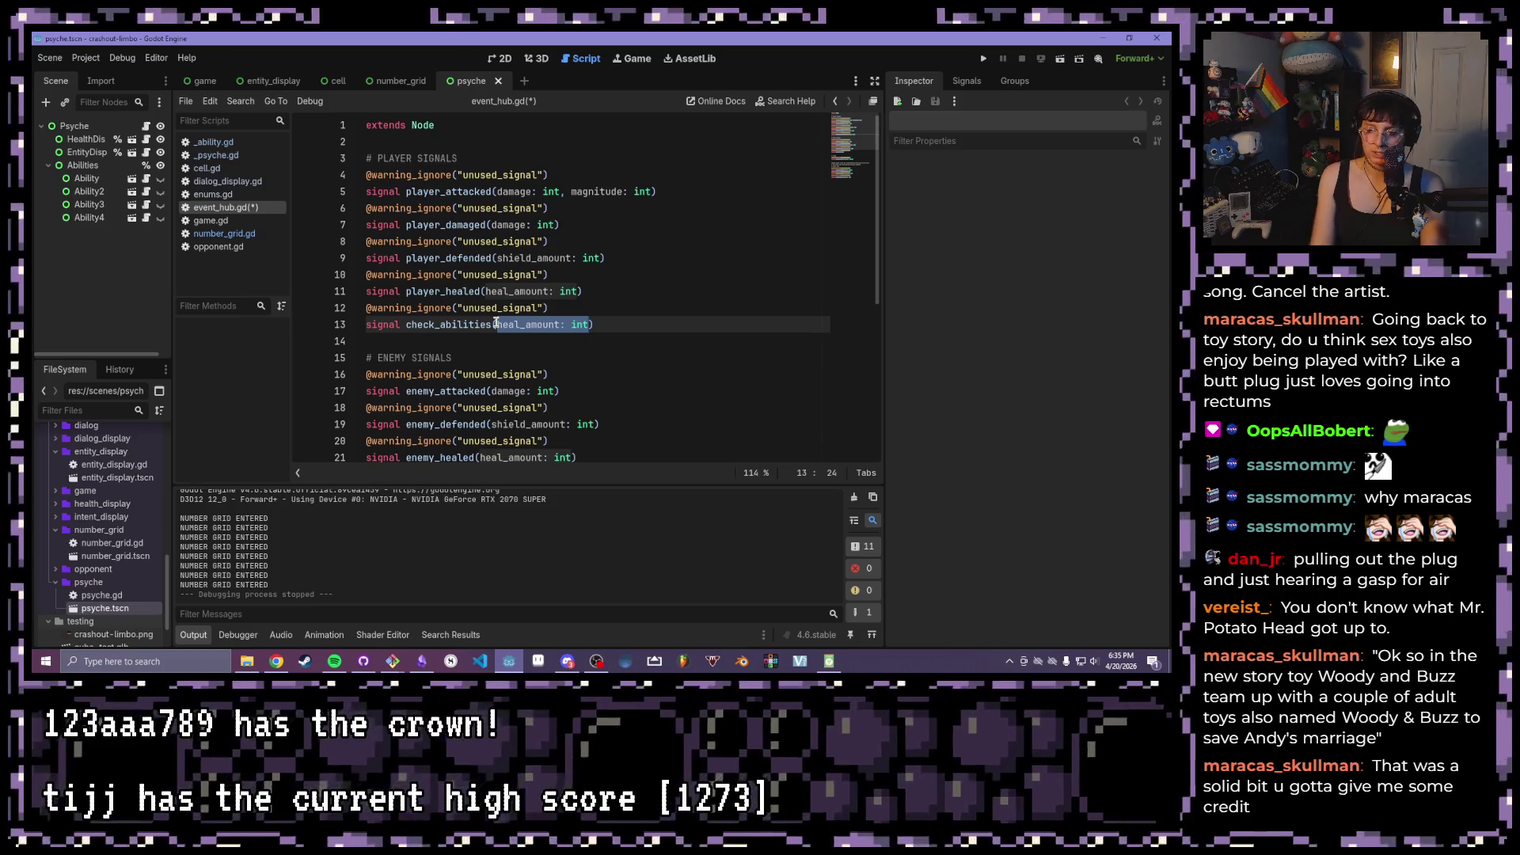
key(BackSpace)
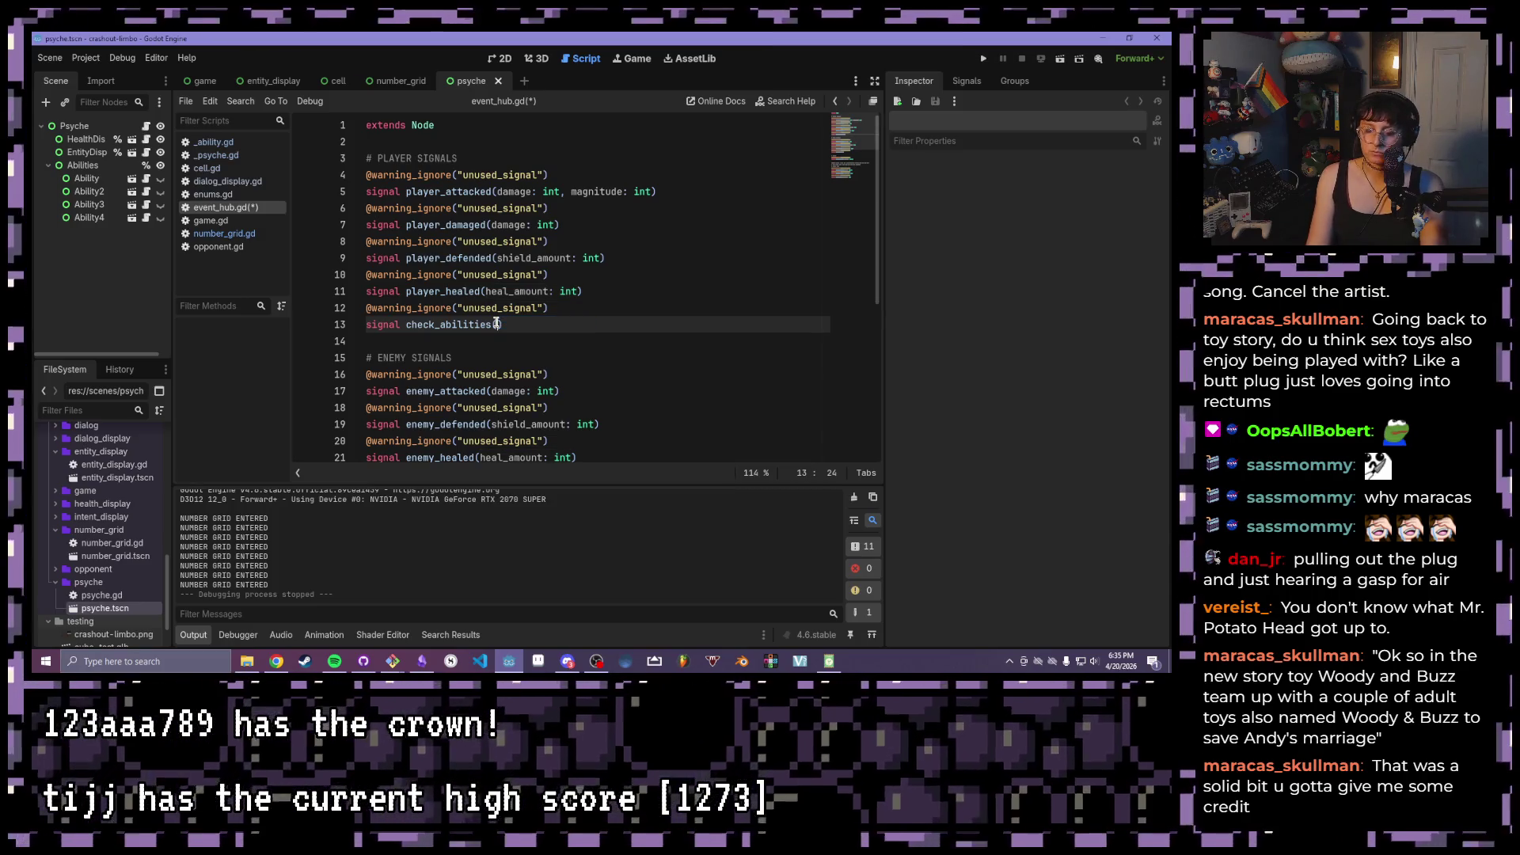
text(sum)
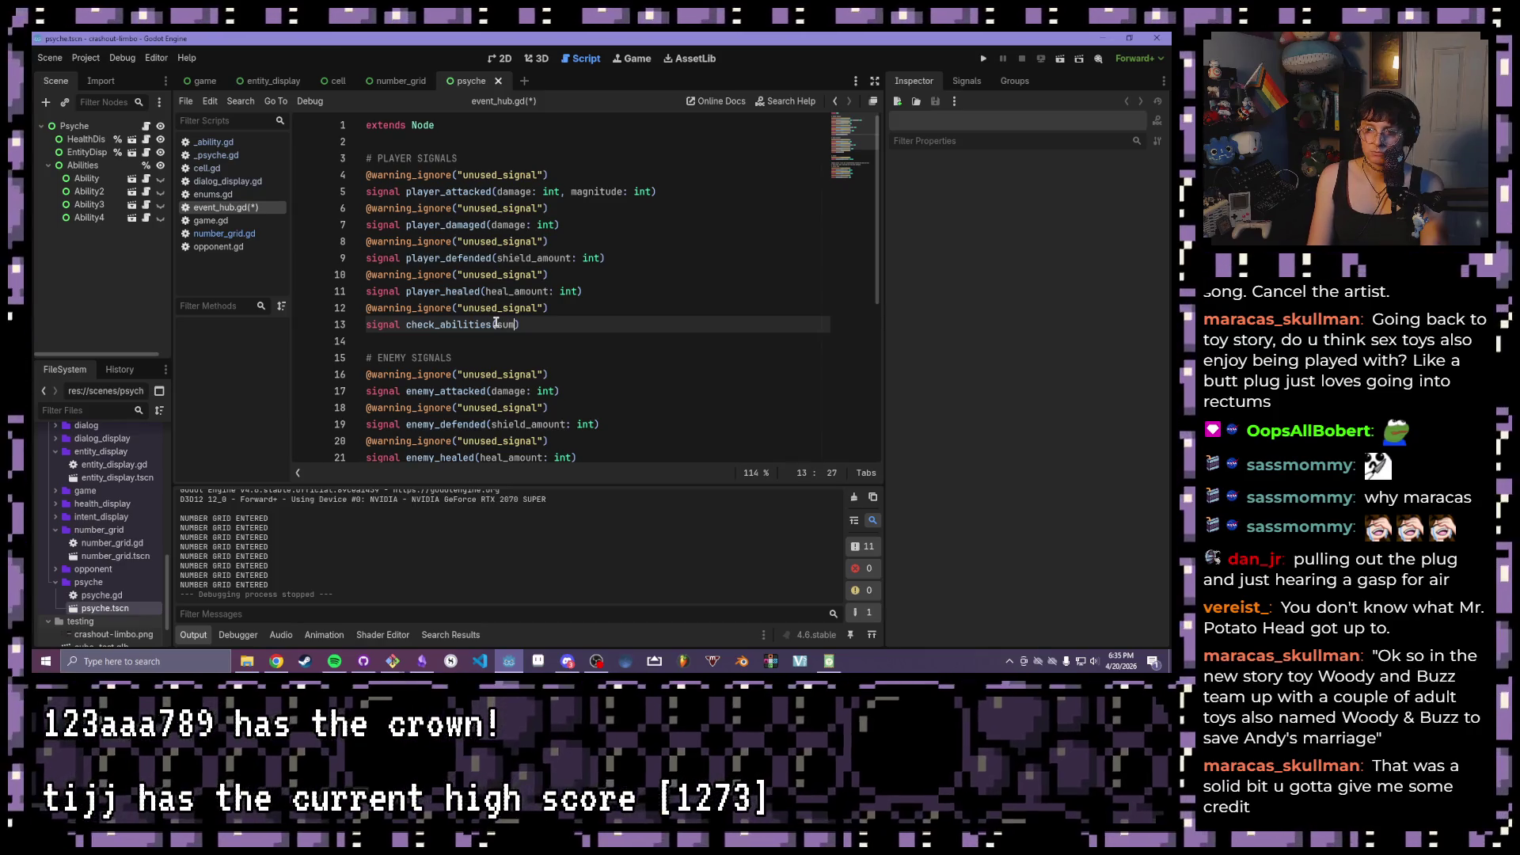
text(: int))
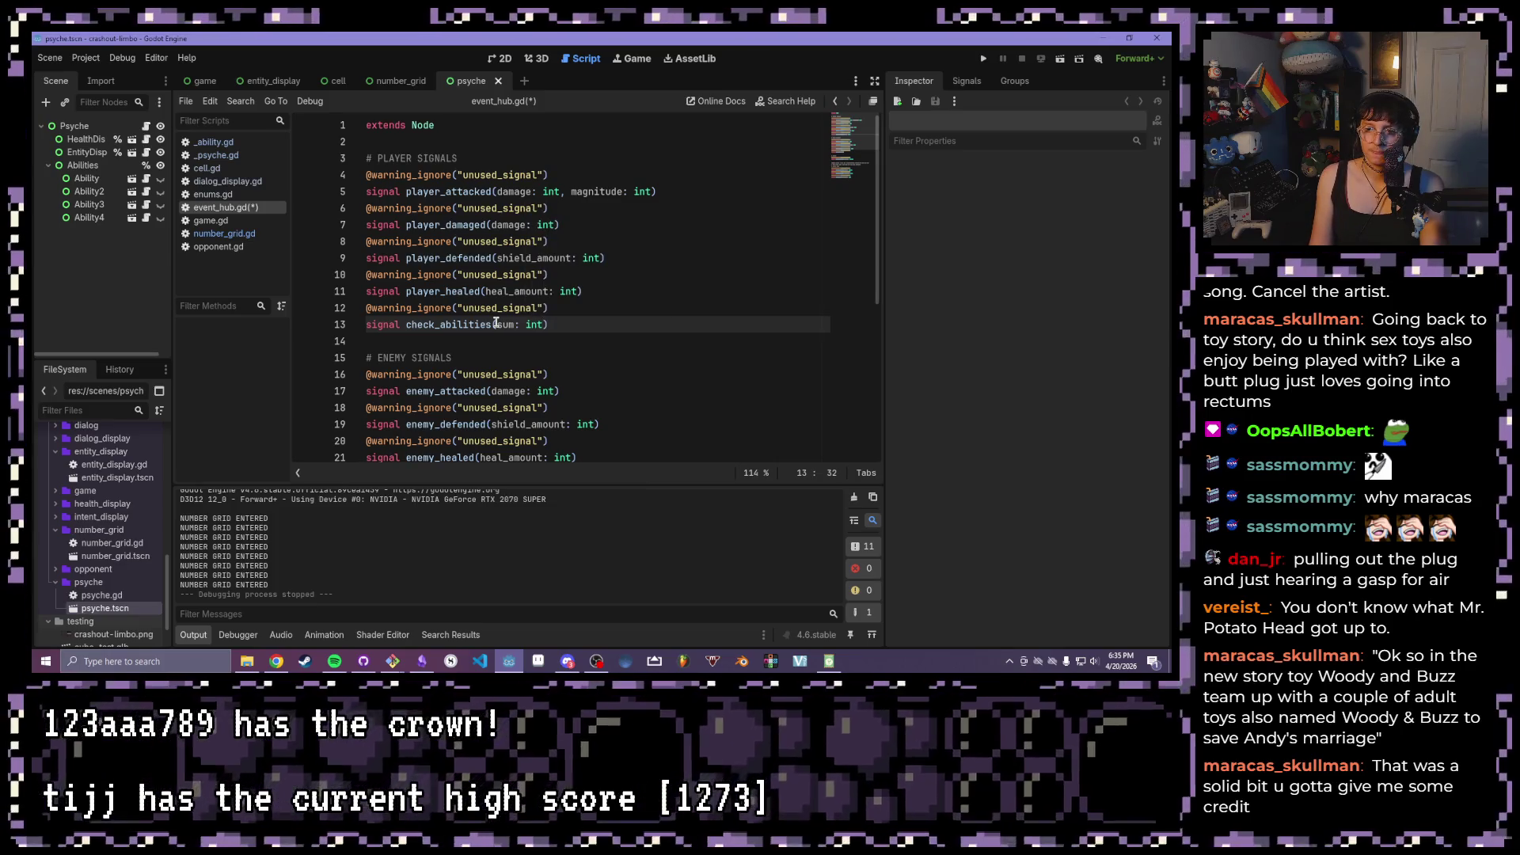
text(, )
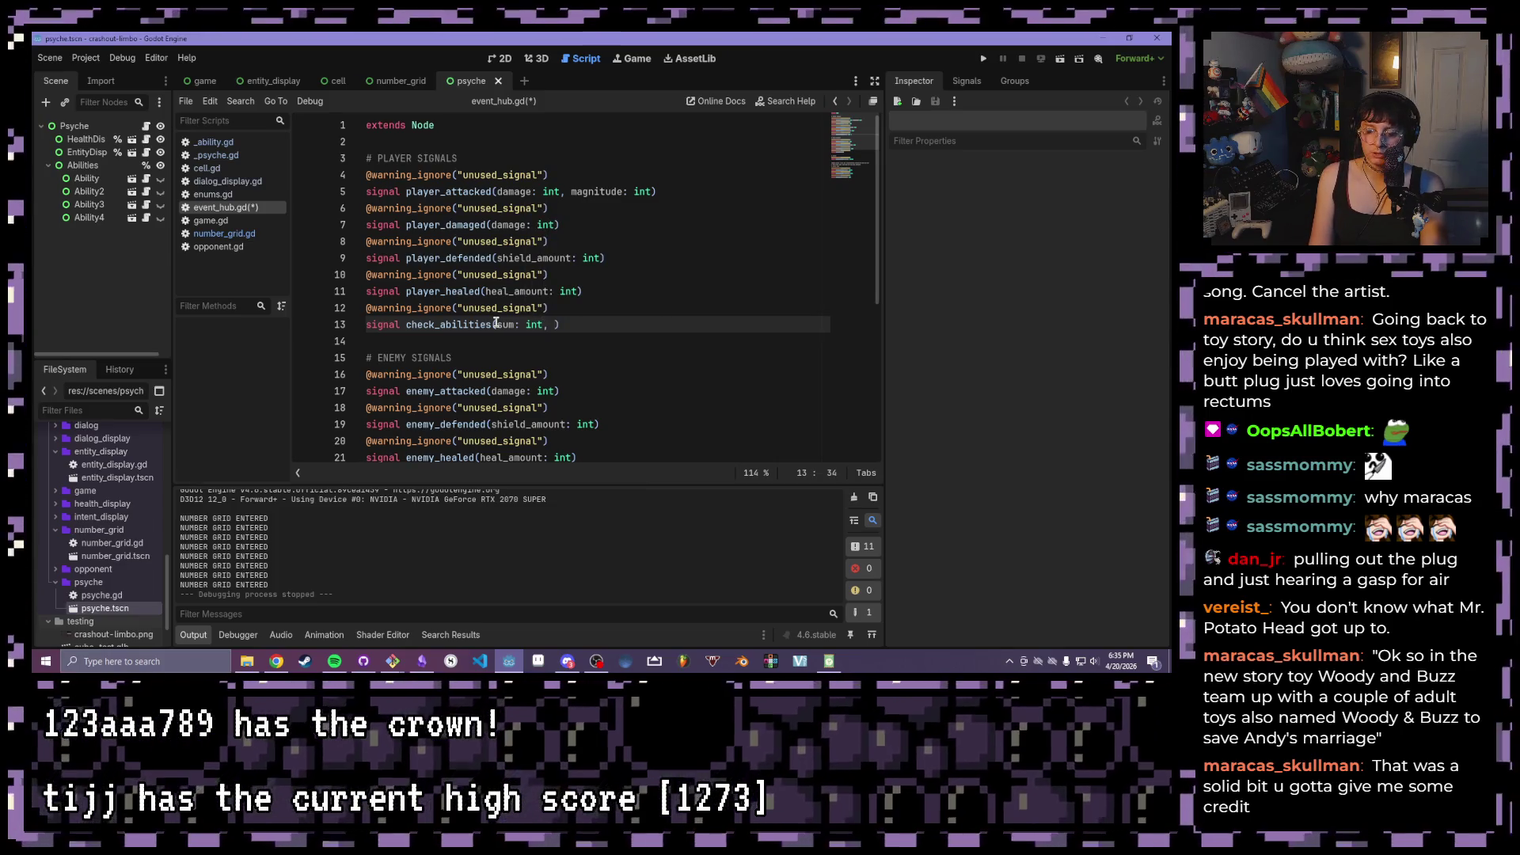
text(ma)
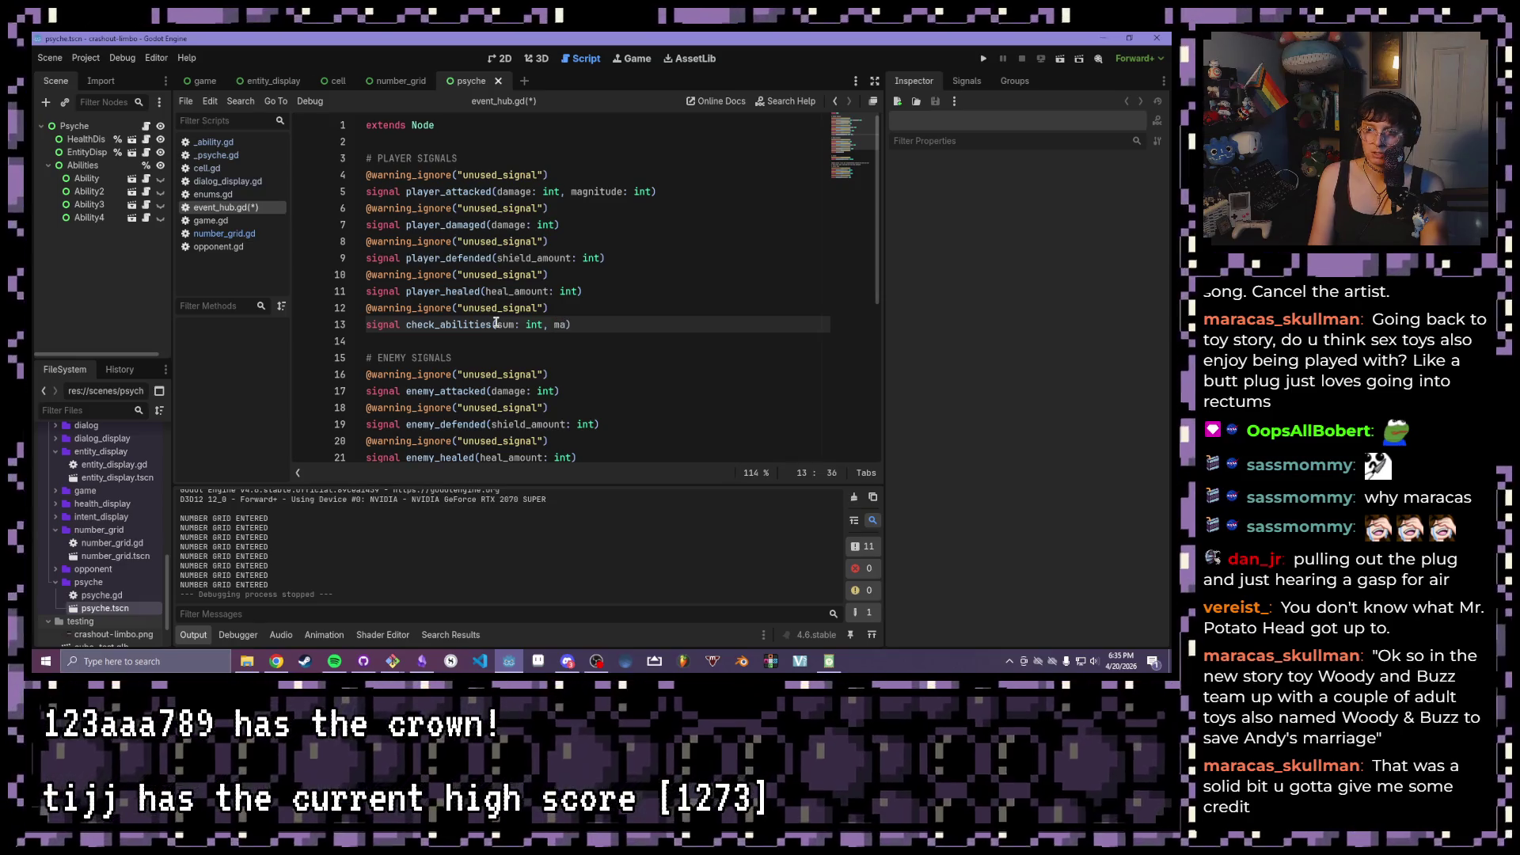
text(gnitude)
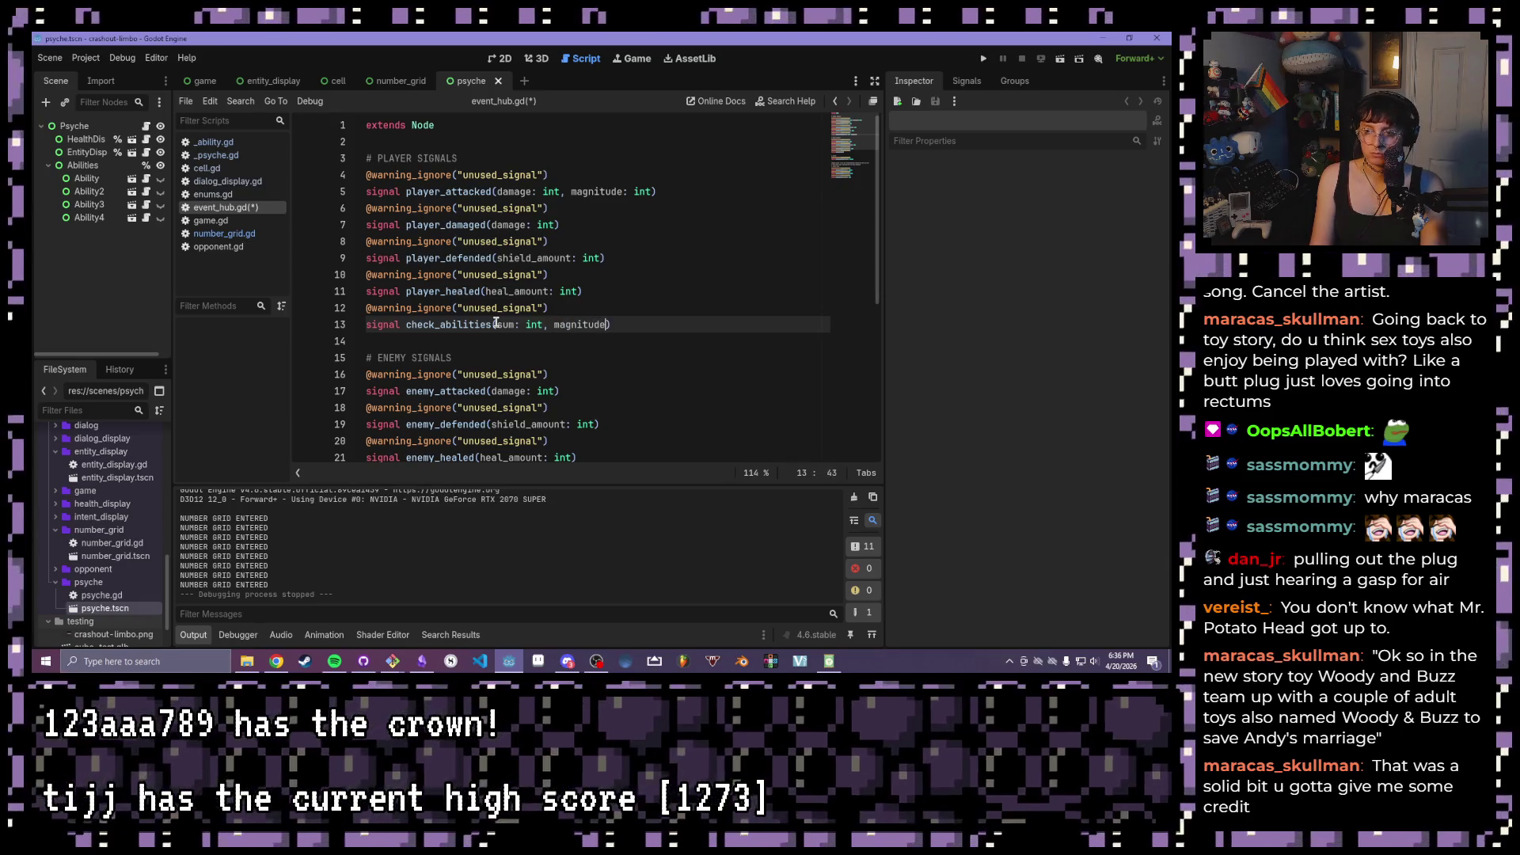
text(: int))
key(ctrl+s)
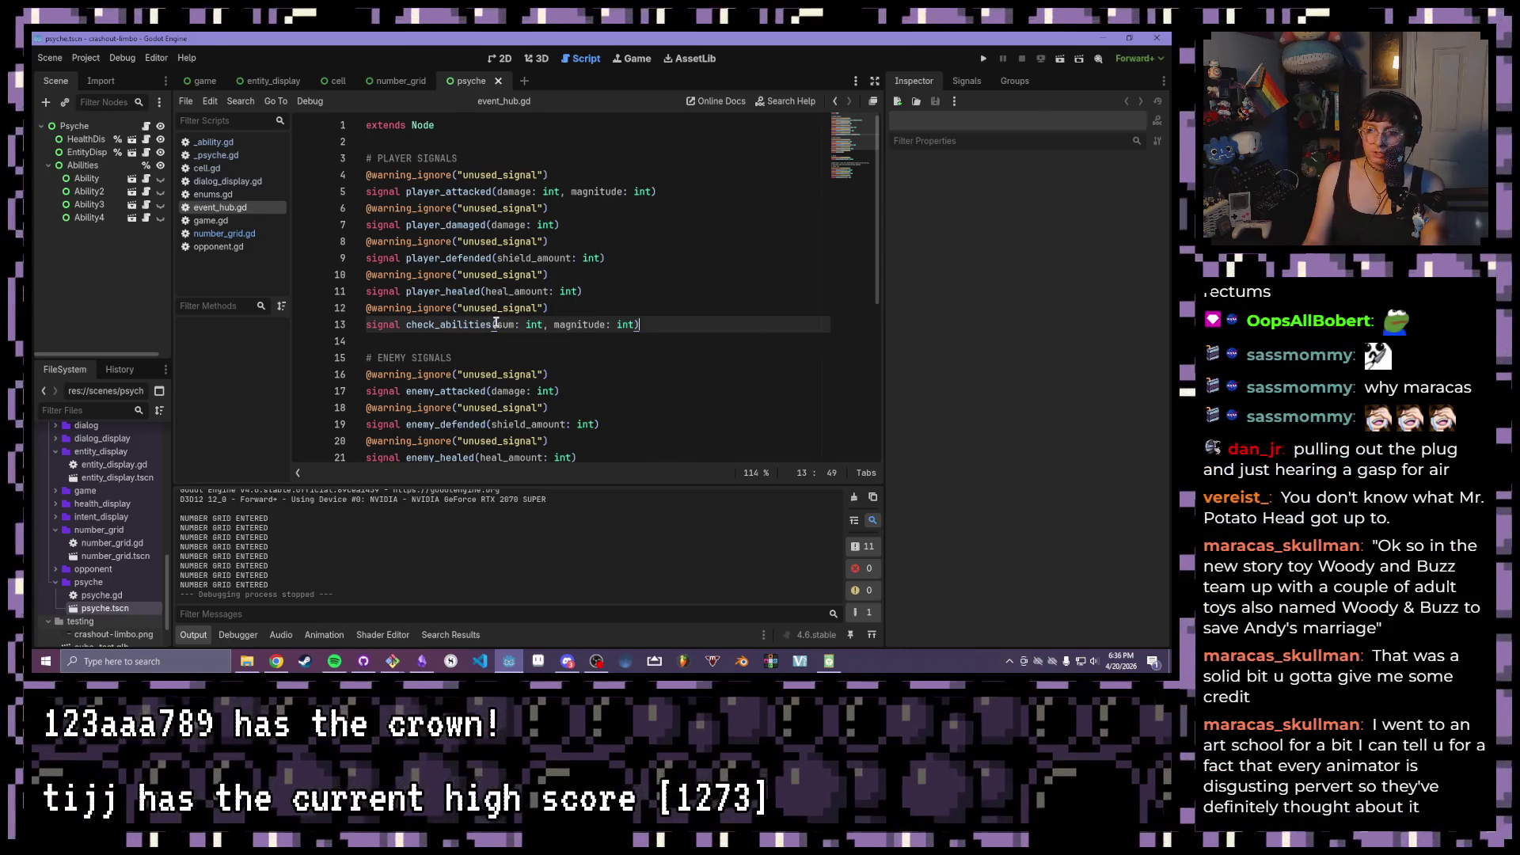
mouse_move(669, 325)
mouse_down()
mouse_move(369, 290)
mouse_move(336, 309)
mouse_up()
- Open number_grid.gd and review the cell-sum block and HURT-state check above line 76
click(207, 168)
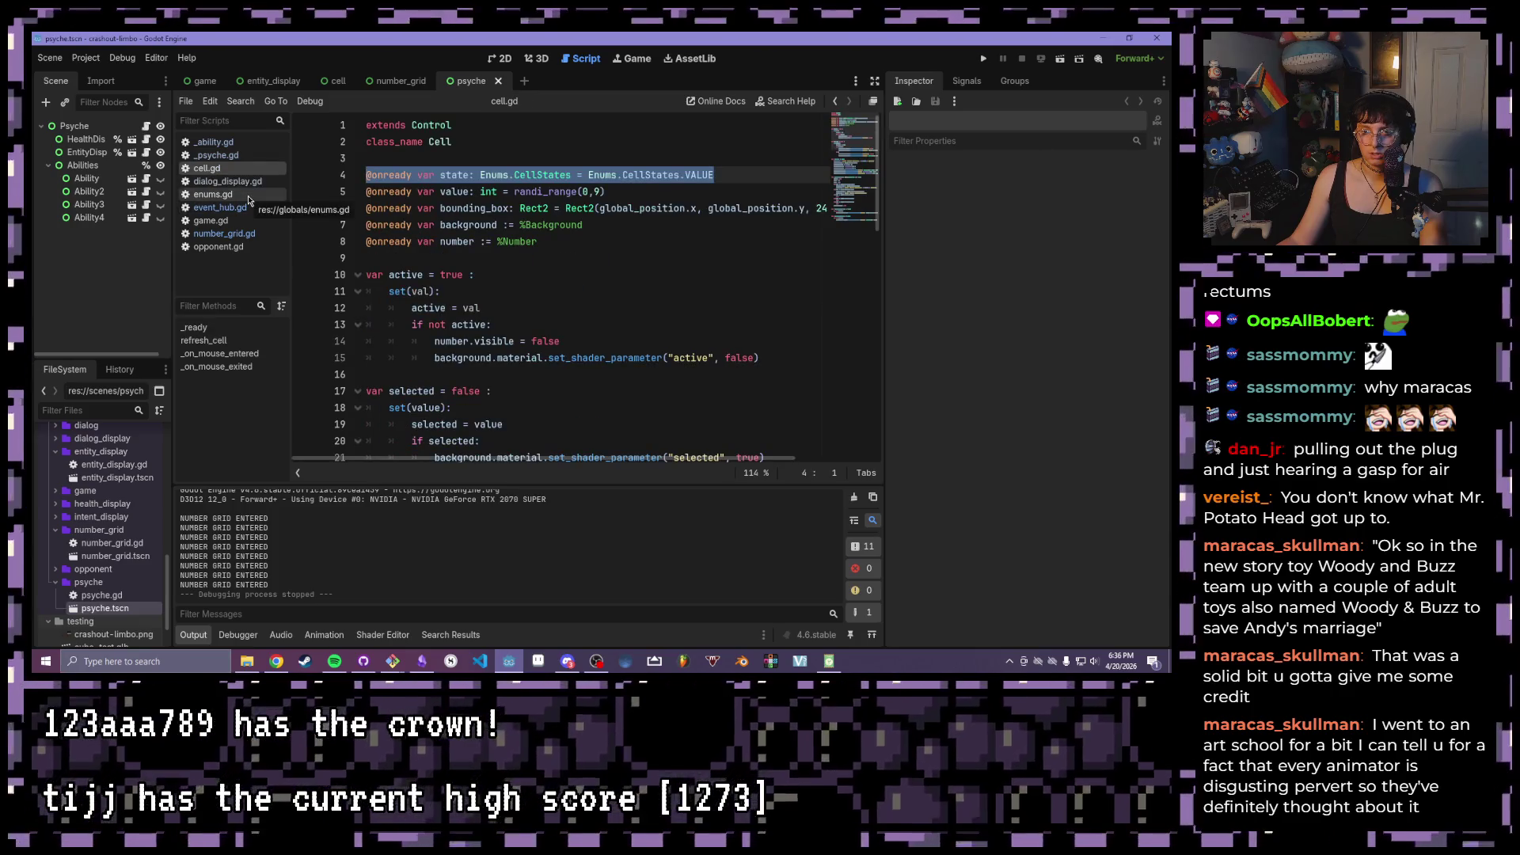
click(227, 181)
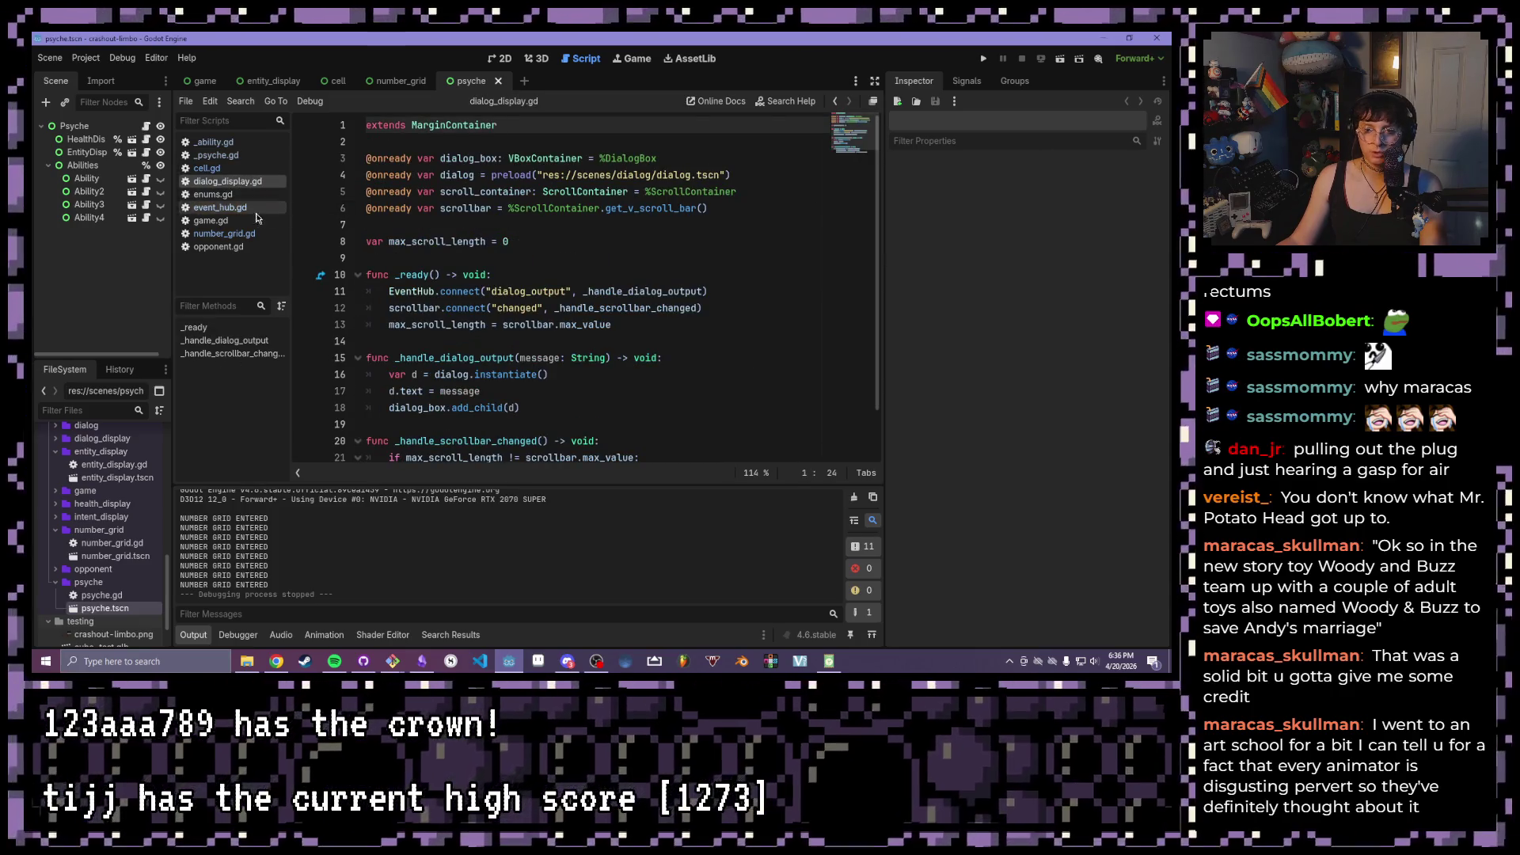
click(224, 233)
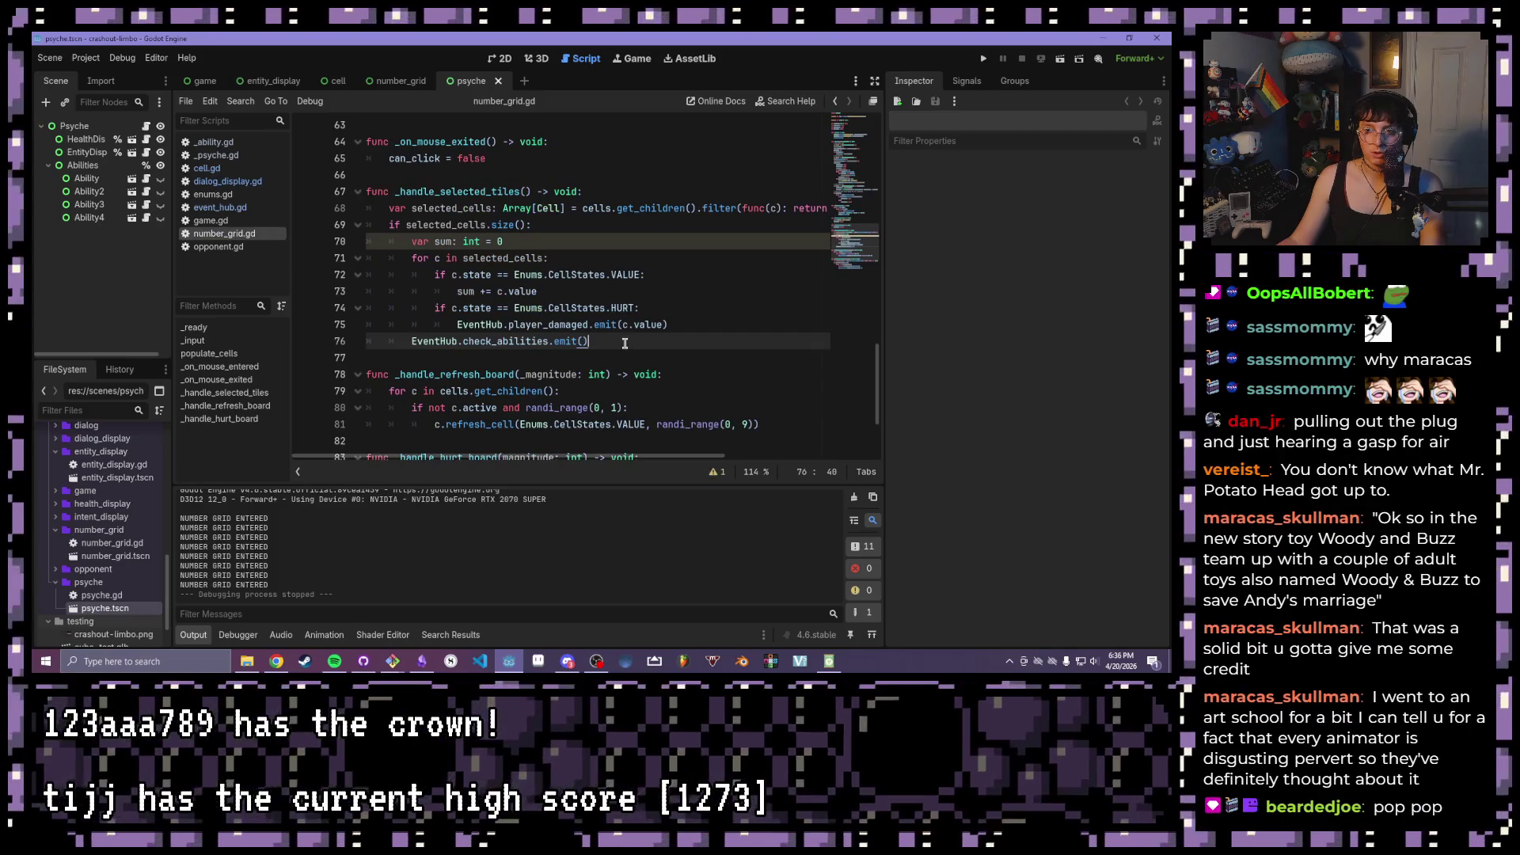
mouse_move(368, 225)
mouse_down()
mouse_move(631, 342)
mouse_move(701, 318)
mouse_up()
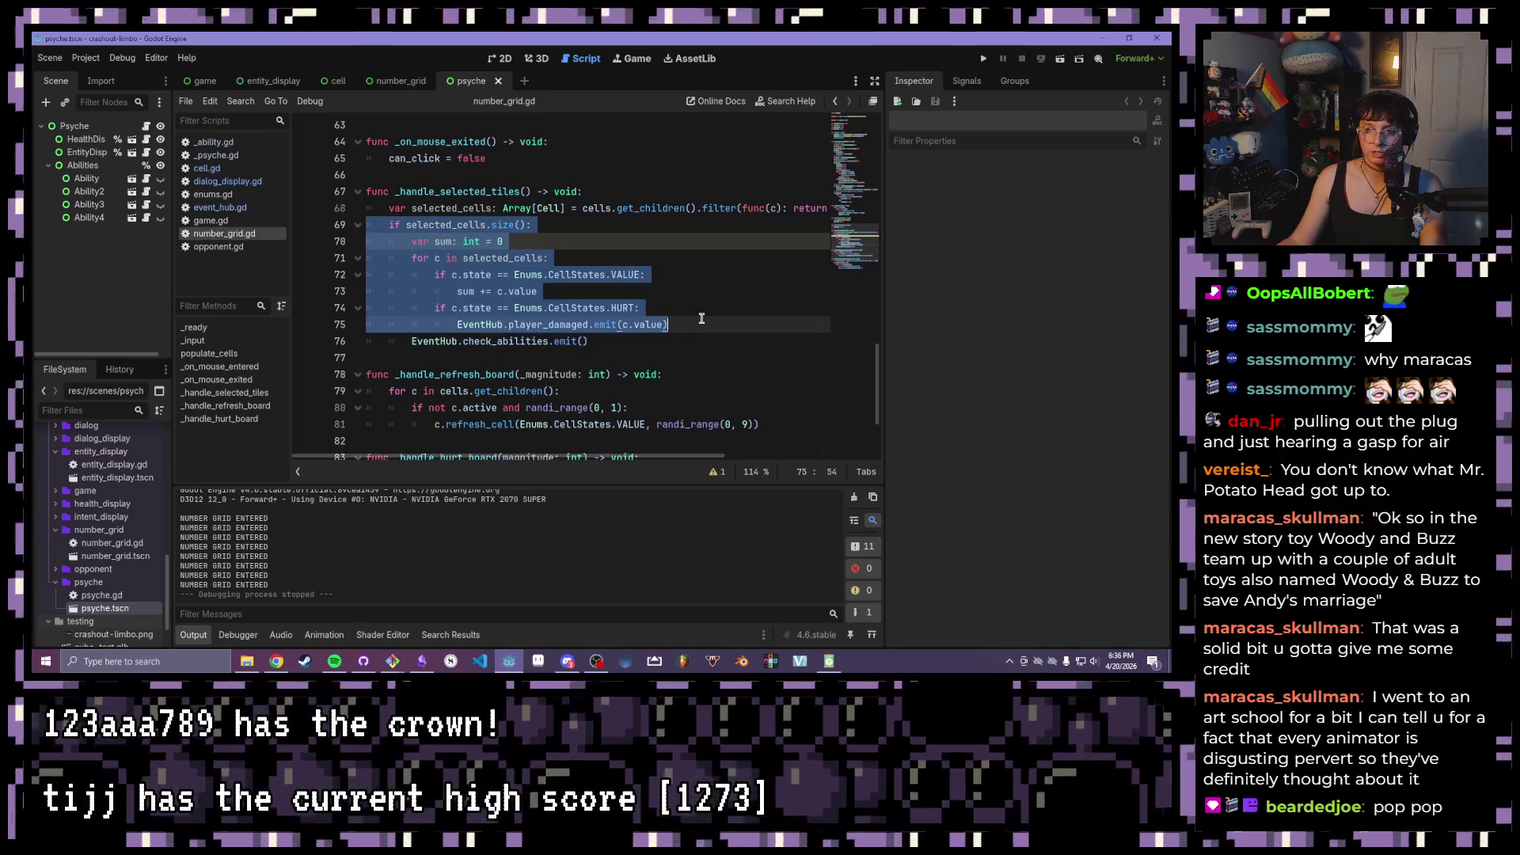
click(702, 318)
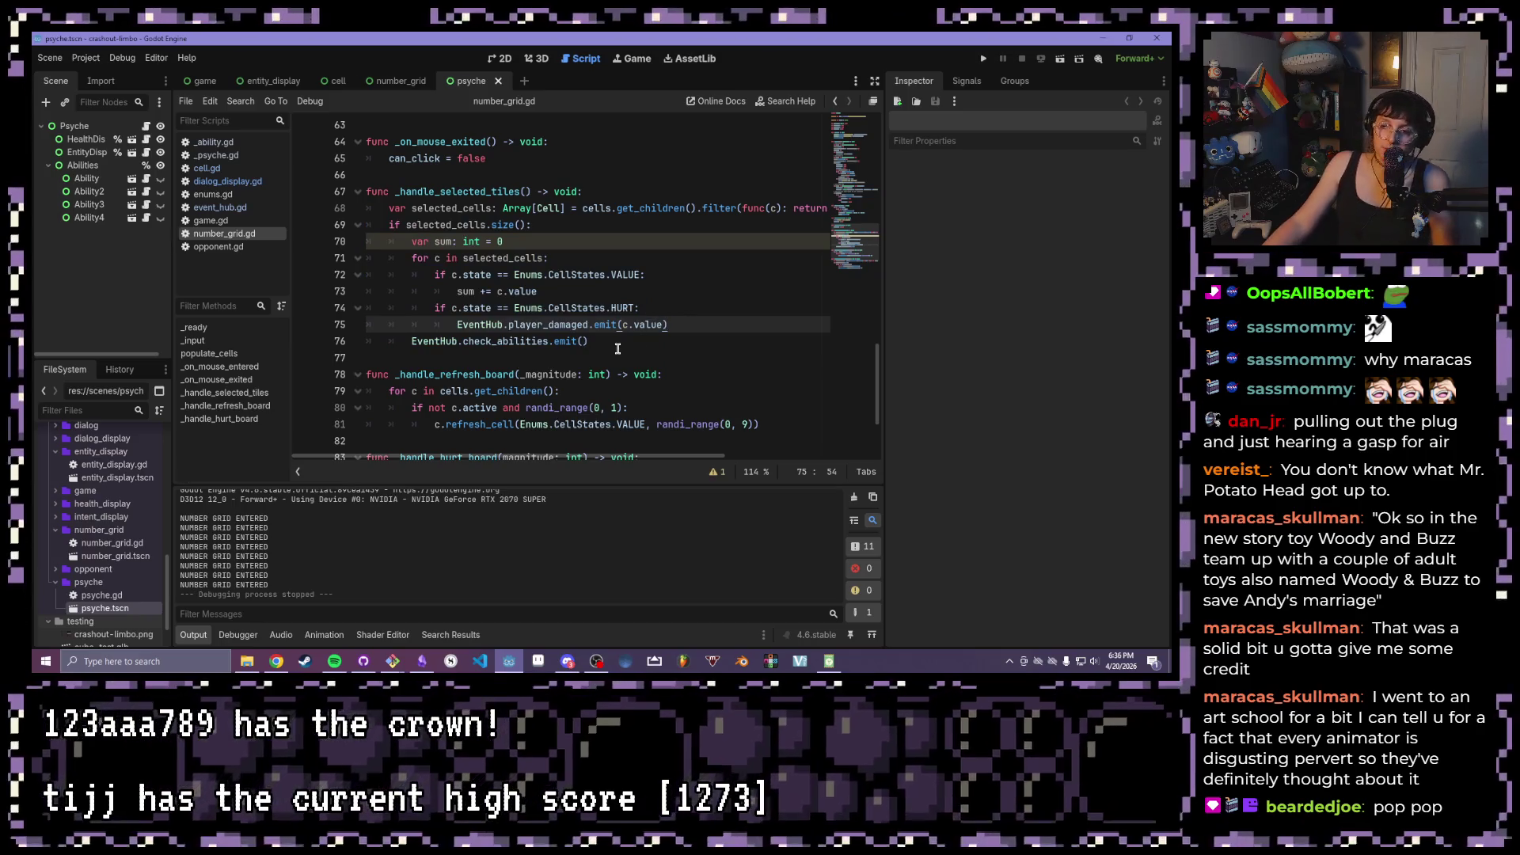
click(618, 348)
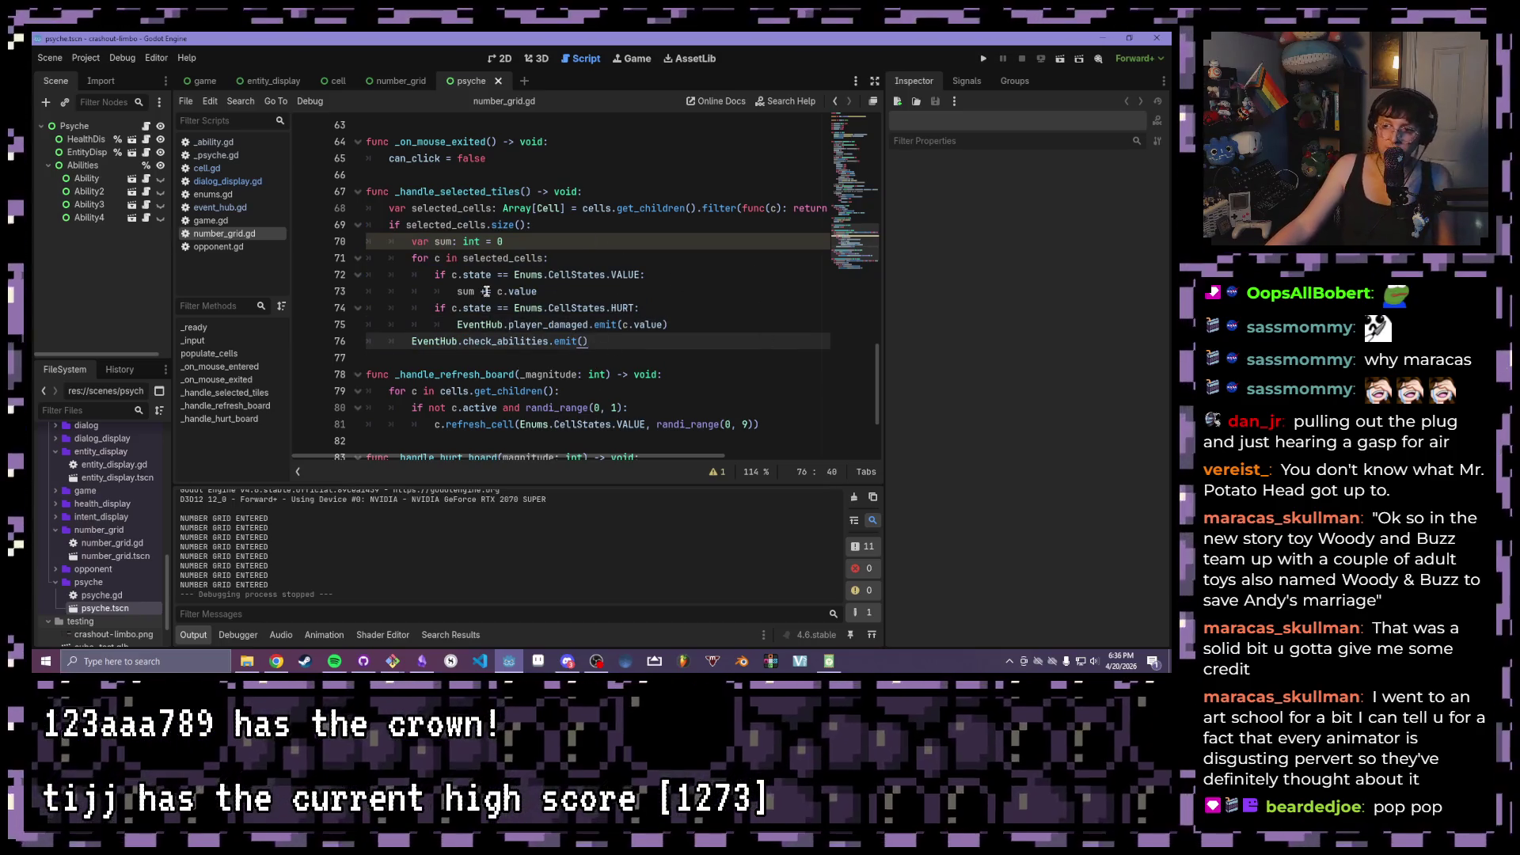
mouse_move(691, 326)
mouse_down()
mouse_move(428, 299)
mouse_move(420, 273)
mouse_up()
click(644, 307)
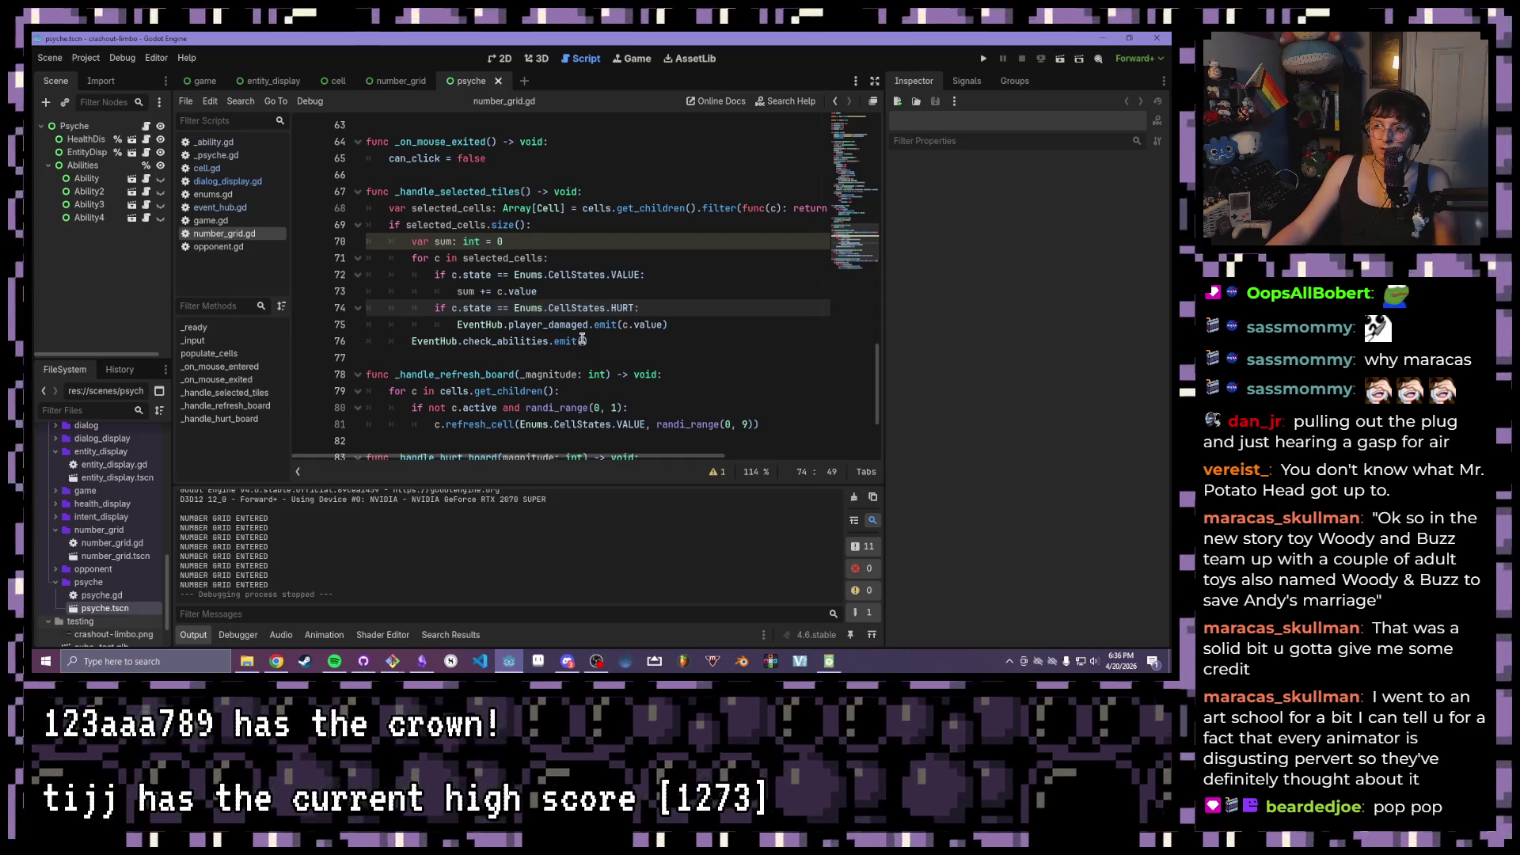
- Pass sum and selected_cells.size() to the check_abilities emit on line 76 and save
click(581, 340)
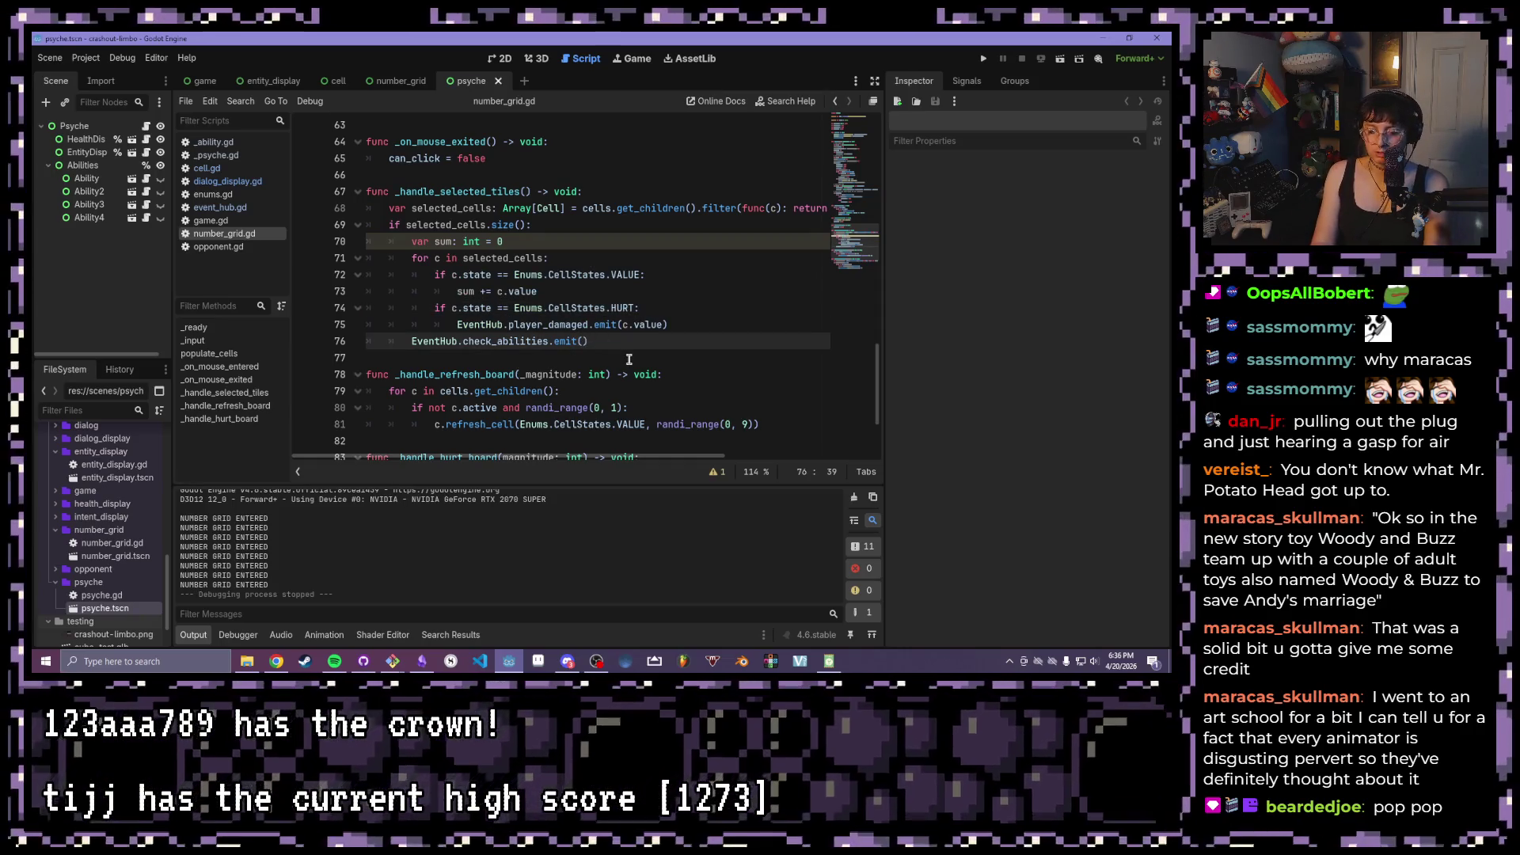
text(sum,)
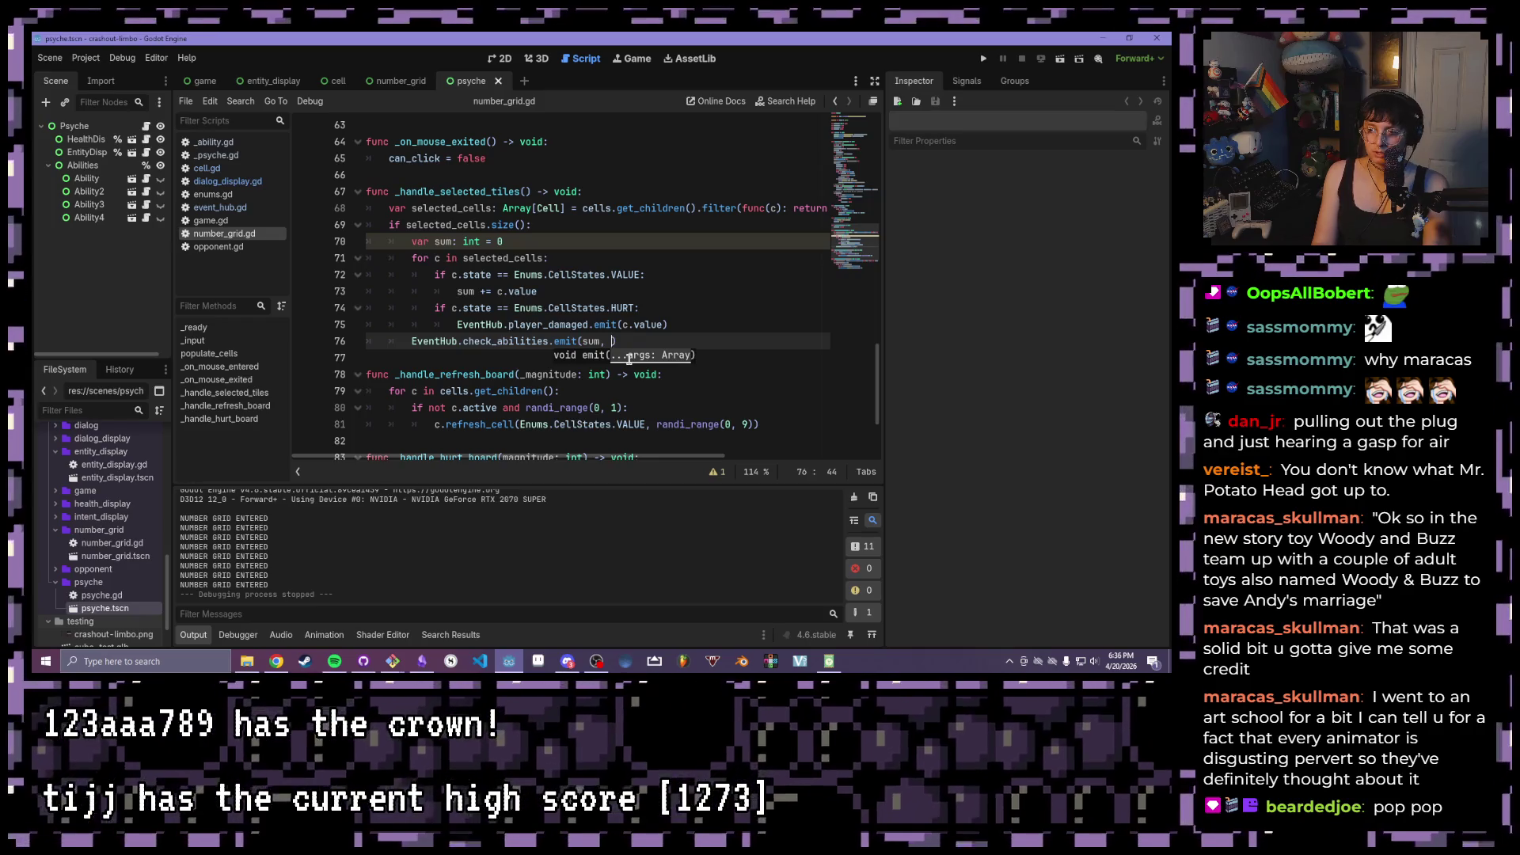
key(ctrl+space)
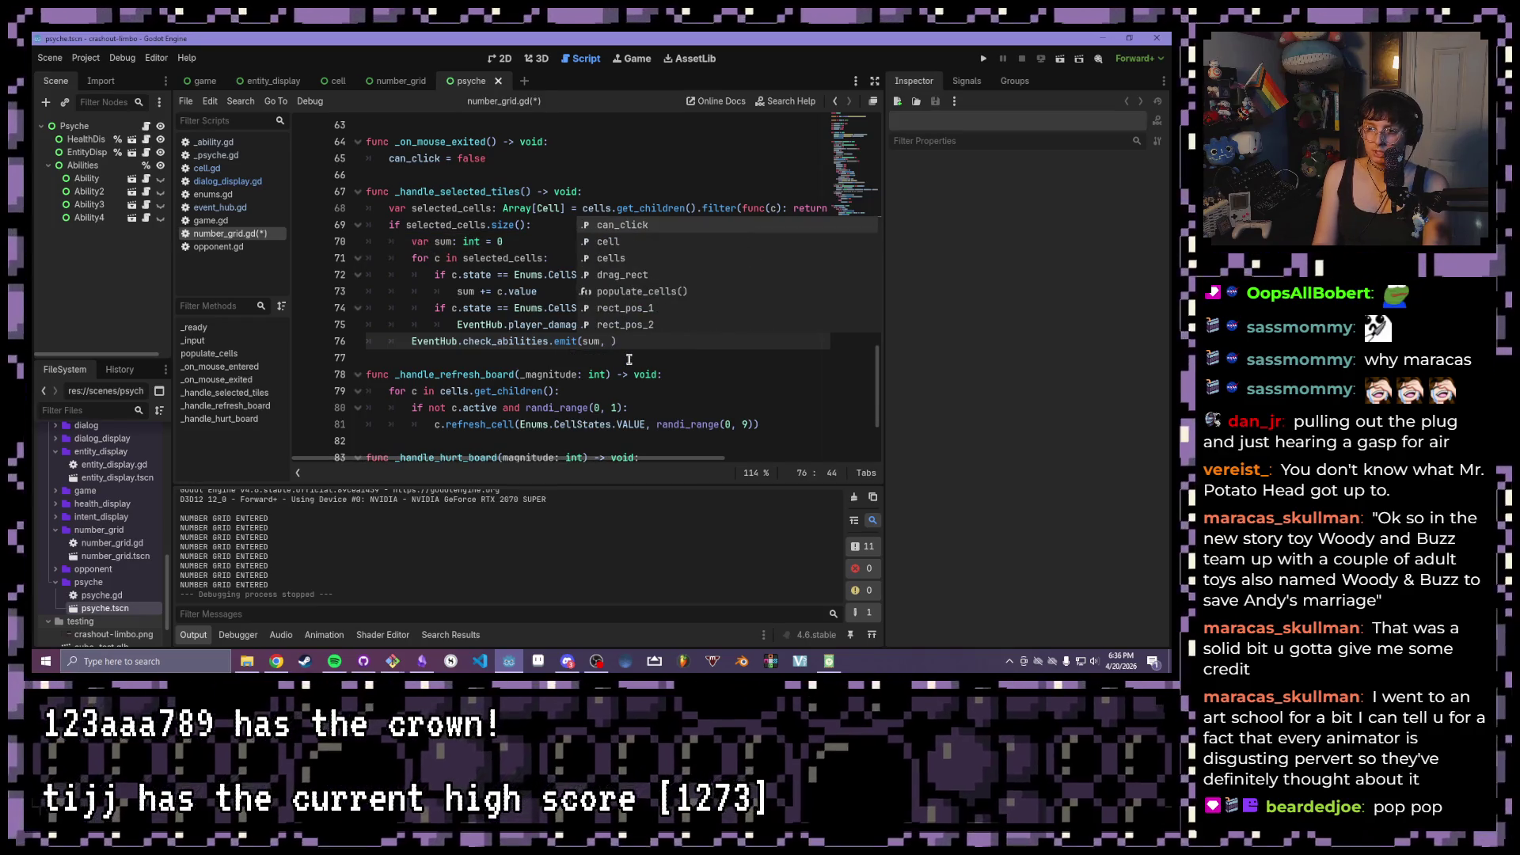
text(selected_cells)
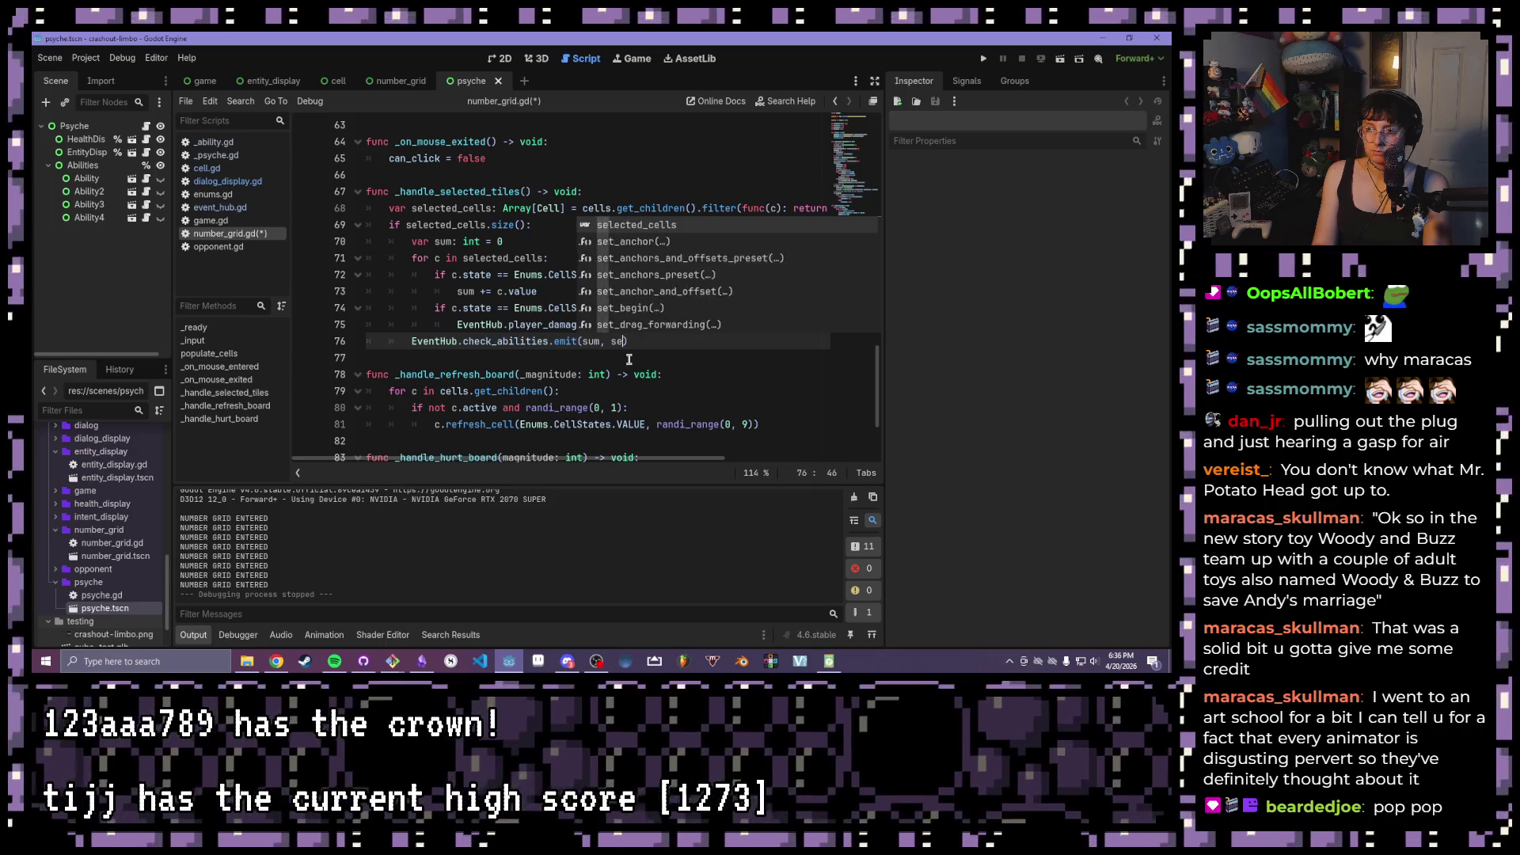
text(.size())
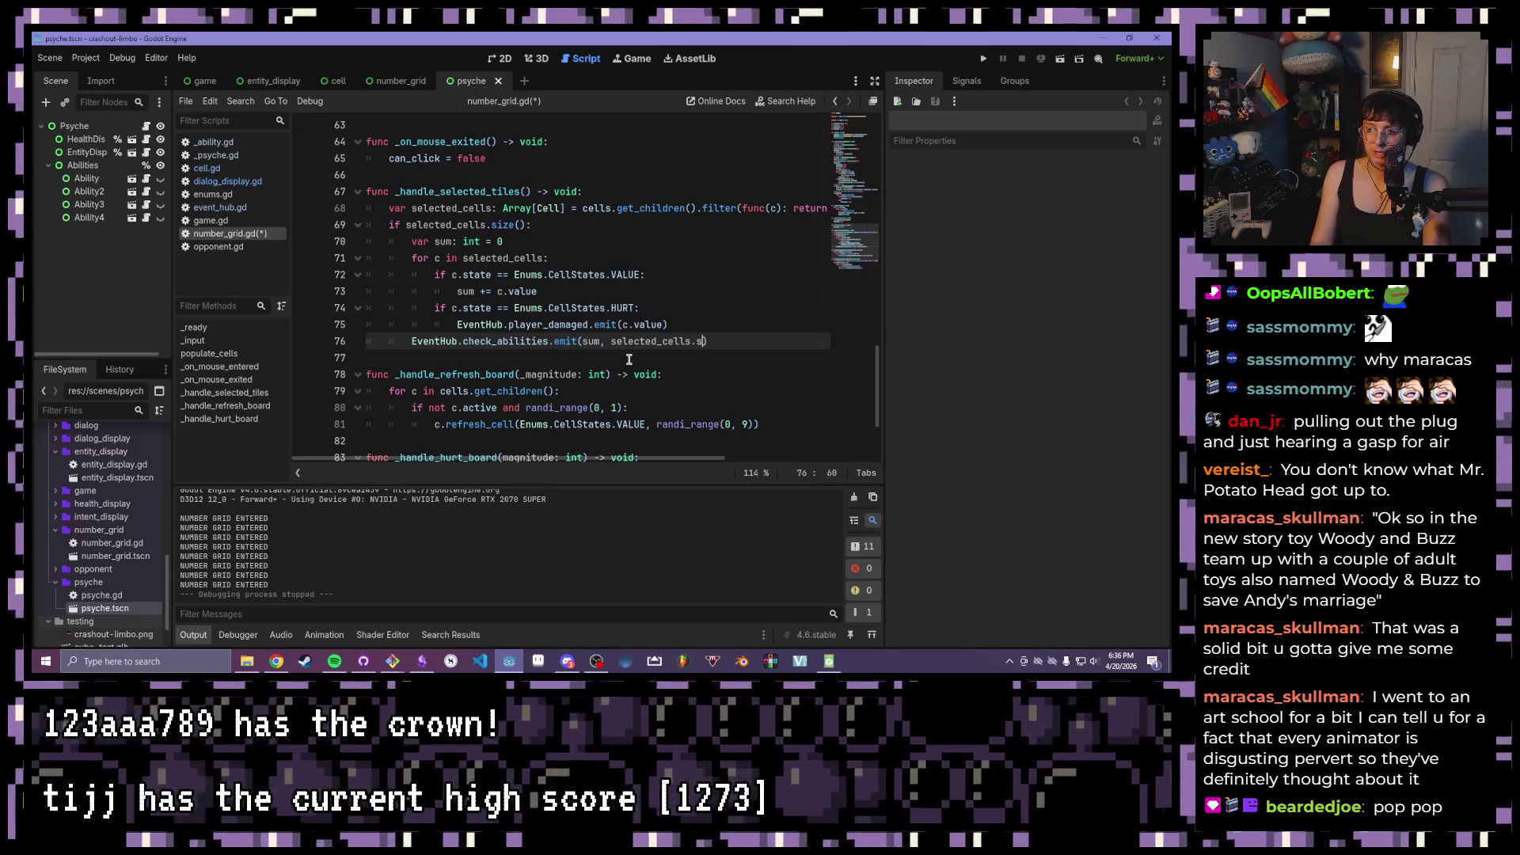
key(ctrl+s)
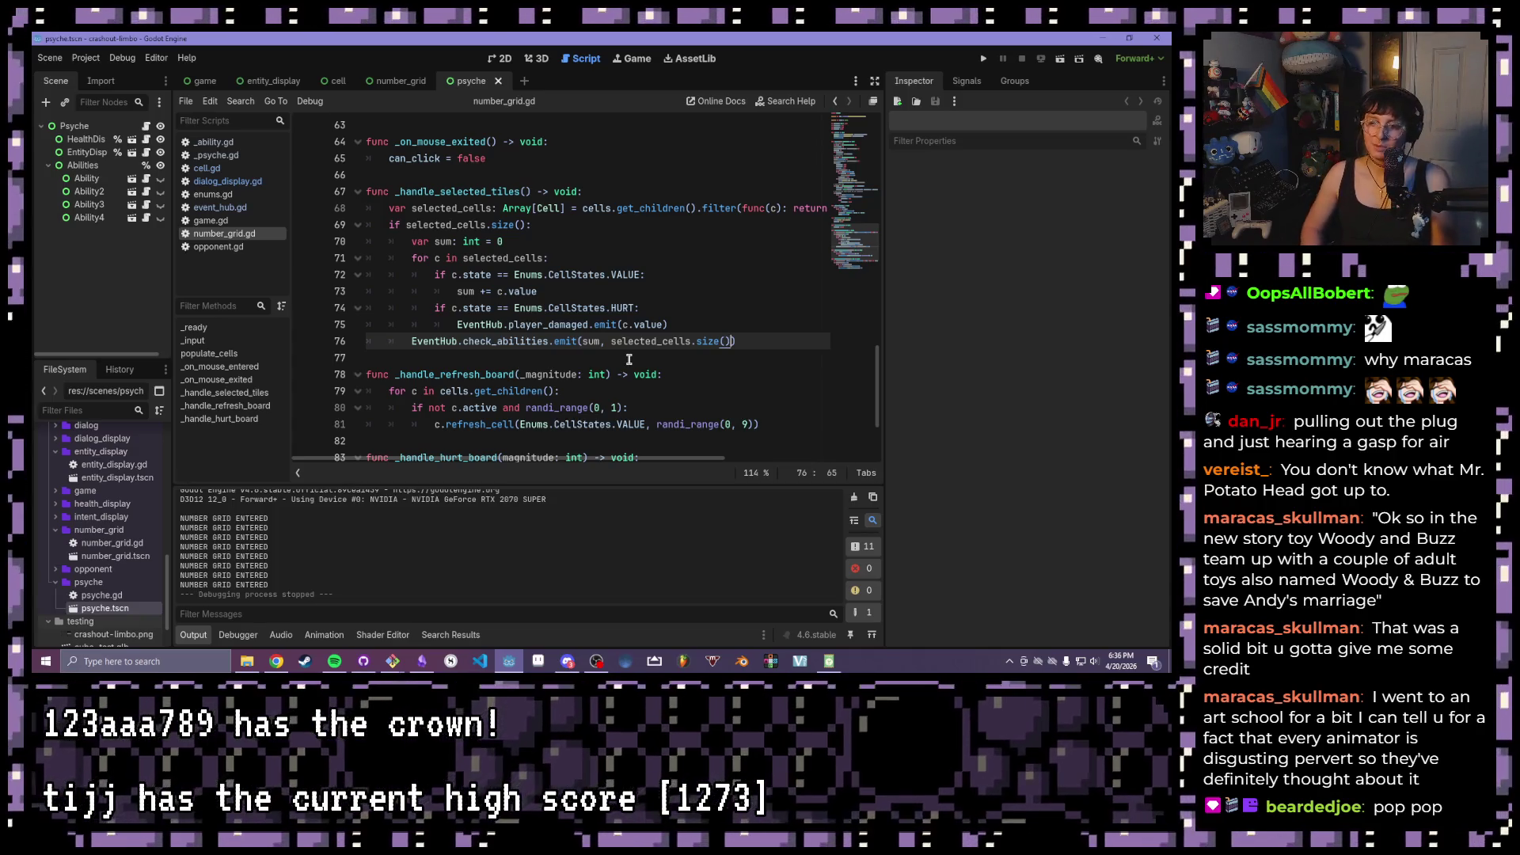
drag(736, 342, 578, 343)
click(578, 343)
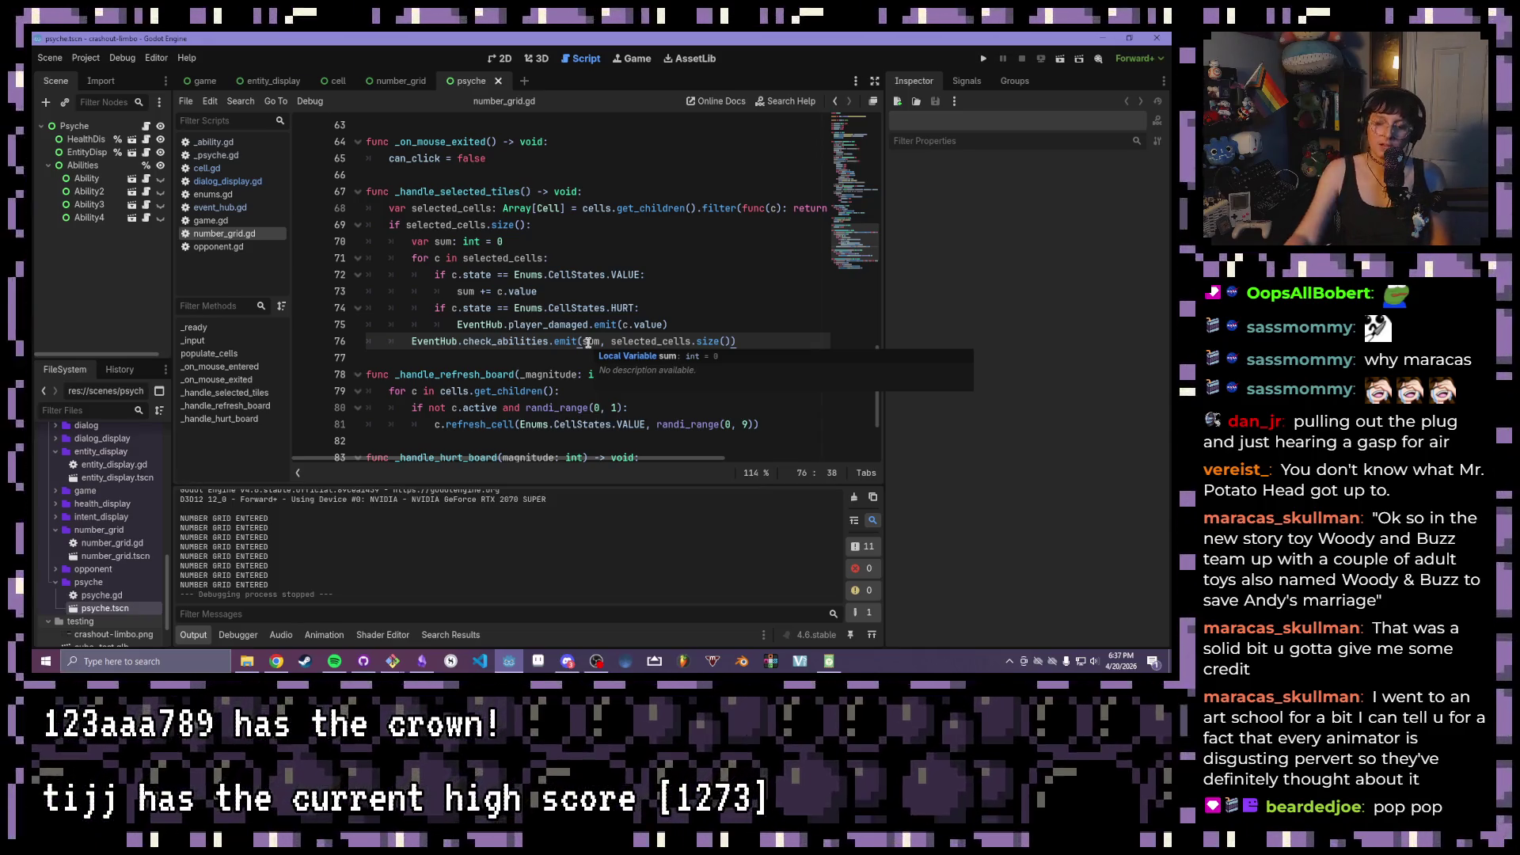
mouse_move(588, 342)
mouse_down()
mouse_move(699, 312)
mouse_move(735, 340)
mouse_up()
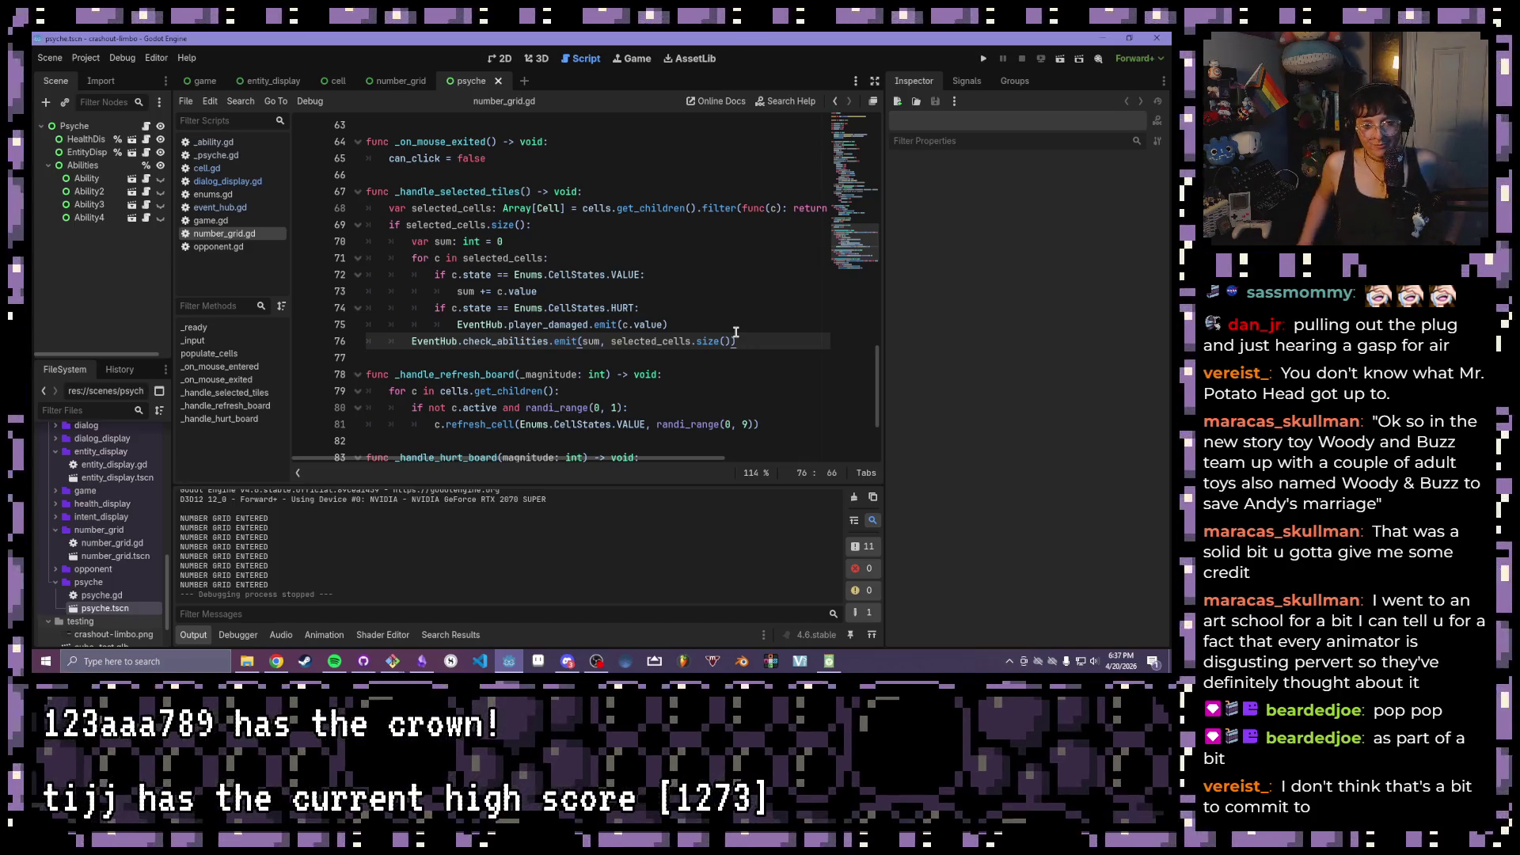
drag(735, 340, 557, 347)
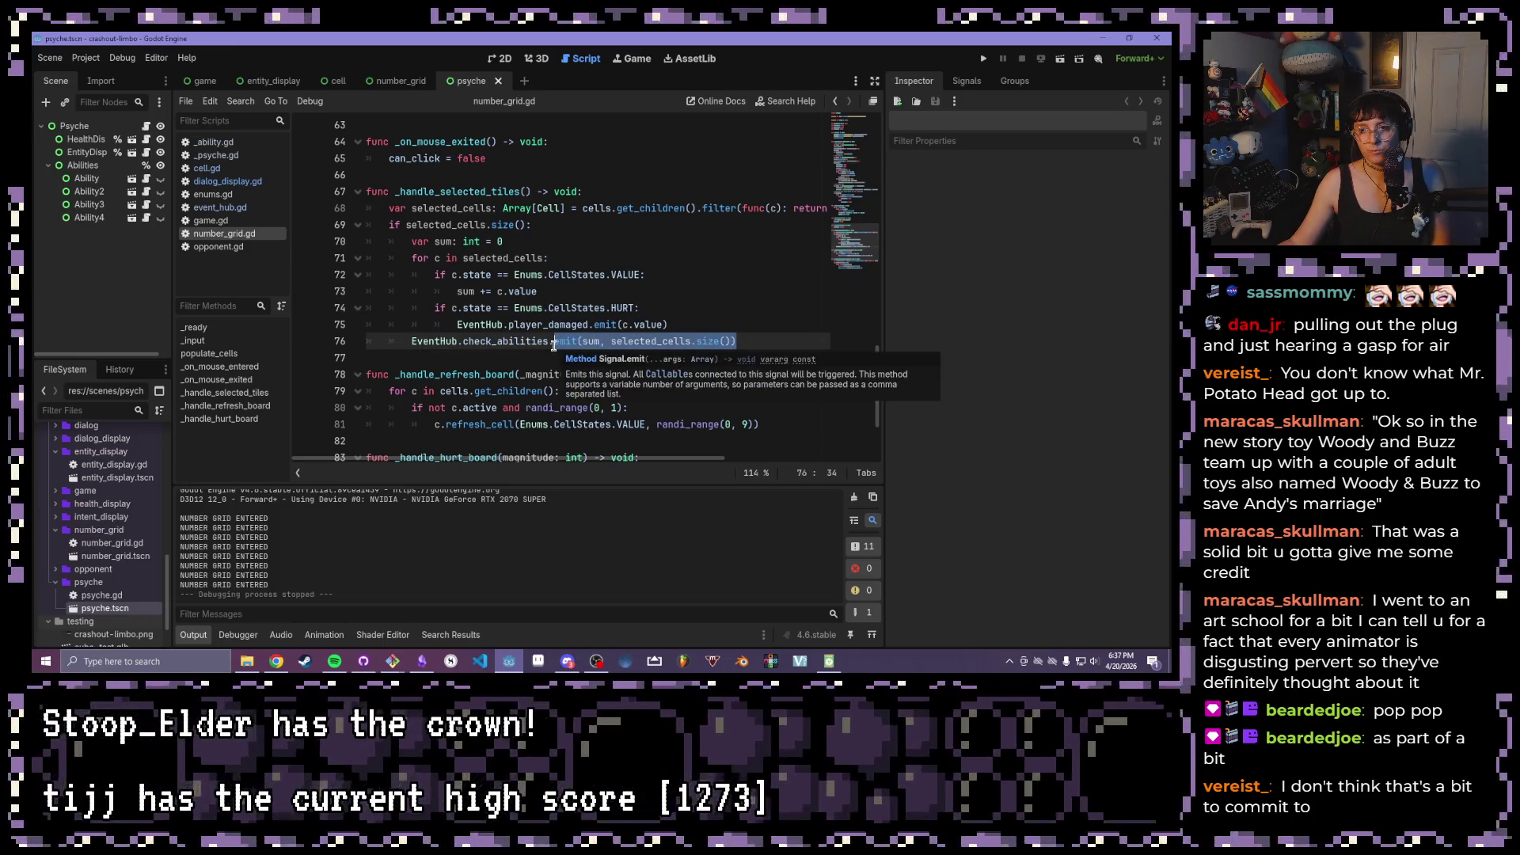
click(638, 254)
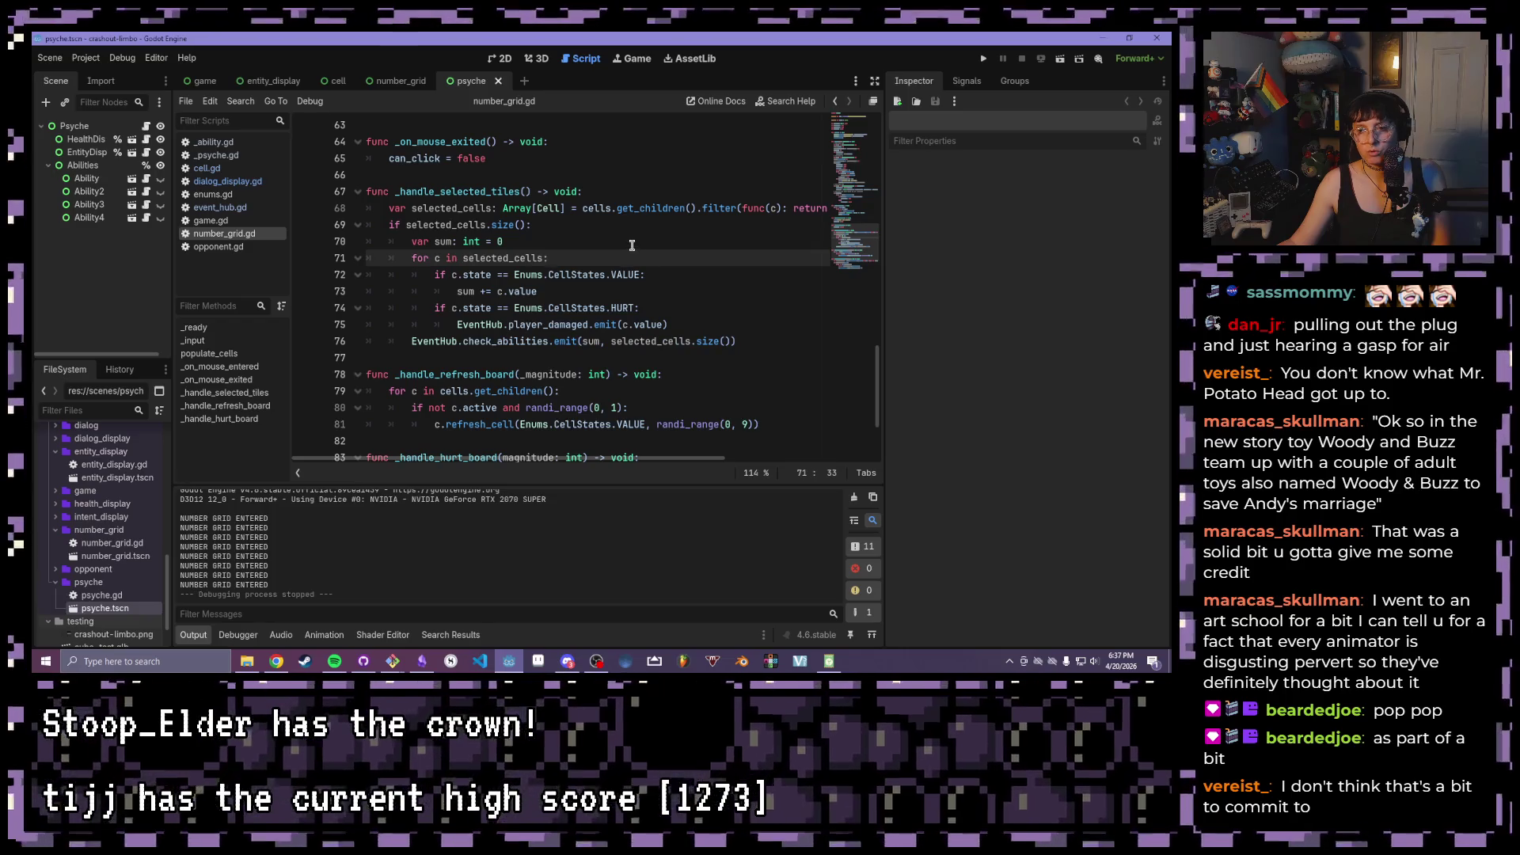
drag(699, 323, 454, 325)
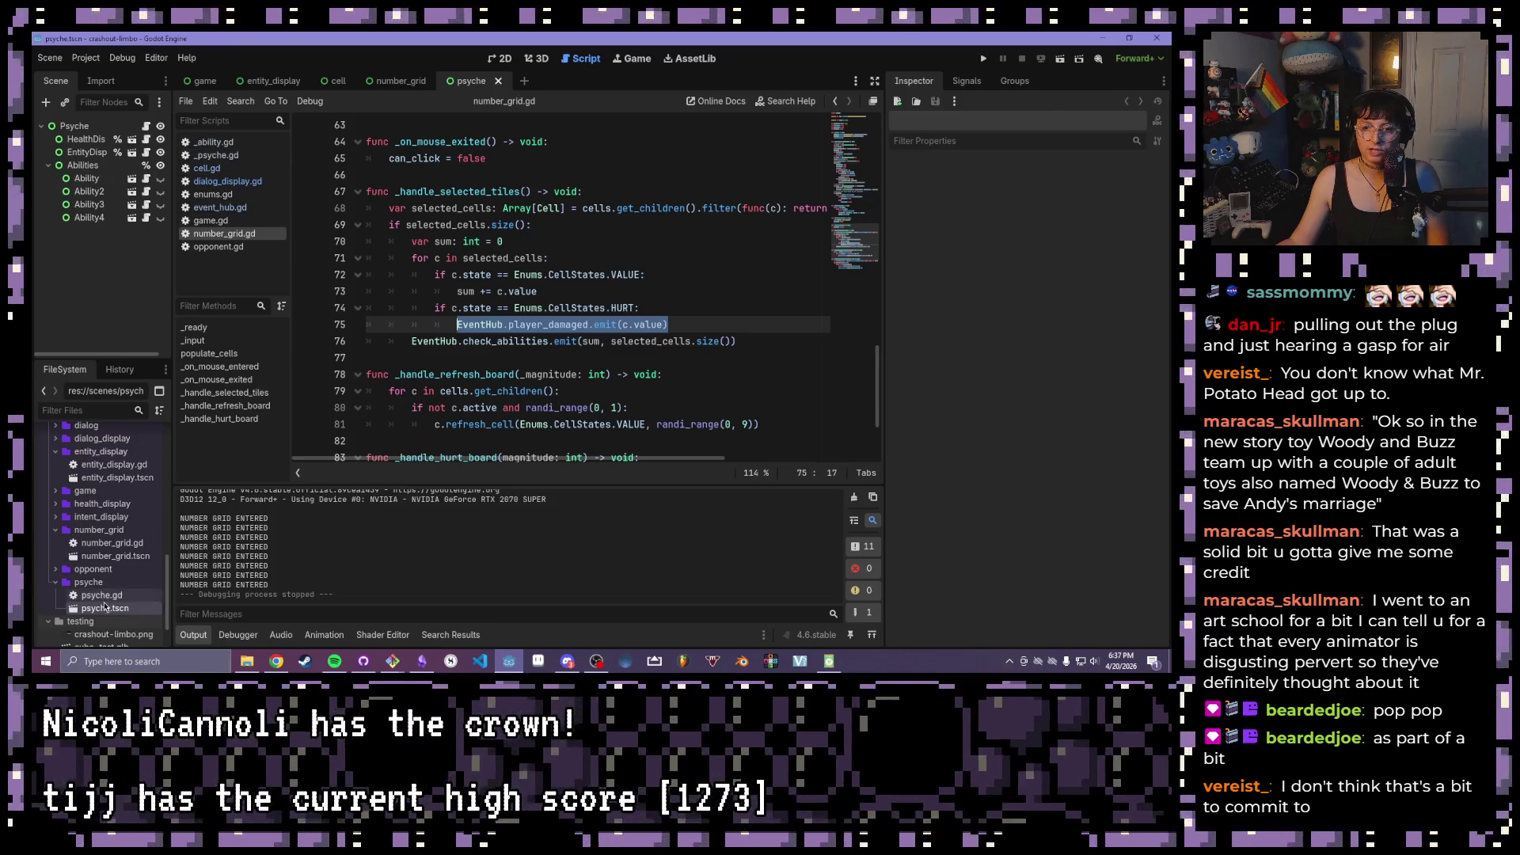
click(145, 128)
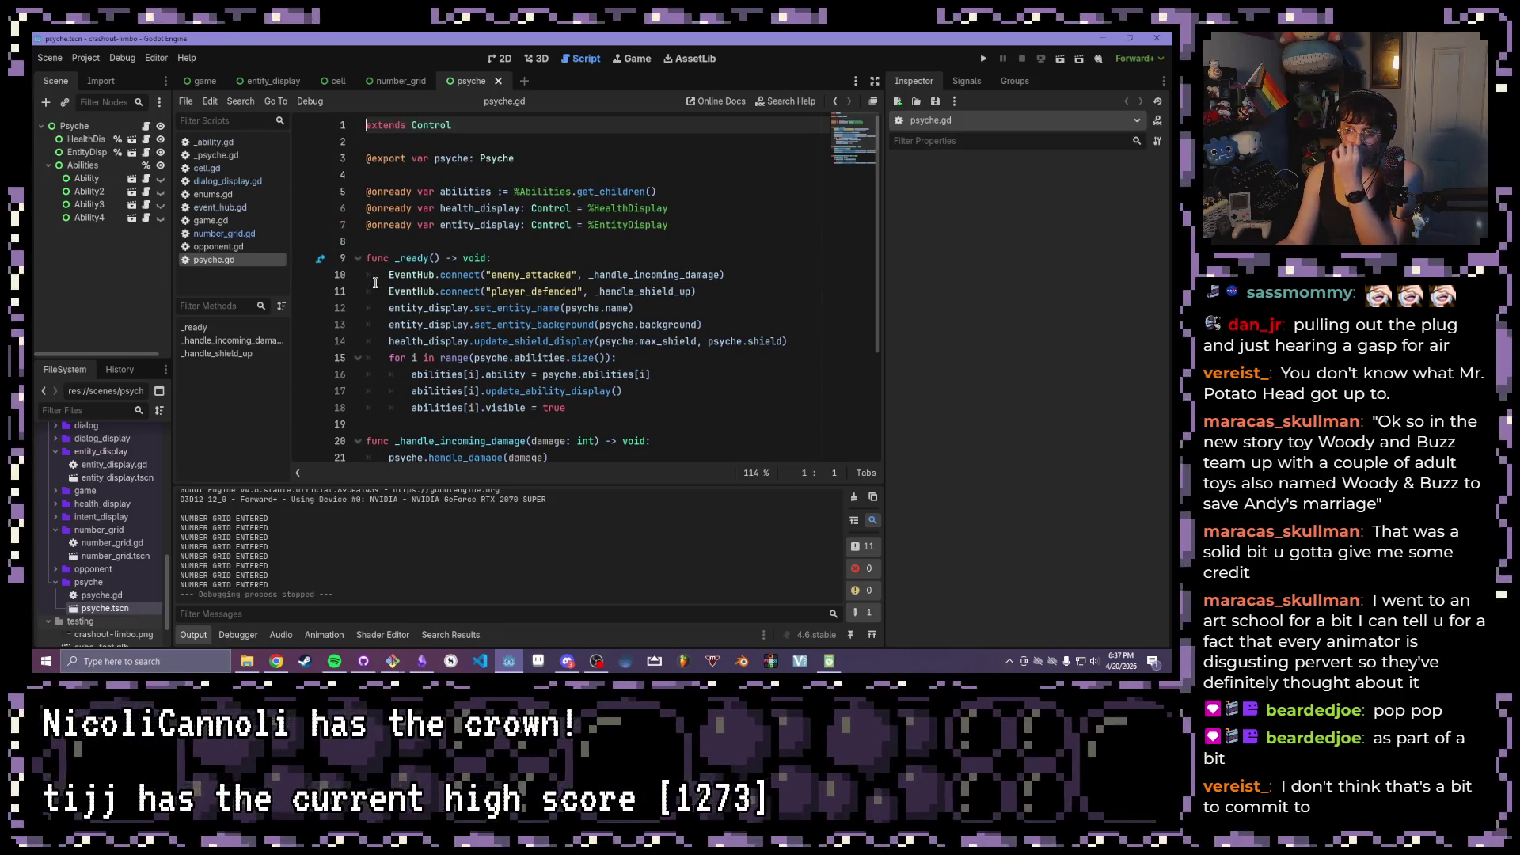
- Start a new line 12 in _ready after the shield connection, beginning with EventHub
click(764, 293)
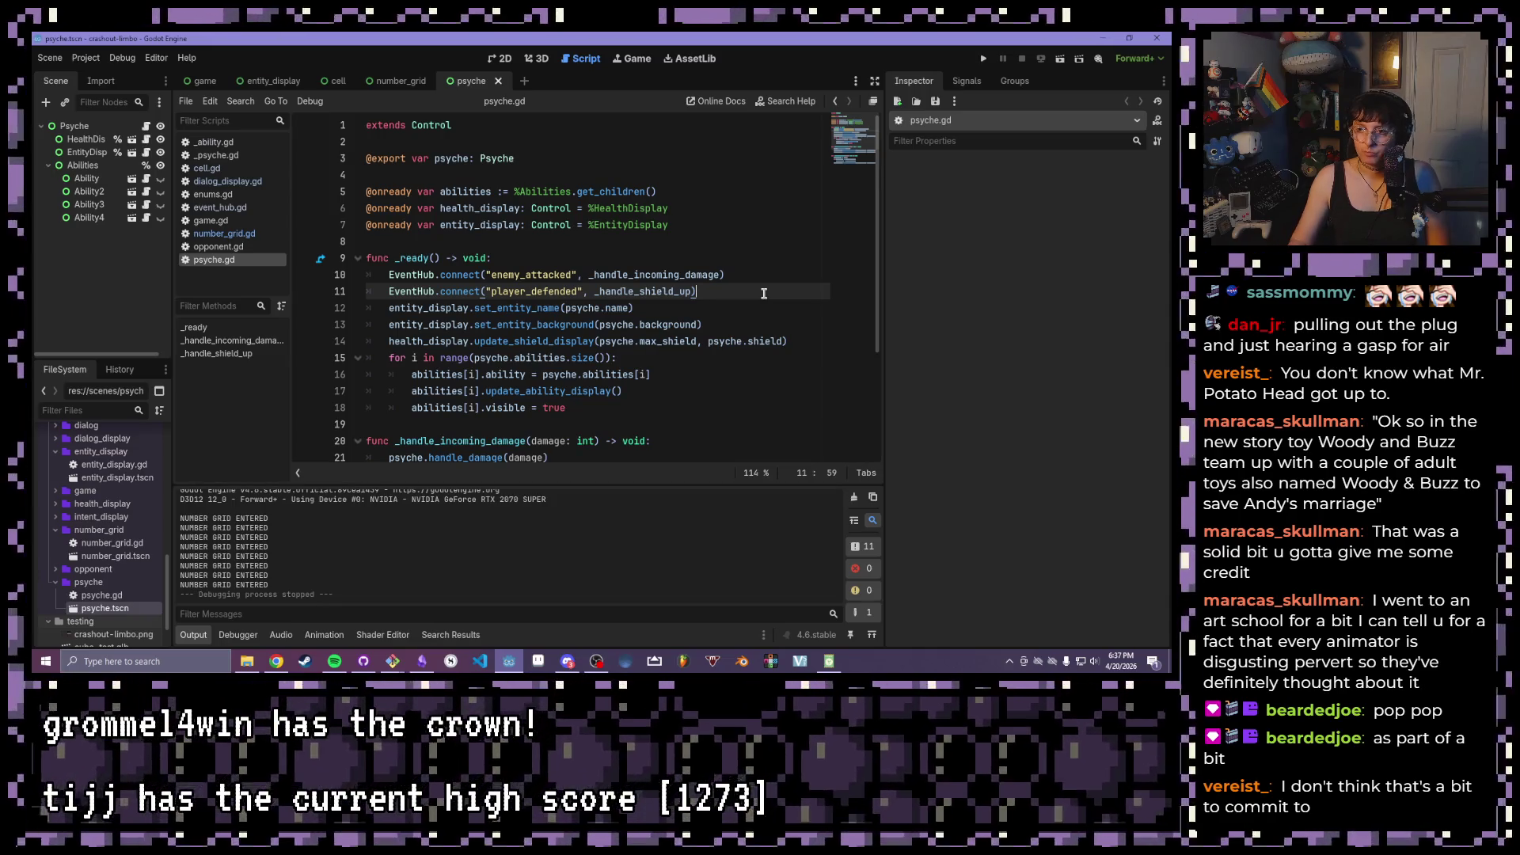
key(Return)
text(Event.conn)
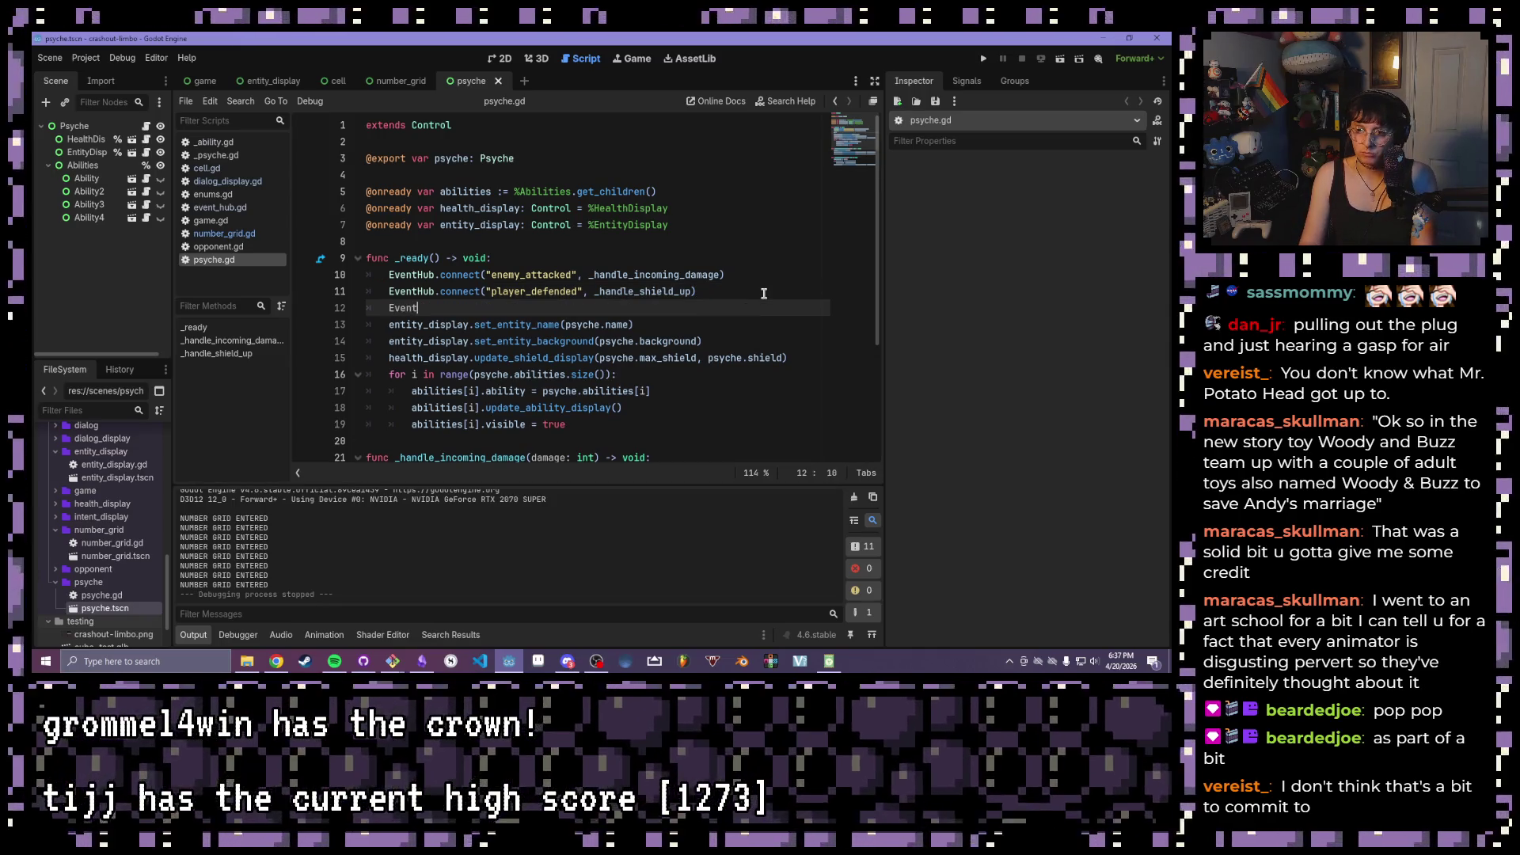
key(BackSpace)
key(BackSpace)
key(BackSpace)
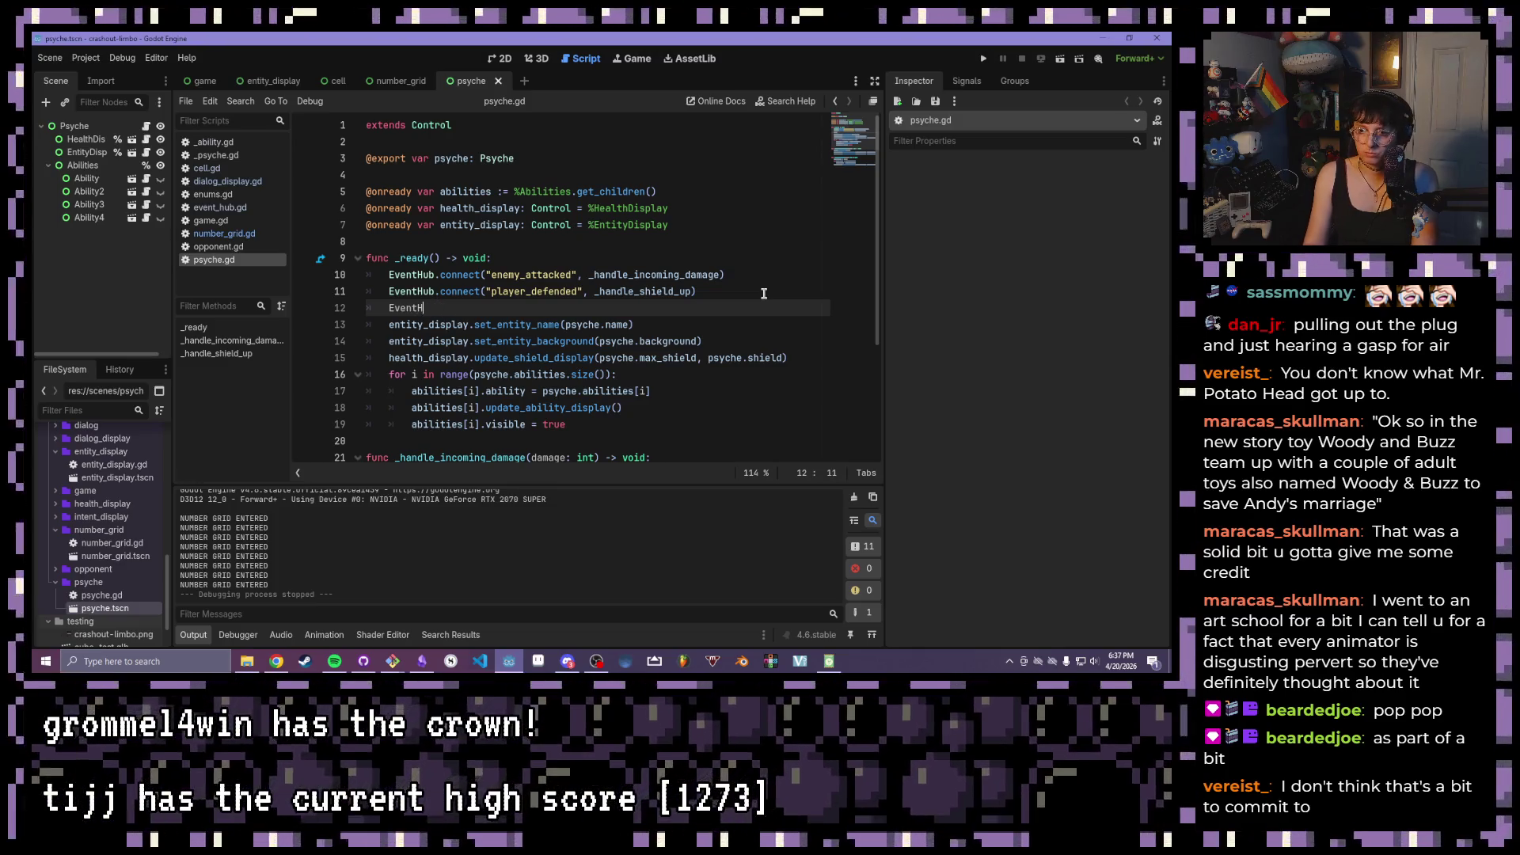
text(H)
key(Return)
- Complete EventHub.connect("player_damaged", _handle_player_damaged) and save psyche.gd
text(.cpon)
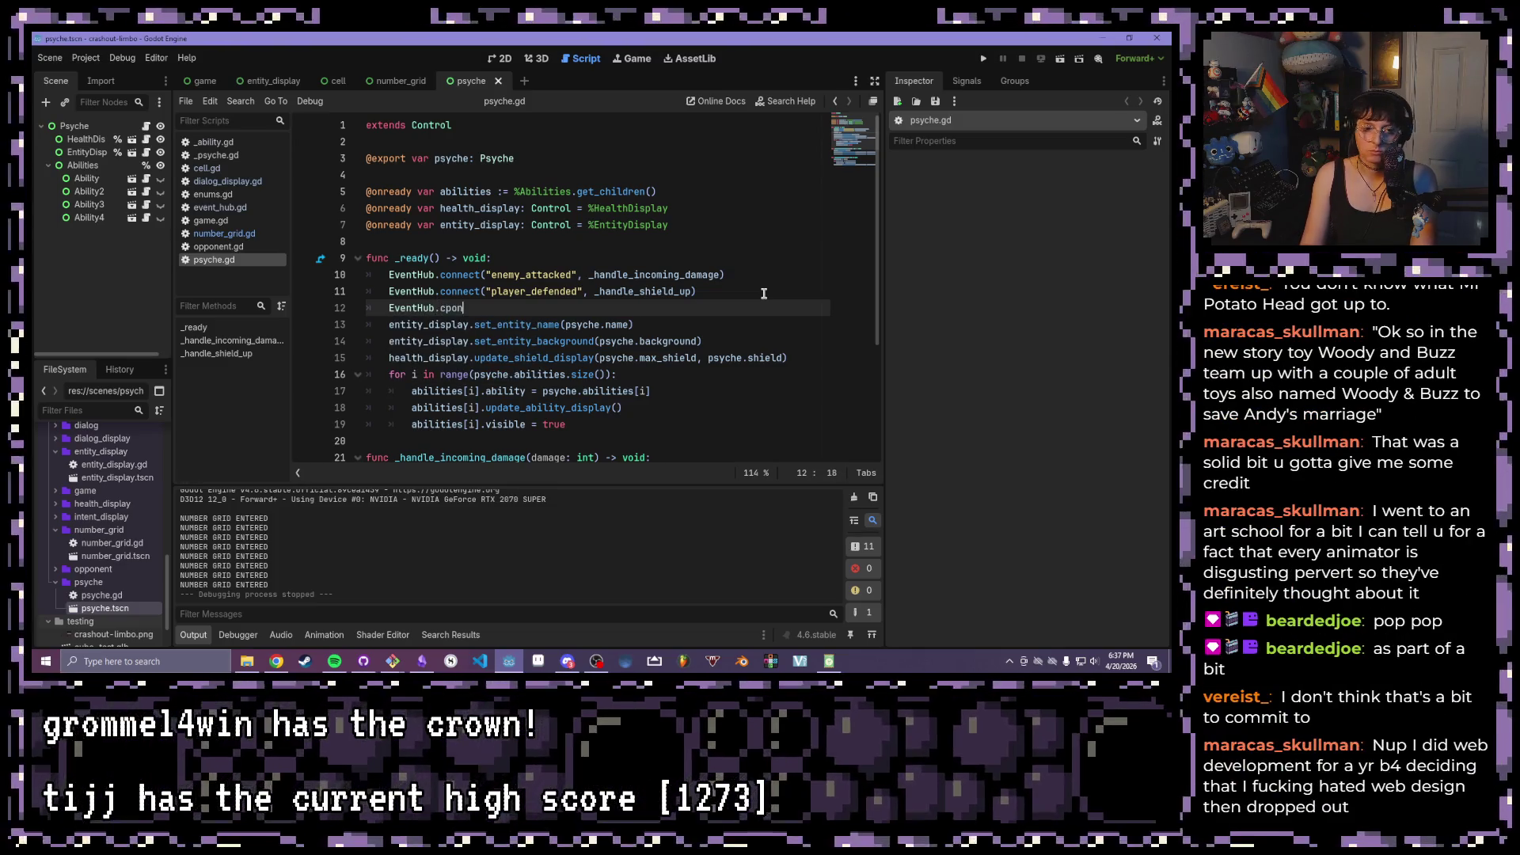
key(BackSpace)
key(BackSpace)
text(onnec)
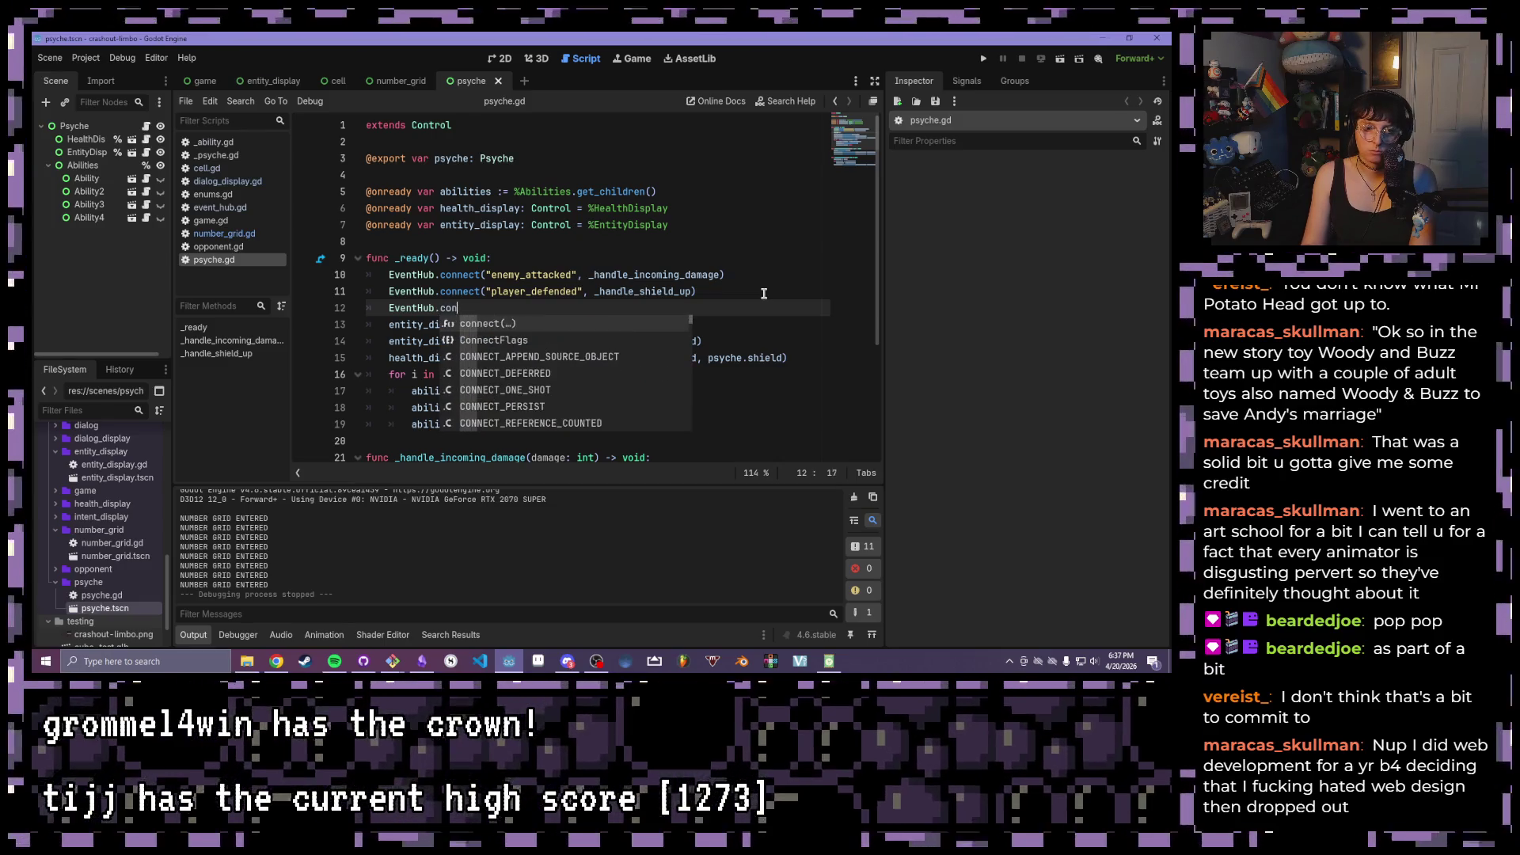
text(t)
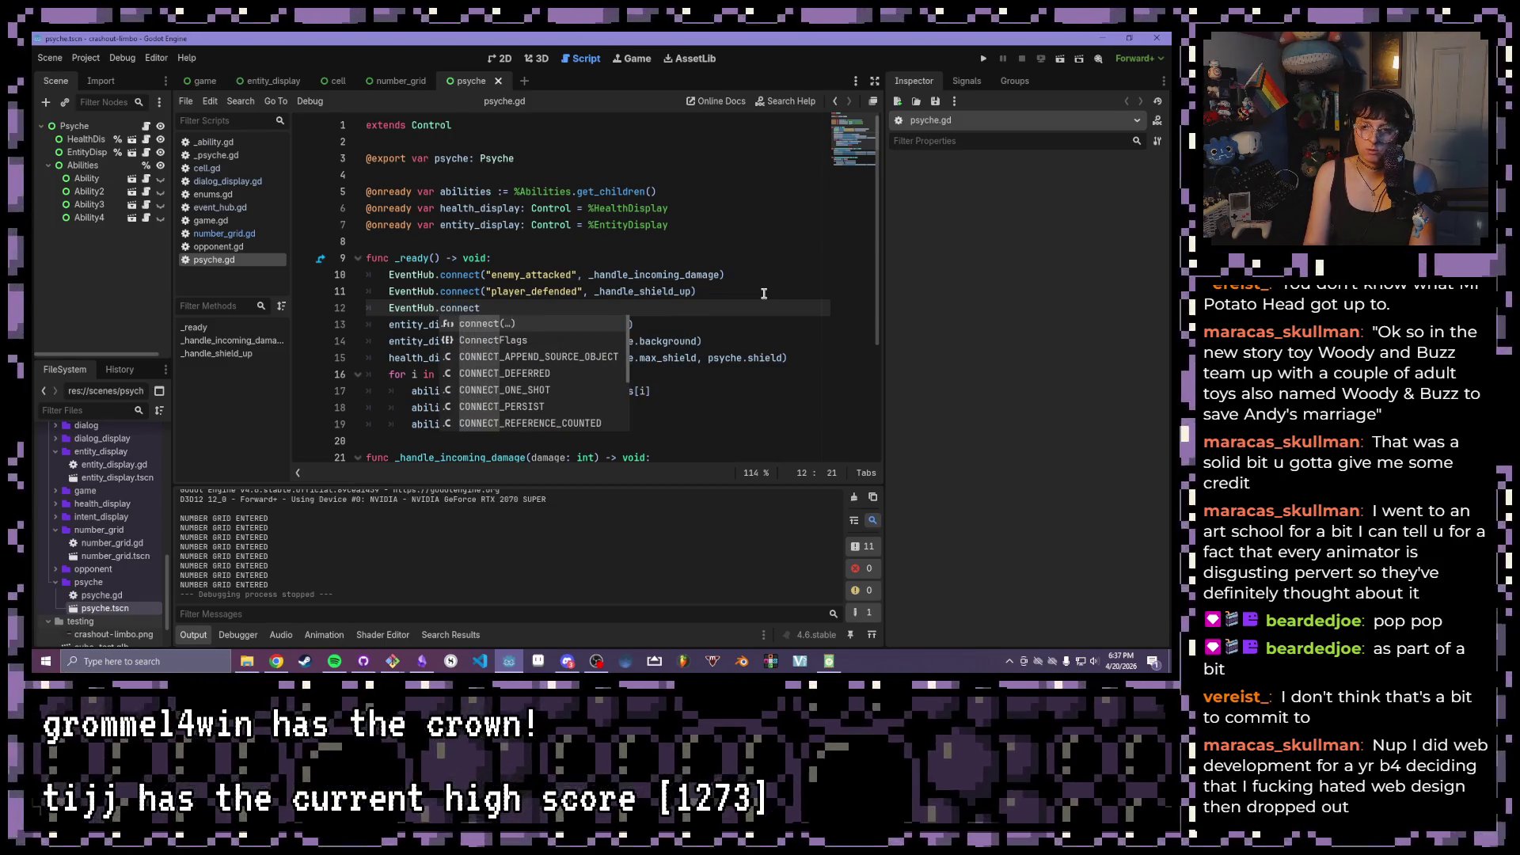
text((")
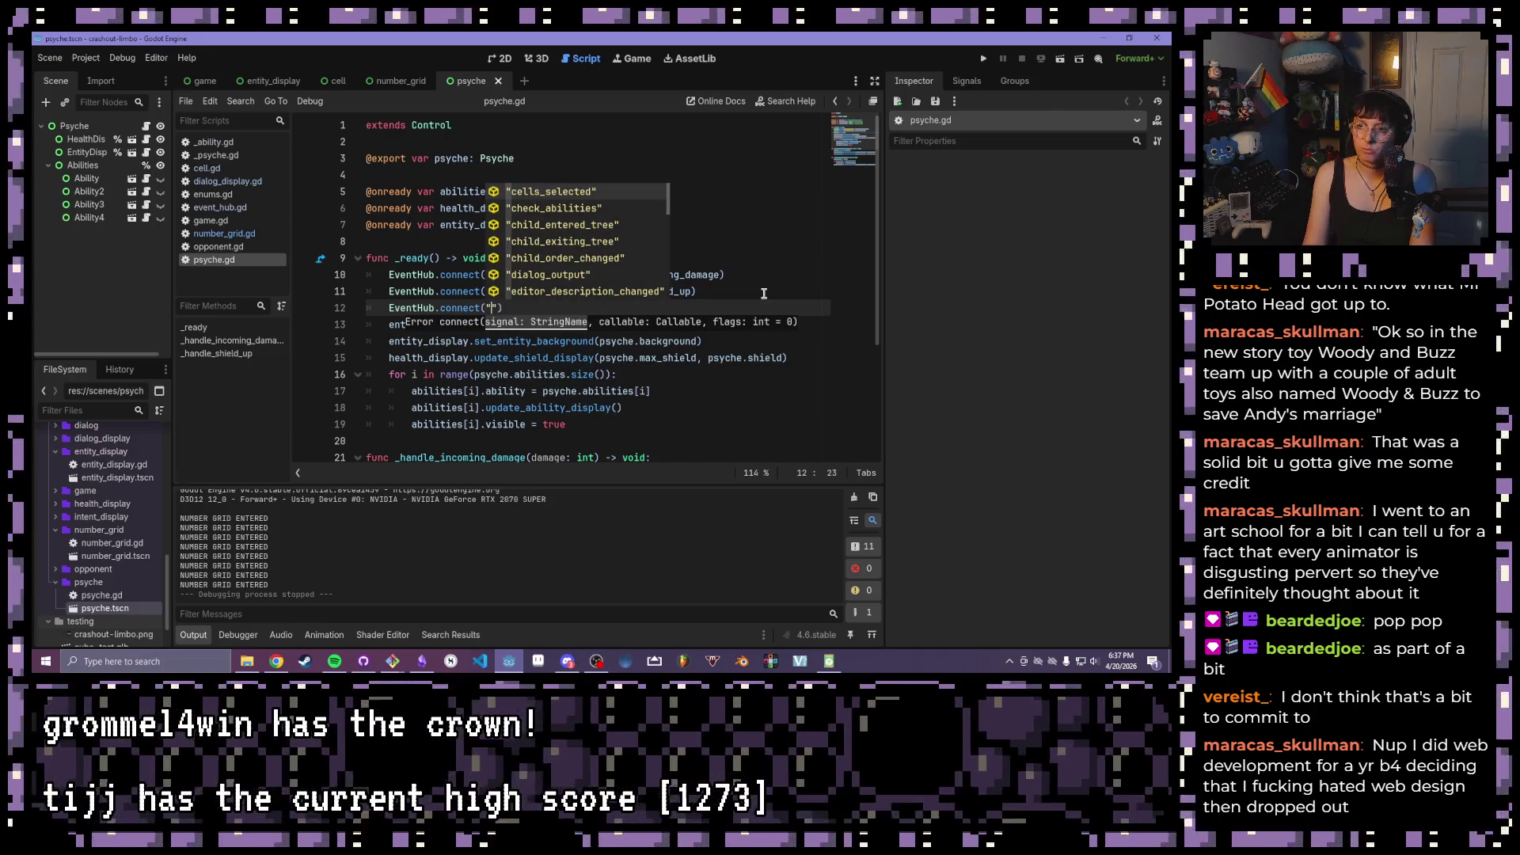
text(pla)
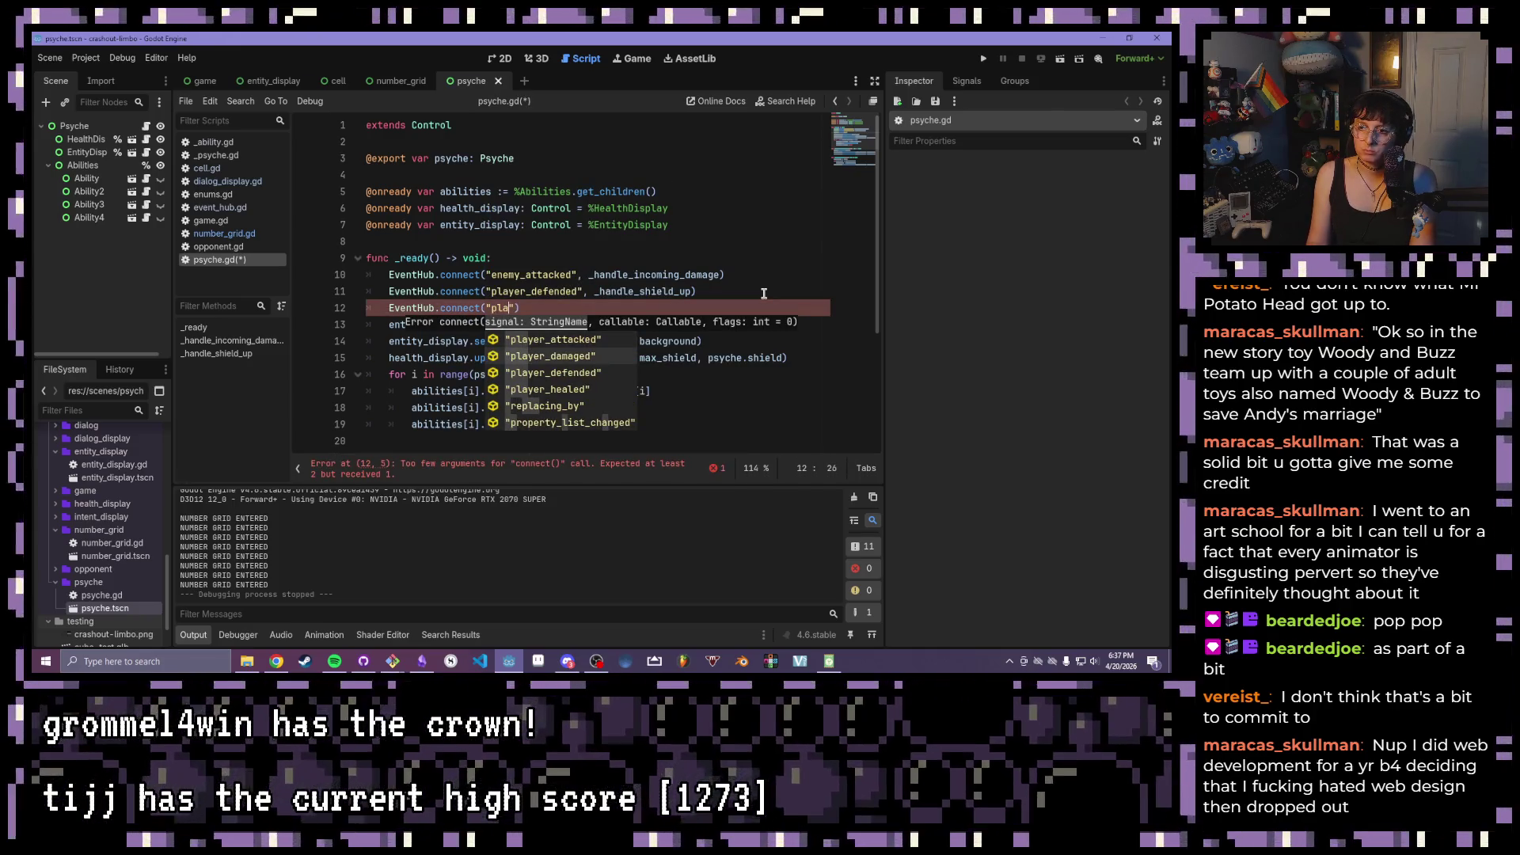
key(Down)
key(Return)
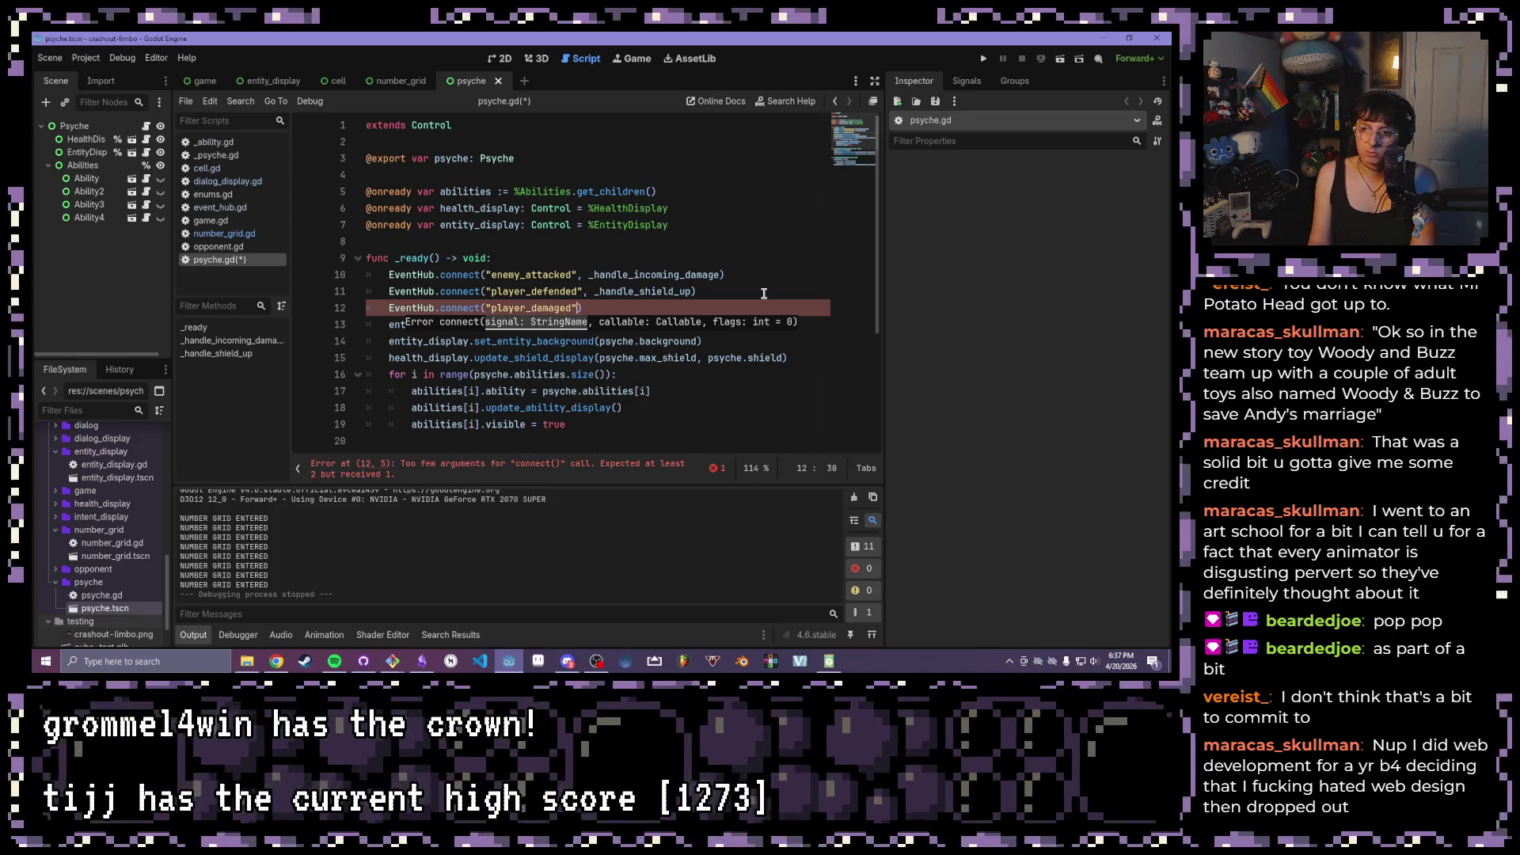
text(, _handle_pl)
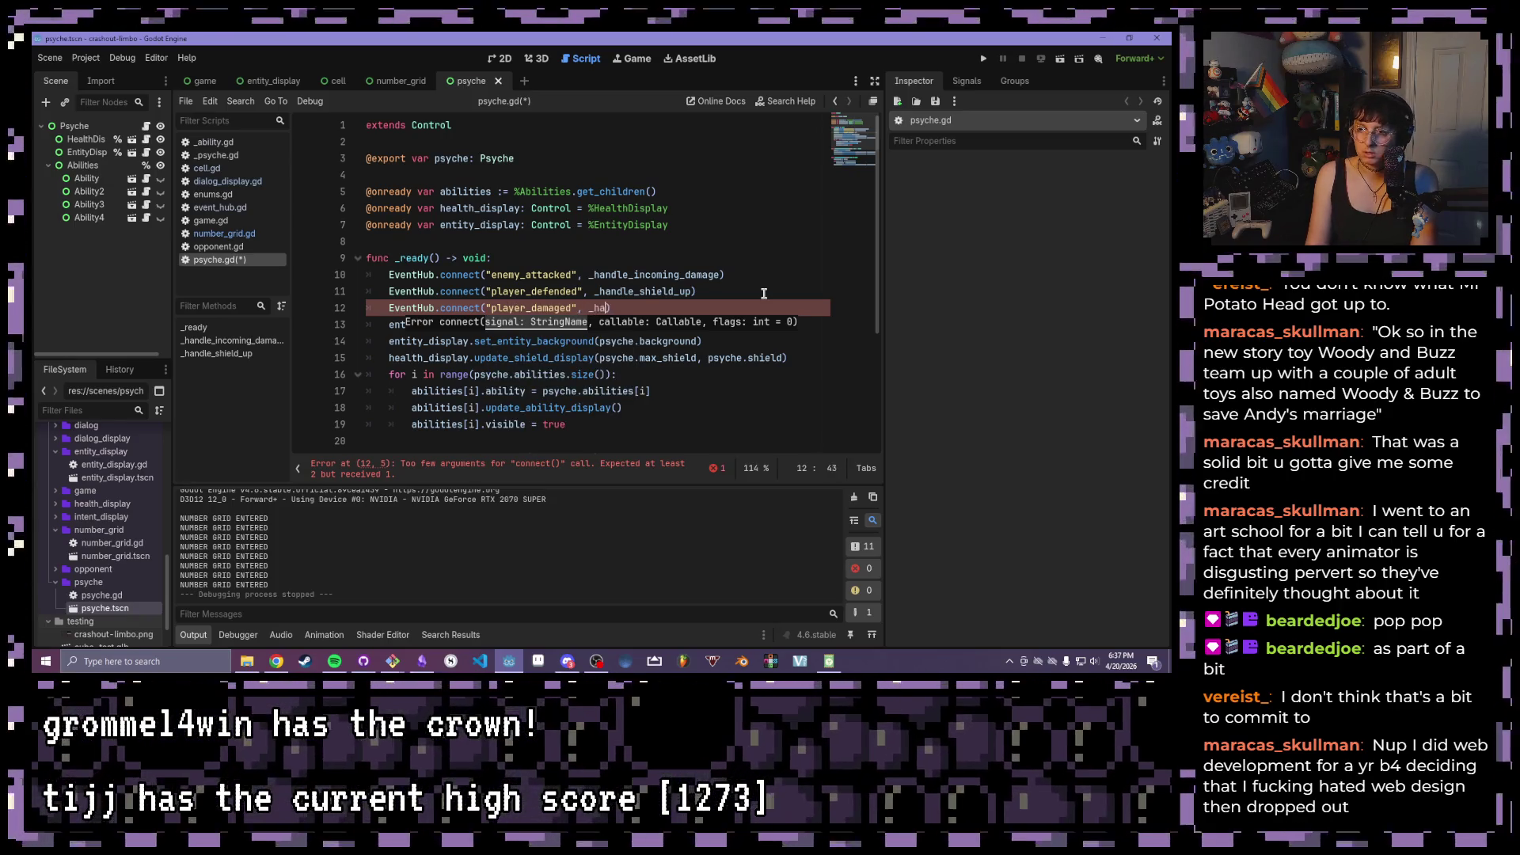
text(ayer_damaged)
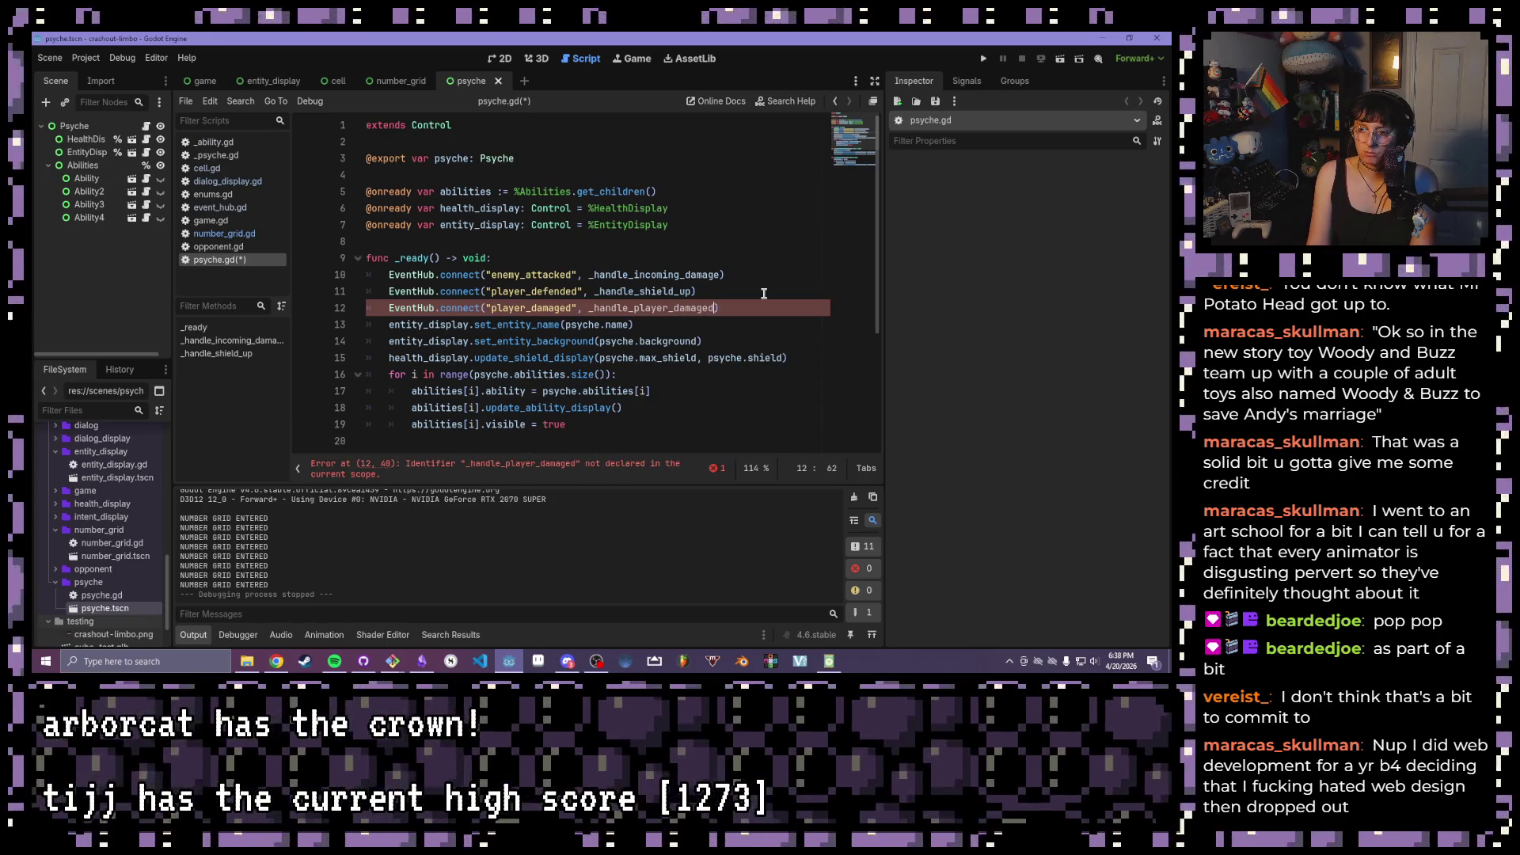
key(ctrl+s)
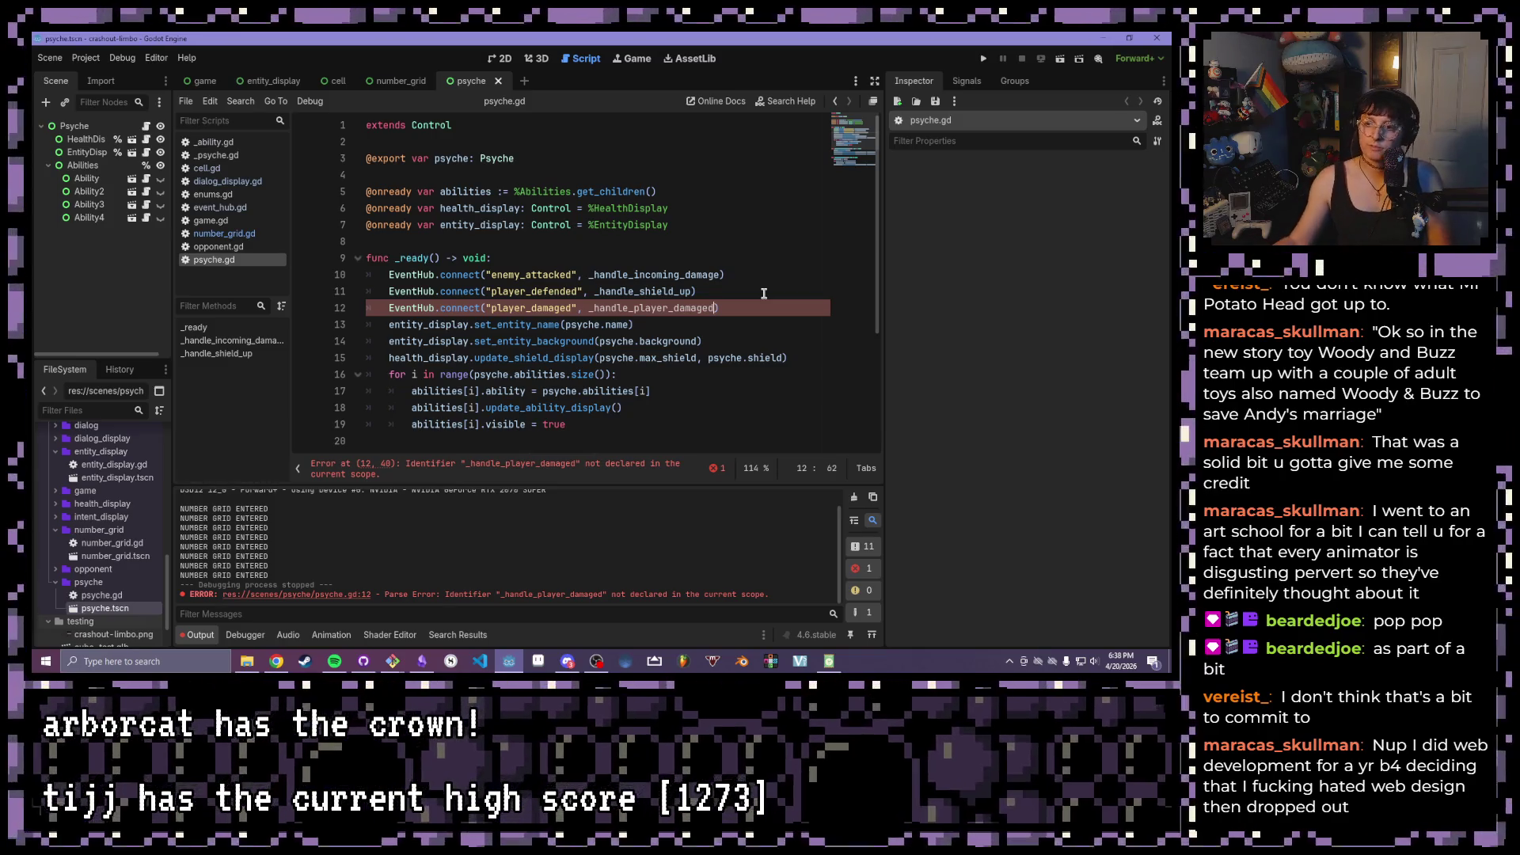
text())
scroll(760, 292, down, 1)
click(778, 261)
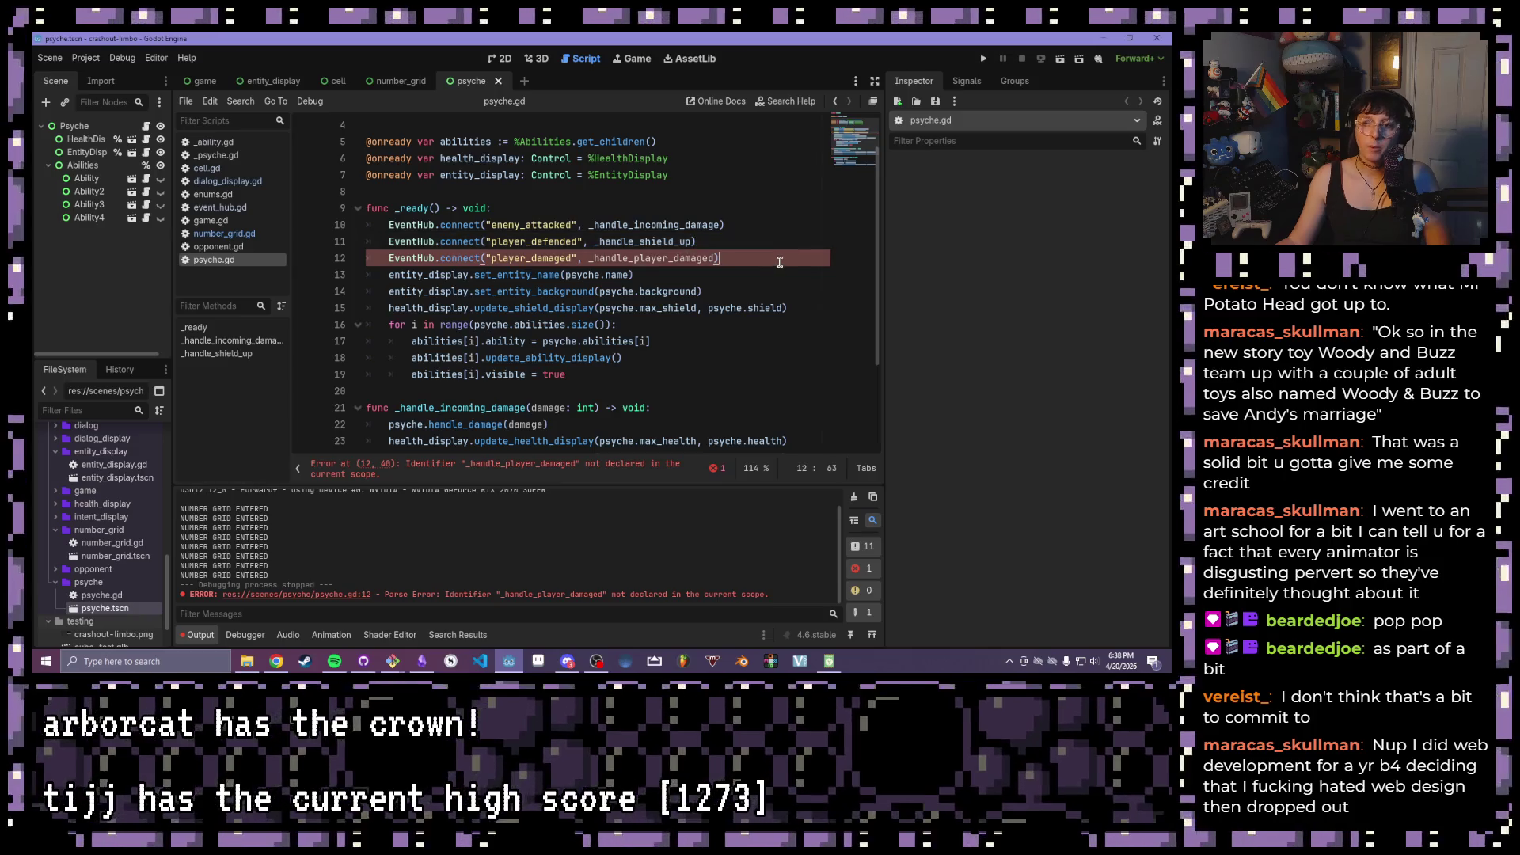
- Add a new function signature _handle_player_damage(val: int) -> void: after _ready
double_click(570, 258)
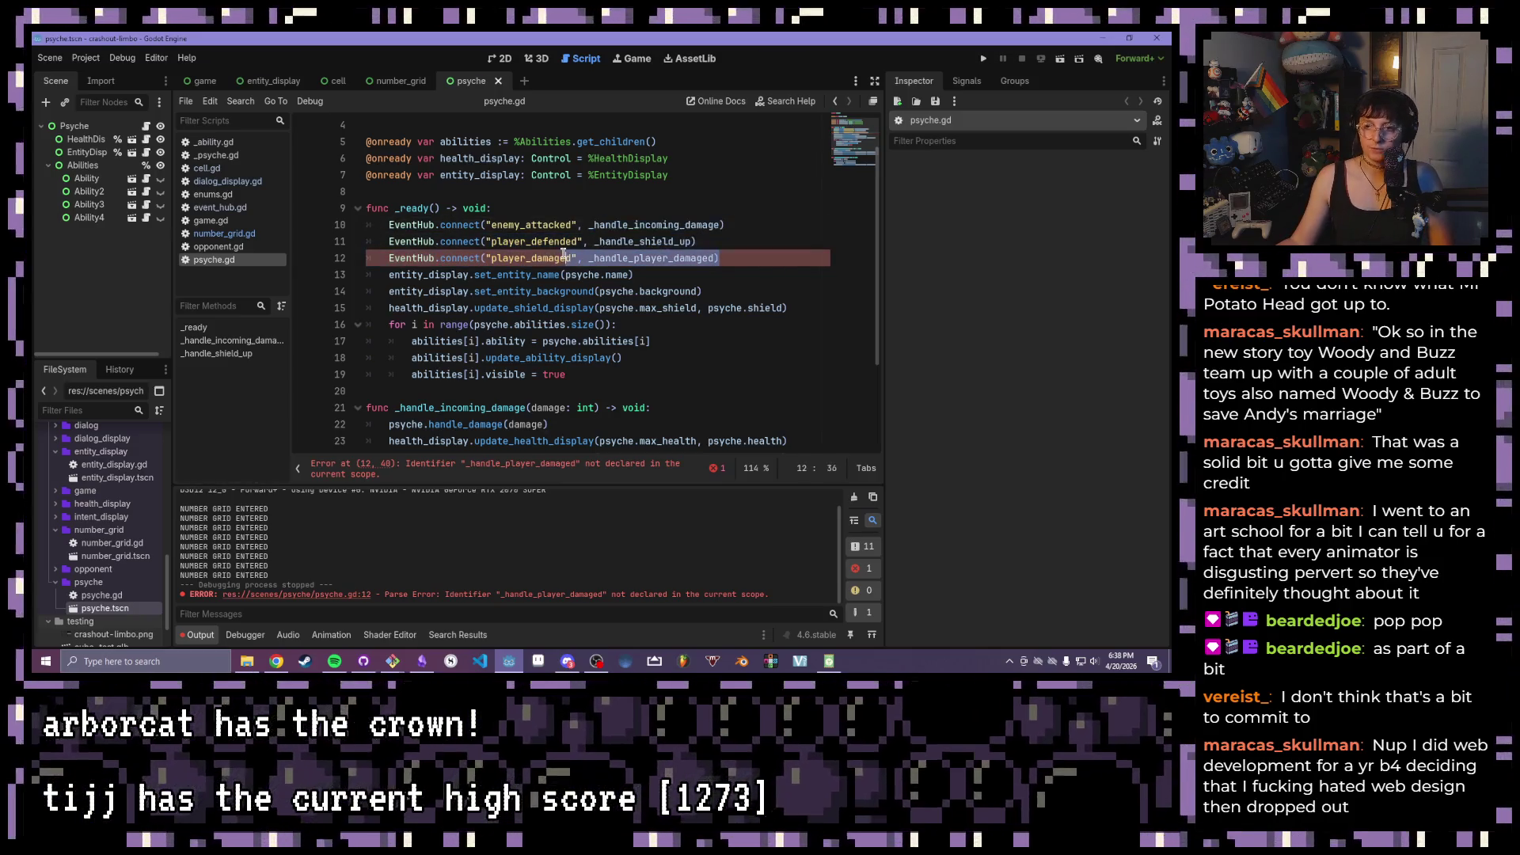
scroll(538, 253, down, 3)
click(514, 258)
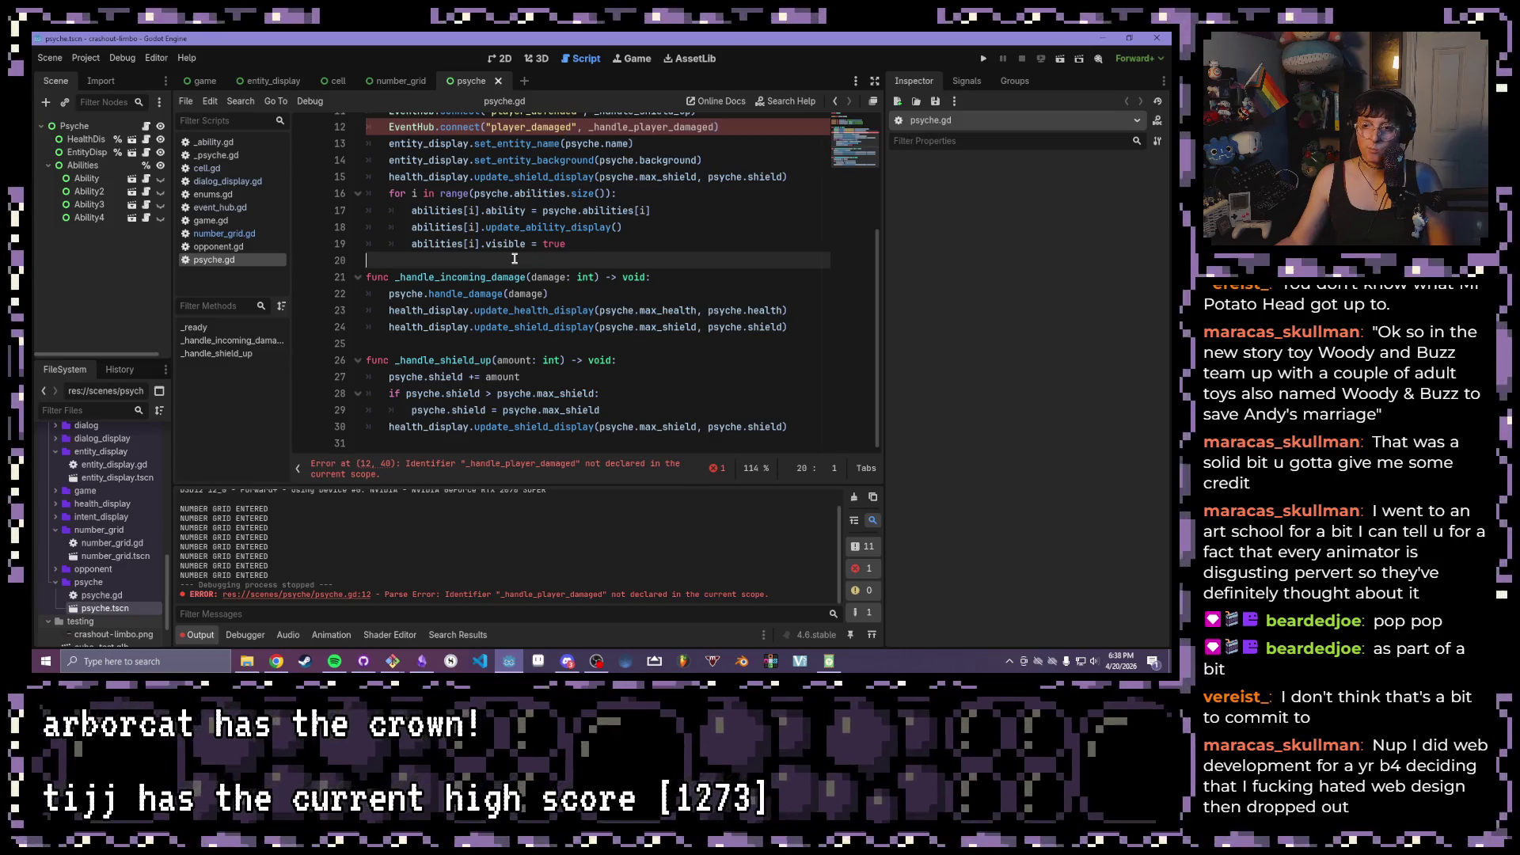
key(Return)
key(Return)
key(Up)
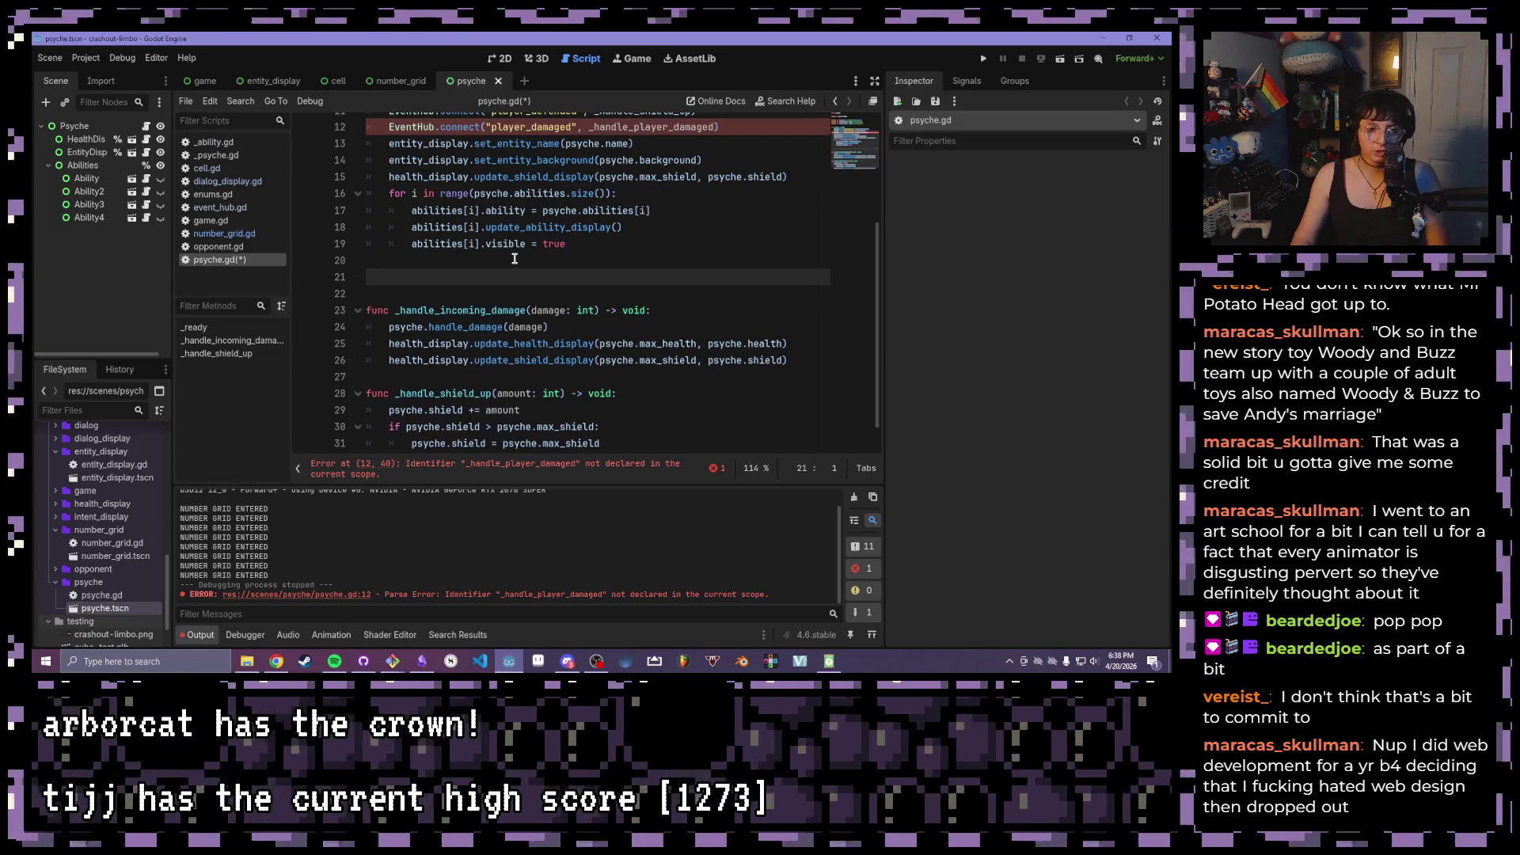
text(func )
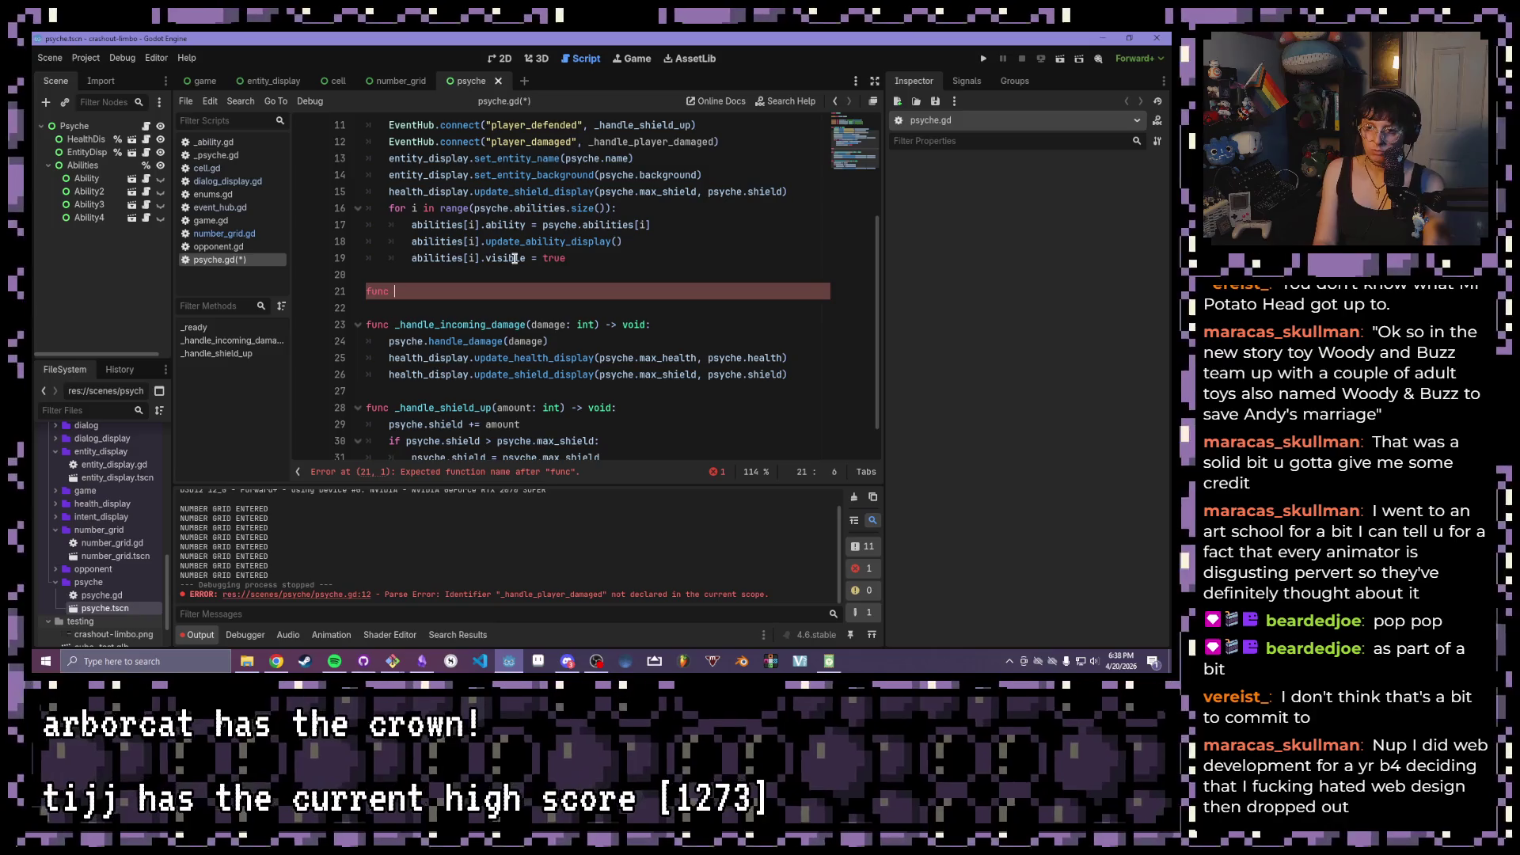
text(_handle)
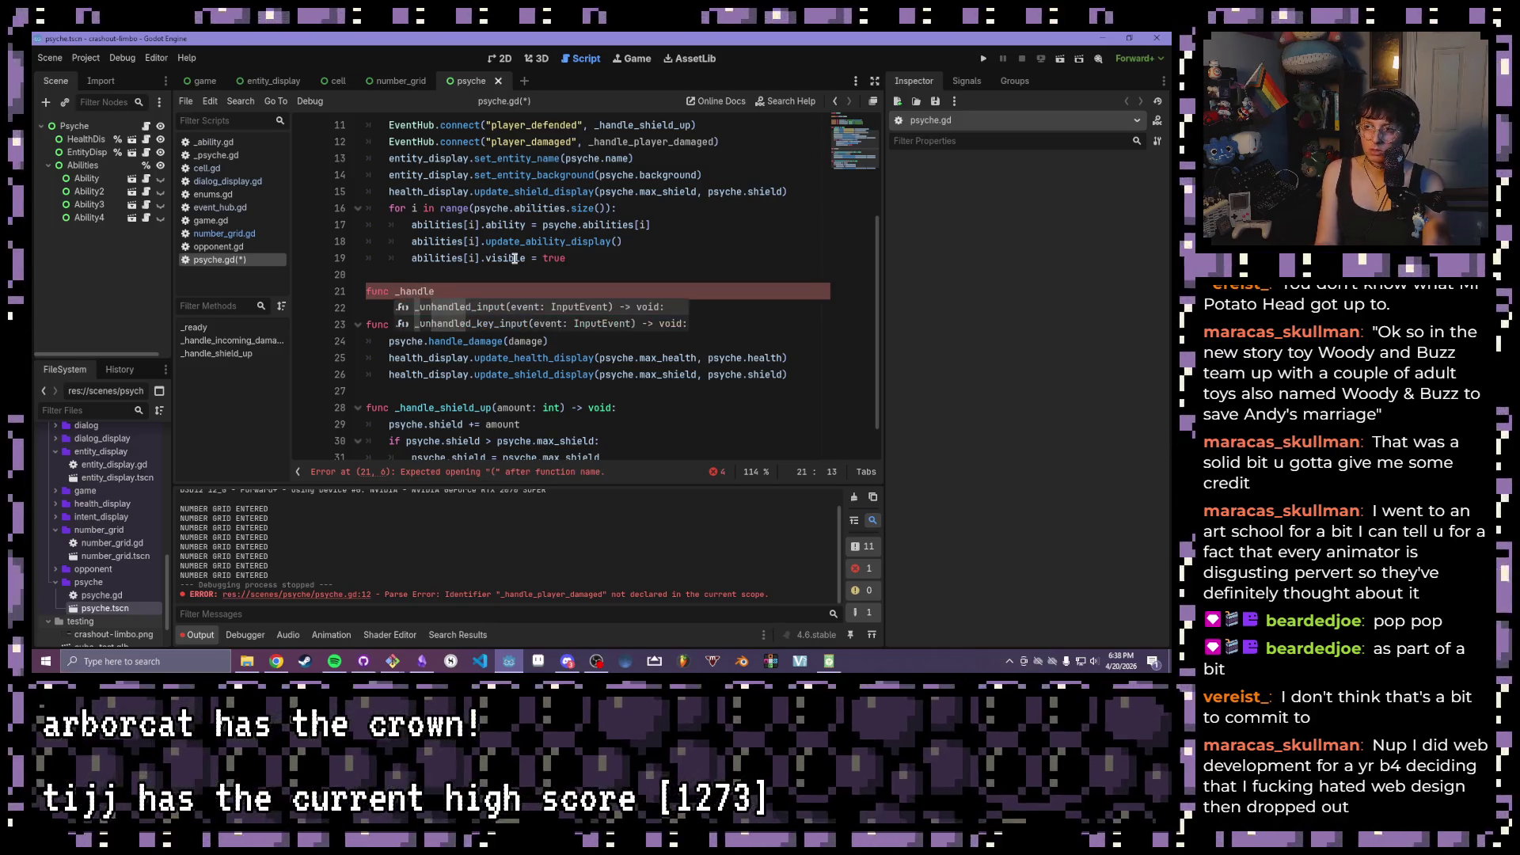
text(_pla)
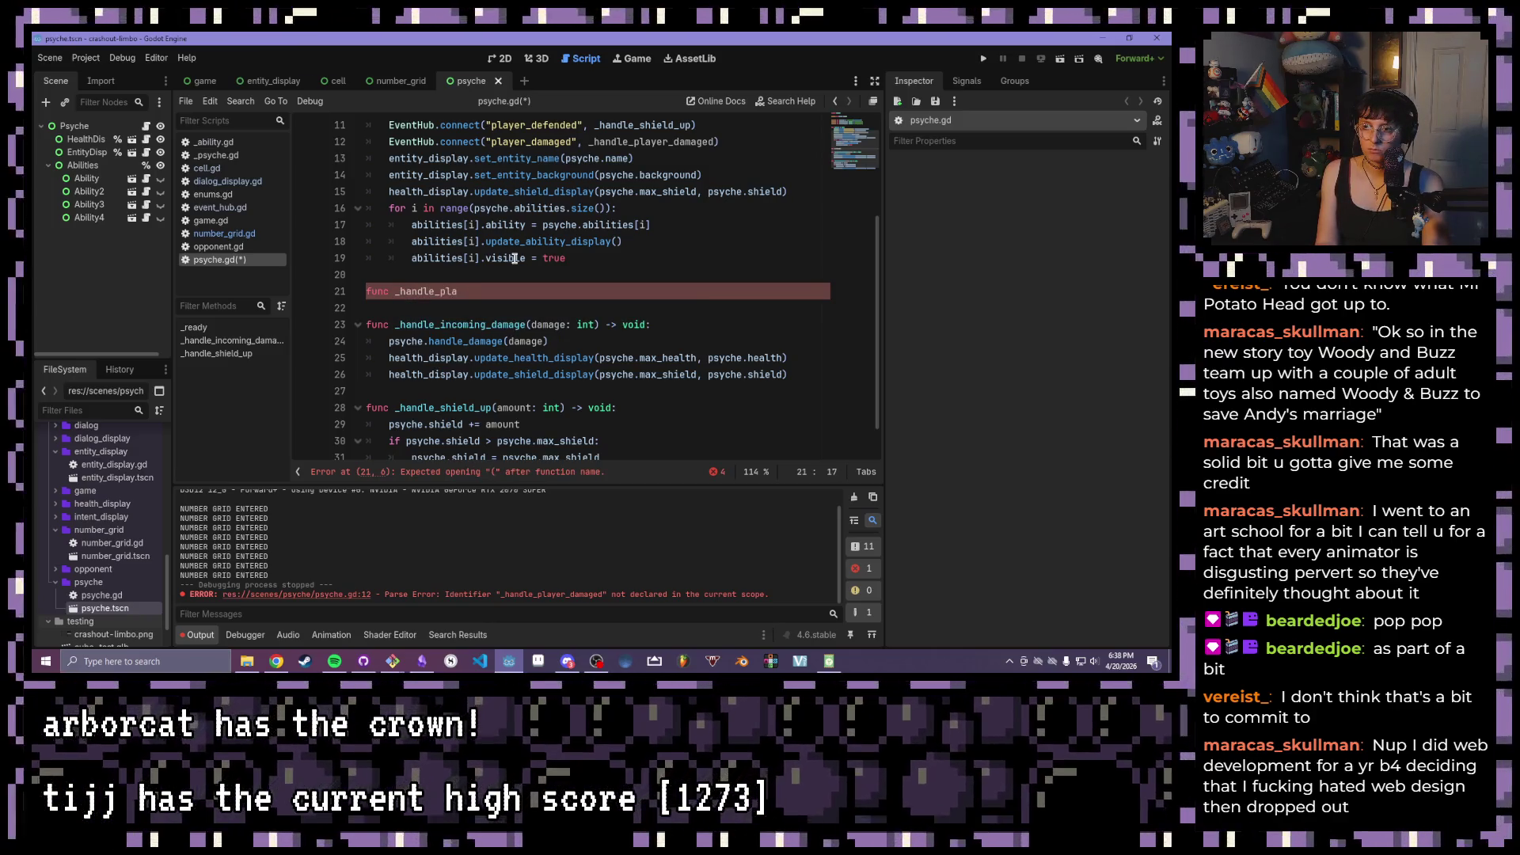
text(yer)
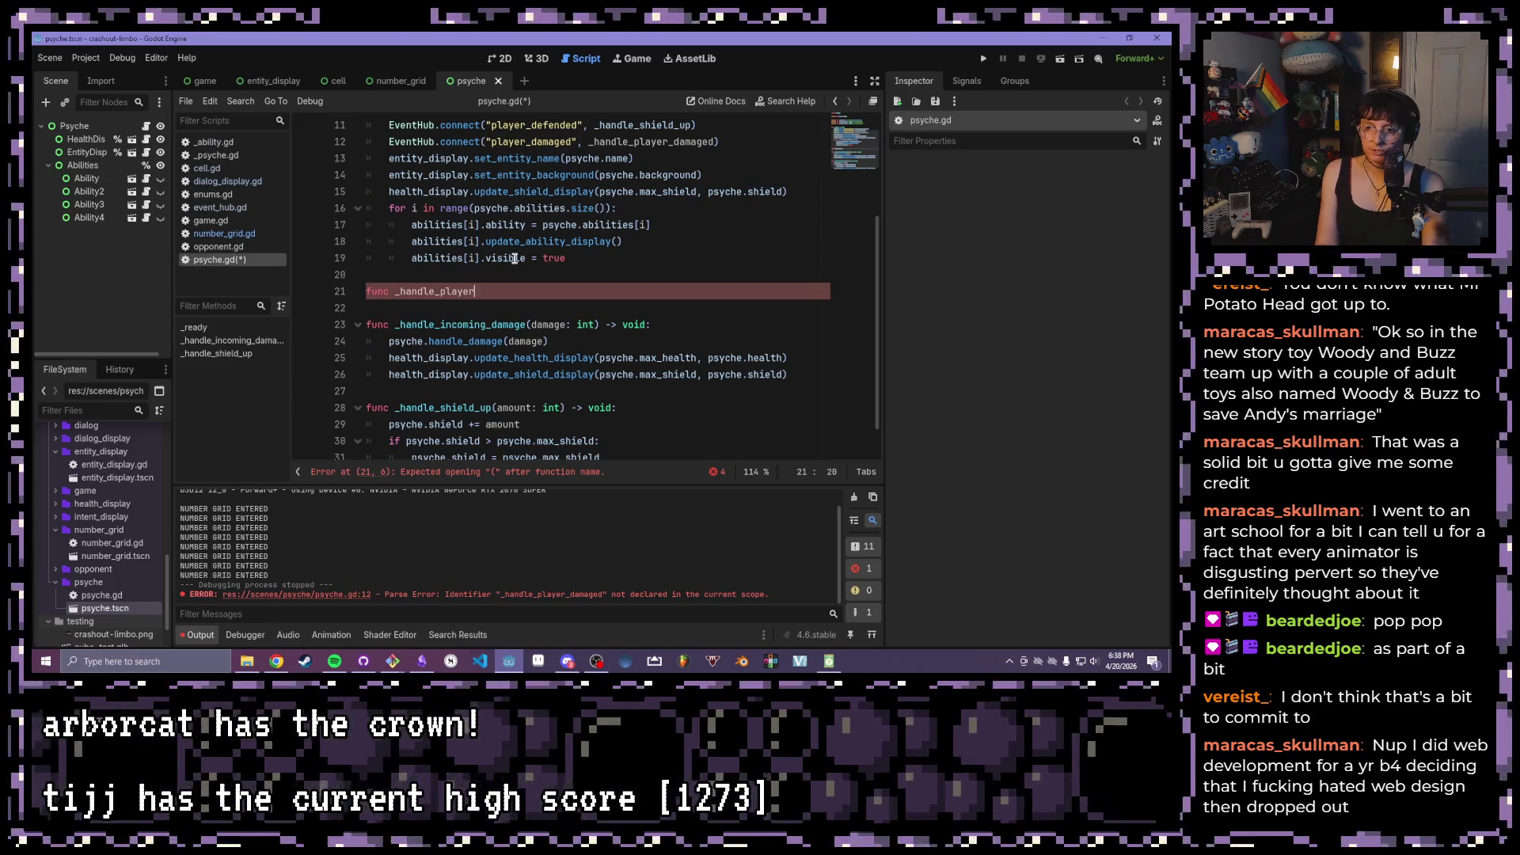
text(_d)
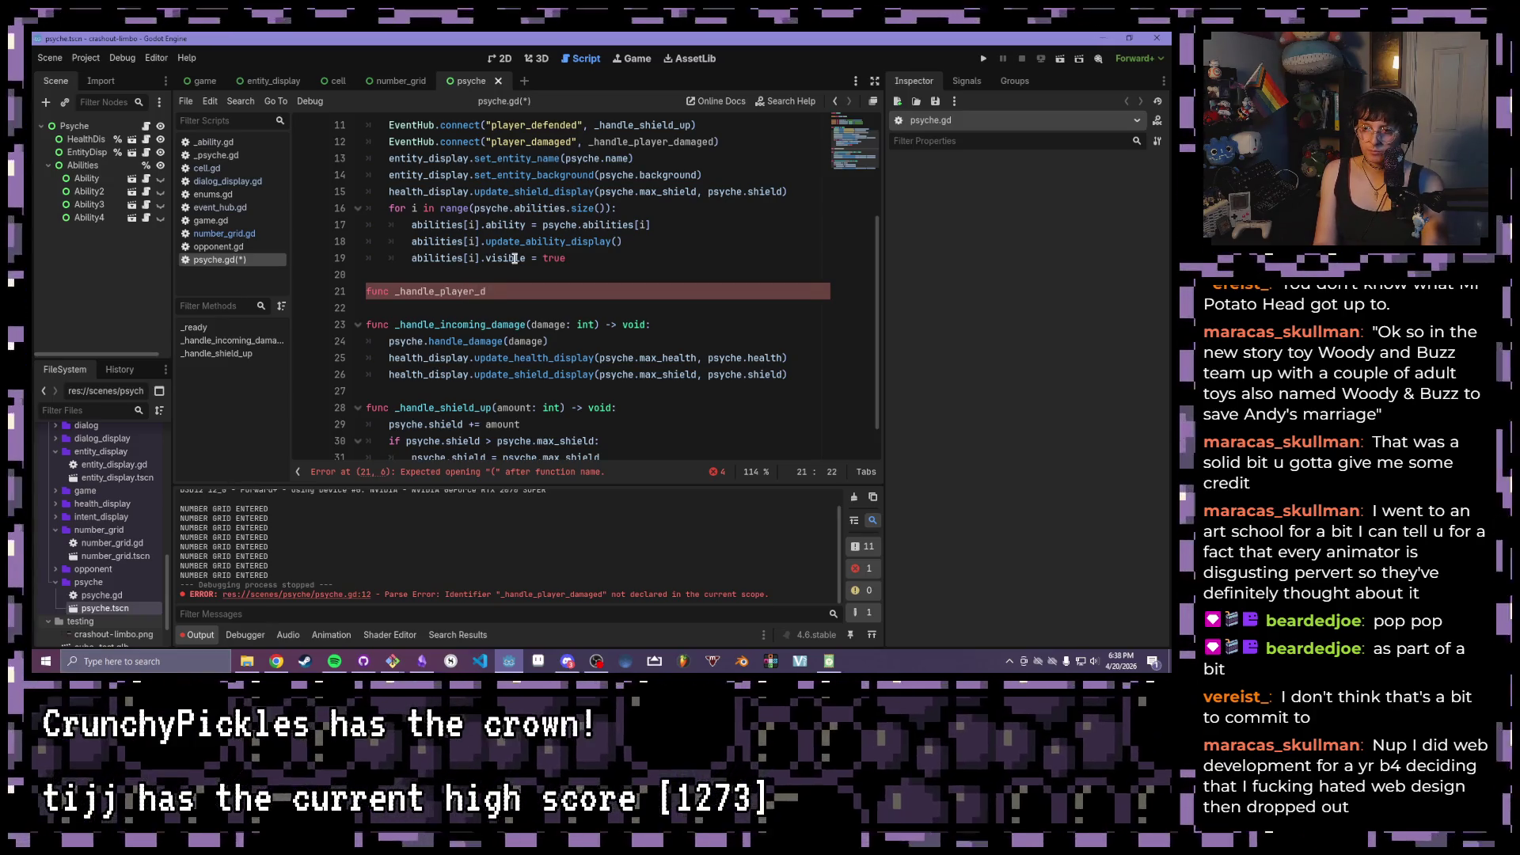
text(amage)
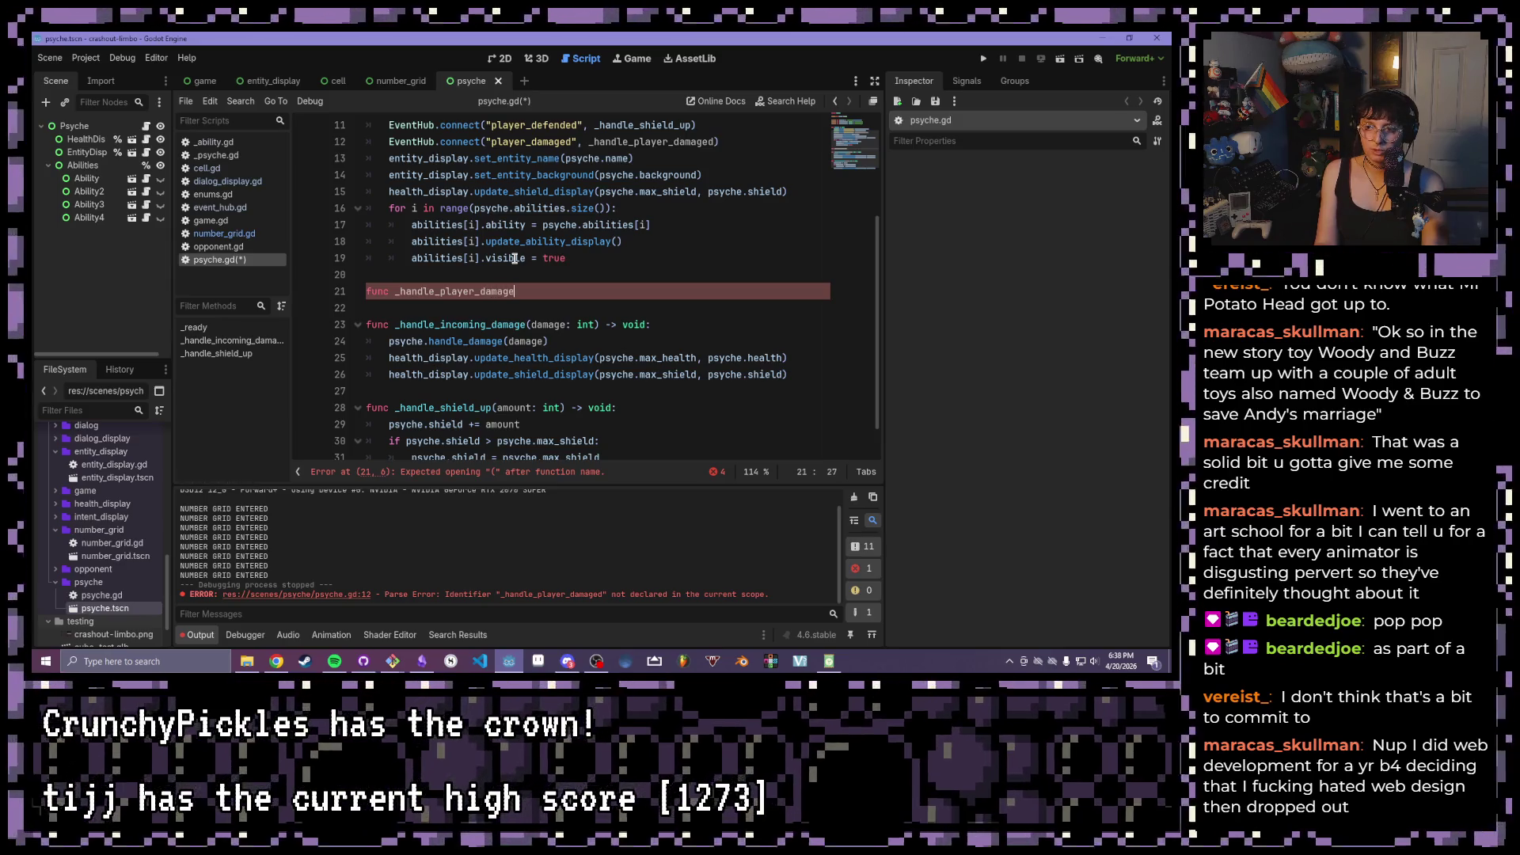
text(()
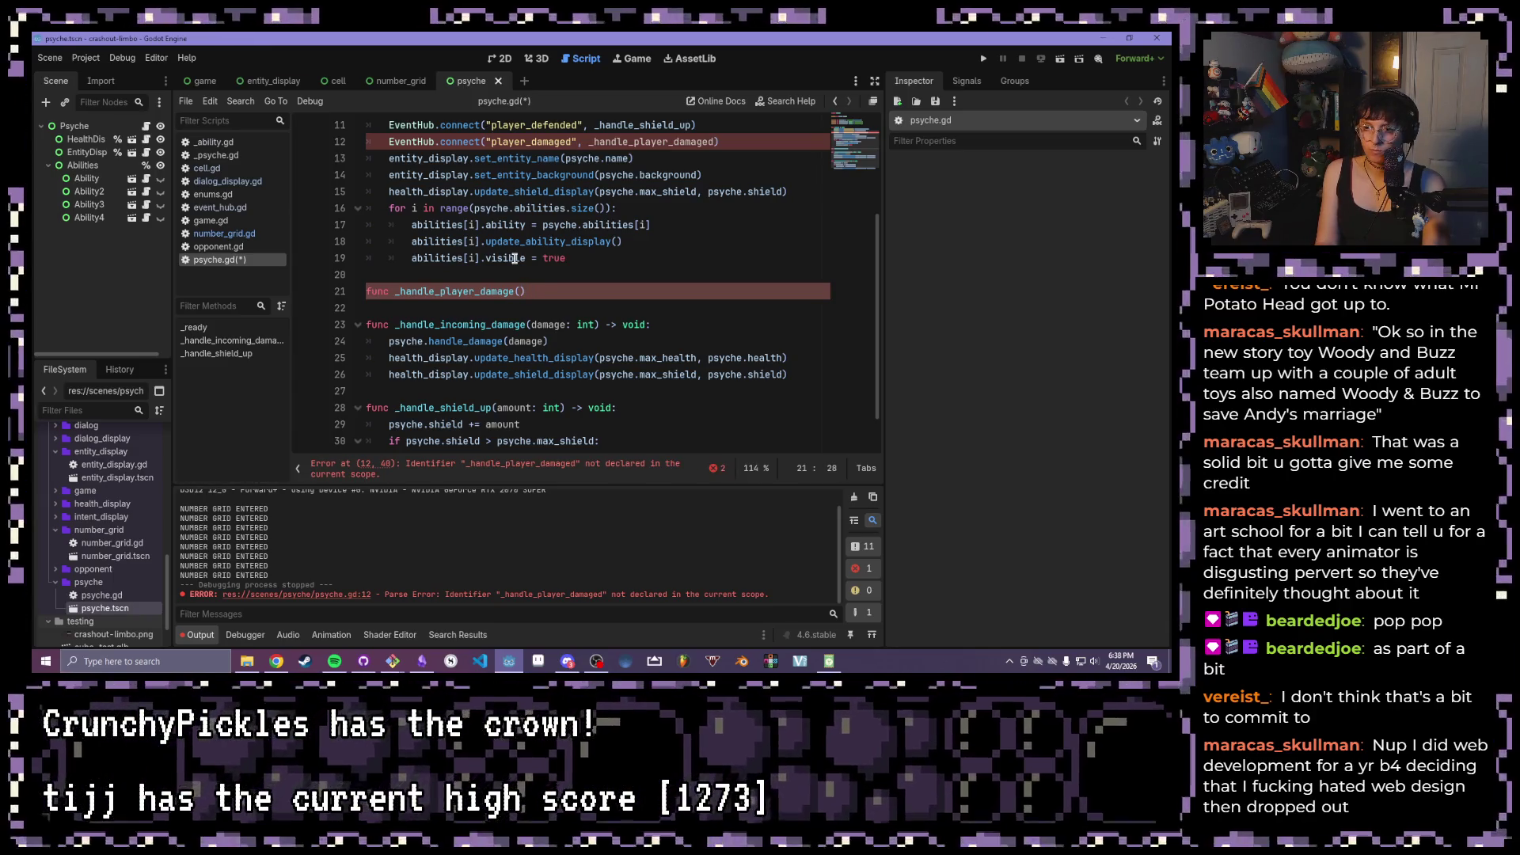
text(val)
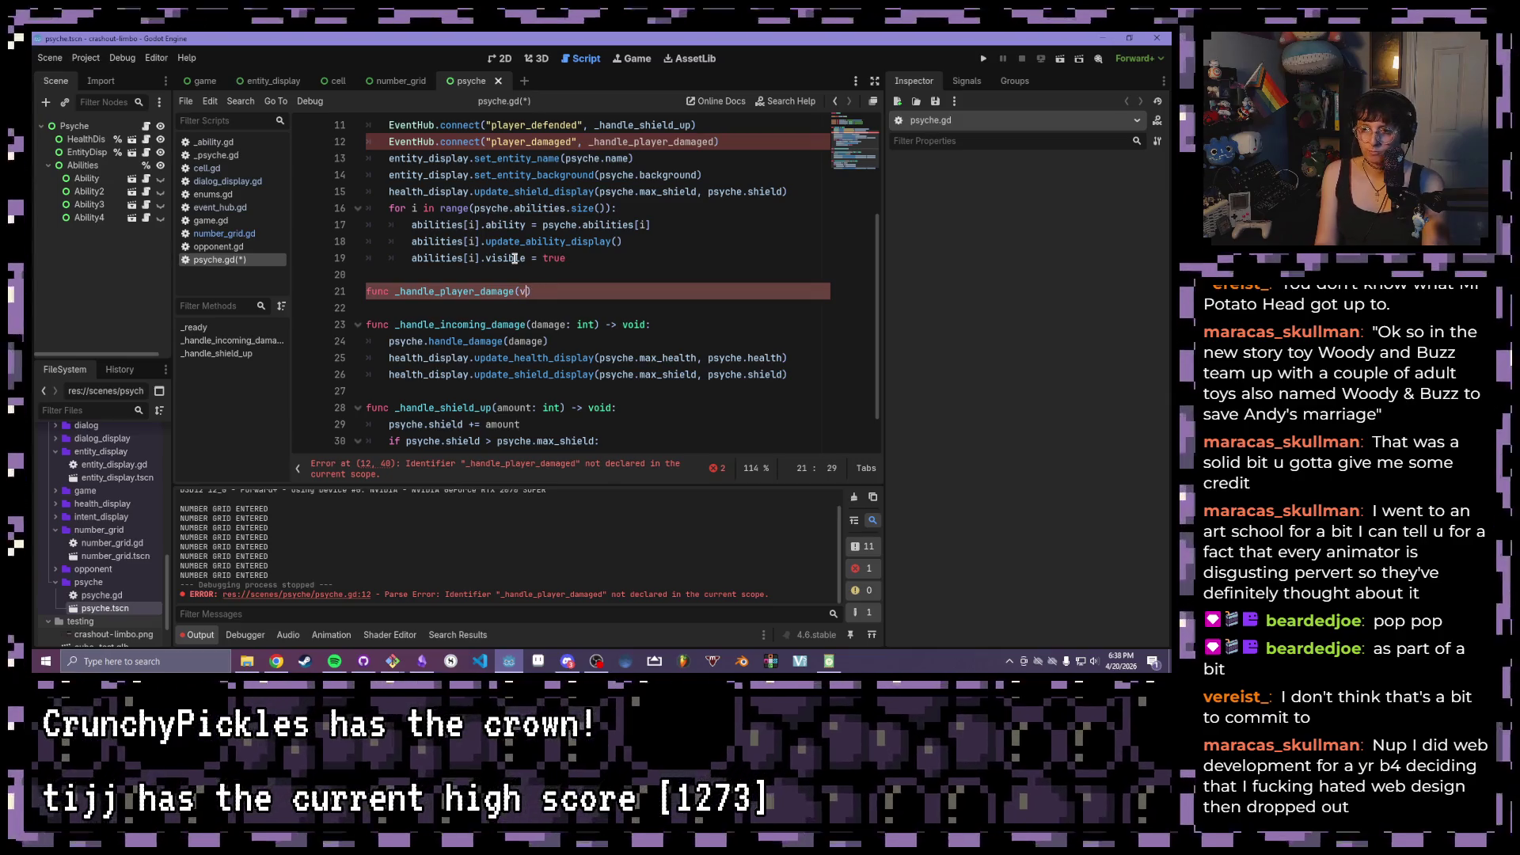
text(: in)
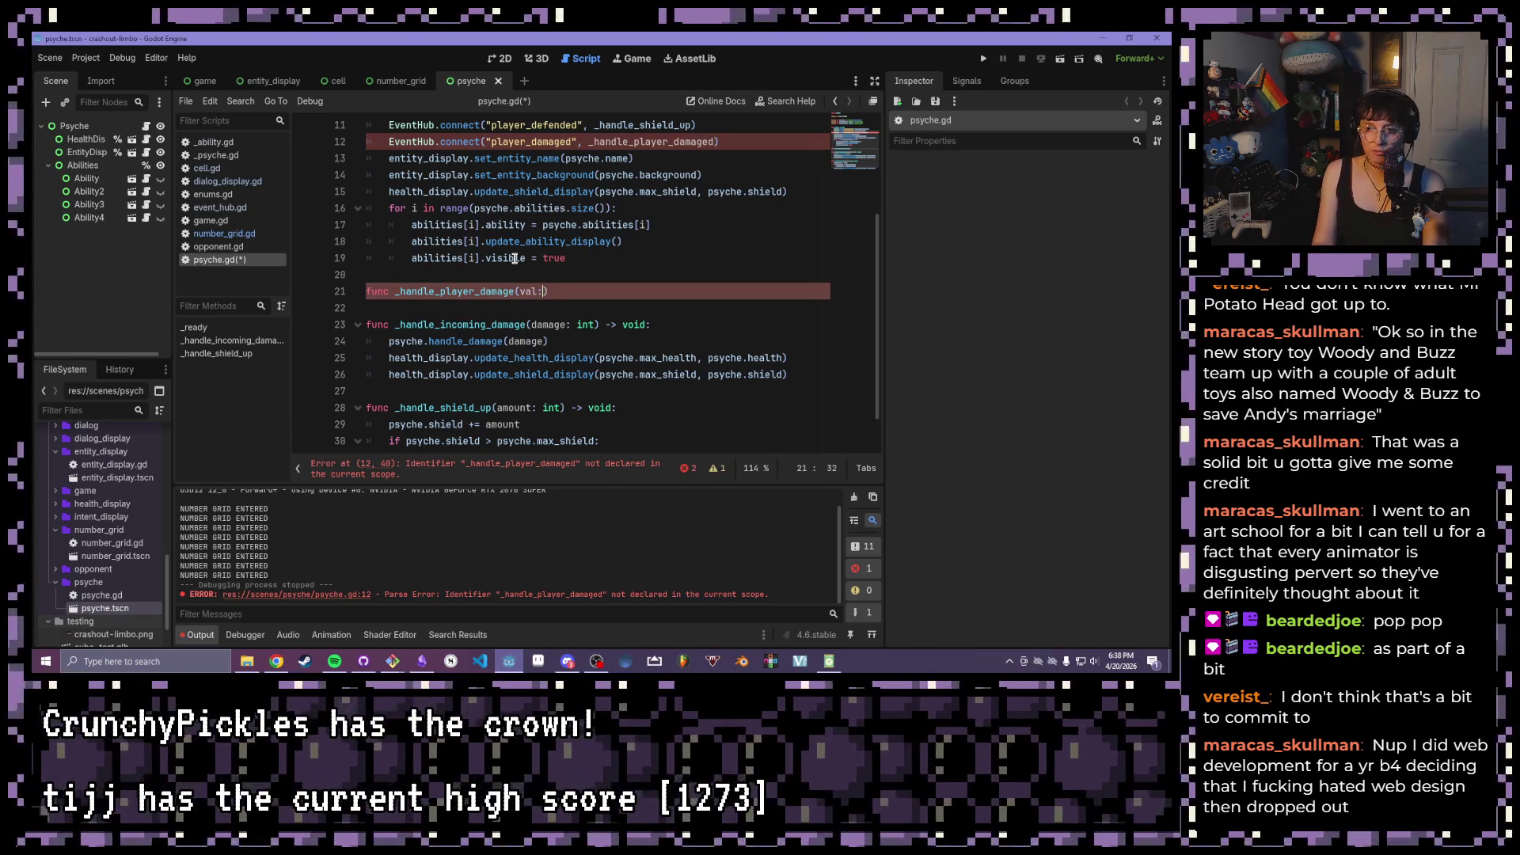
text(t) -)
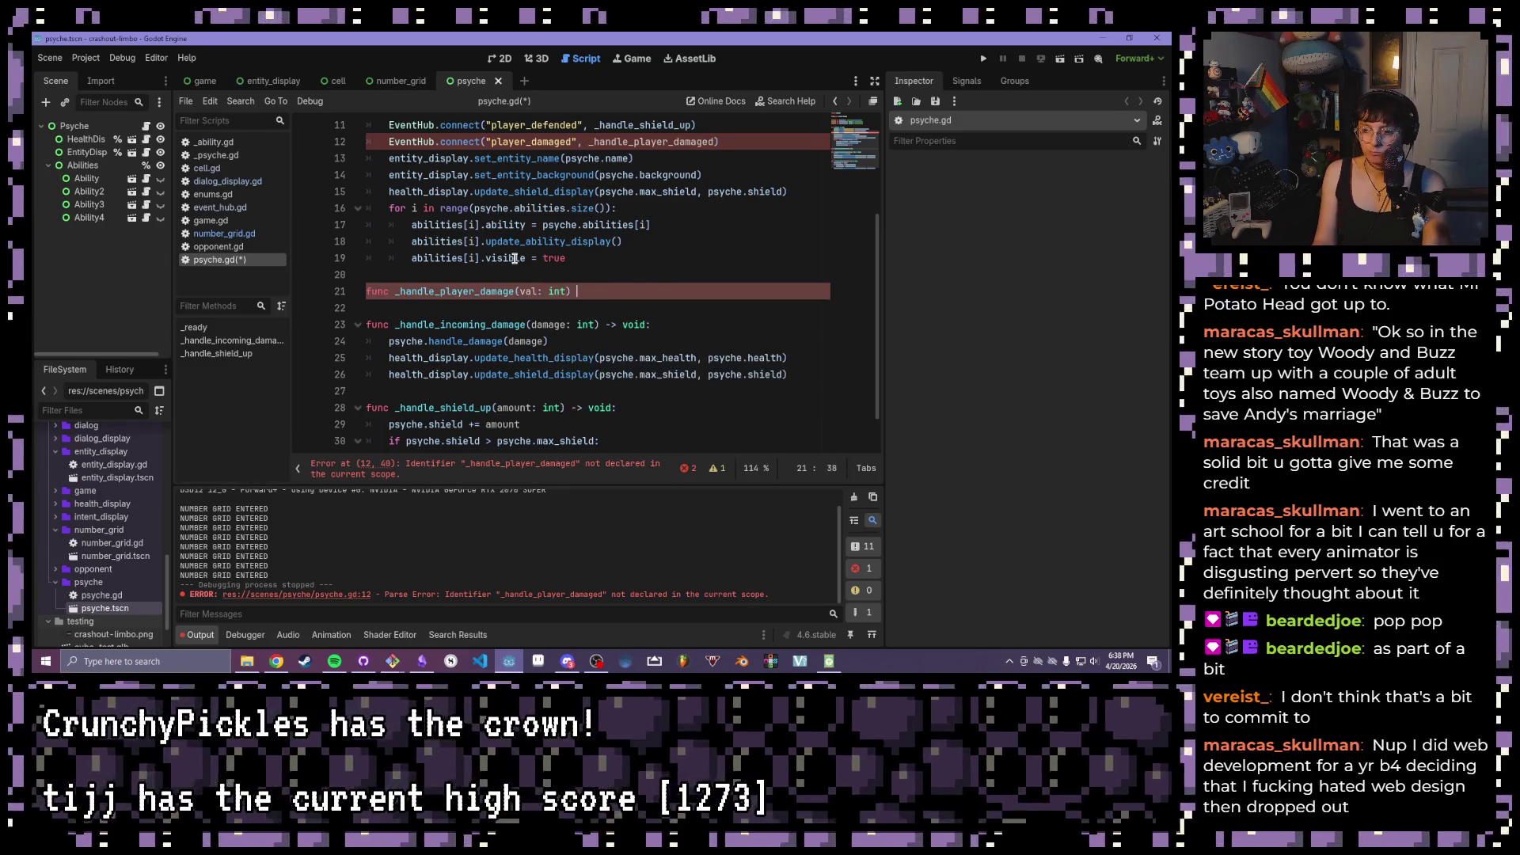
text(> void:)
key(Return)
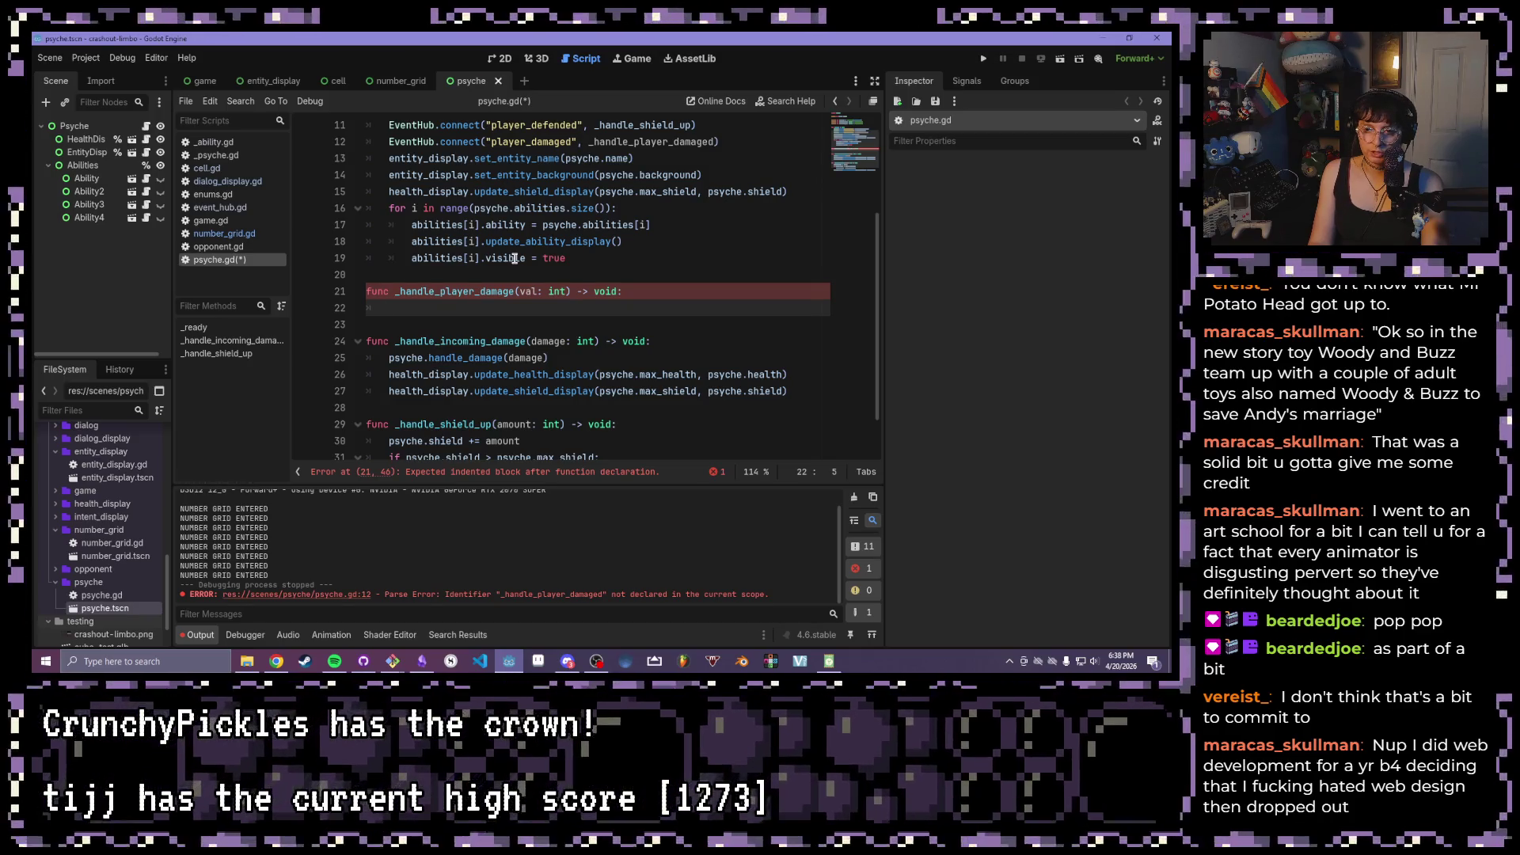
- Give the handler the body psyche.health -= val and save
text(p)
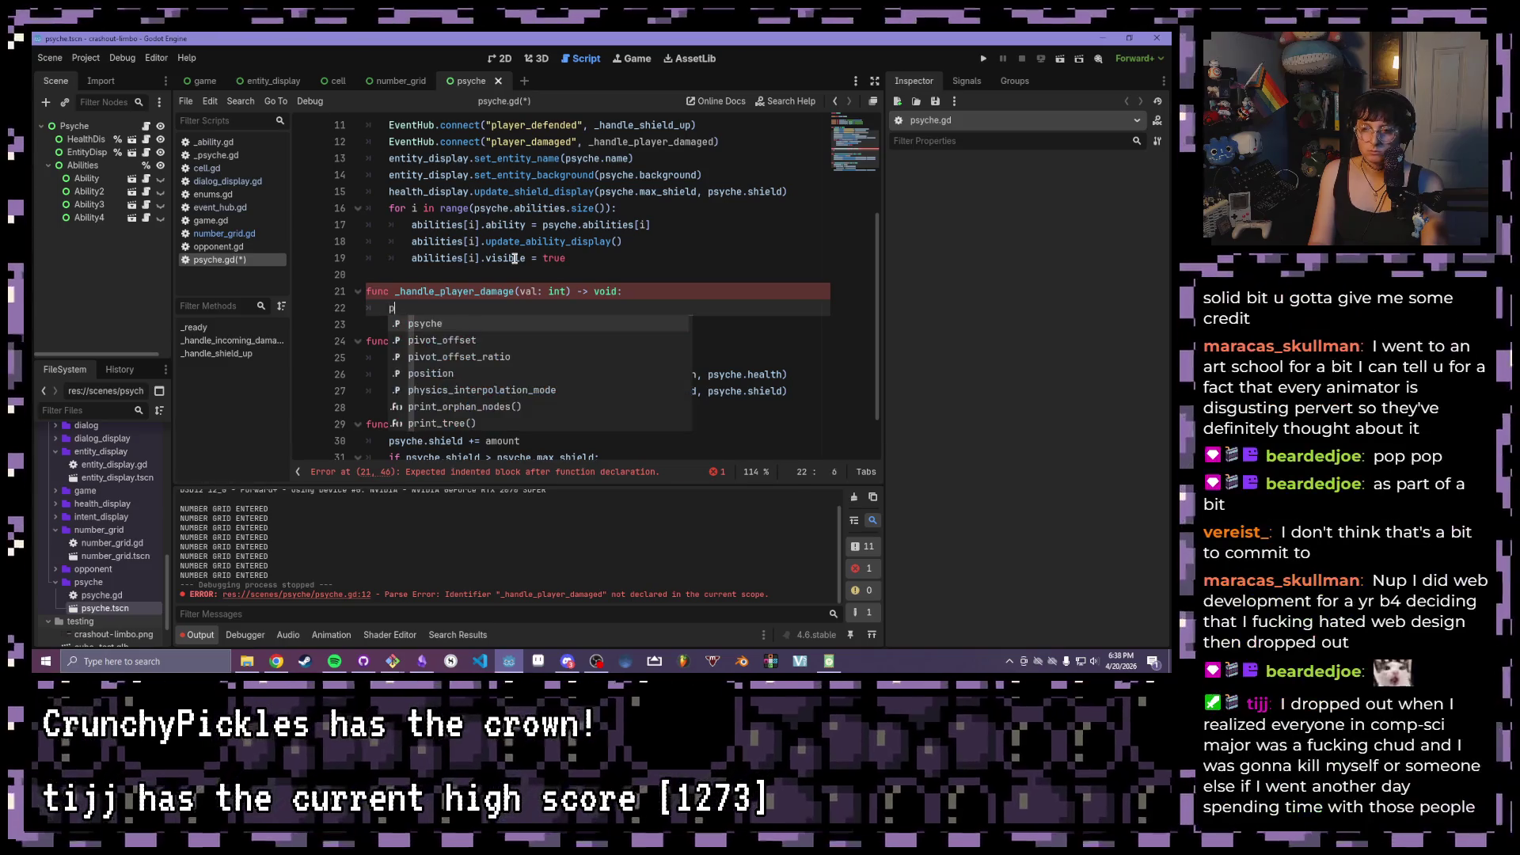
key(Return)
text(.p)
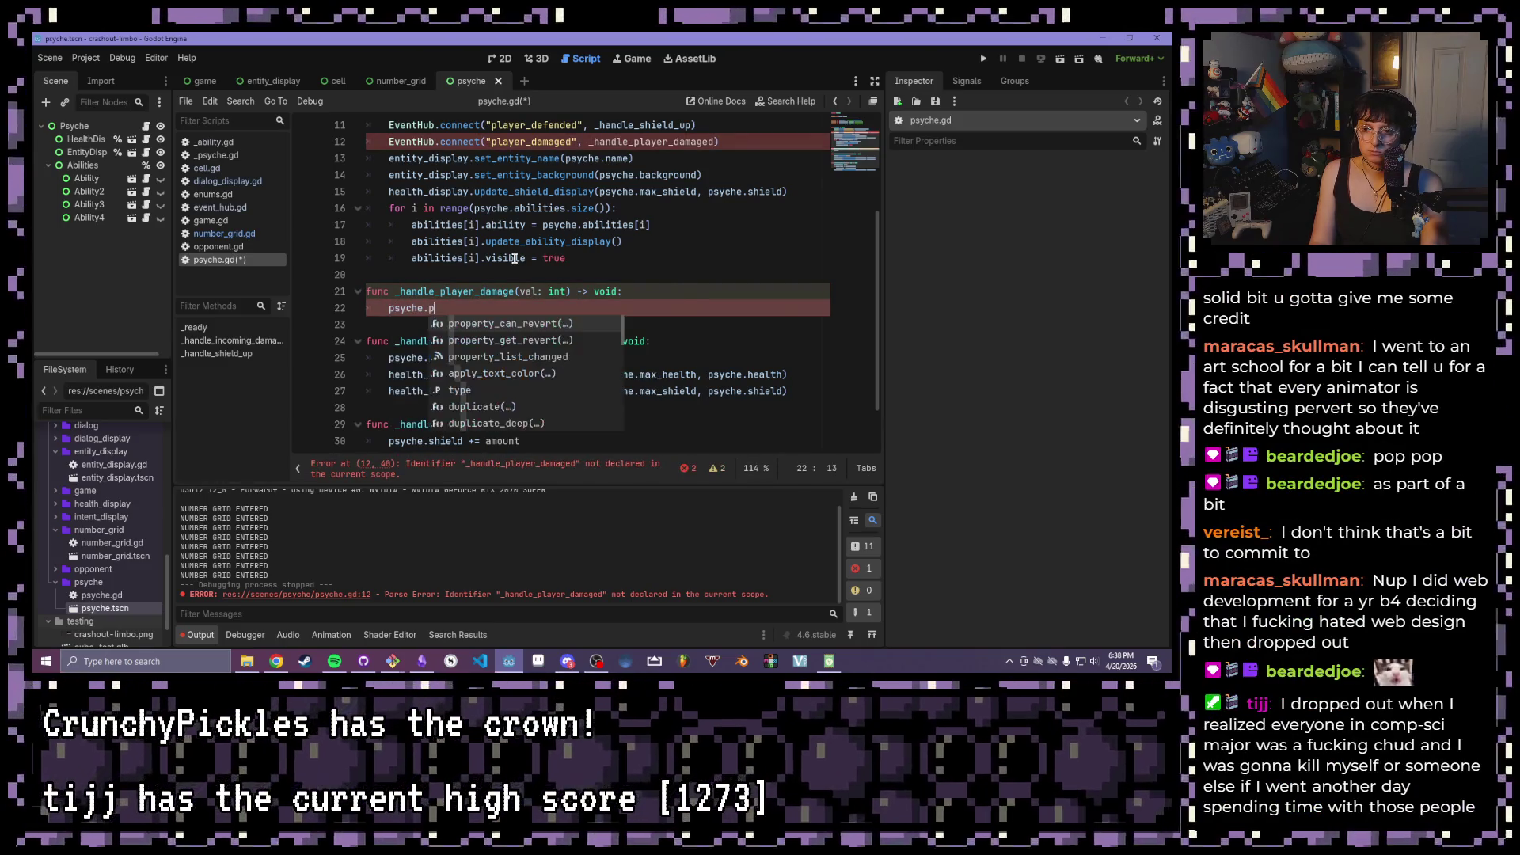
key(BackSpace)
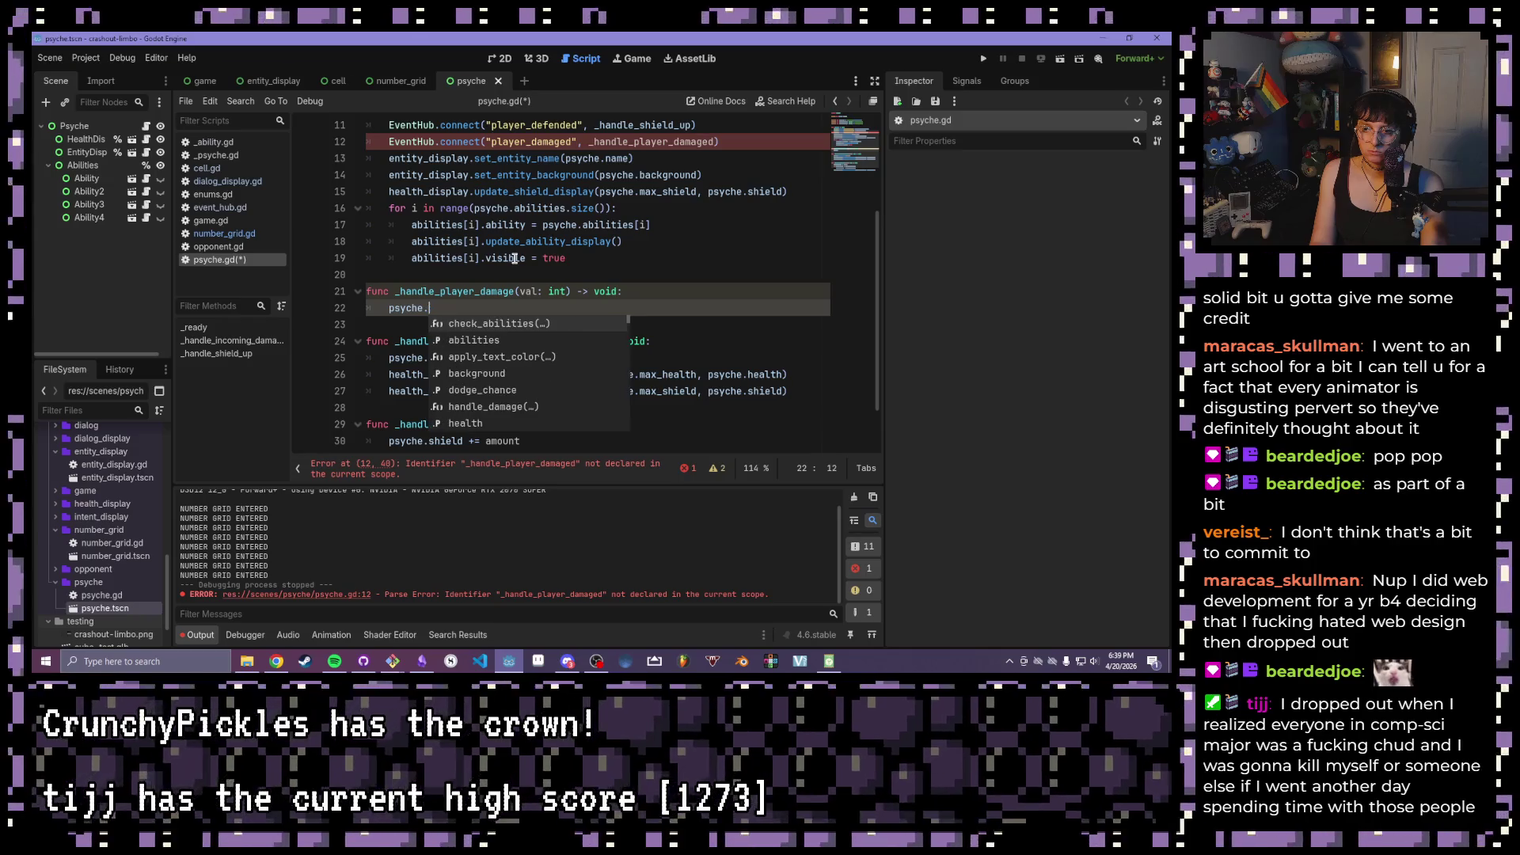
text(health)
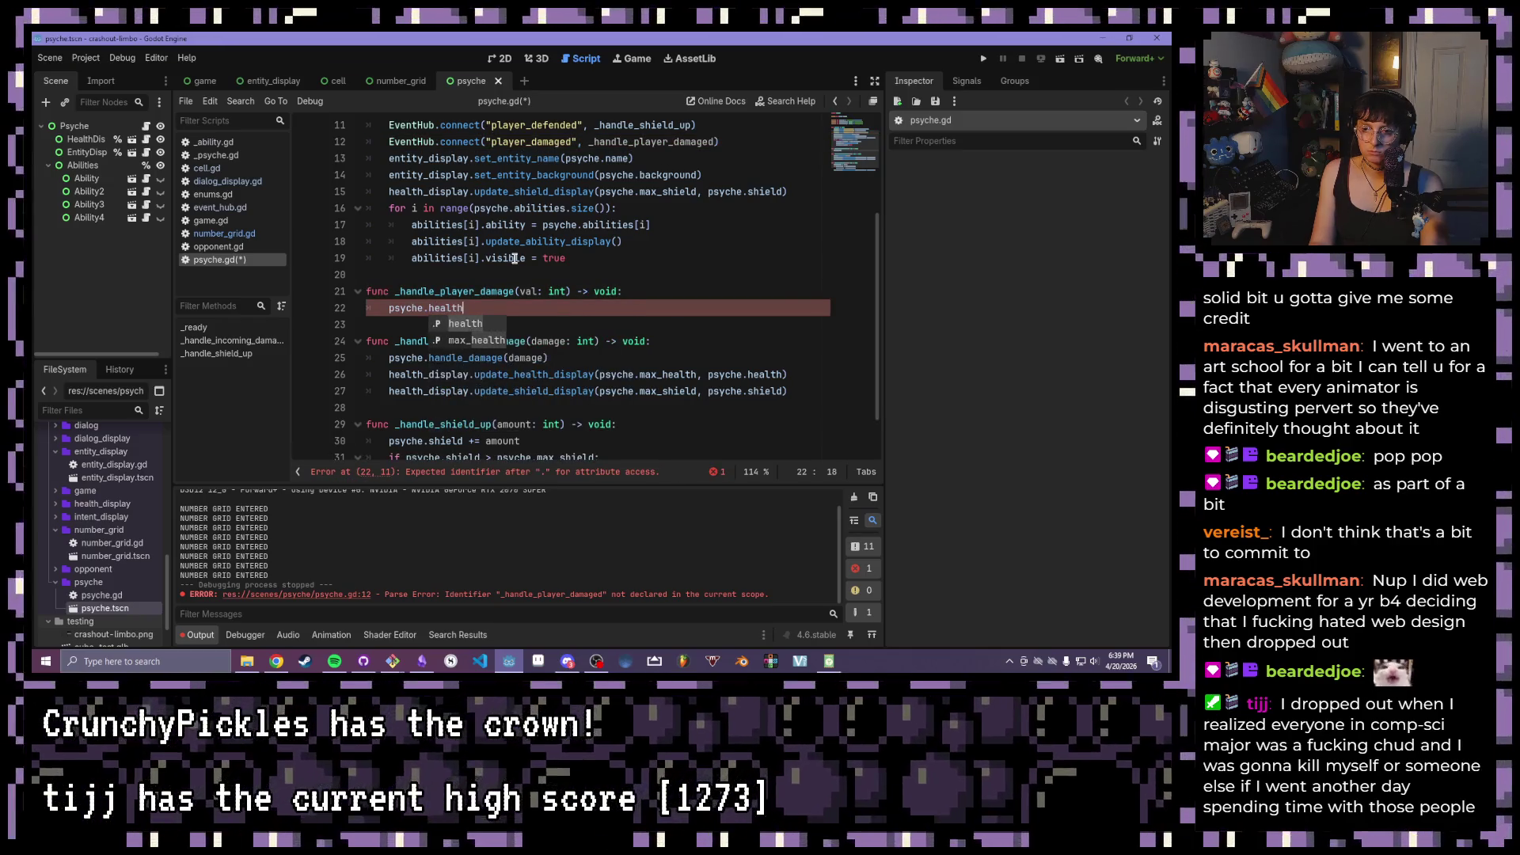
text( -=)
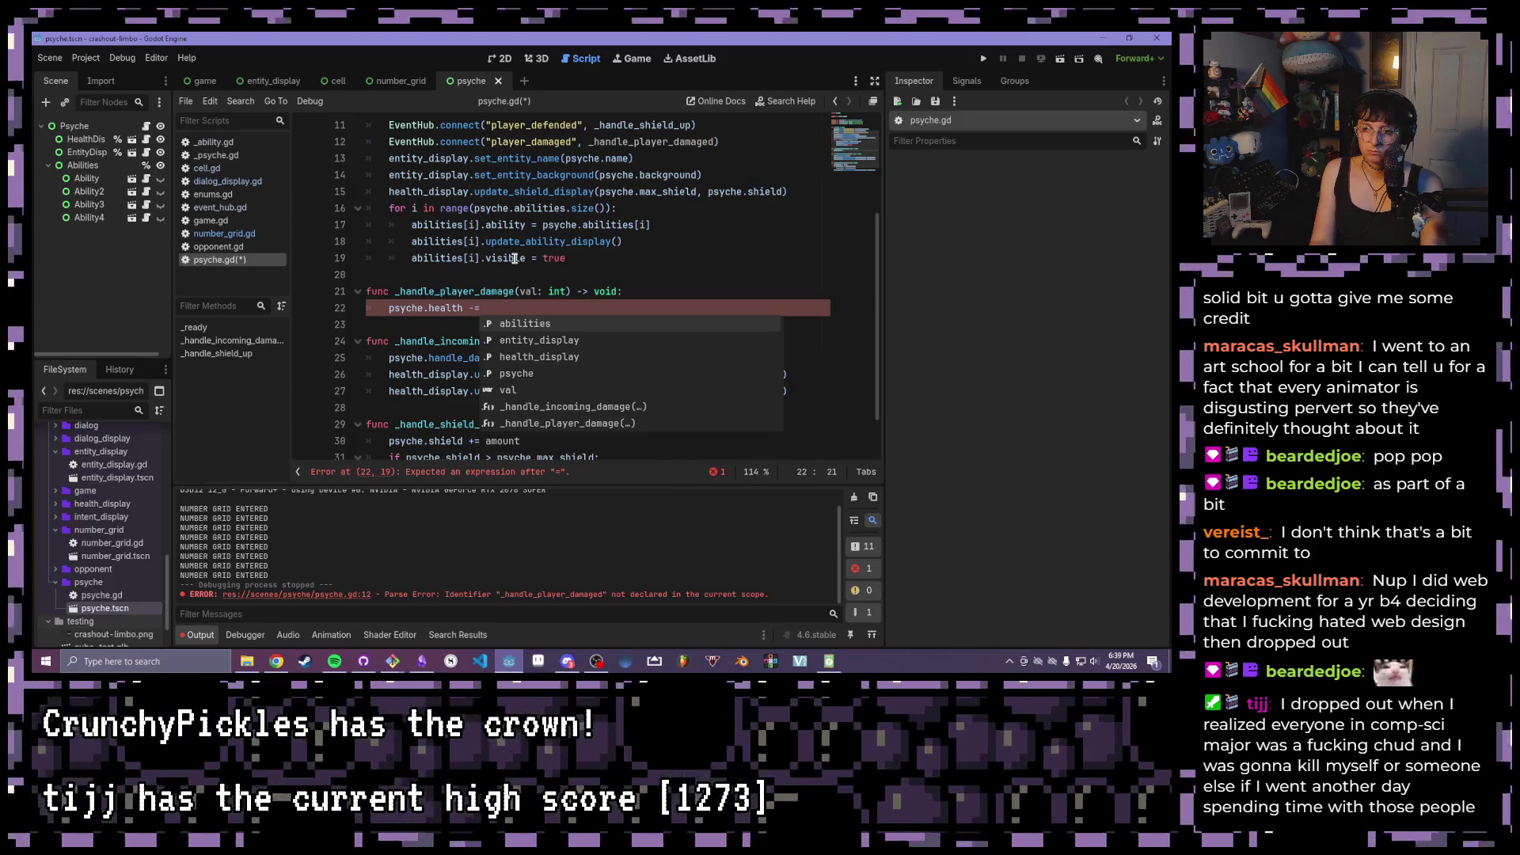
text( val)
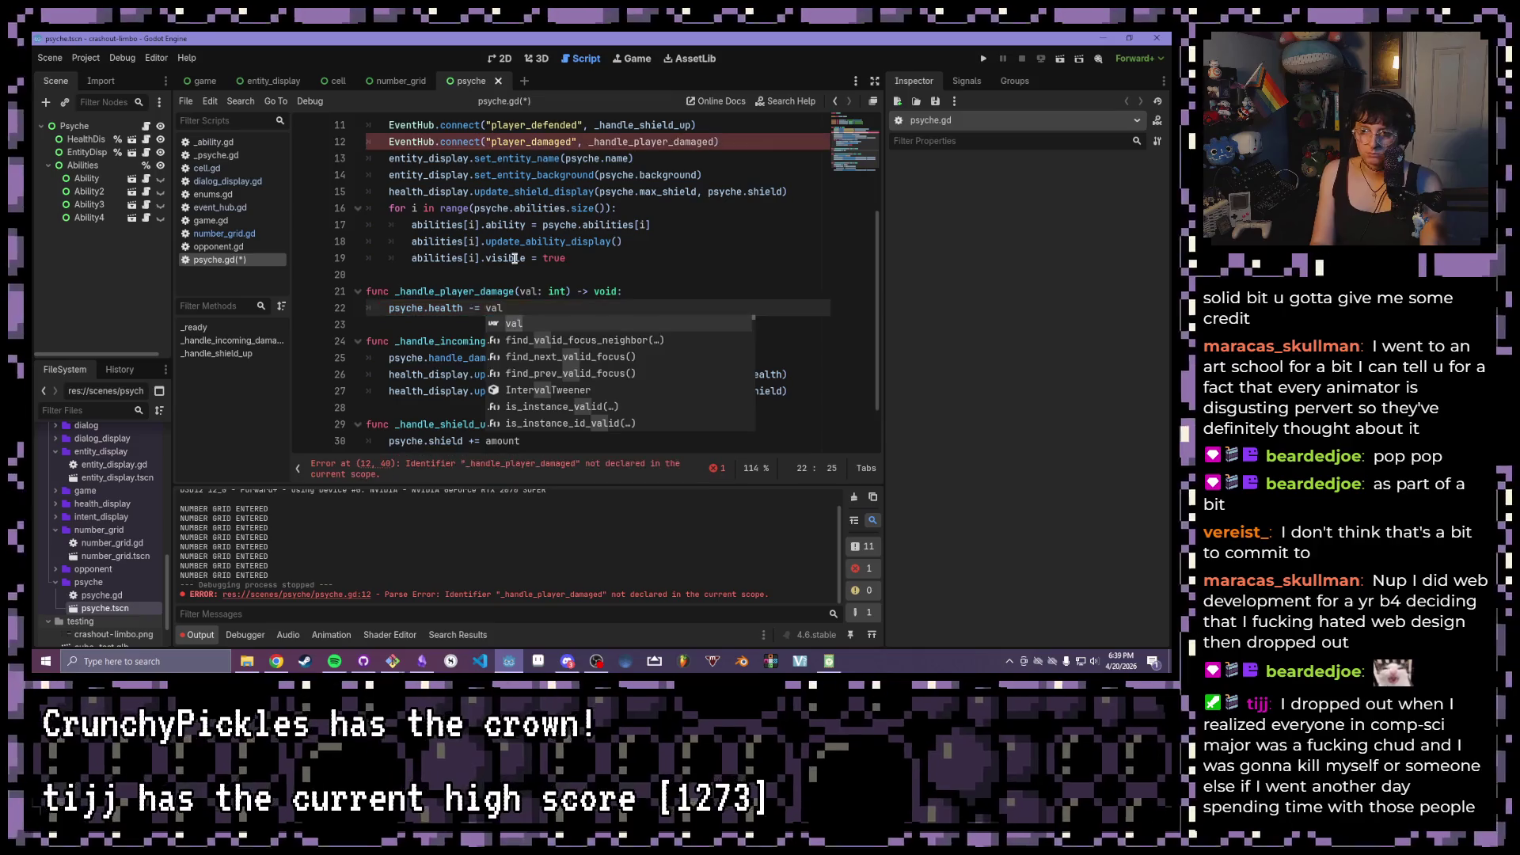
key(ctrl+s)
- Correct the function name to _handle_player_damaged and save again
click(527, 245)
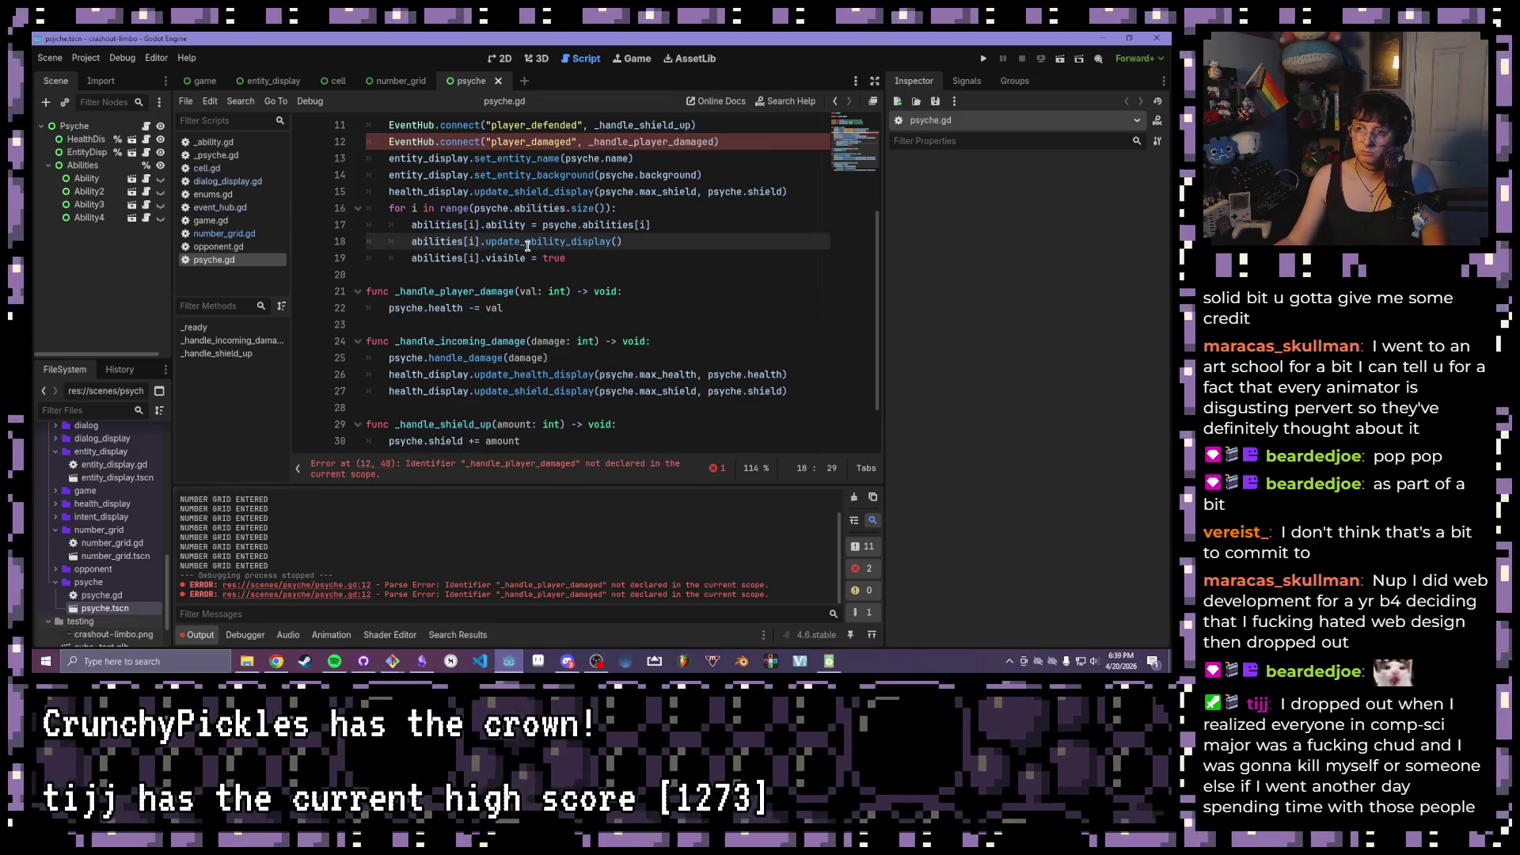
click(514, 291)
text(d)
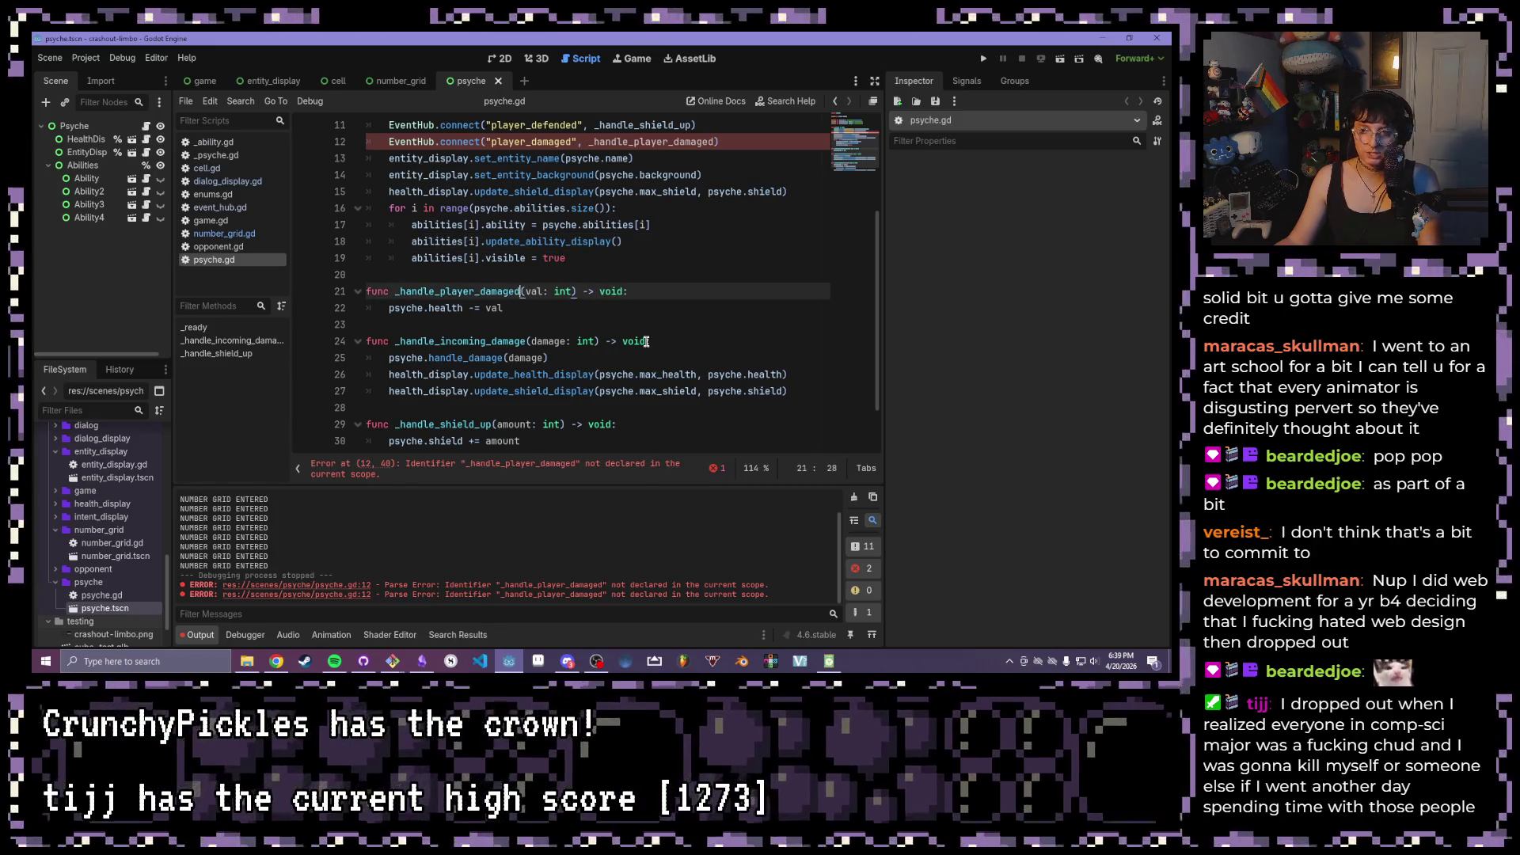
click(597, 336)
key(ctrl+s)
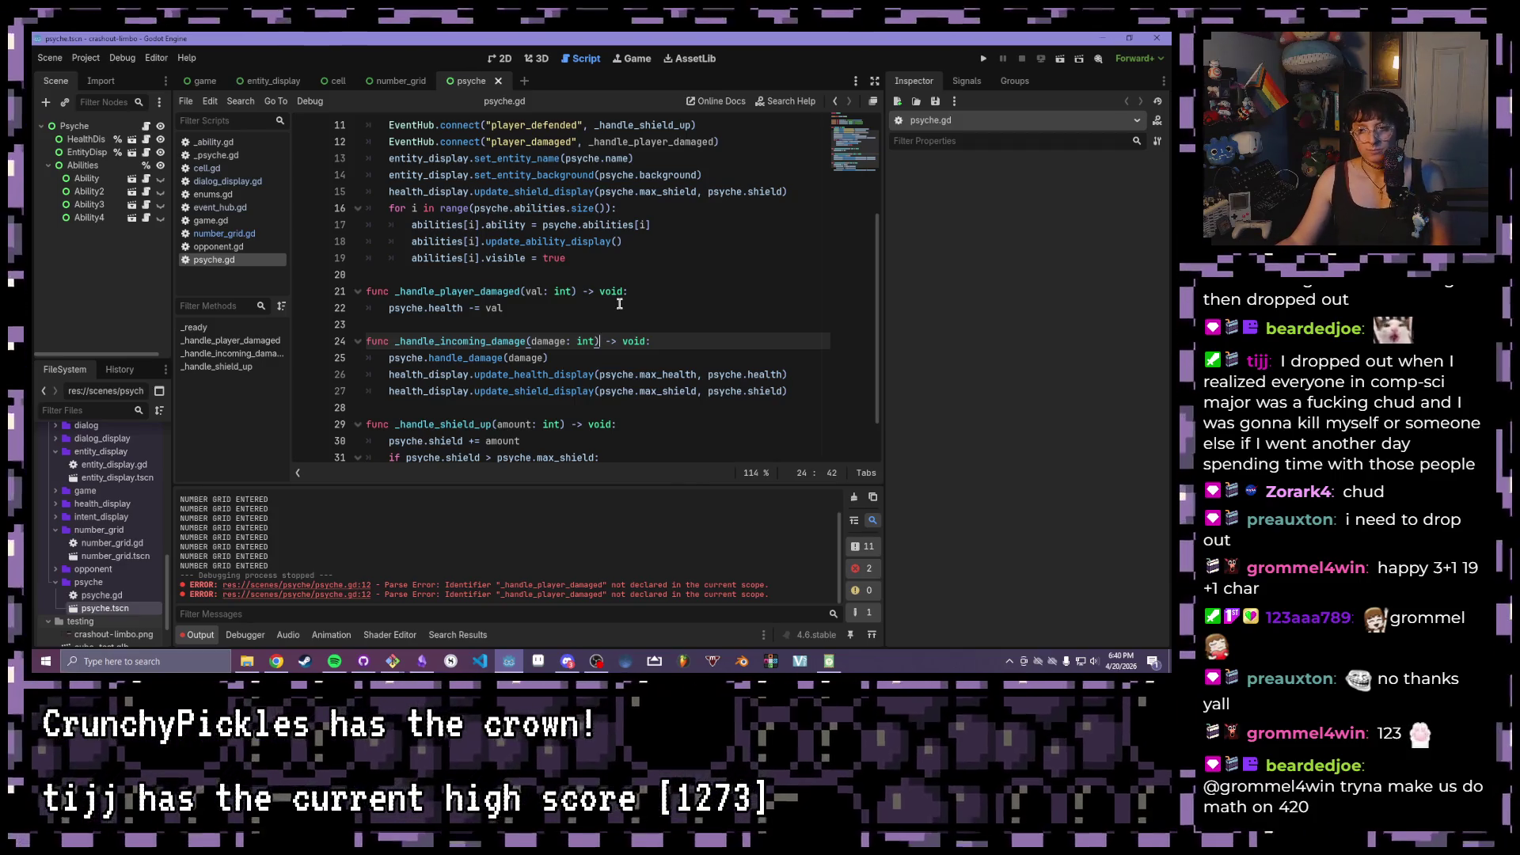
- Start a new EventHub line below the player_damaged connection in _ready
click(619, 305)
scroll(619, 305, up, 3)
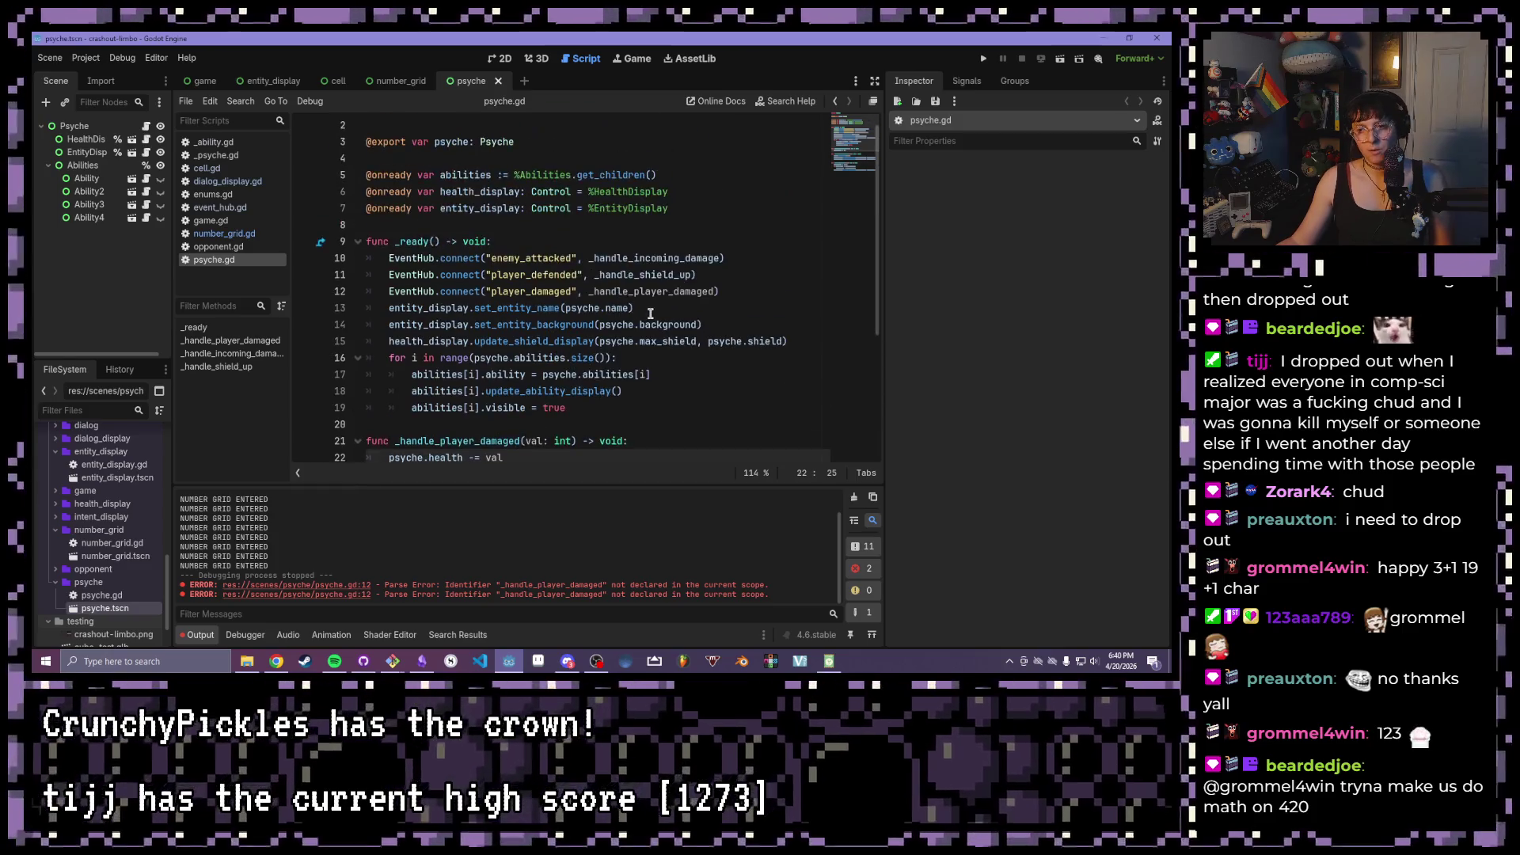
scroll(650, 315, down, 2)
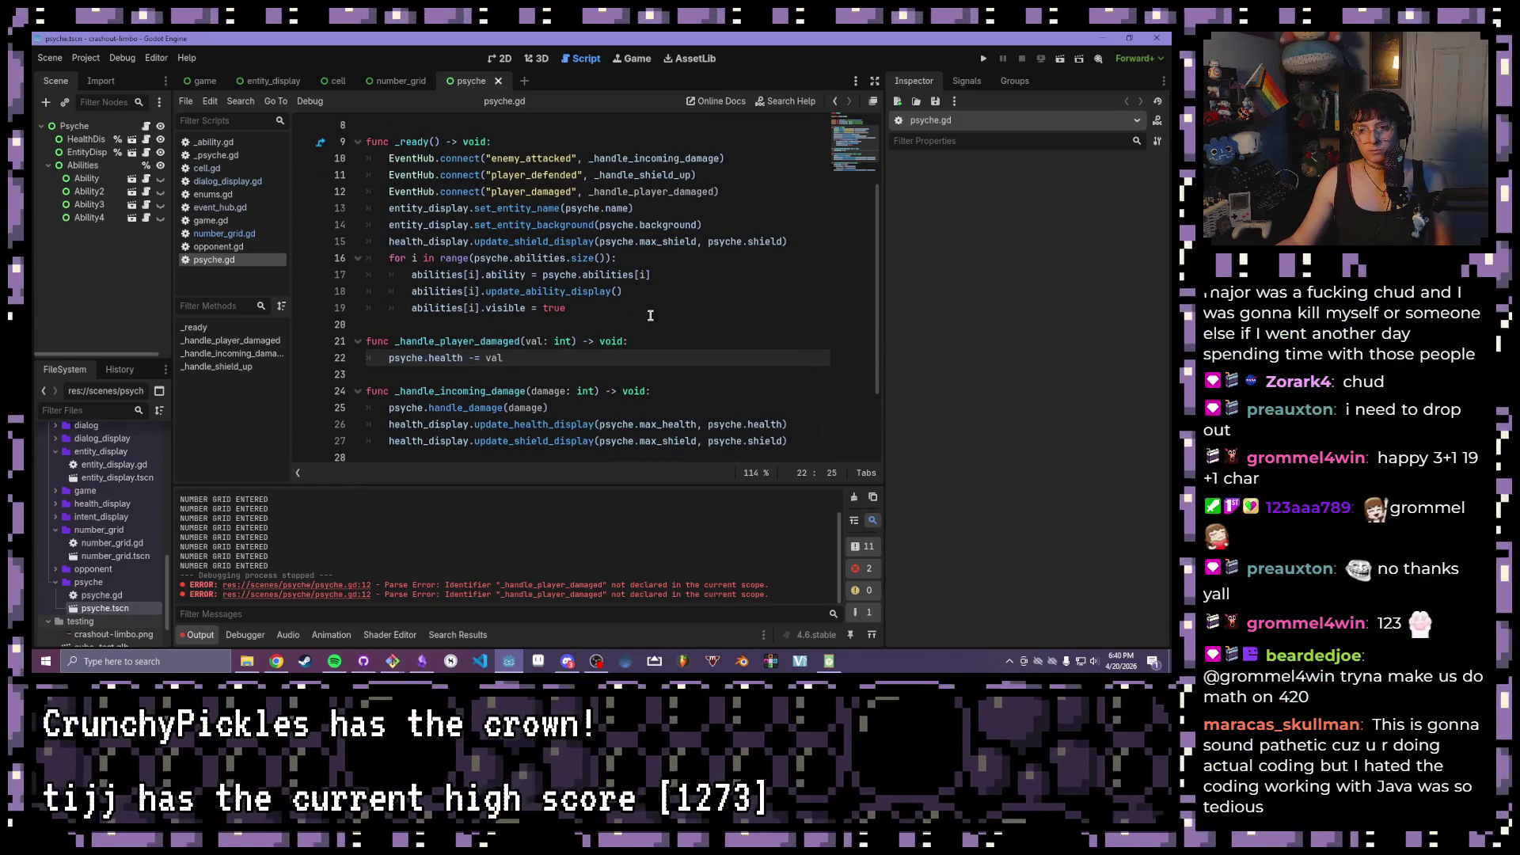
click(273, 341)
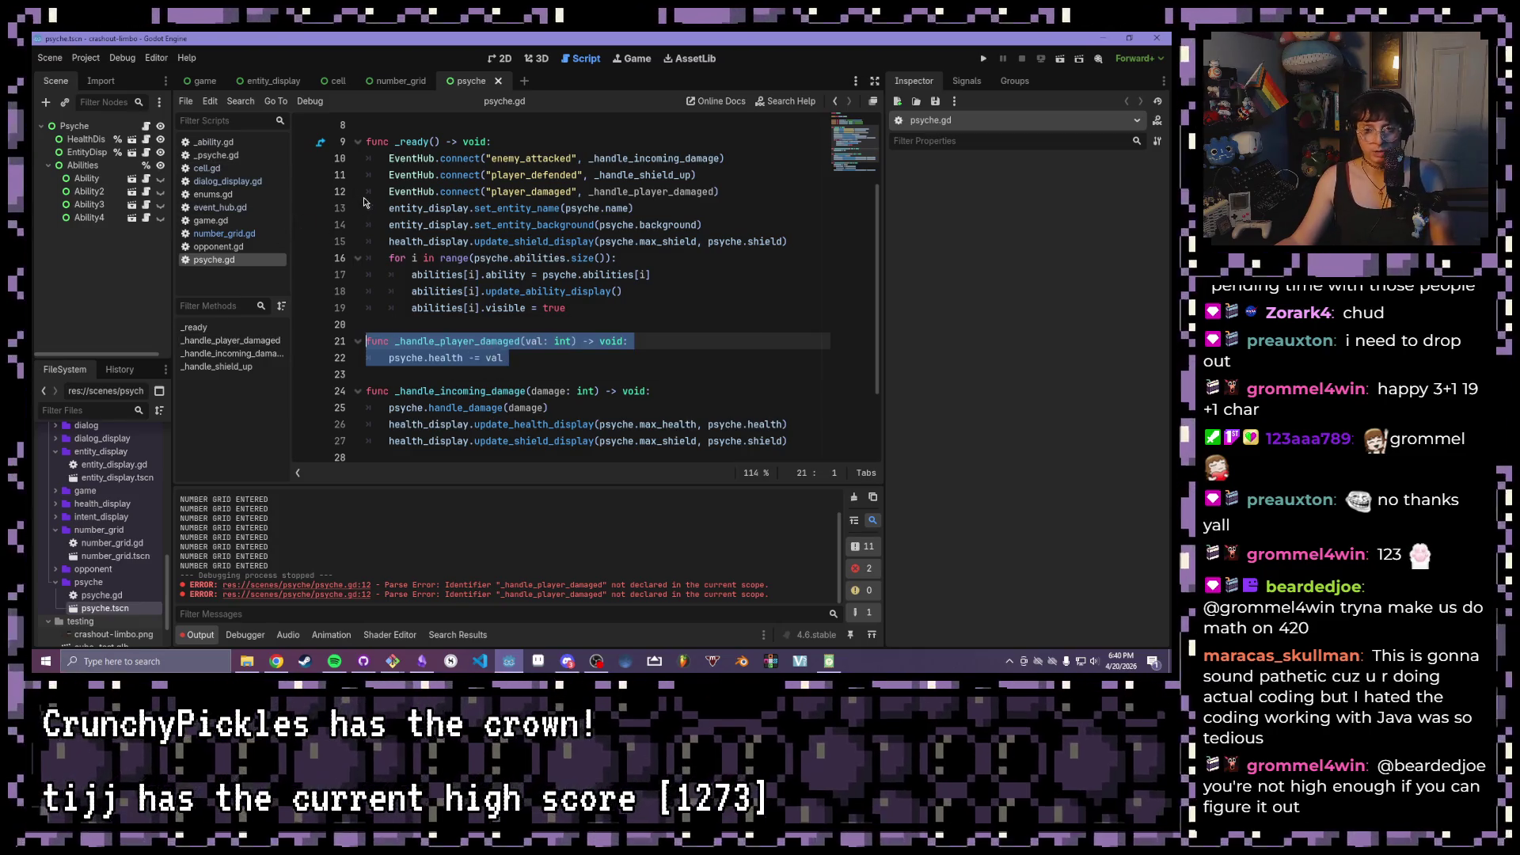
scroll(682, 255, up, 1)
click(749, 245)
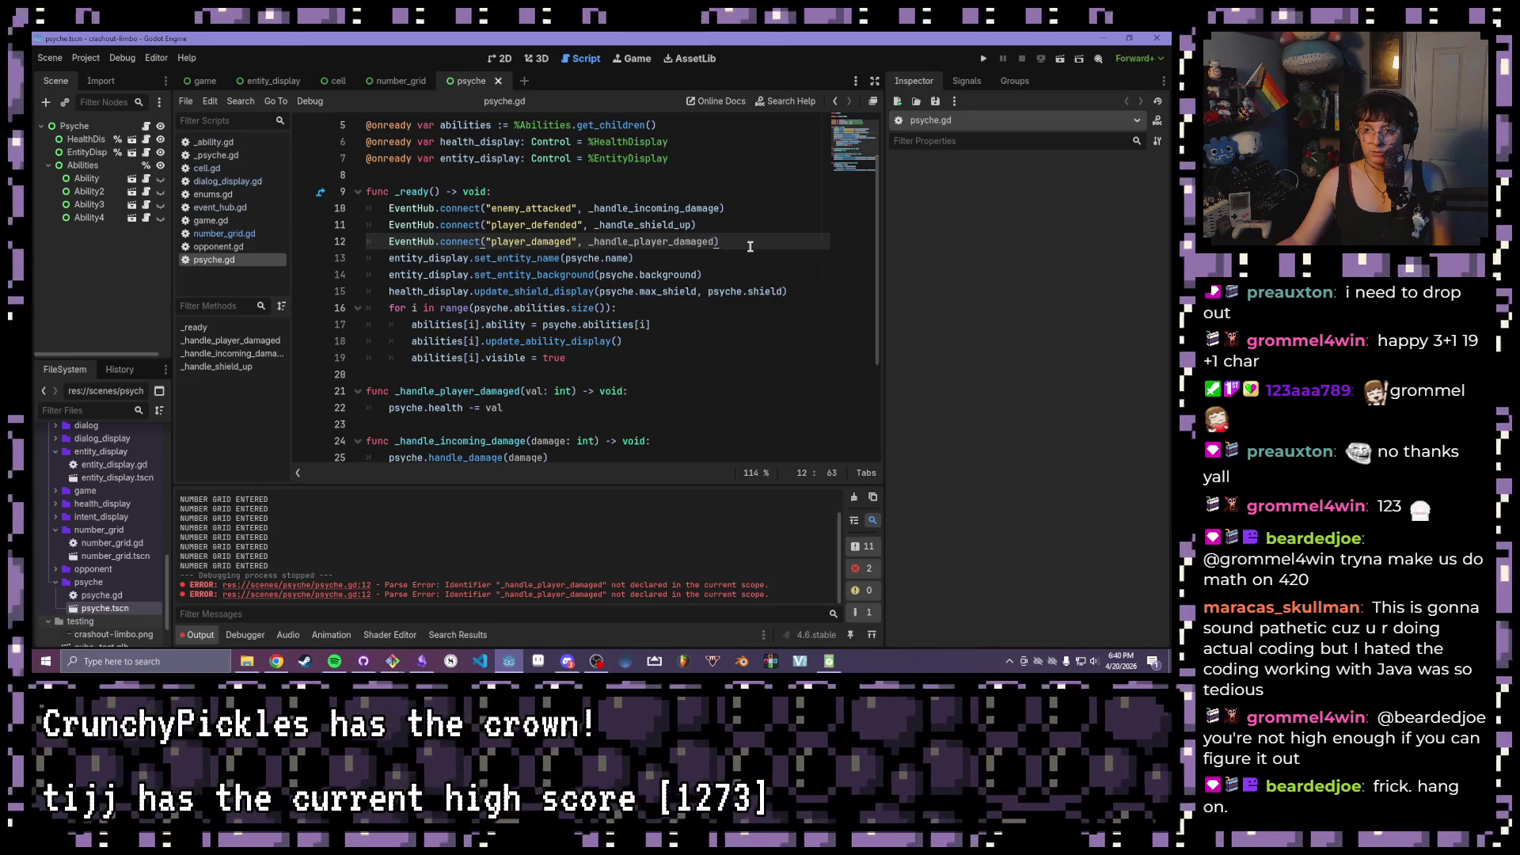
key(Return)
text(Even)
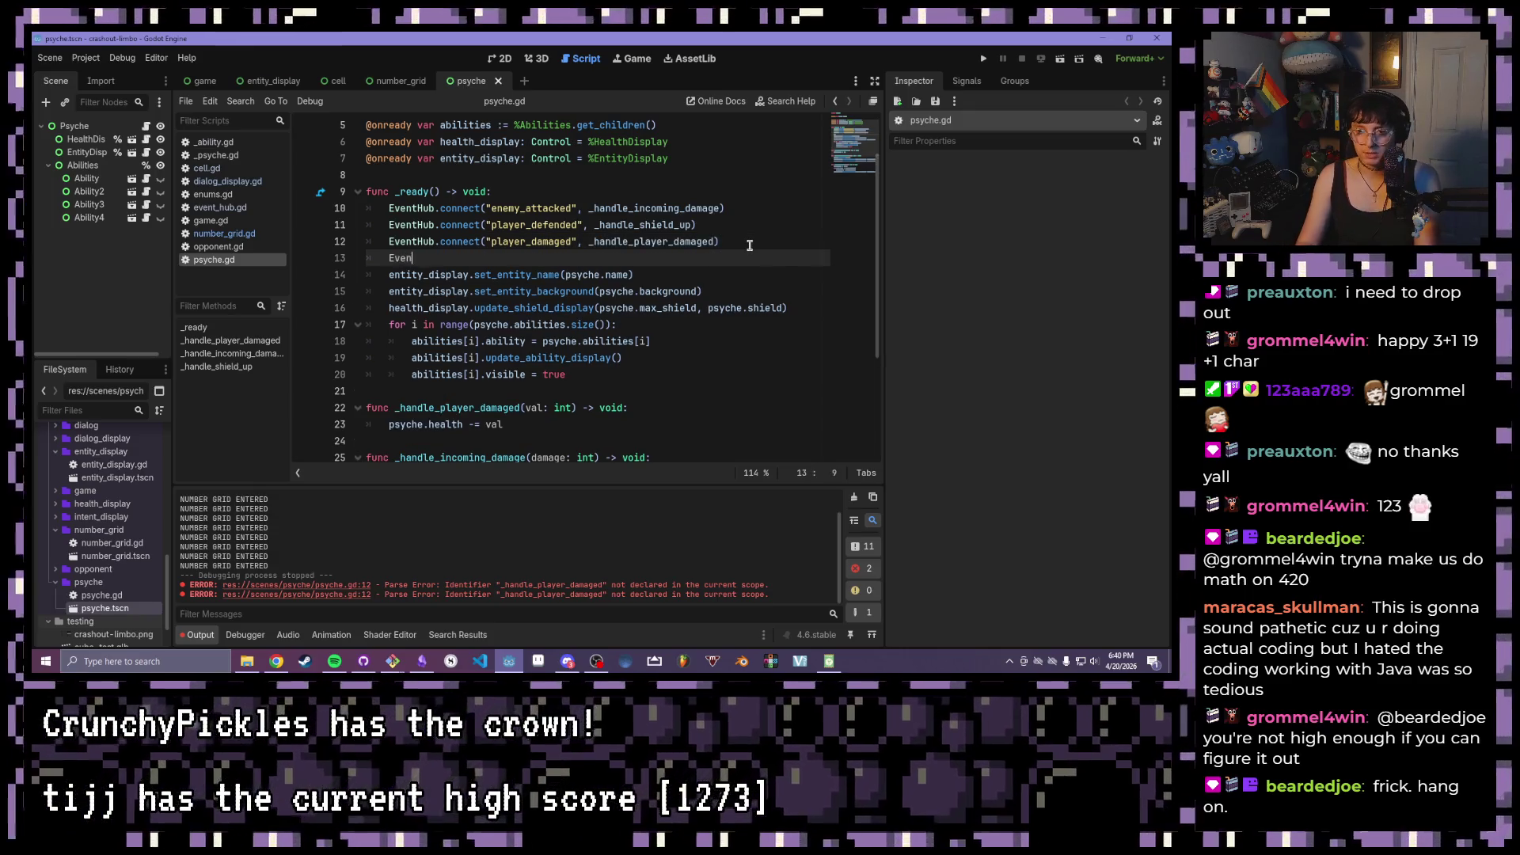
key(Return)
- Connect the check_abilities signal to _handle_check_abilities and save psyche.gd
text(.conn)
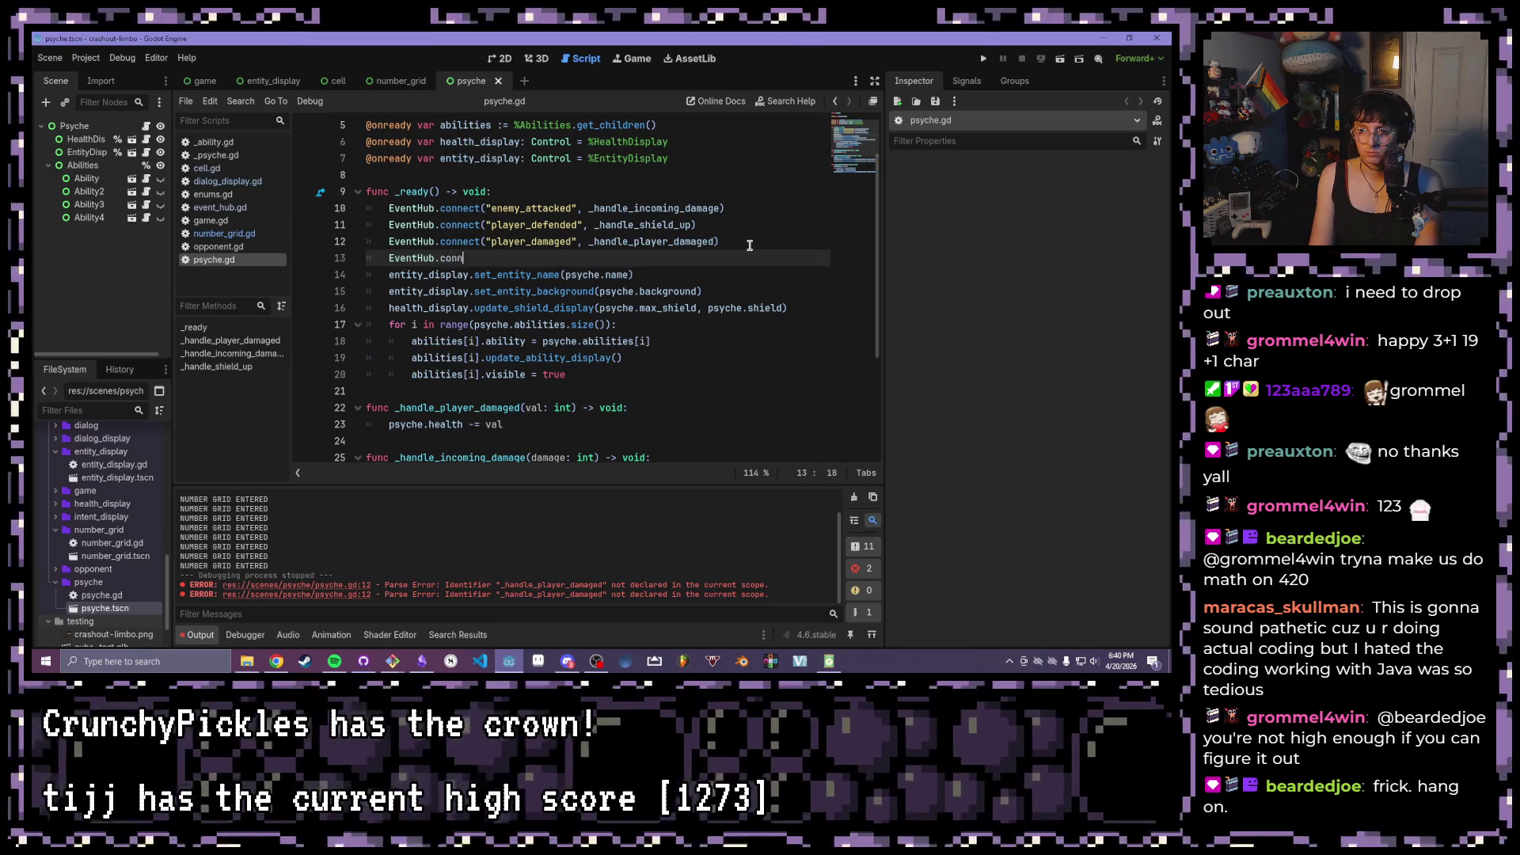
text(ect(")
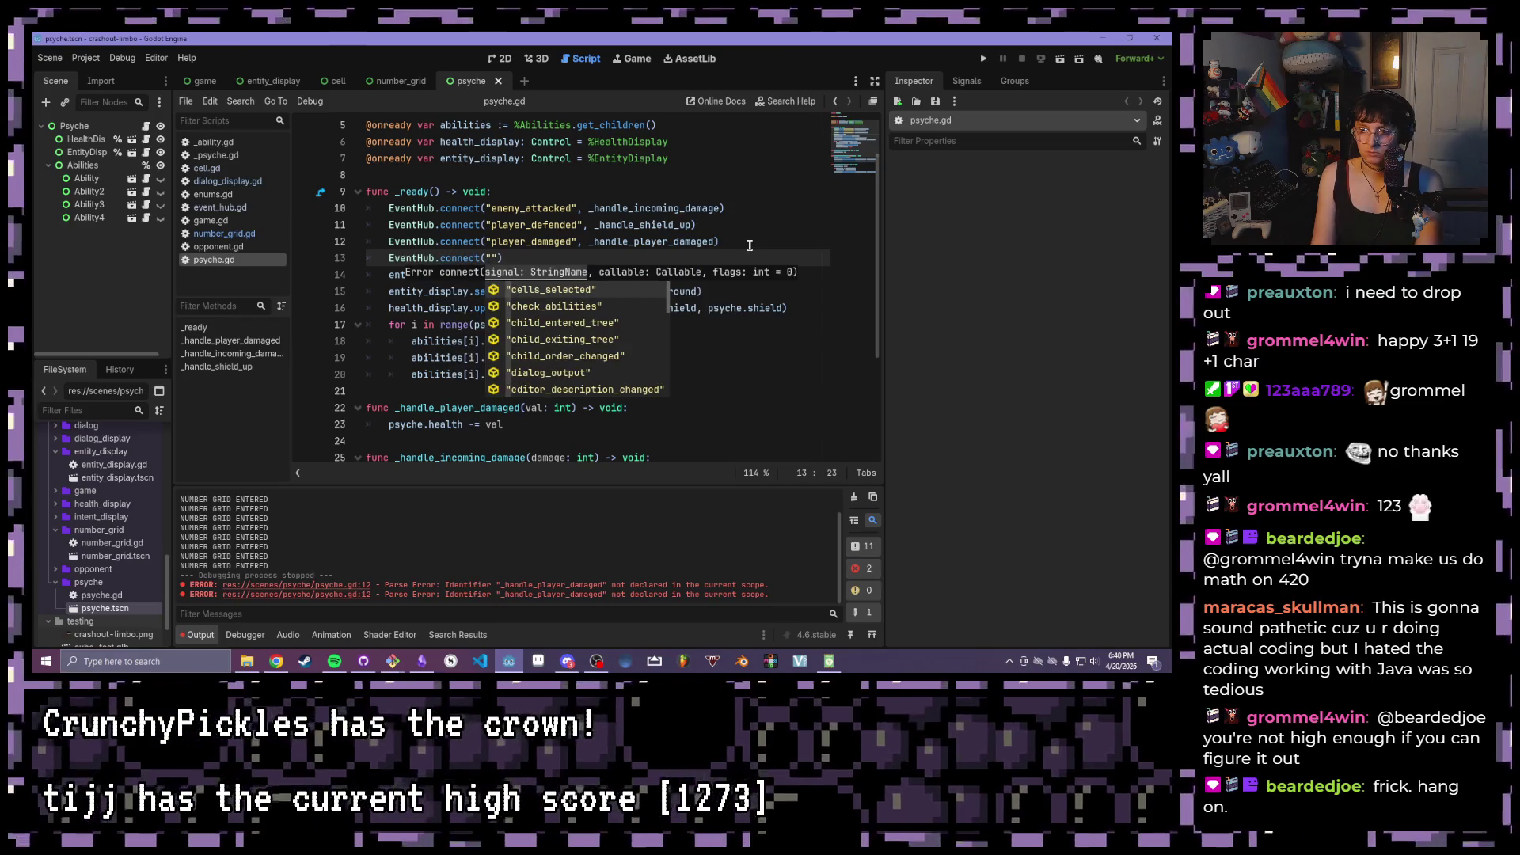
text(che)
key(Return)
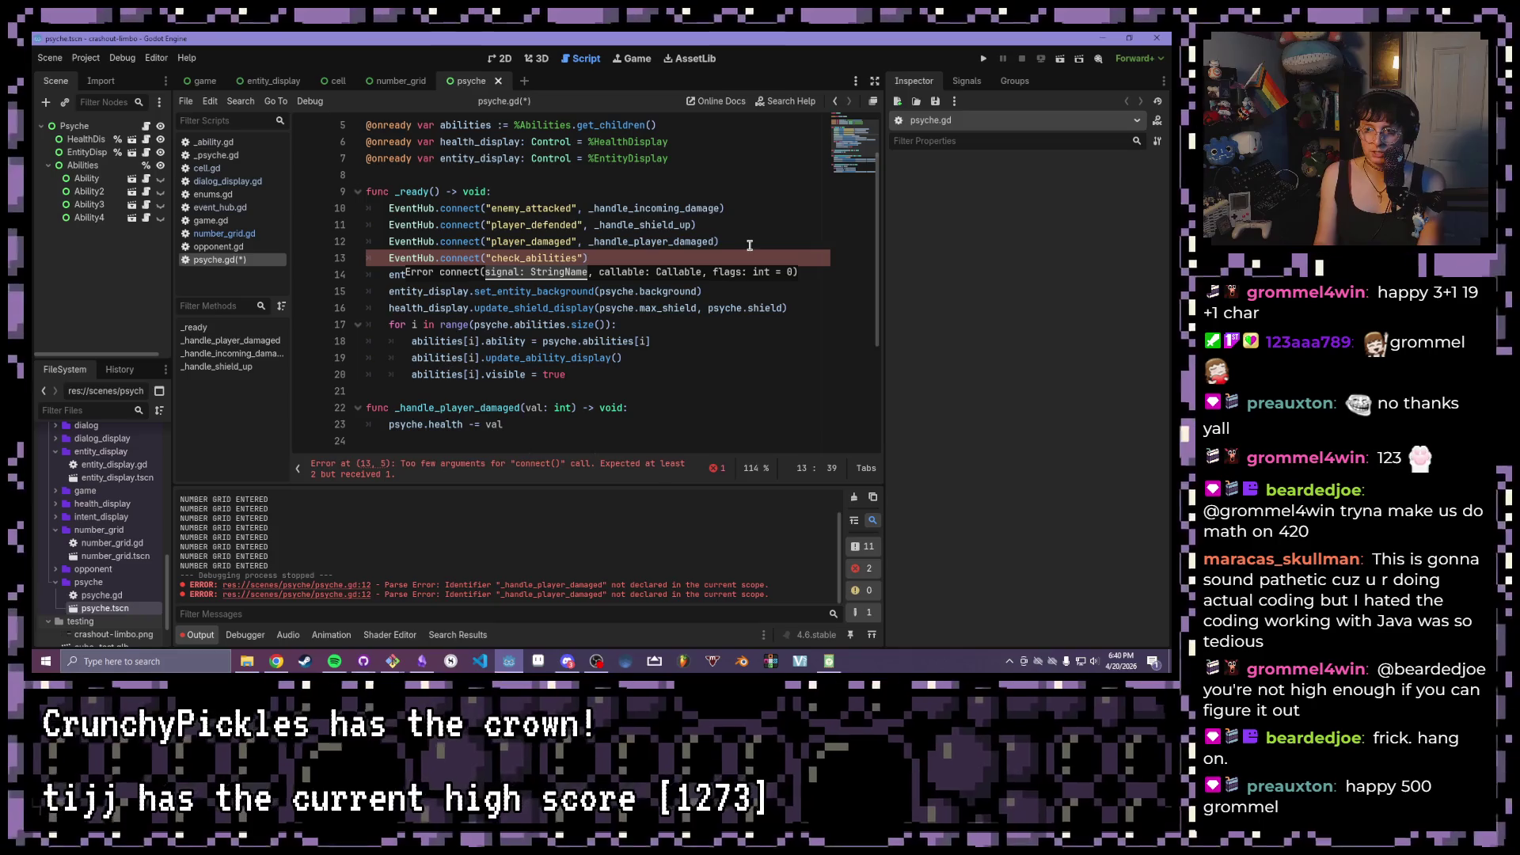
text(,)
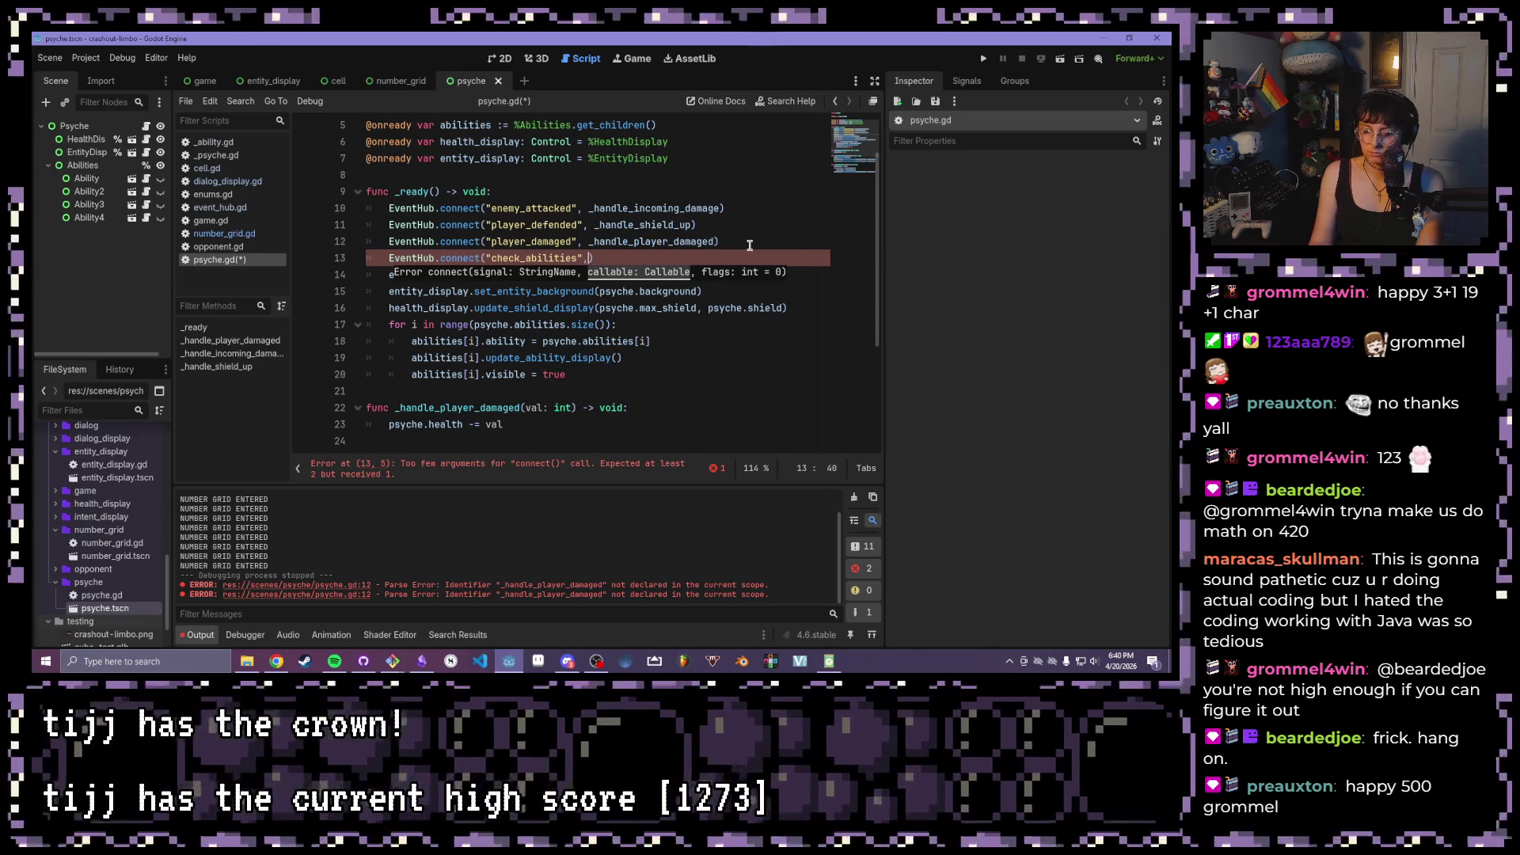
text(handle_check_)
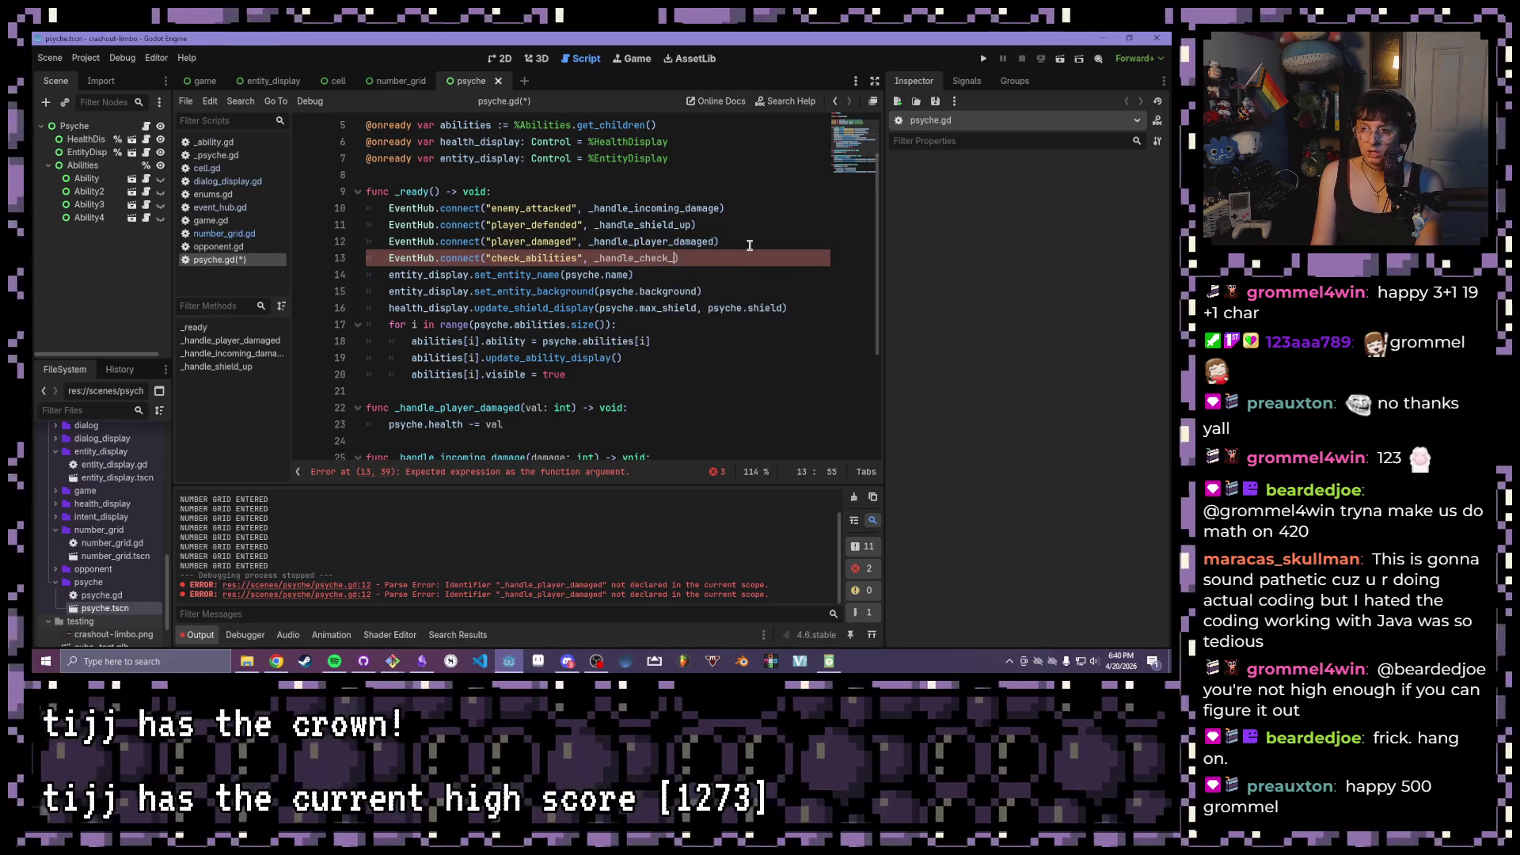
text(ies)
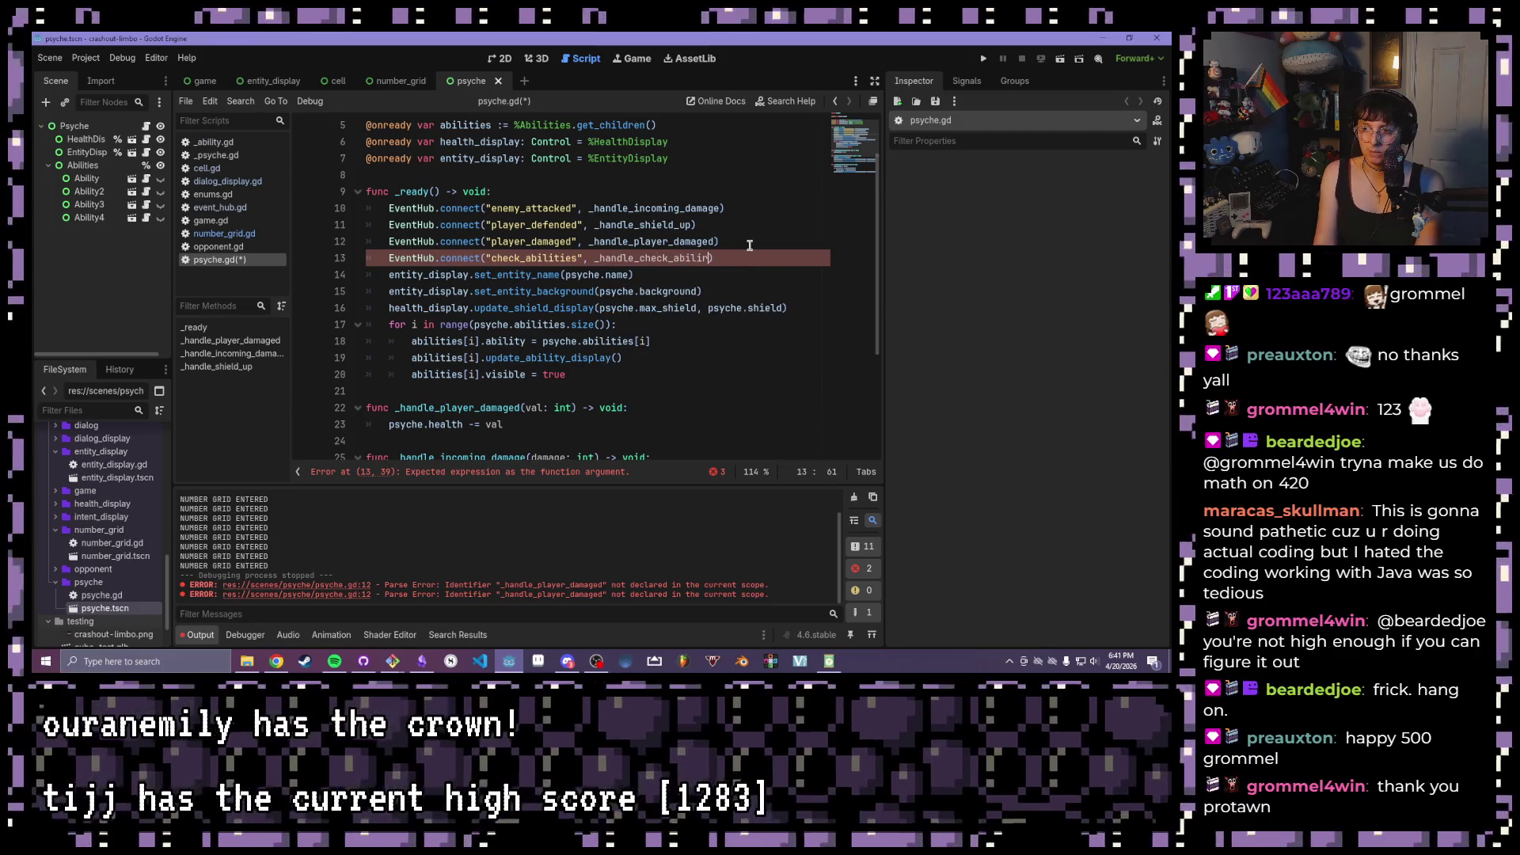
text(e)
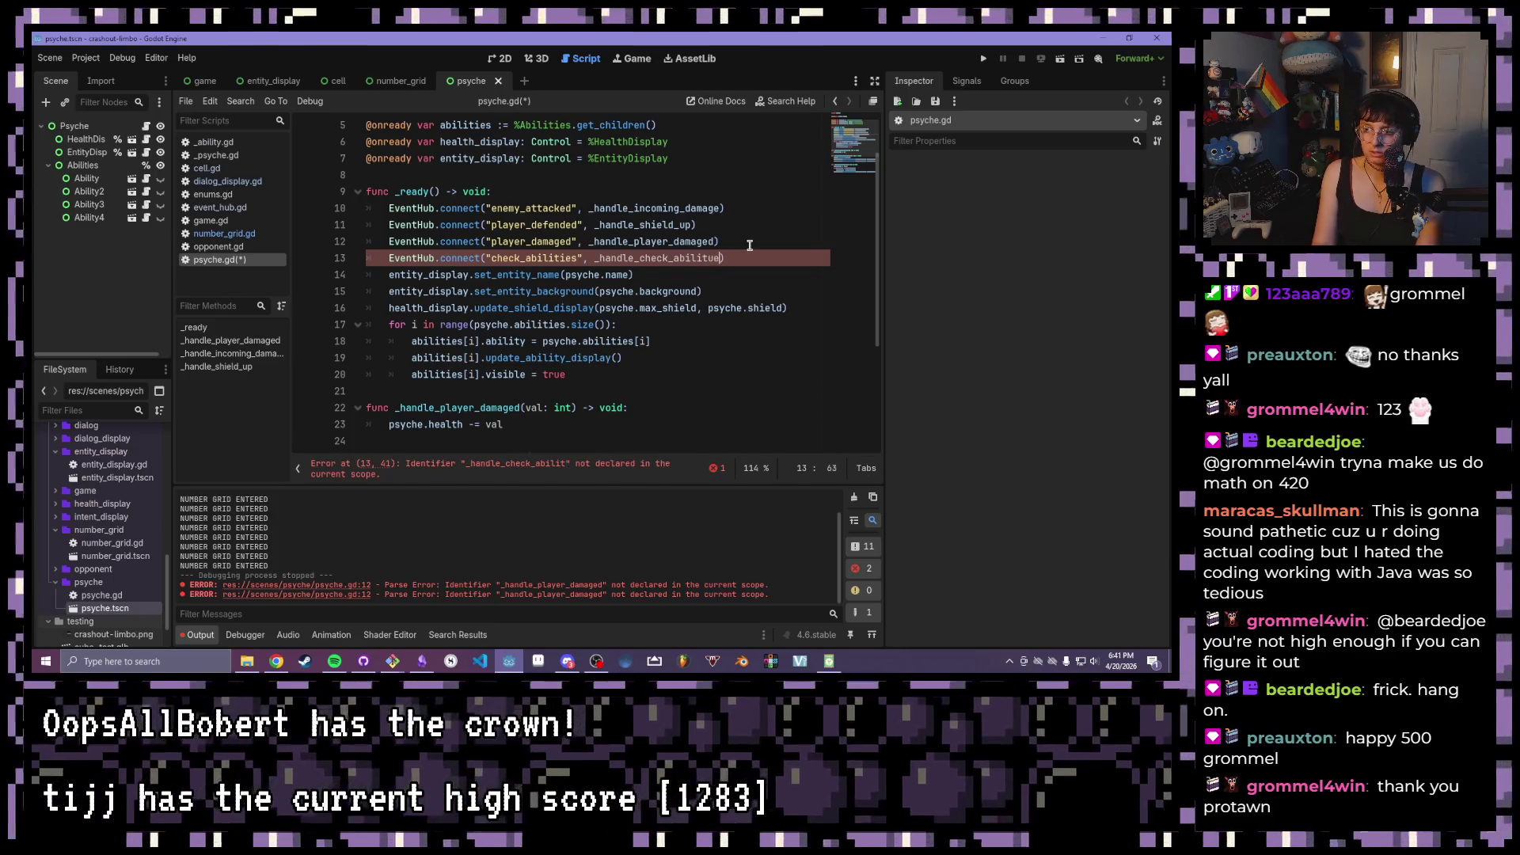
text(ies)
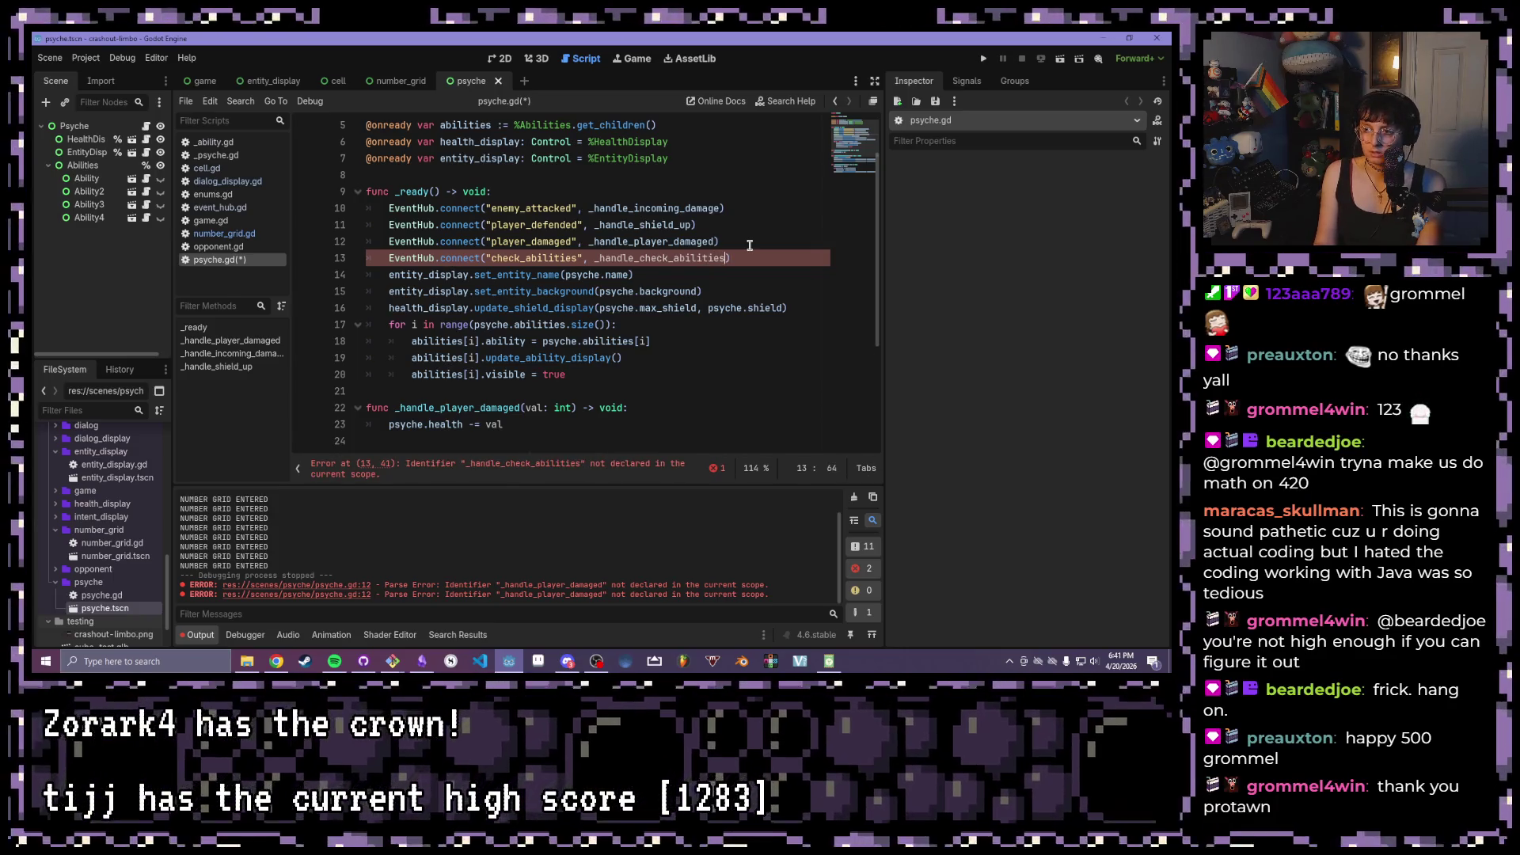
key(ctrl+s)
scroll(740, 233, down, 1)
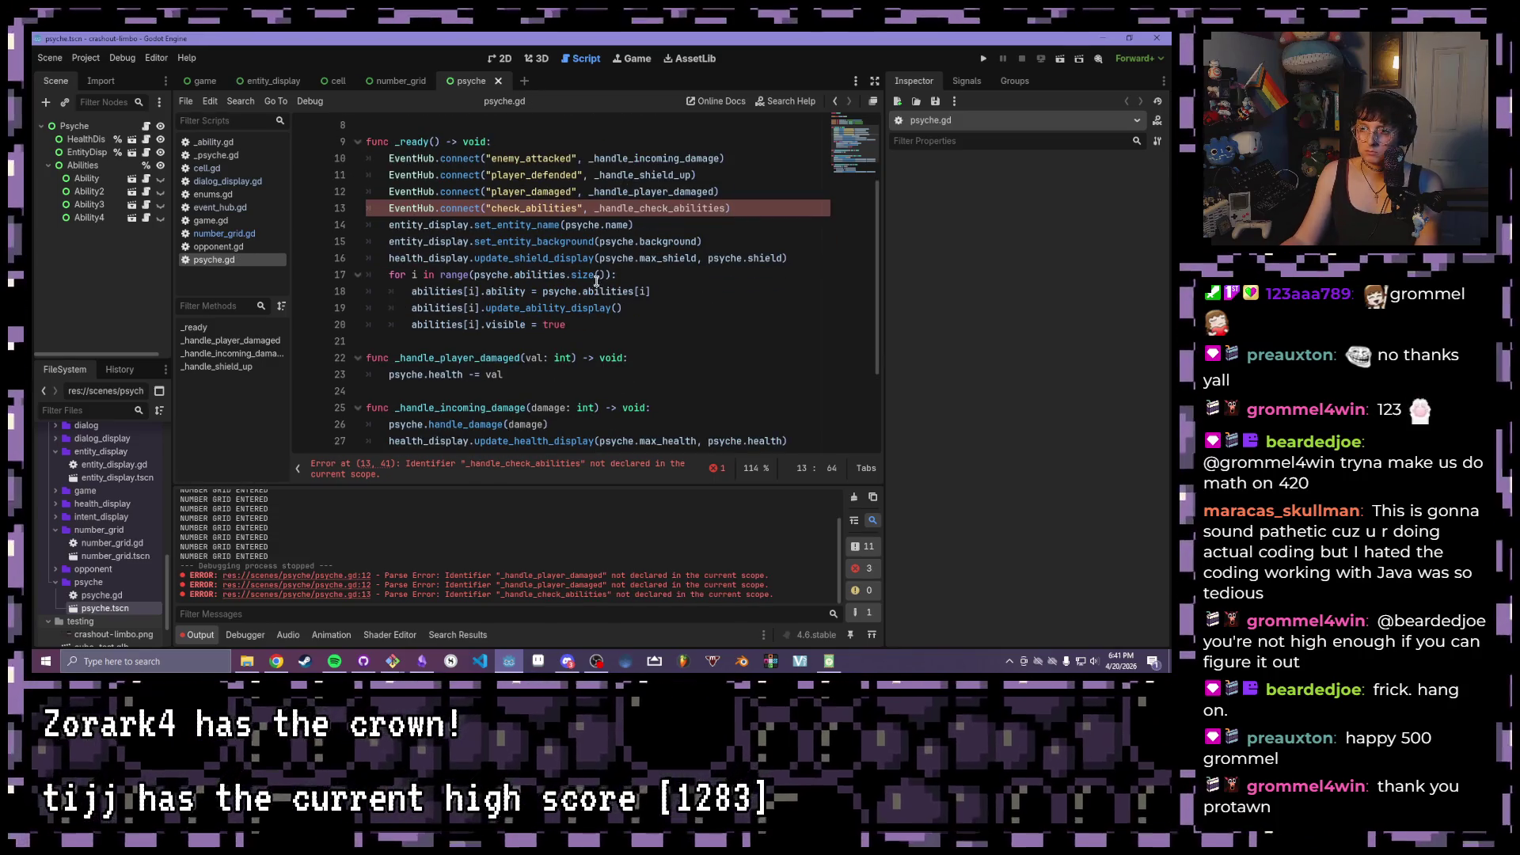
scroll(517, 295, down, 3)
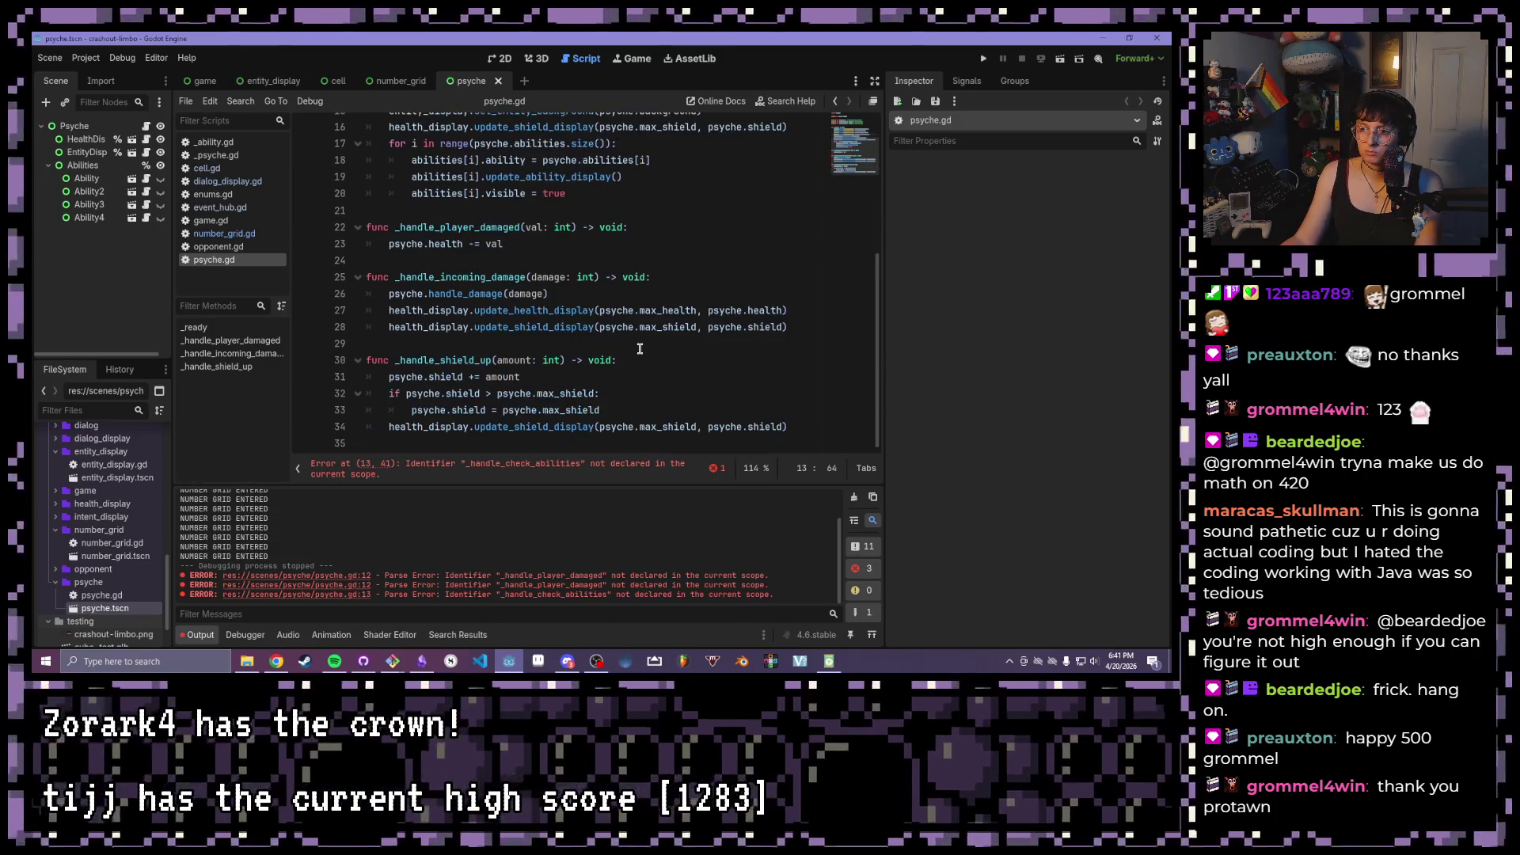
click(531, 210)
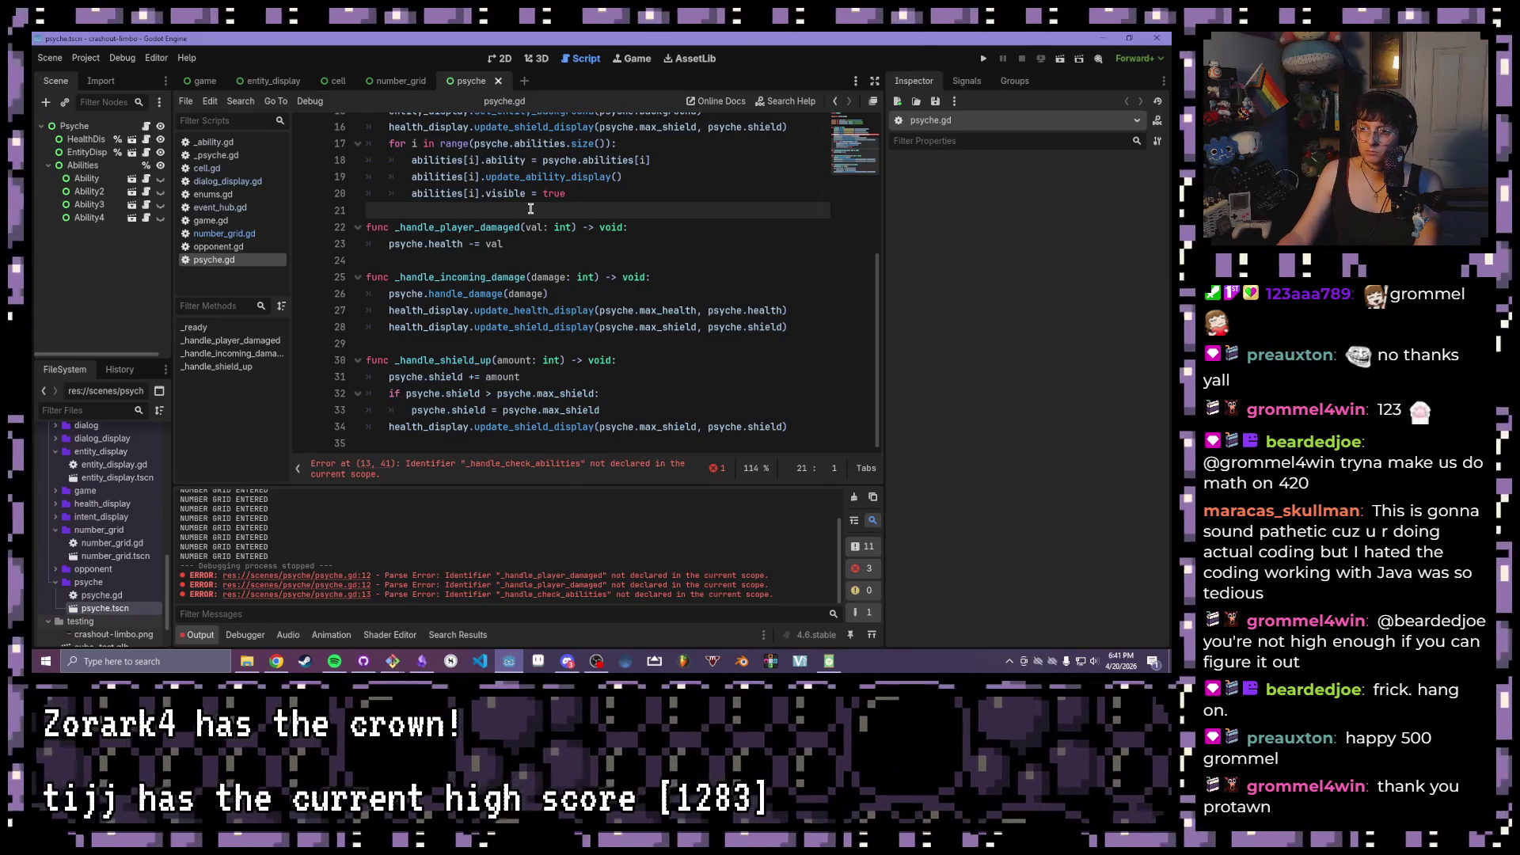
- Write the stub _handle_check_abilities(sum: int, _magnitude: int) -> void: with a pass body and save
key(Return)
key(Return)
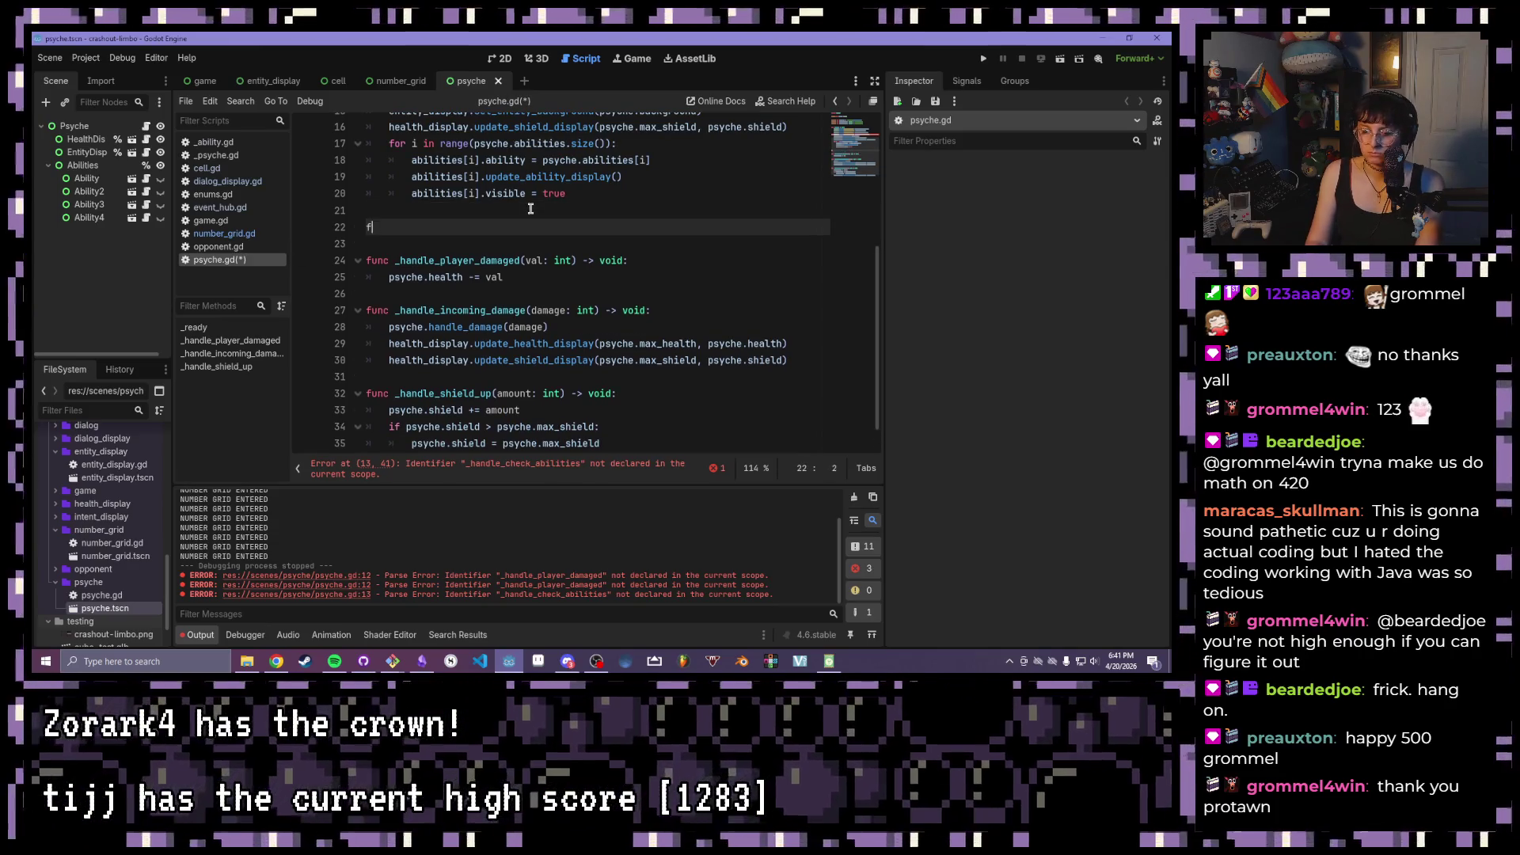
text(unc _handle_check_ab)
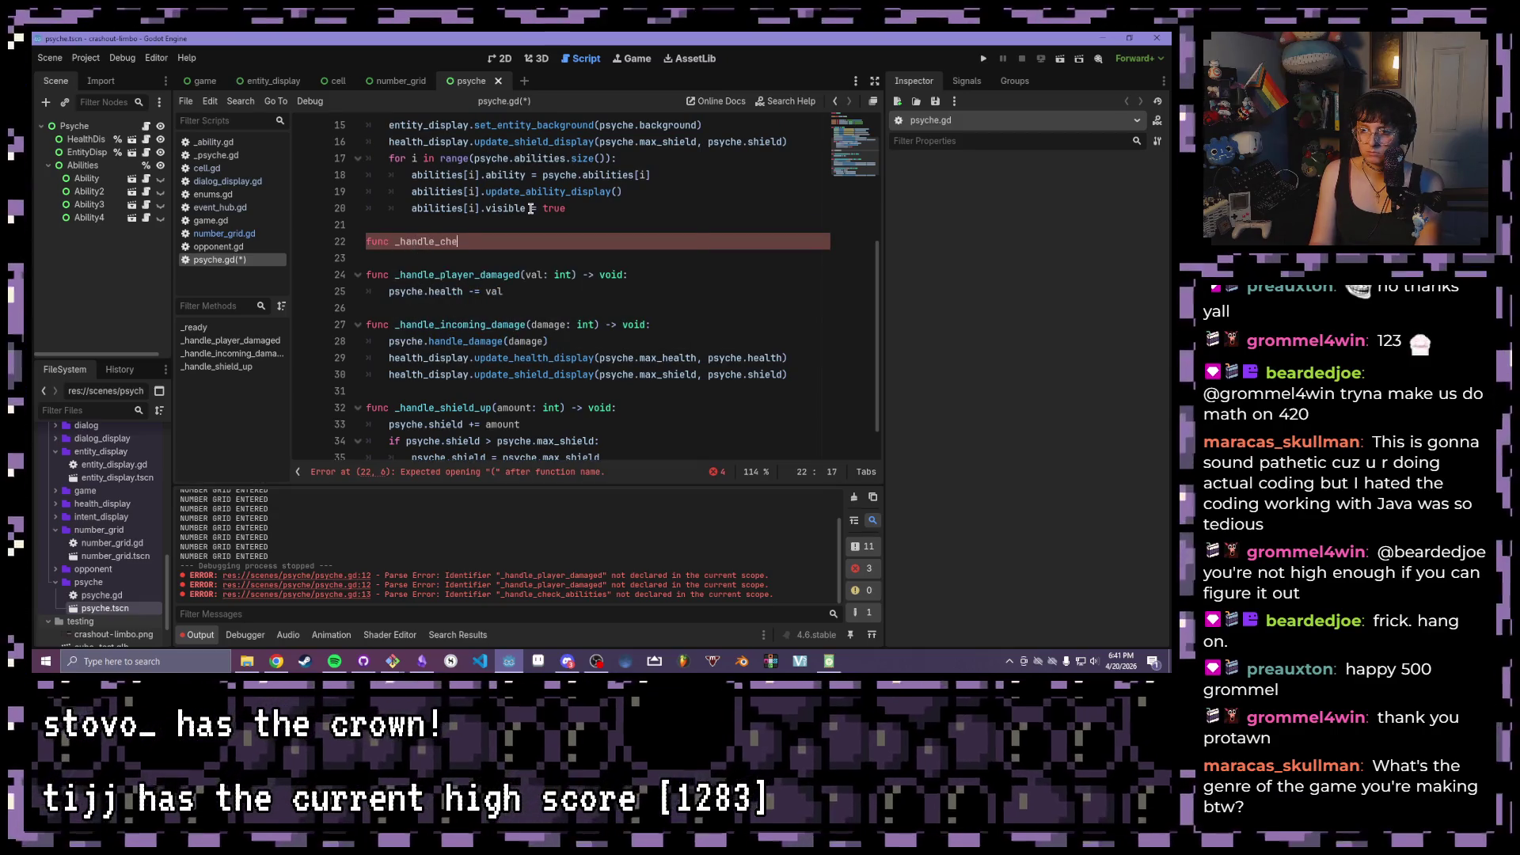
text(ilities(sum:)
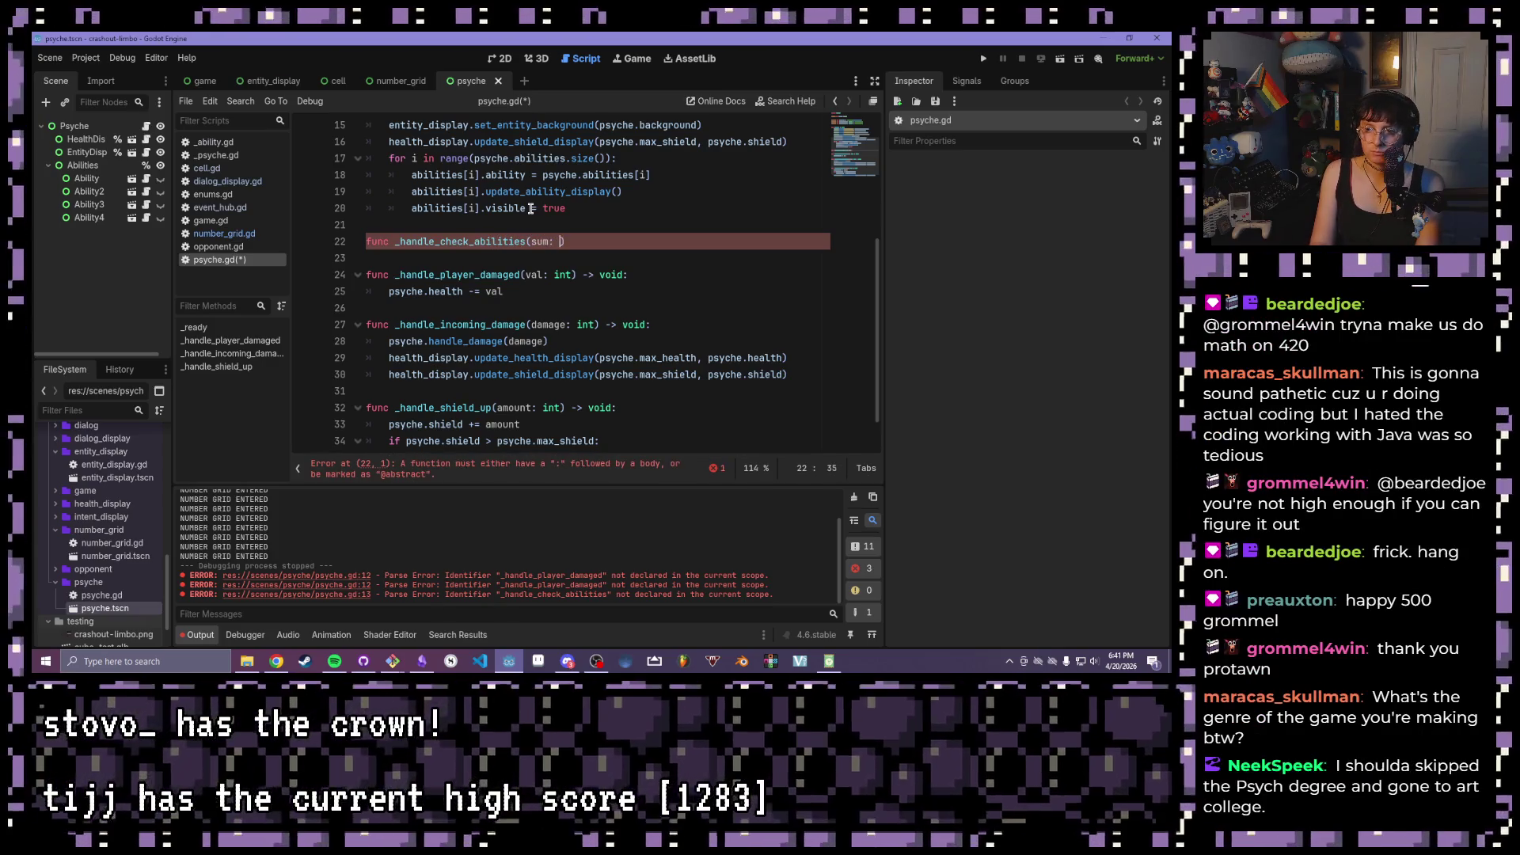
text( int, ma)
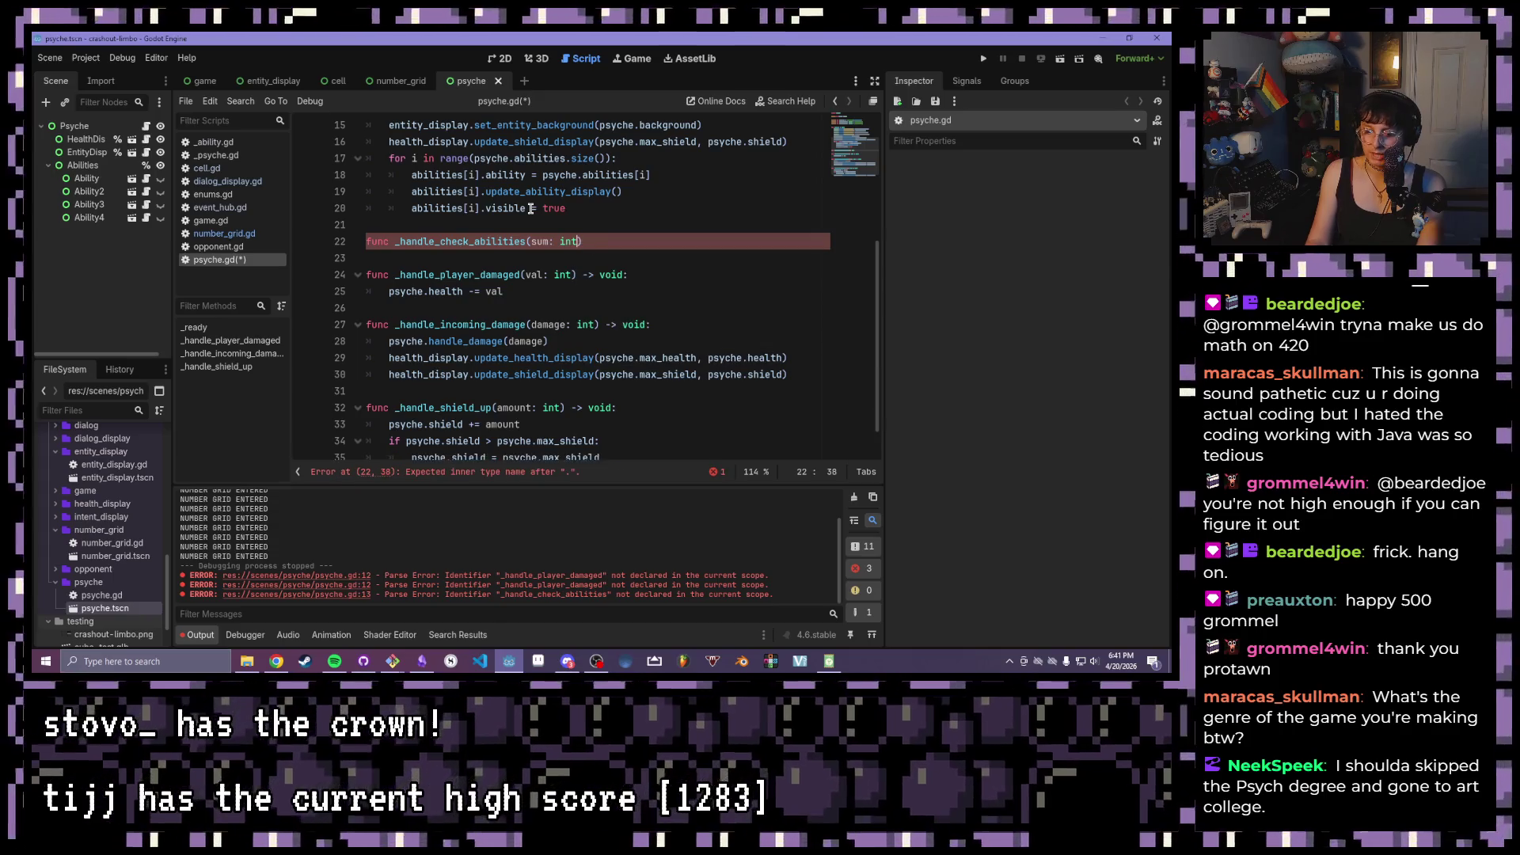
text(gnitude: )
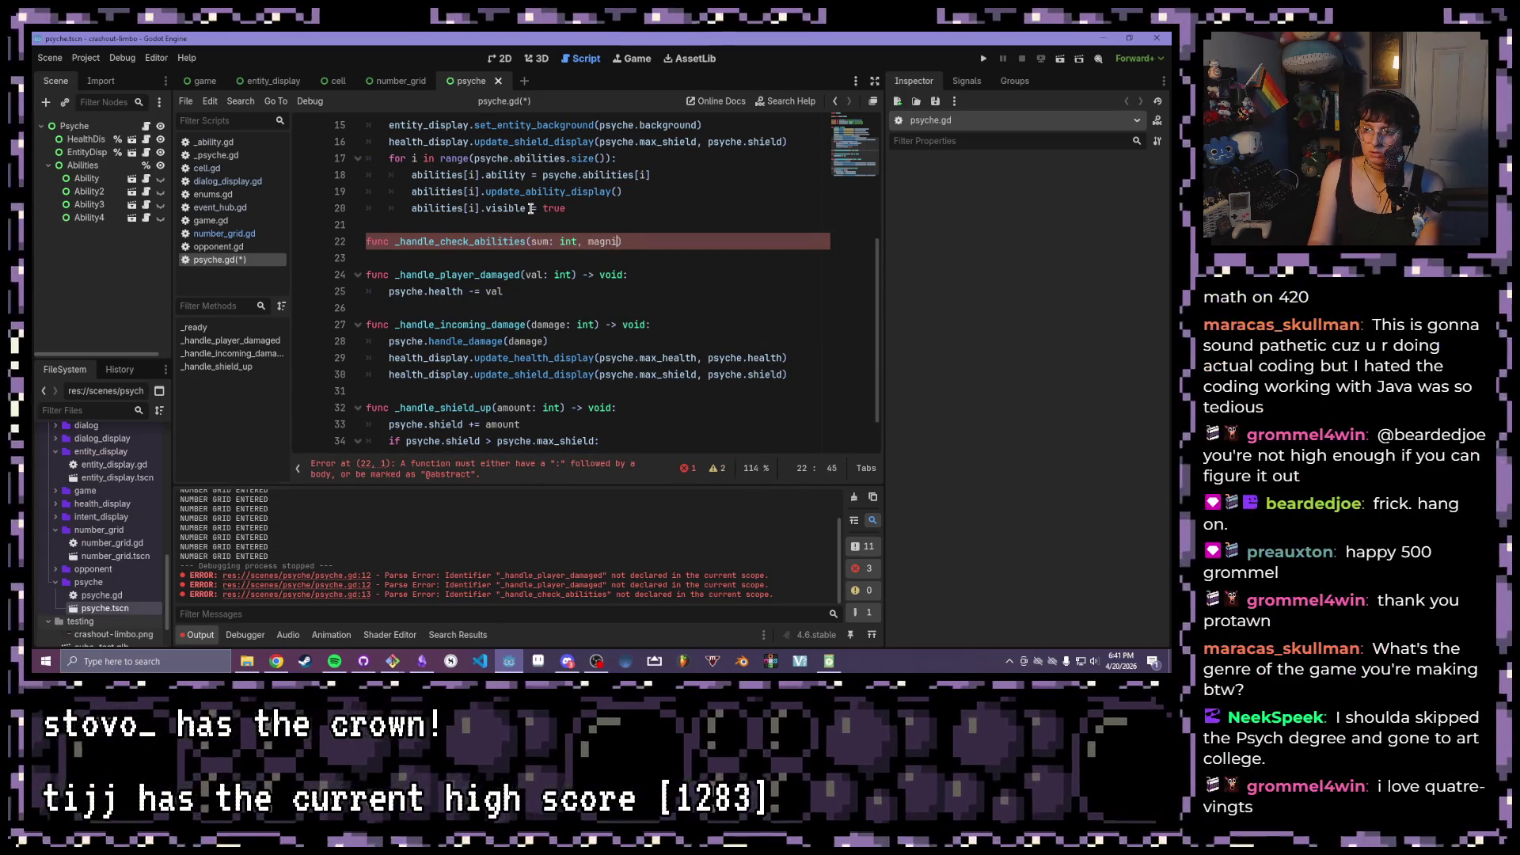
text(int)
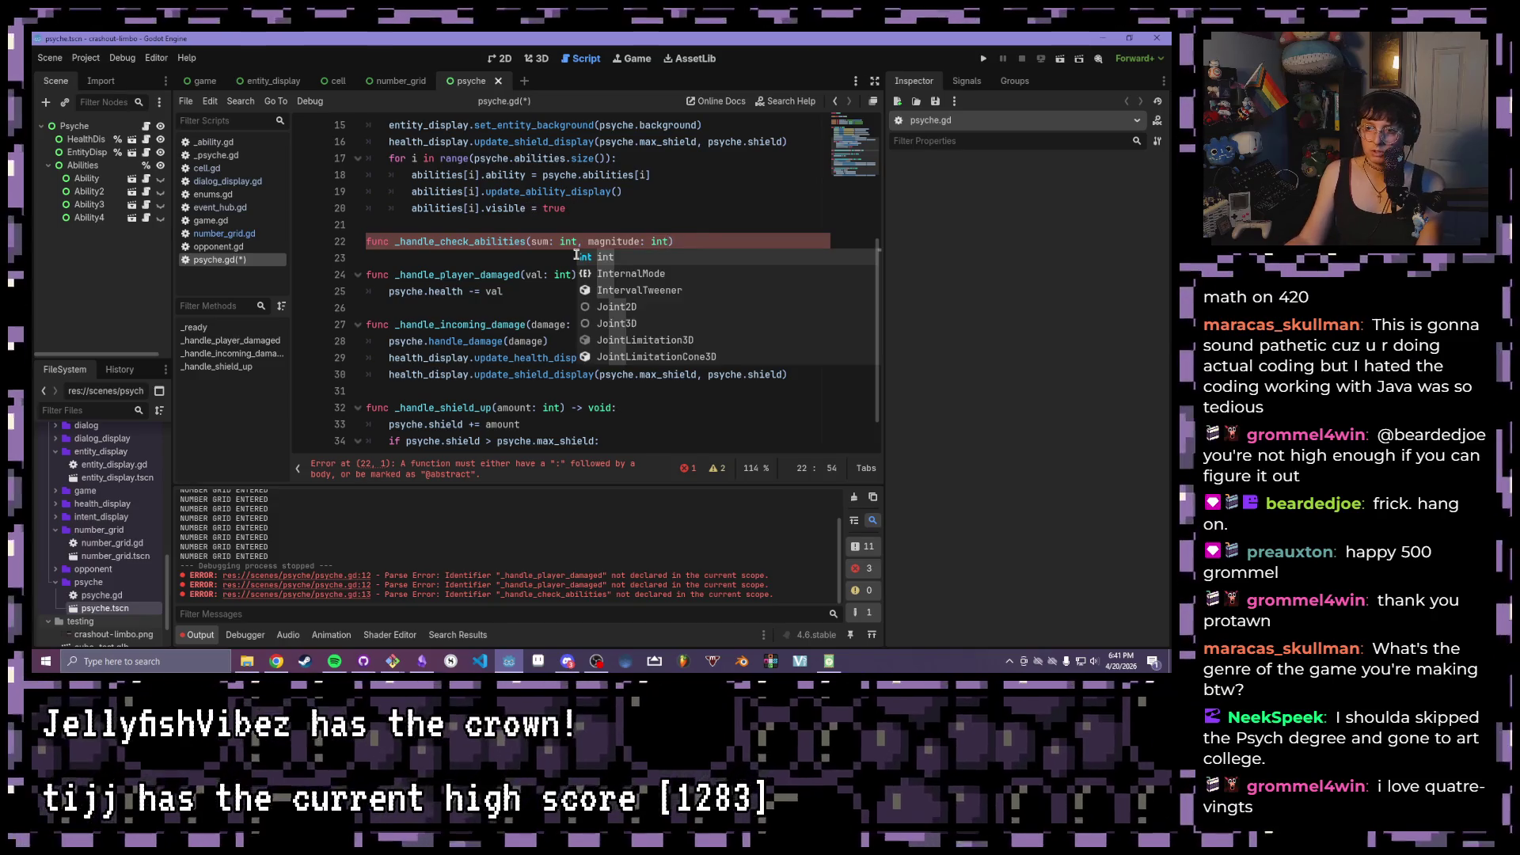
click(589, 240)
text(_)
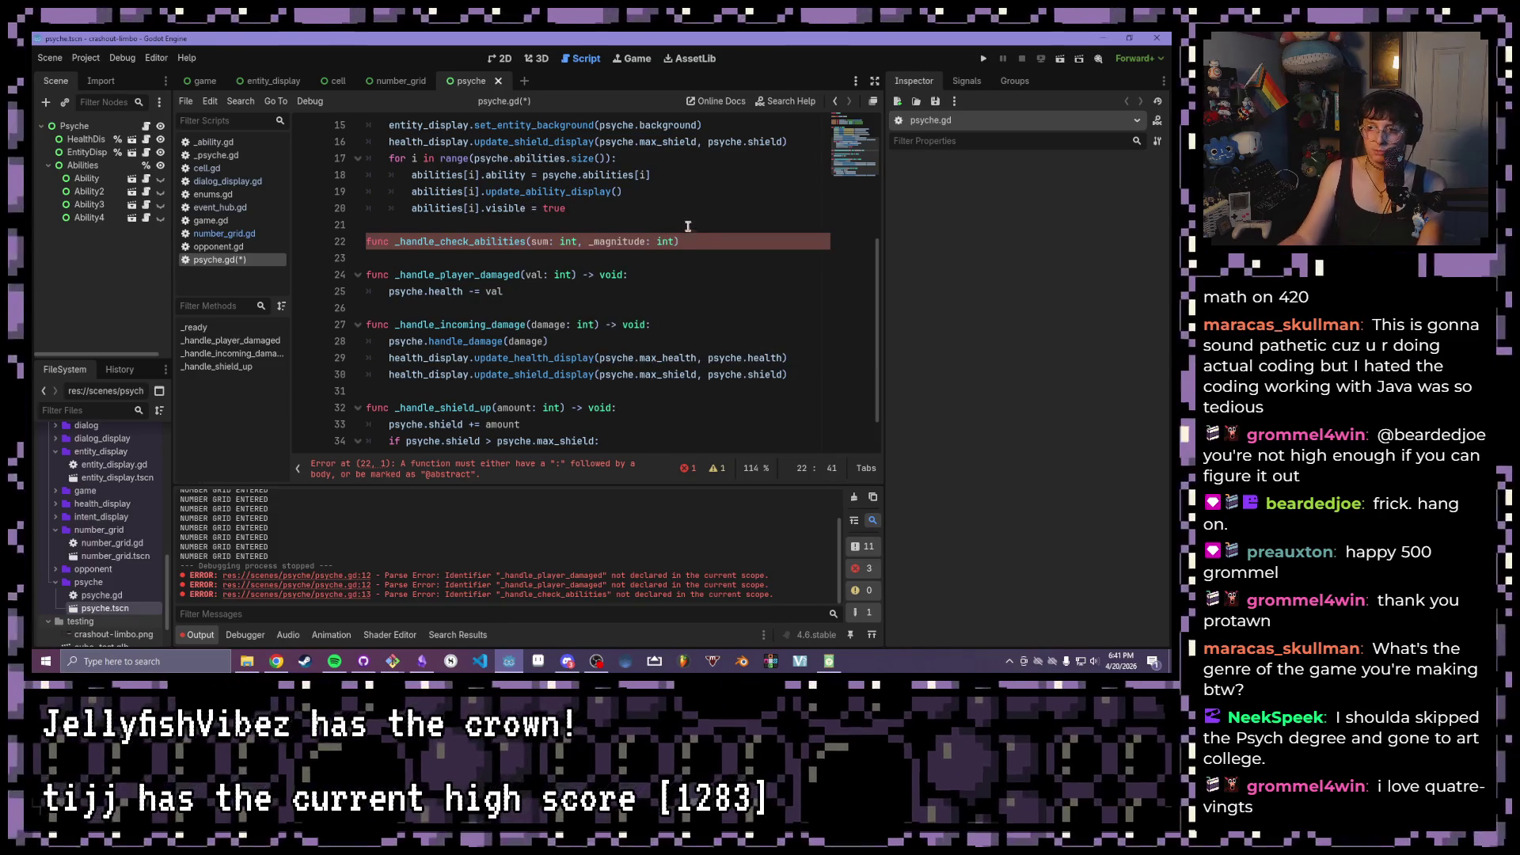
text(o)
text(:)
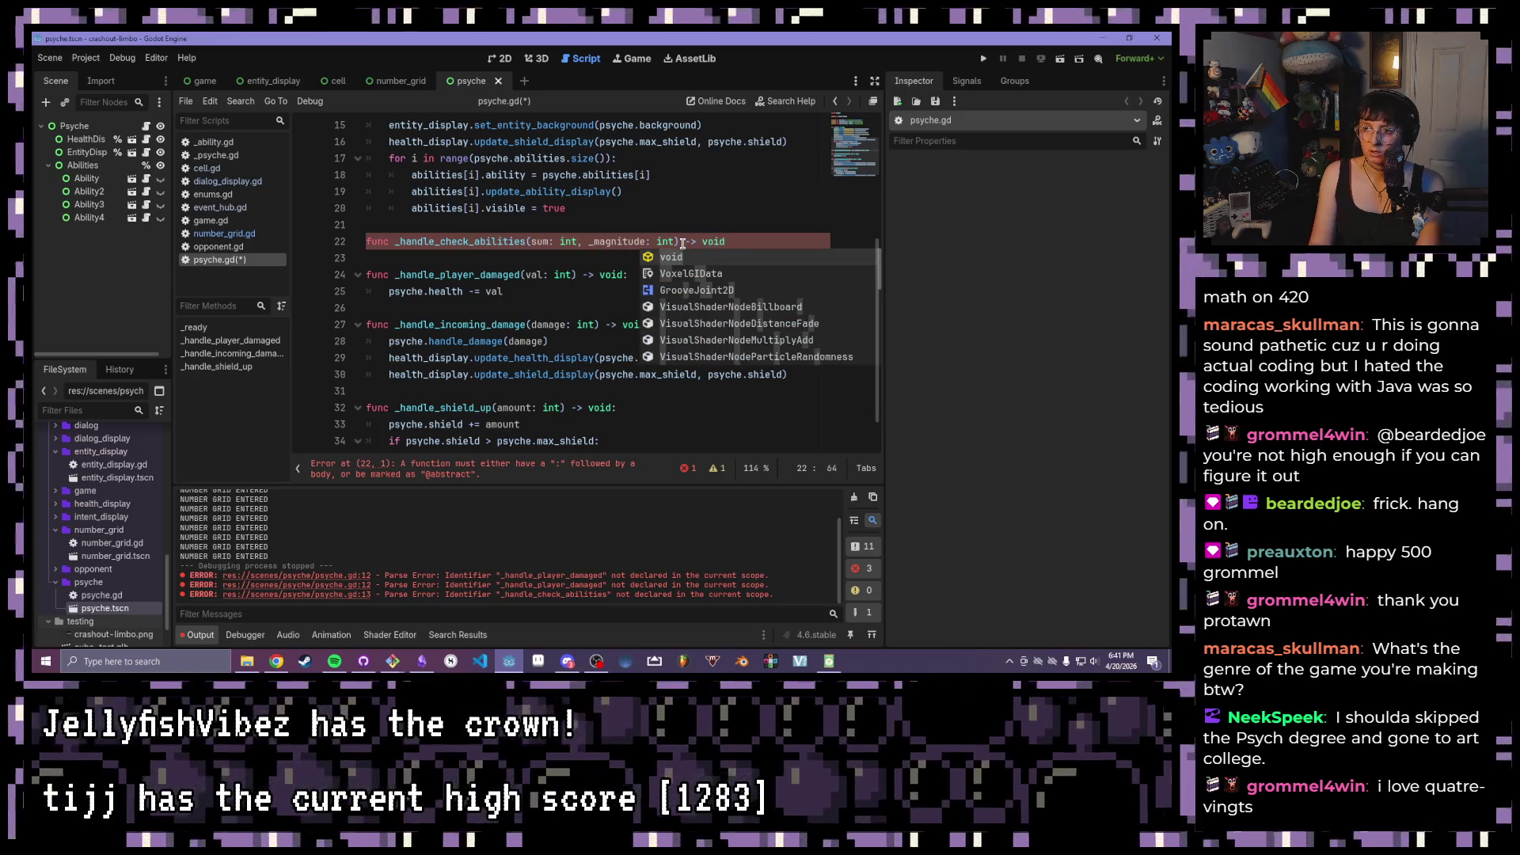
key(Return)
text(pass)
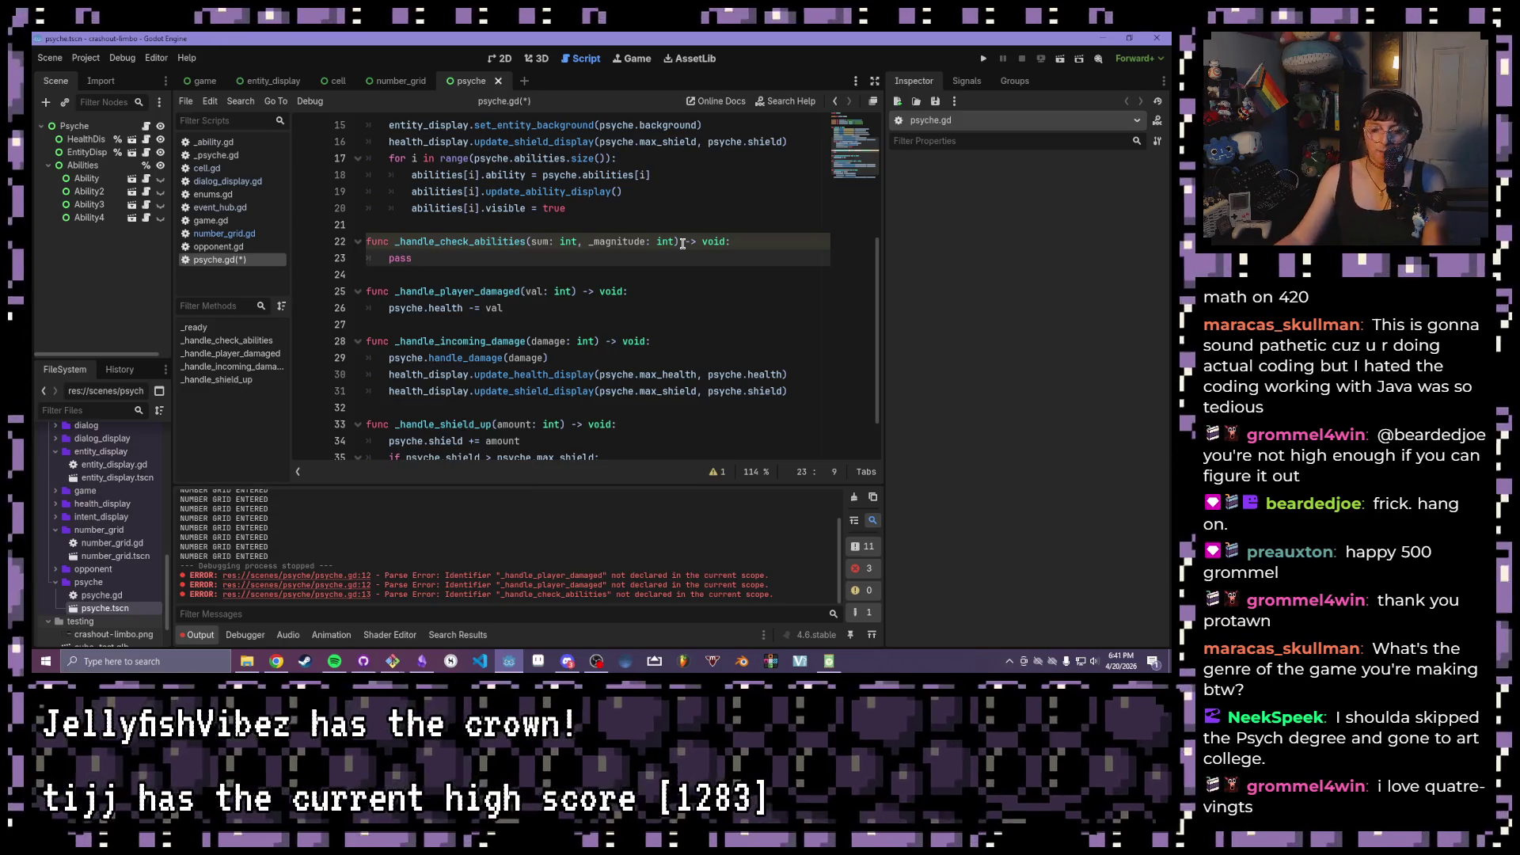
key(ctrl+s)
click(984, 60)
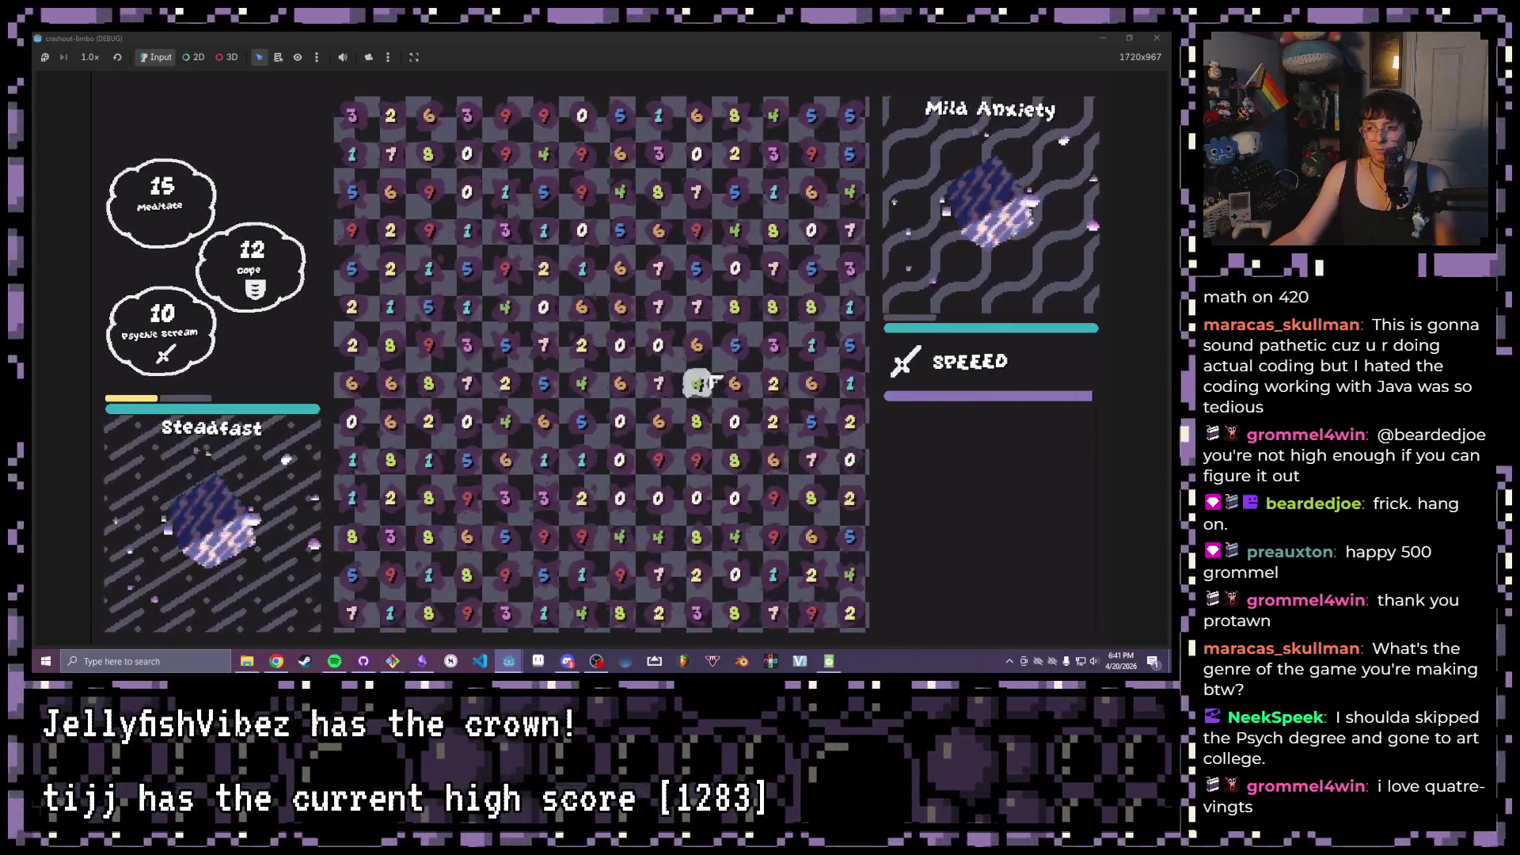
- Clear matching grid pairs (8+6, 4+6, 6+6, 2+8, 9+1) to damage the Mild Anxiety enemy
drag(697, 383, 696, 345)
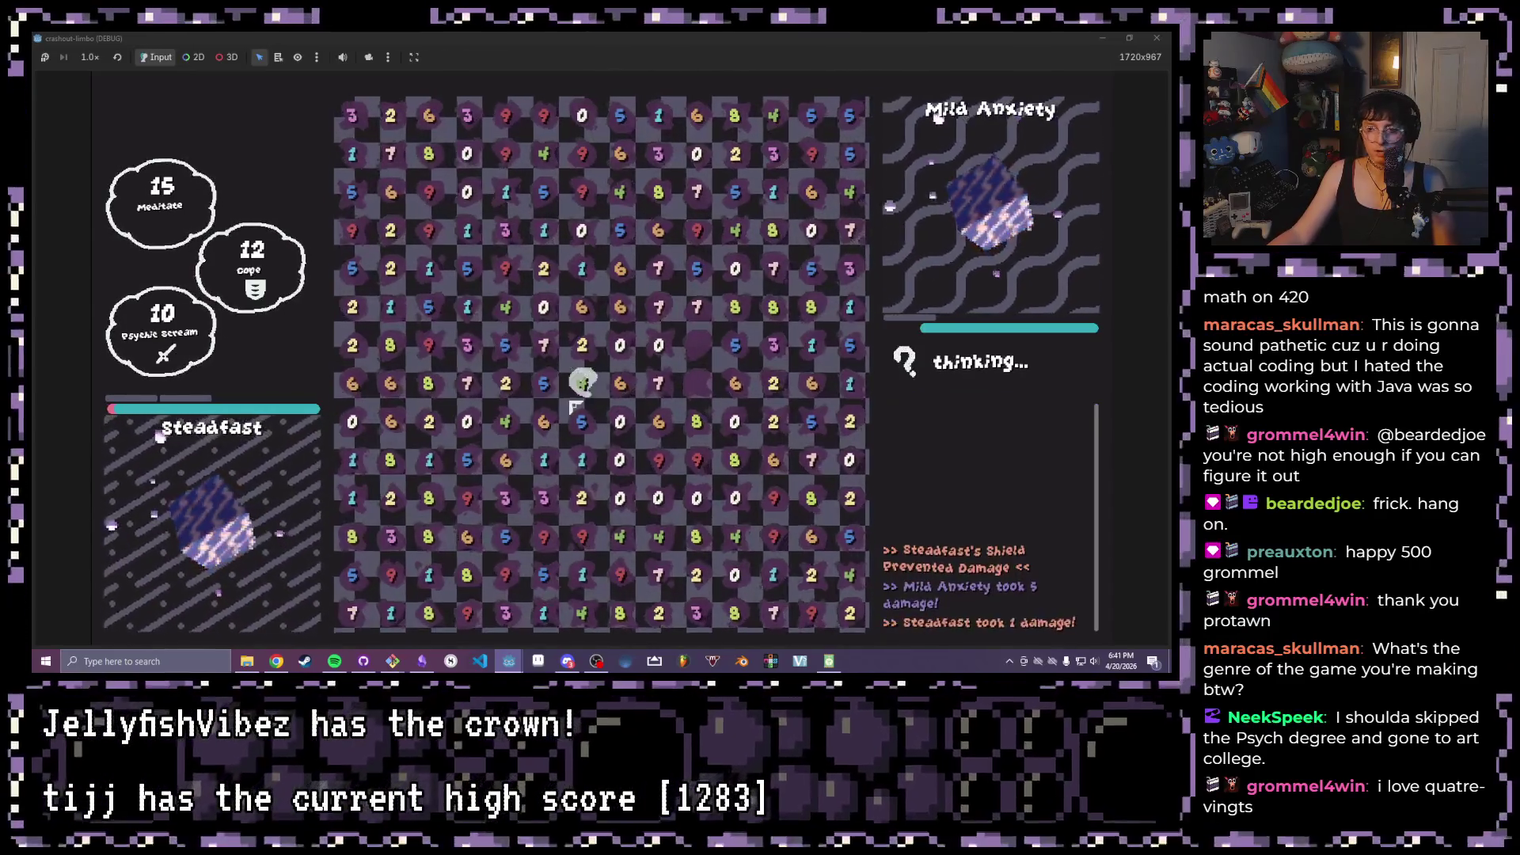
click(580, 391)
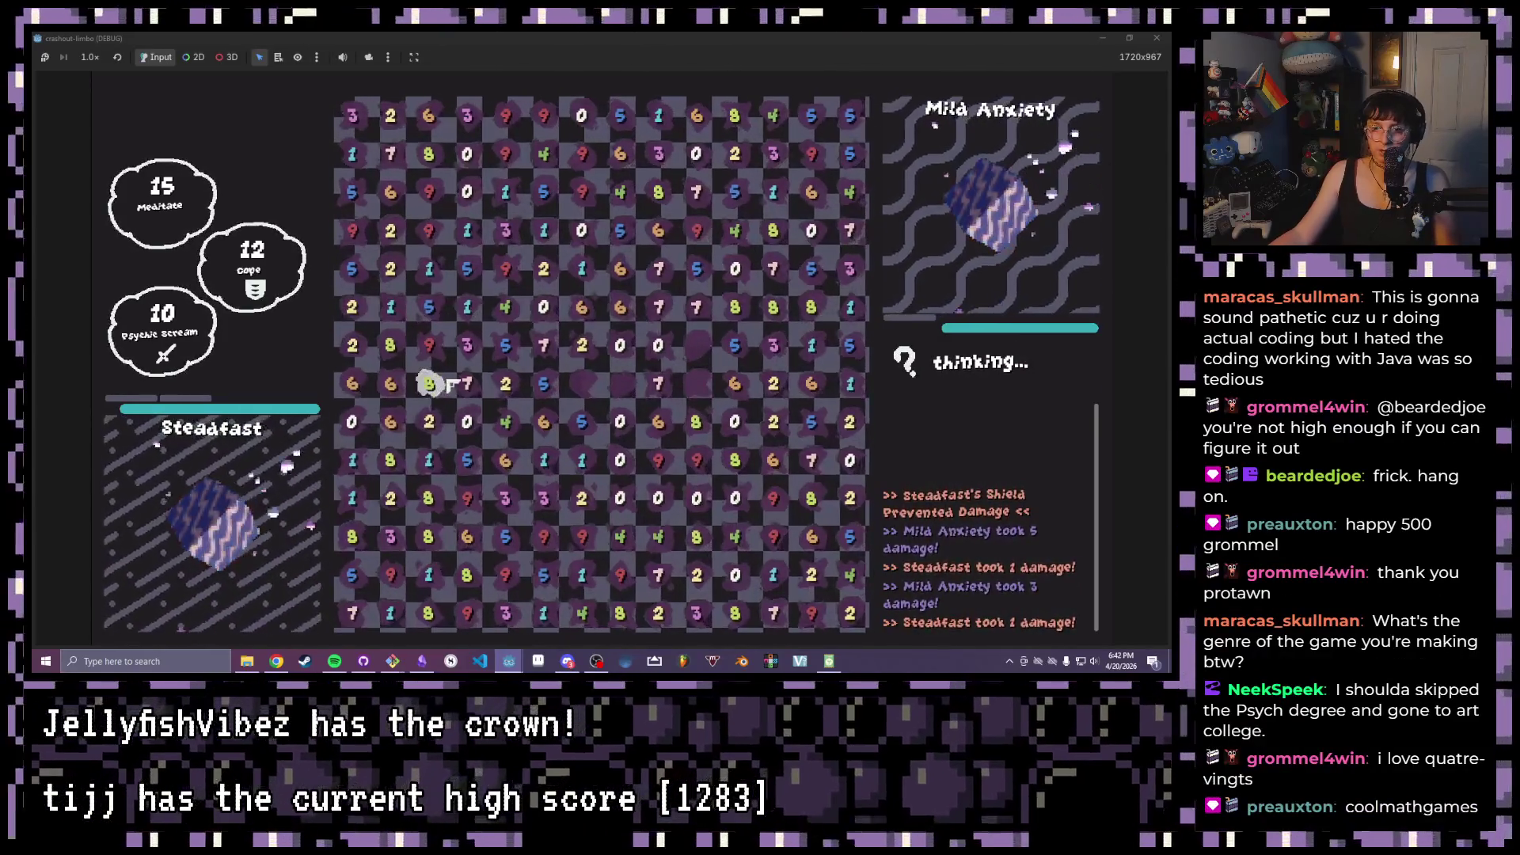
drag(504, 424, 542, 421)
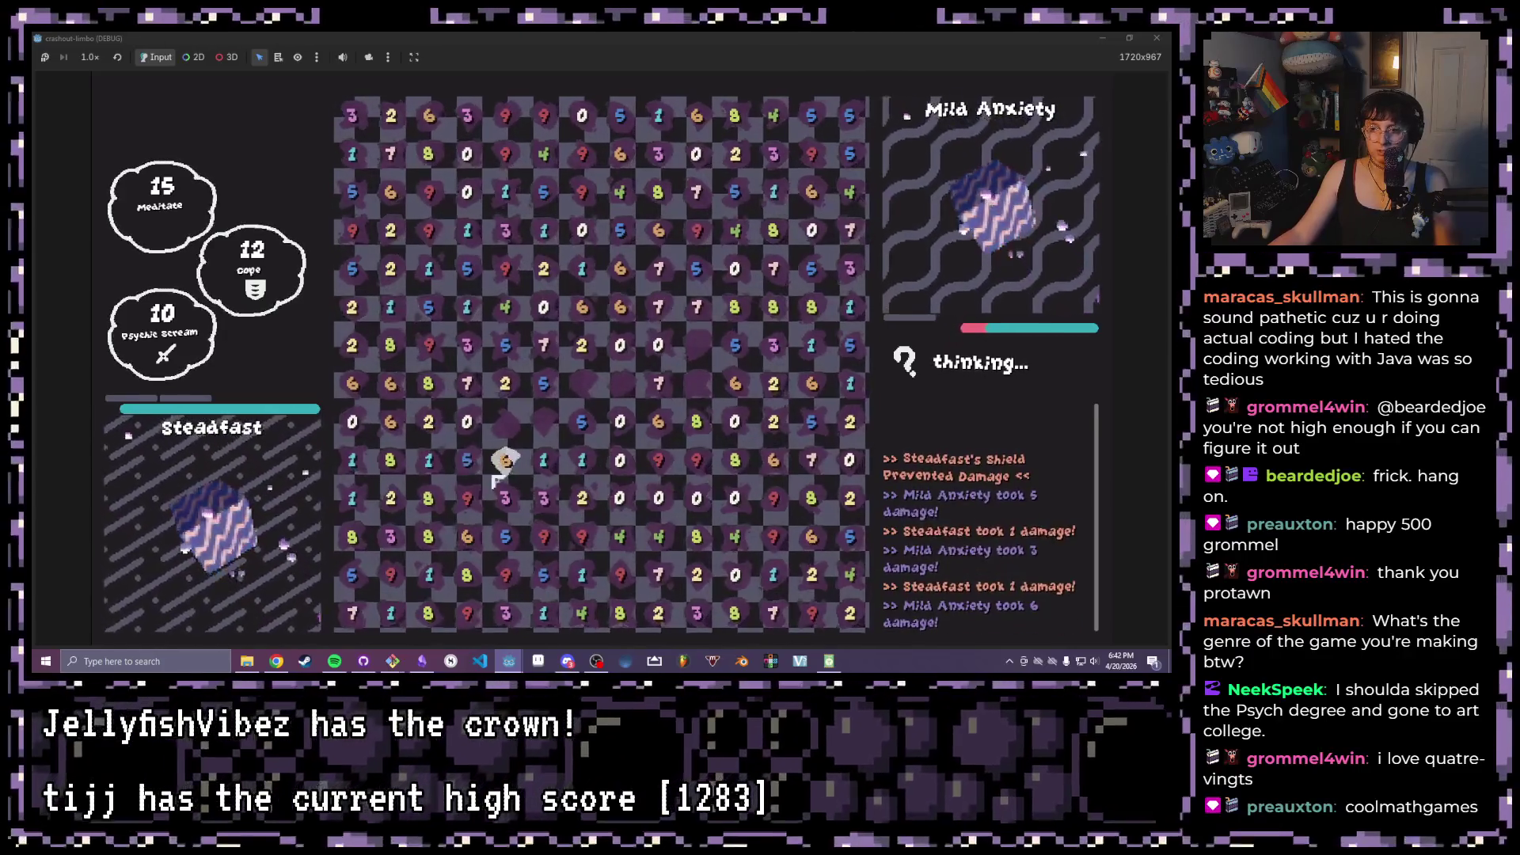
mouse_move(390, 421)
mouse_down()
mouse_move(391, 384)
mouse_move(349, 345)
mouse_up()
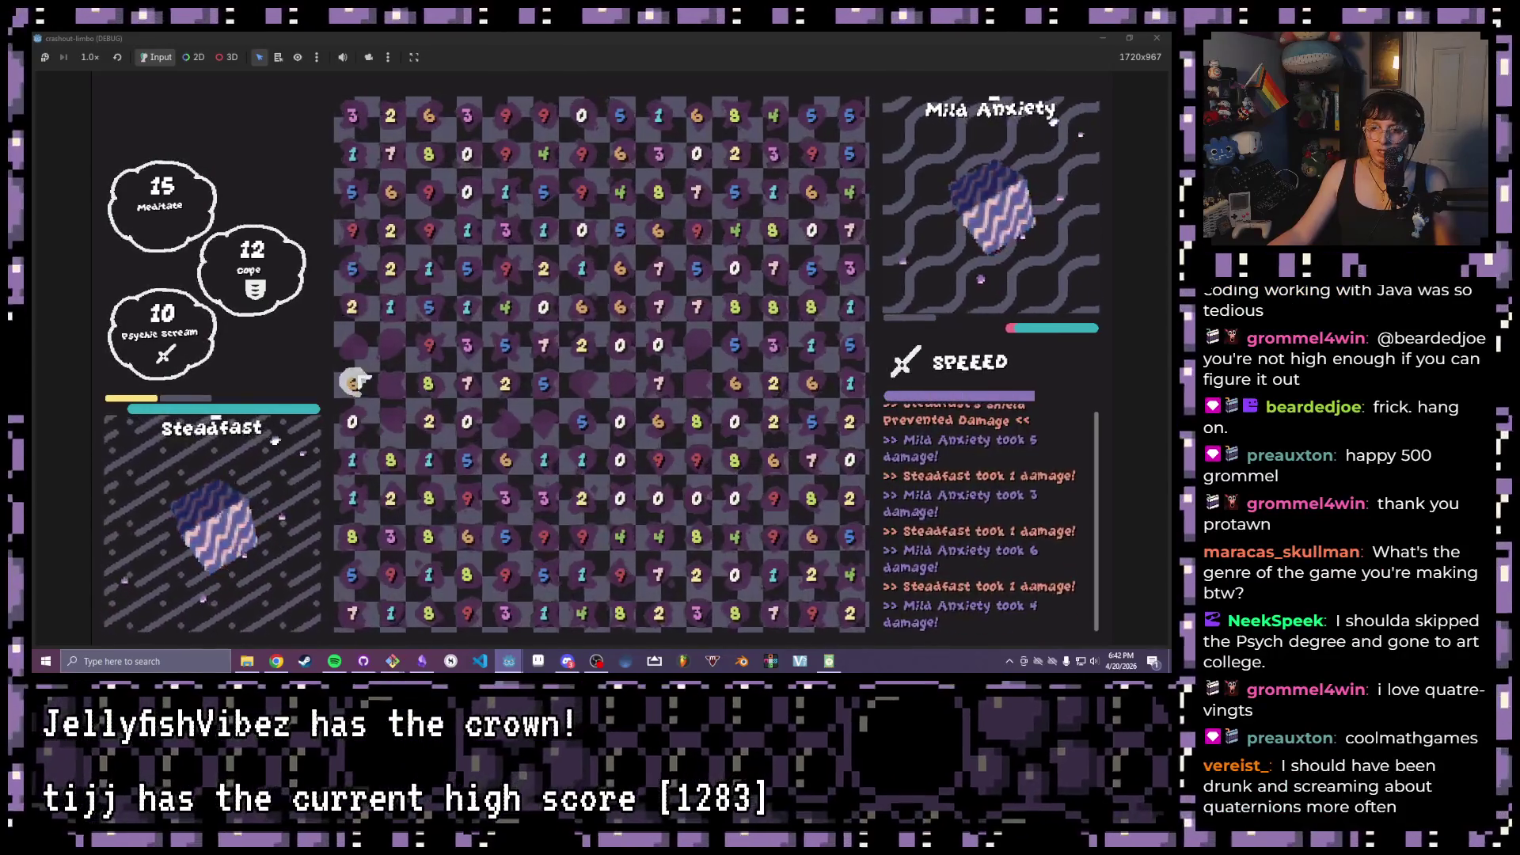
drag(352, 498, 352, 307)
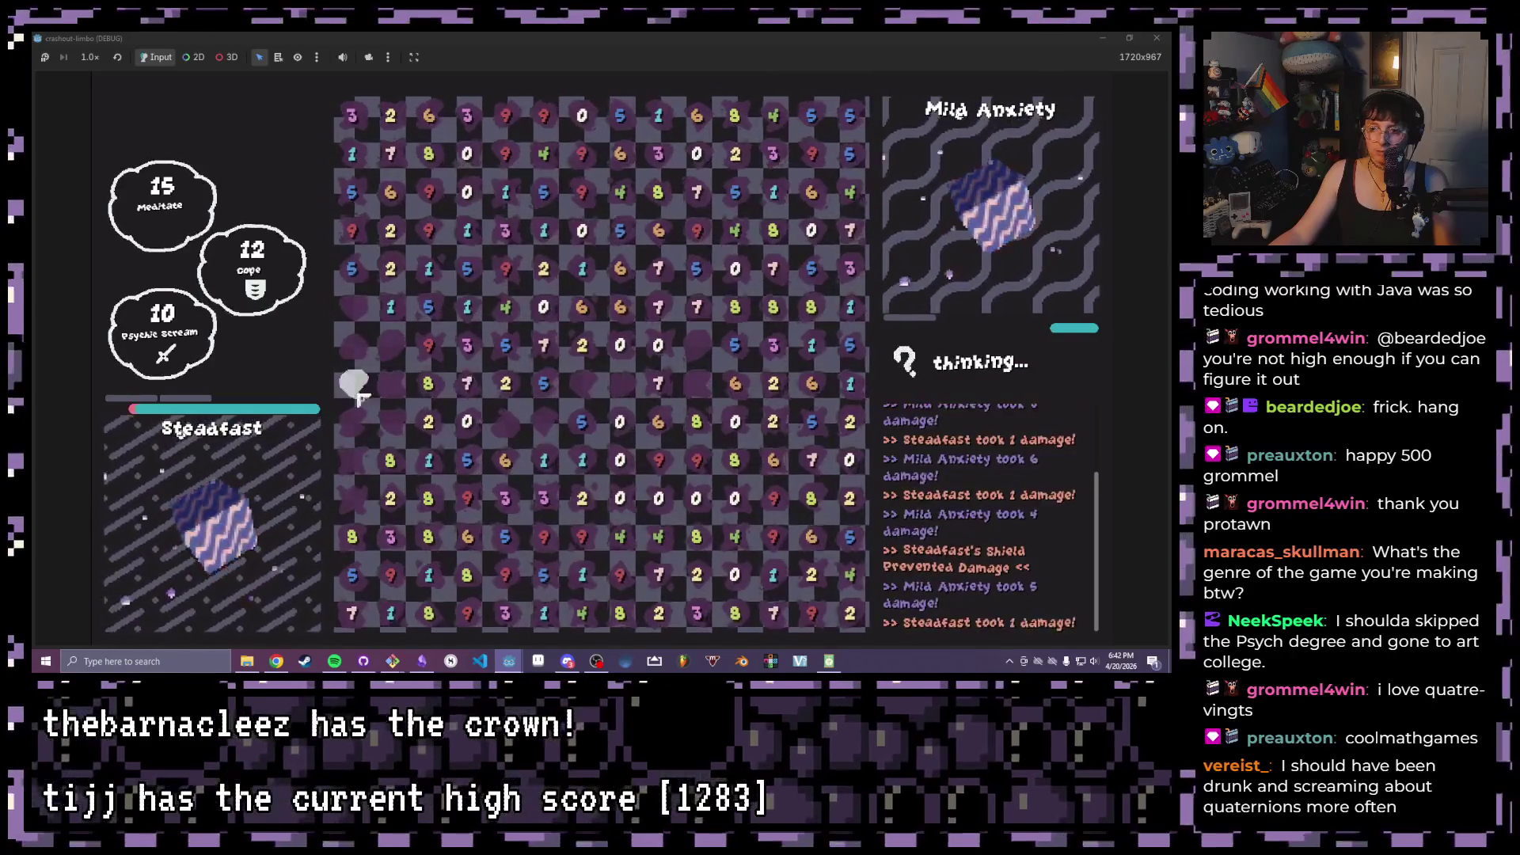
drag(451, 422, 452, 384)
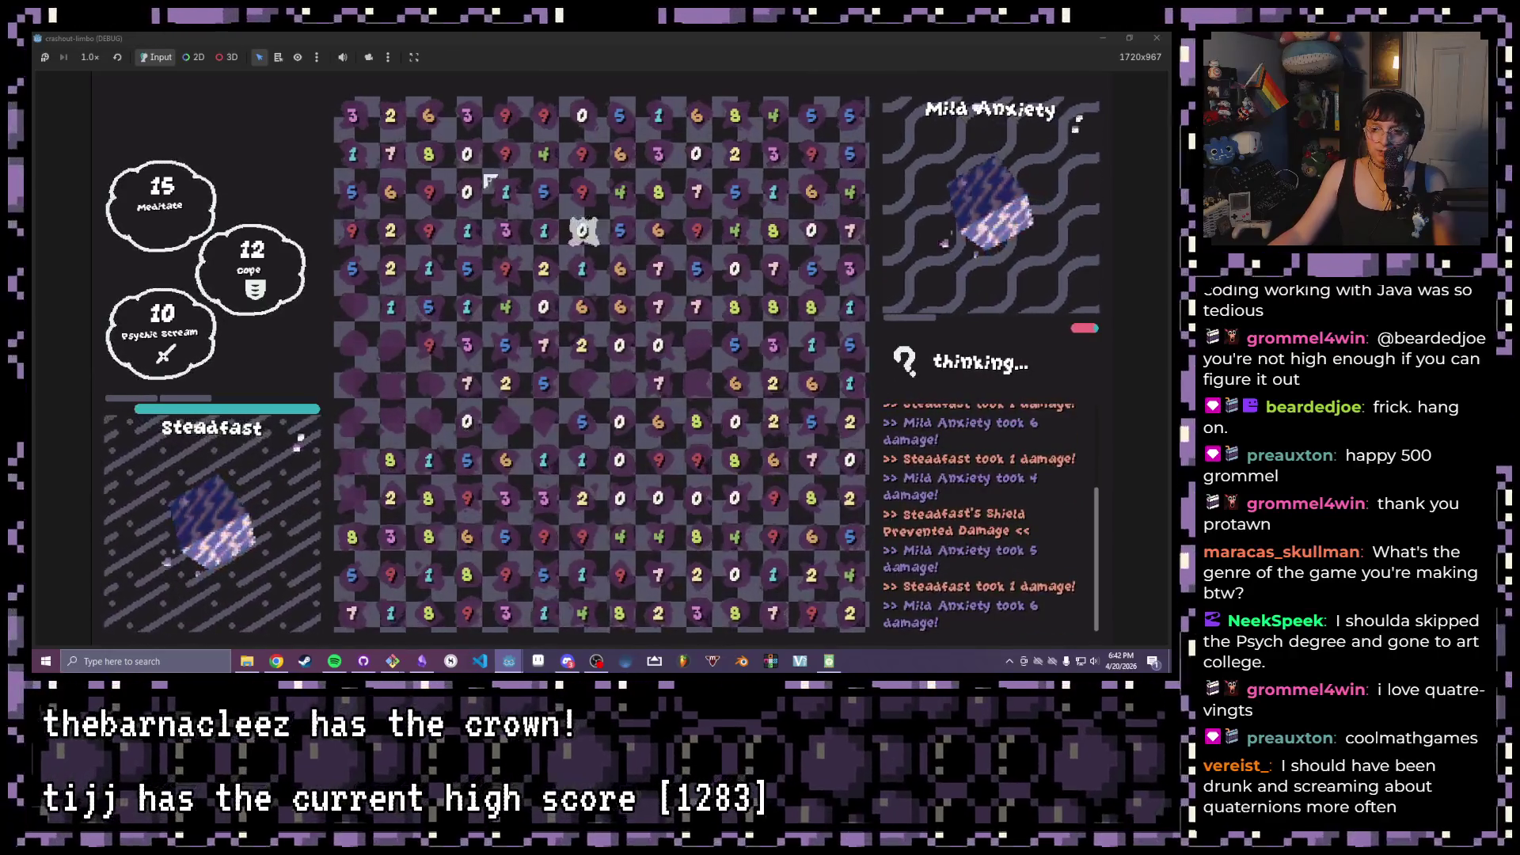
drag(429, 231, 467, 231)
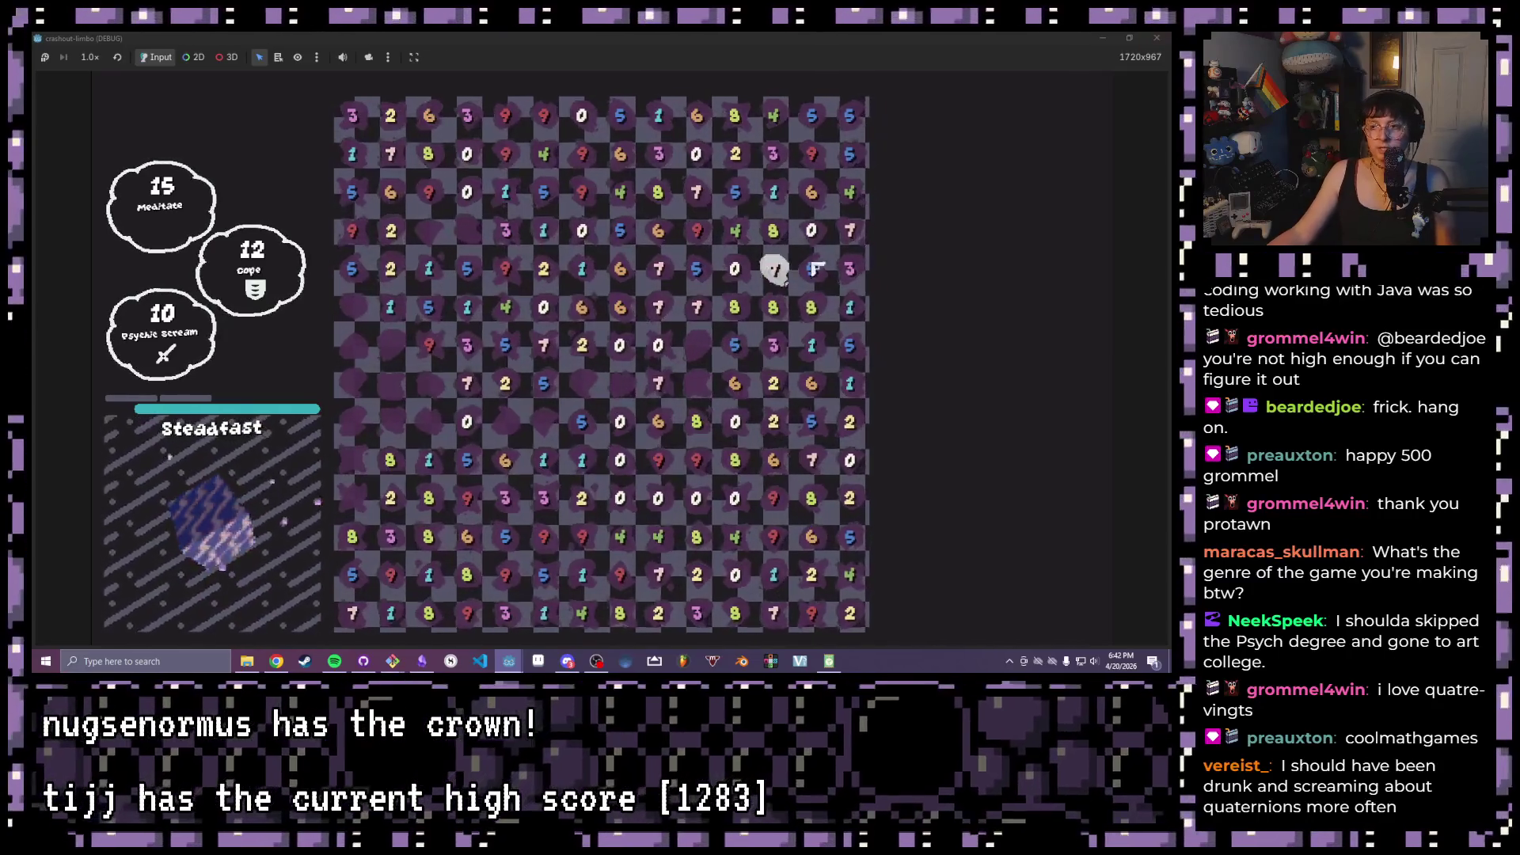
- Match the 7 and 3 to make 10, then clear a multi-cell match in the right column
click(851, 231)
click(850, 268)
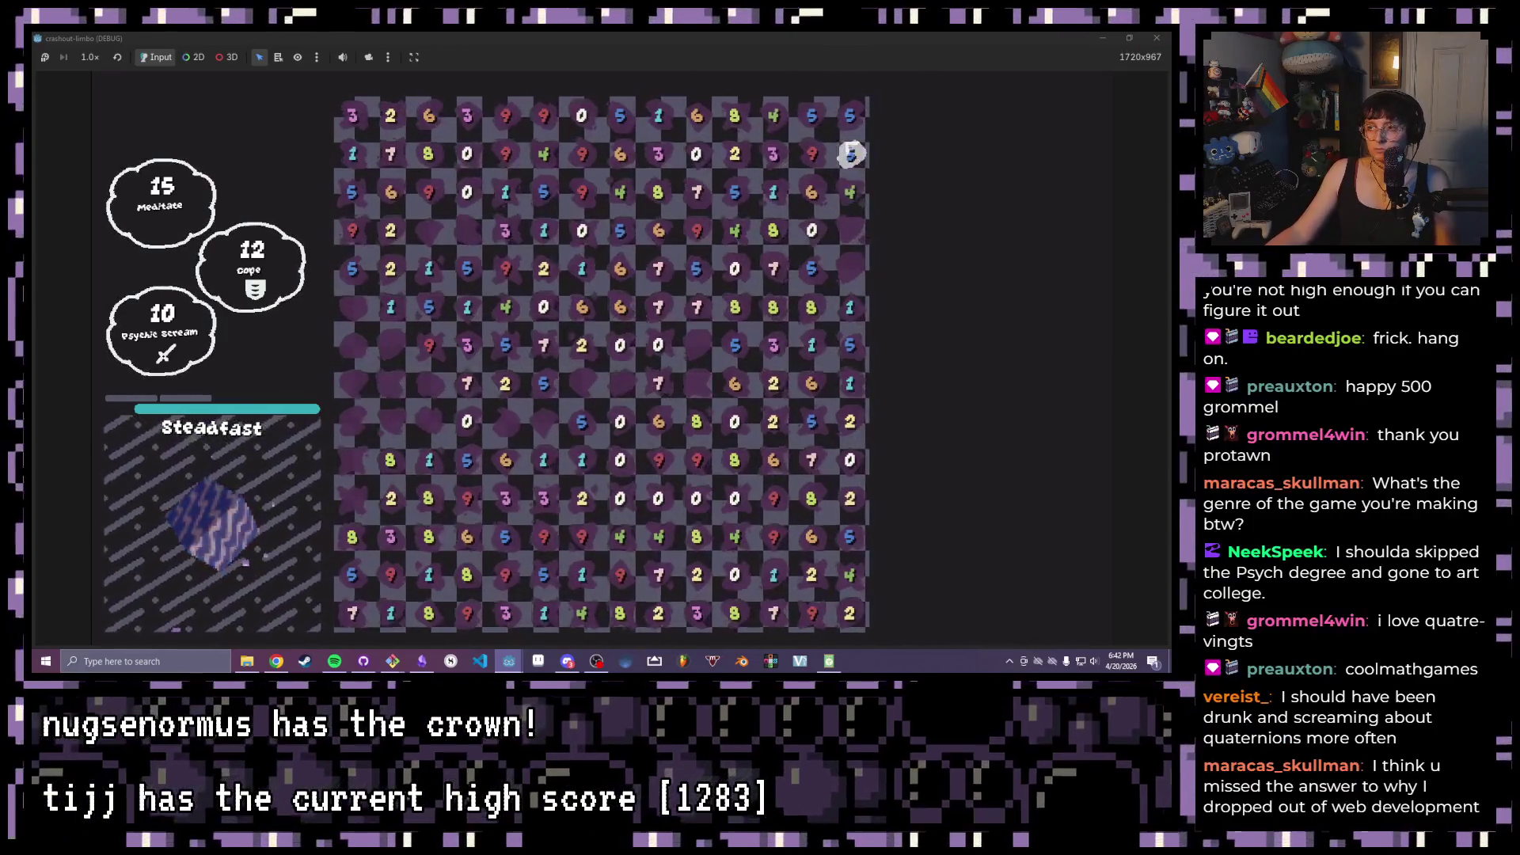
click(851, 153)
click(849, 192)
click(849, 307)
click(849, 115)
click(811, 115)
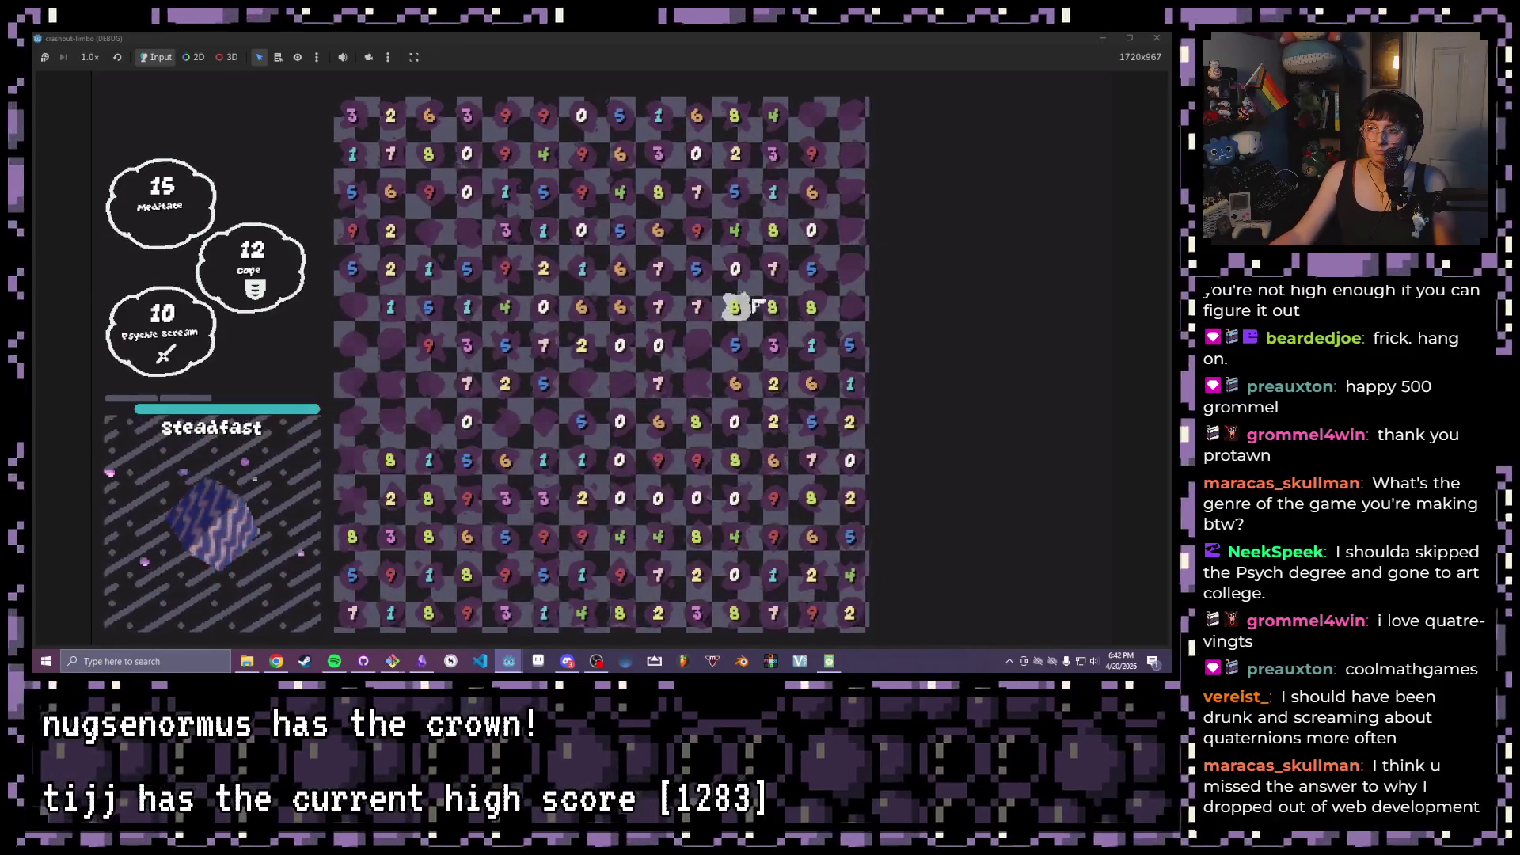
- Clear matches in rows 6 through 9, including the 2 and 8 pair and the two 6s
click(699, 308)
click(735, 307)
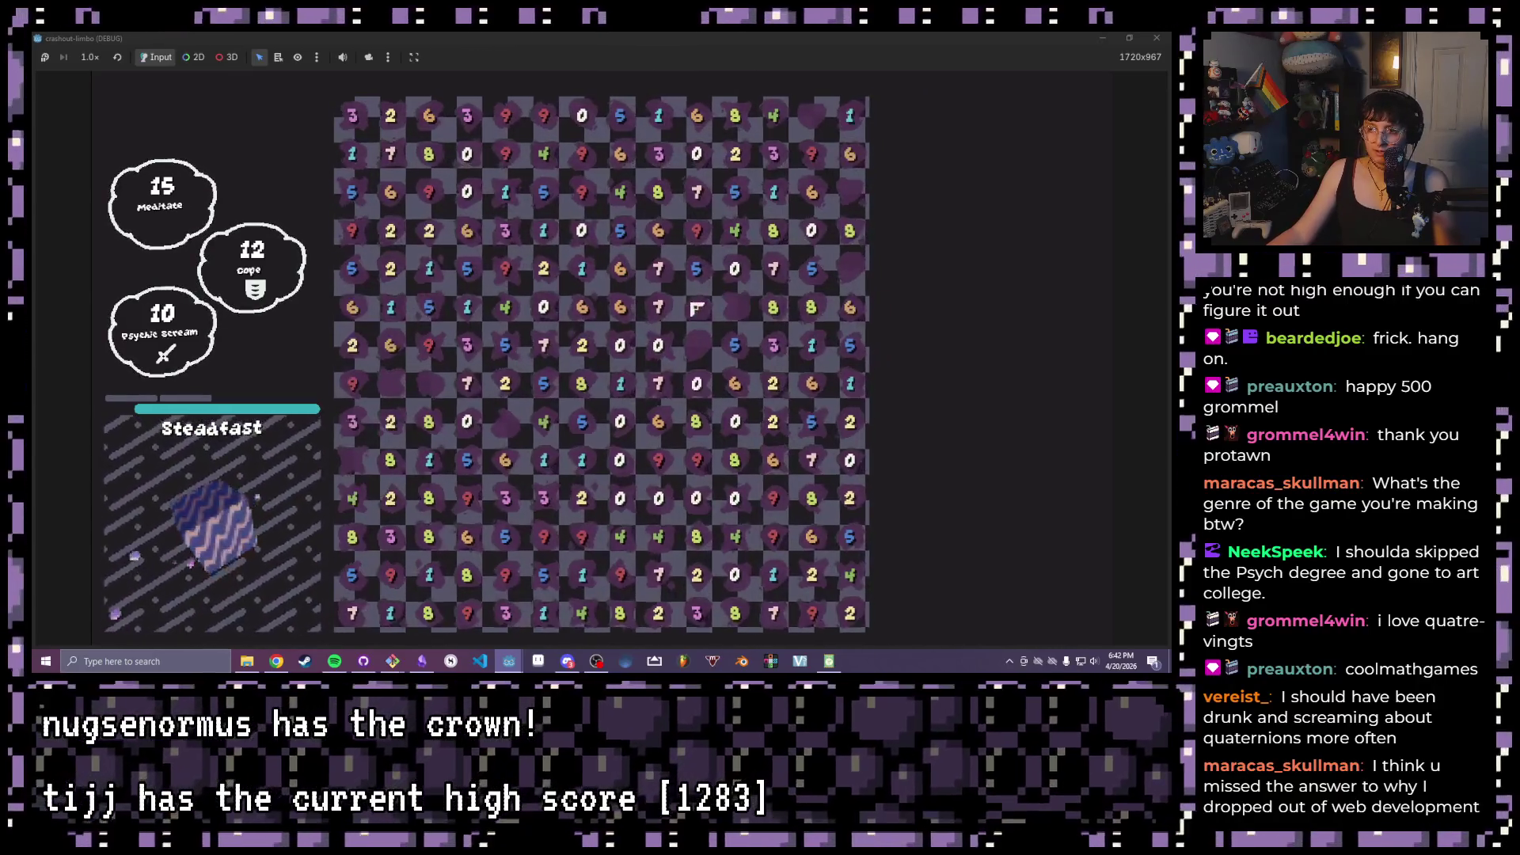
click(582, 383)
click(582, 345)
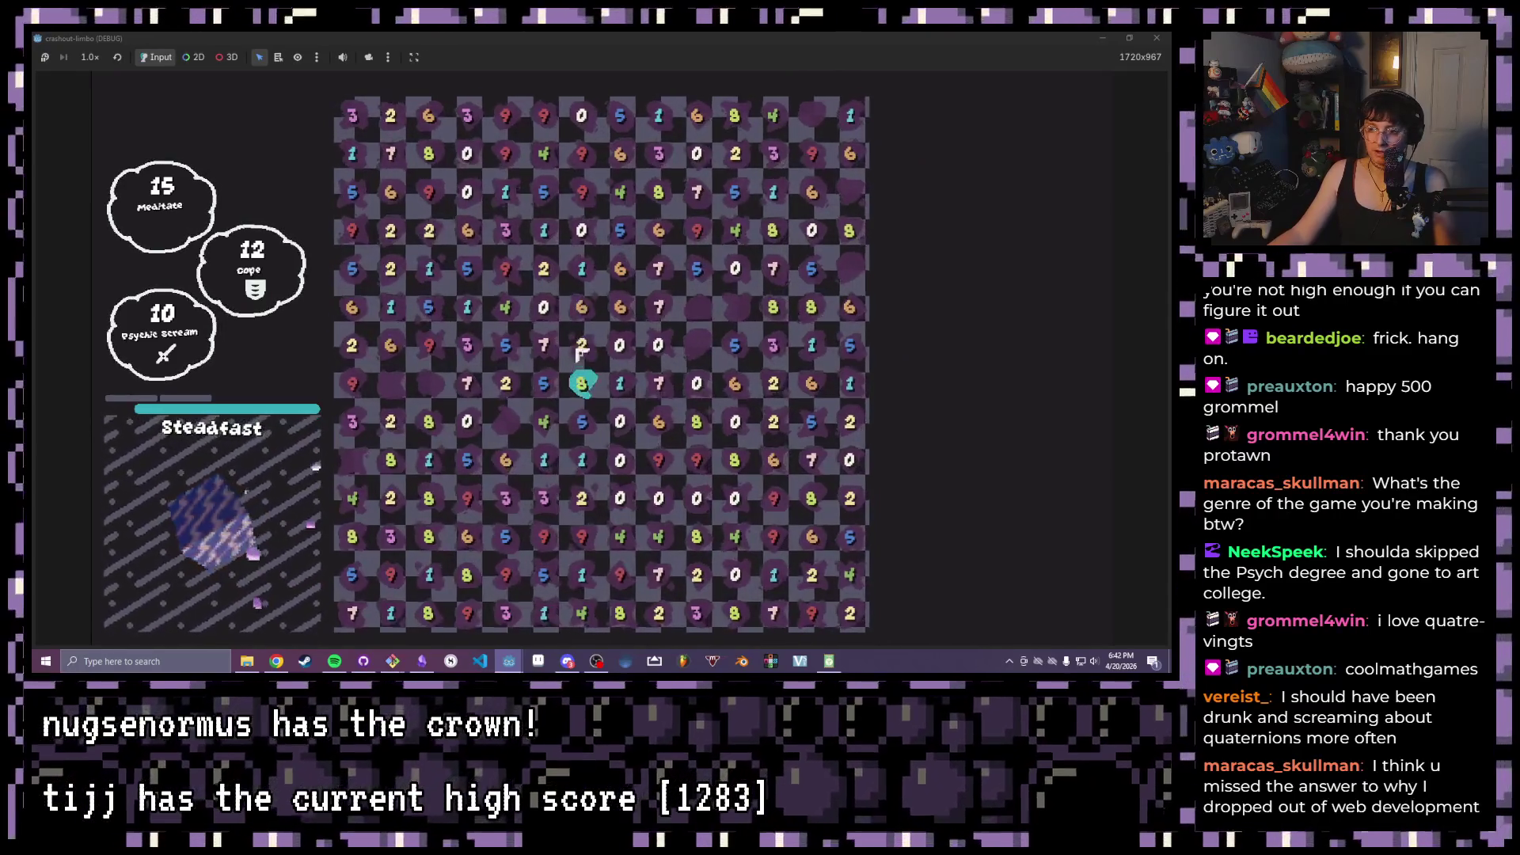
click(545, 385)
click(628, 427)
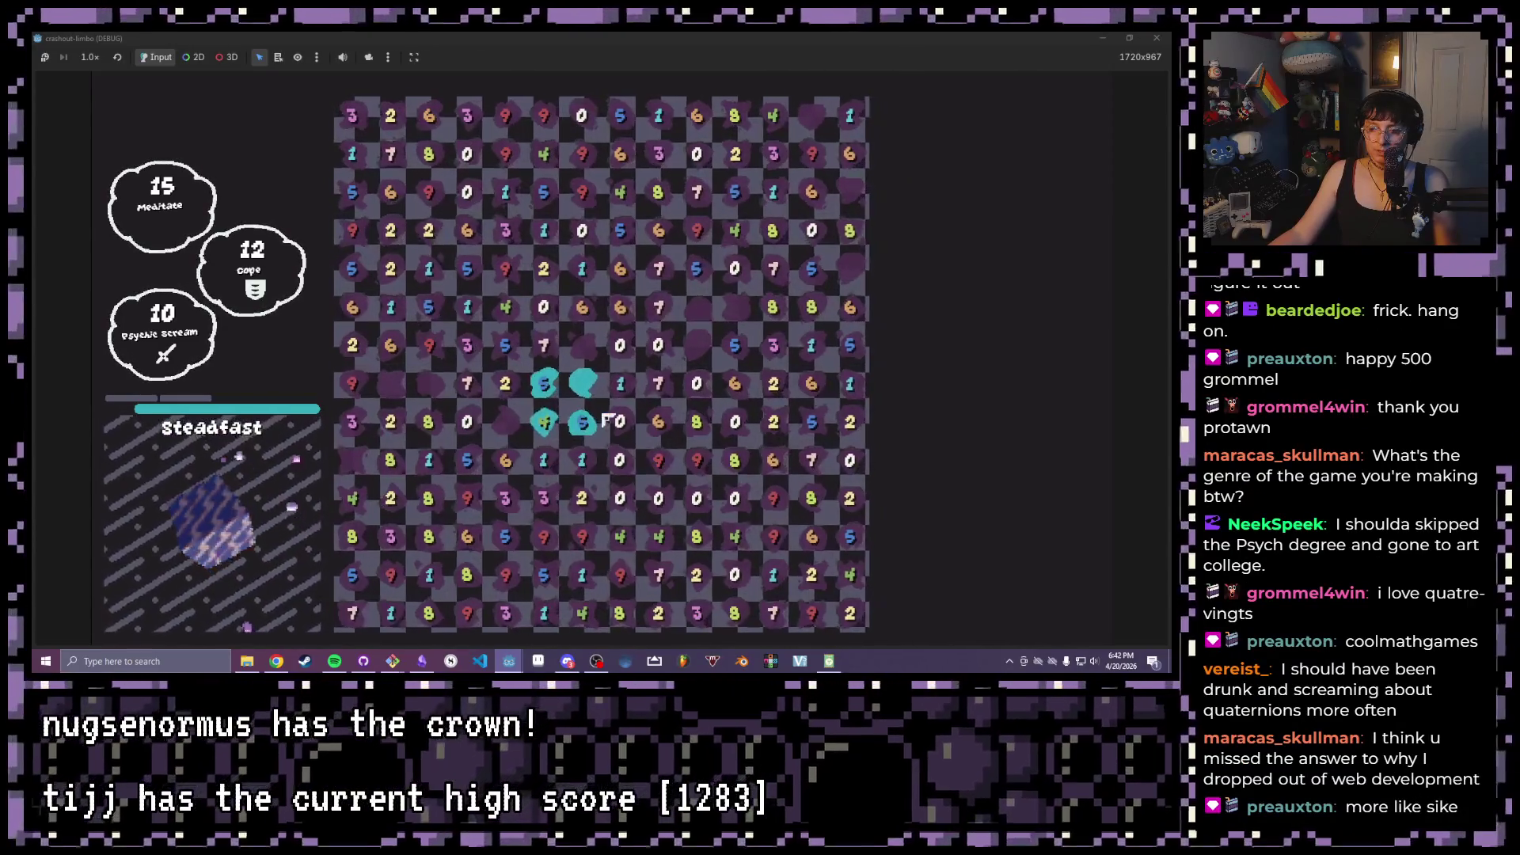
click(582, 307)
click(620, 308)
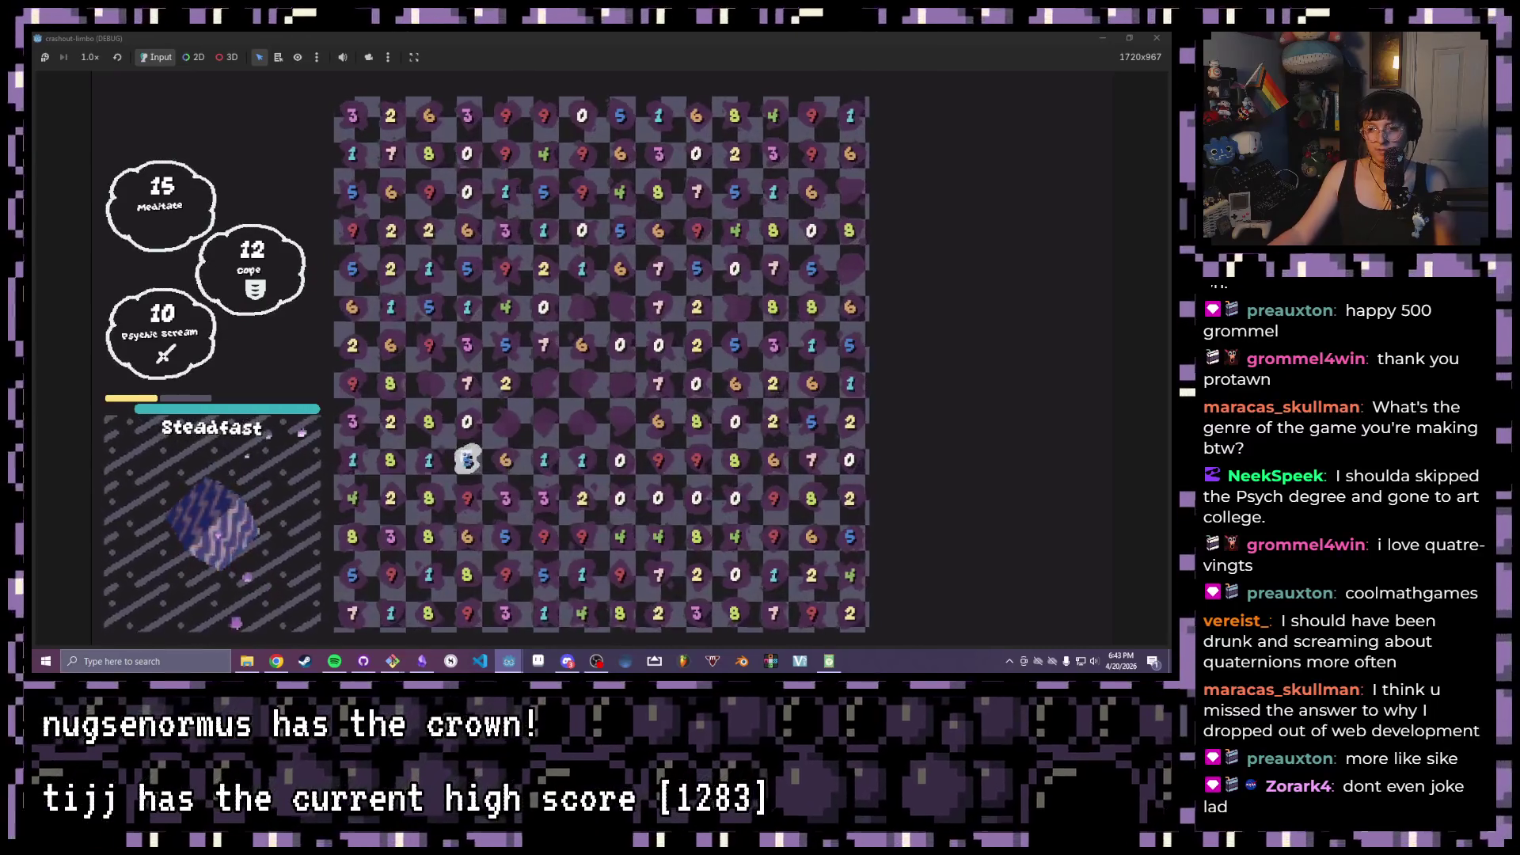
- Clear the 5, 6, 1, 1, 0, 9 run in row 10, then close the game window
mouse_move(467, 459)
mouse_down()
mouse_move(658, 460)
mouse_move(432, 463)
mouse_up()
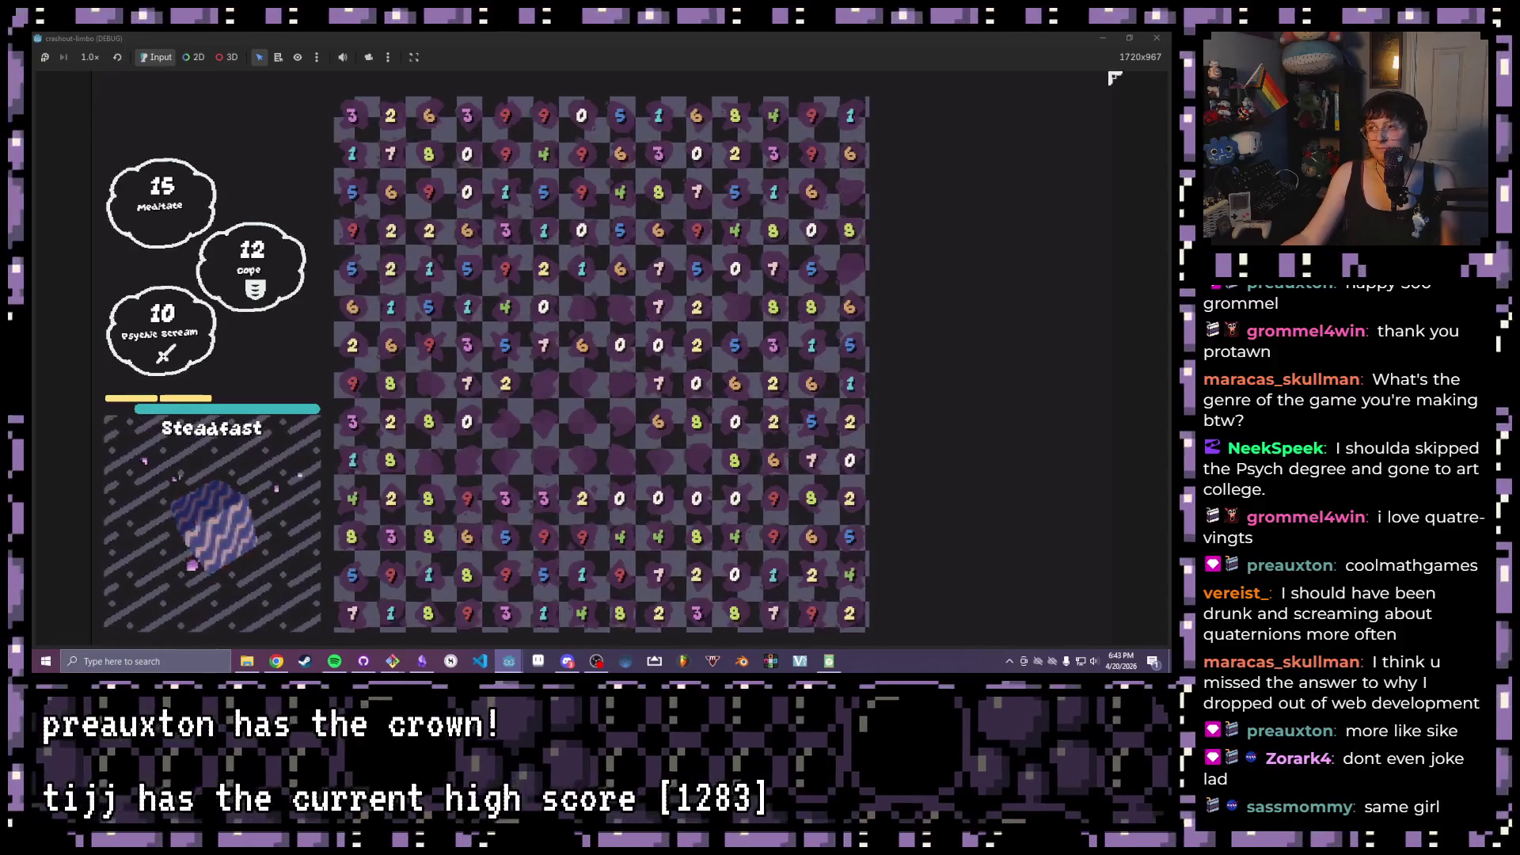
click(1171, 37)
drag(413, 258, 685, 247)
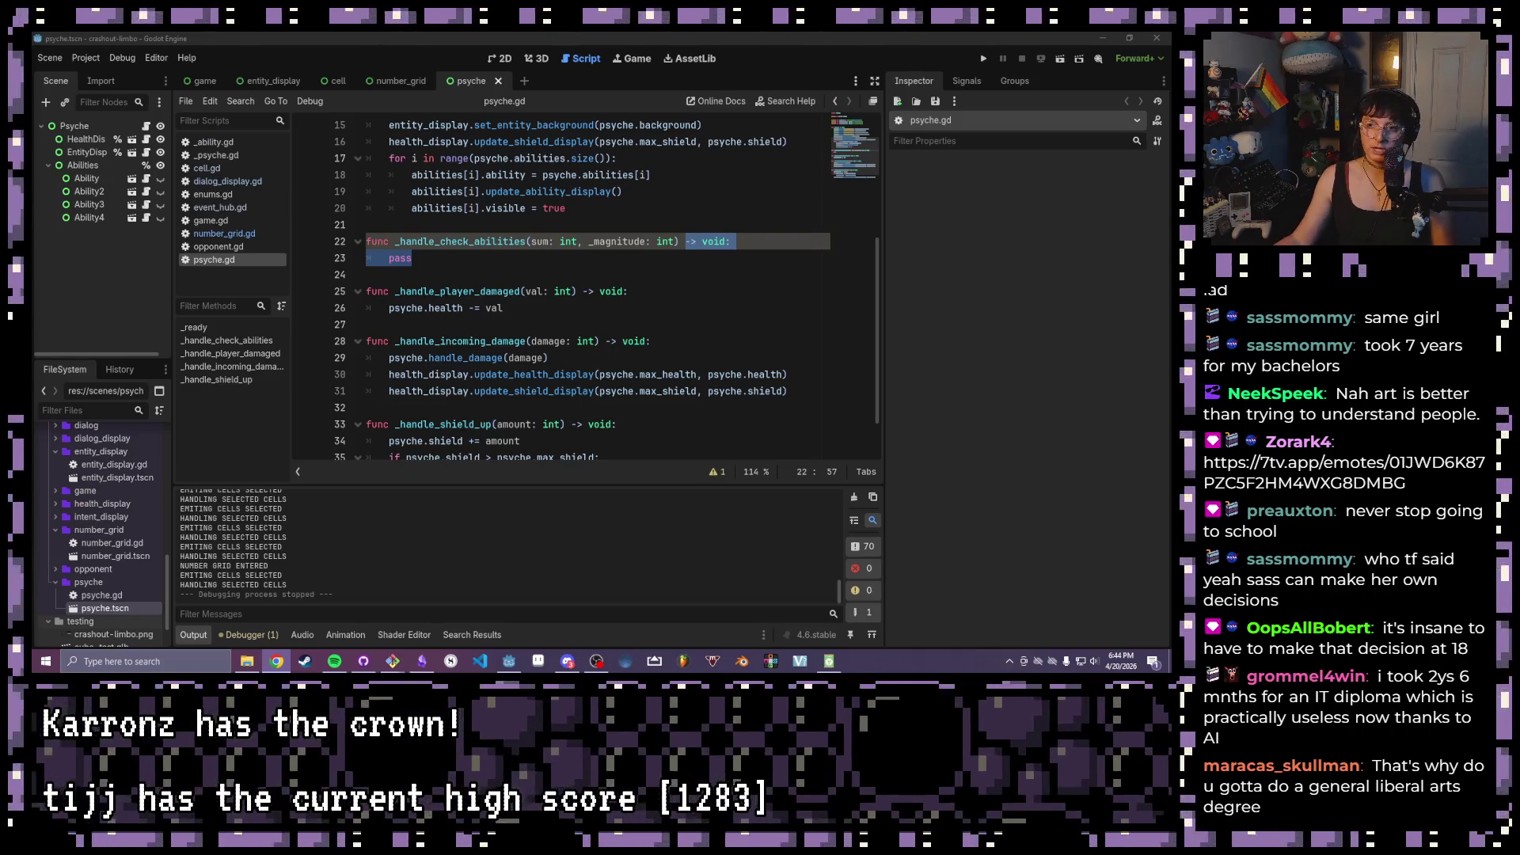
click(494, 253)
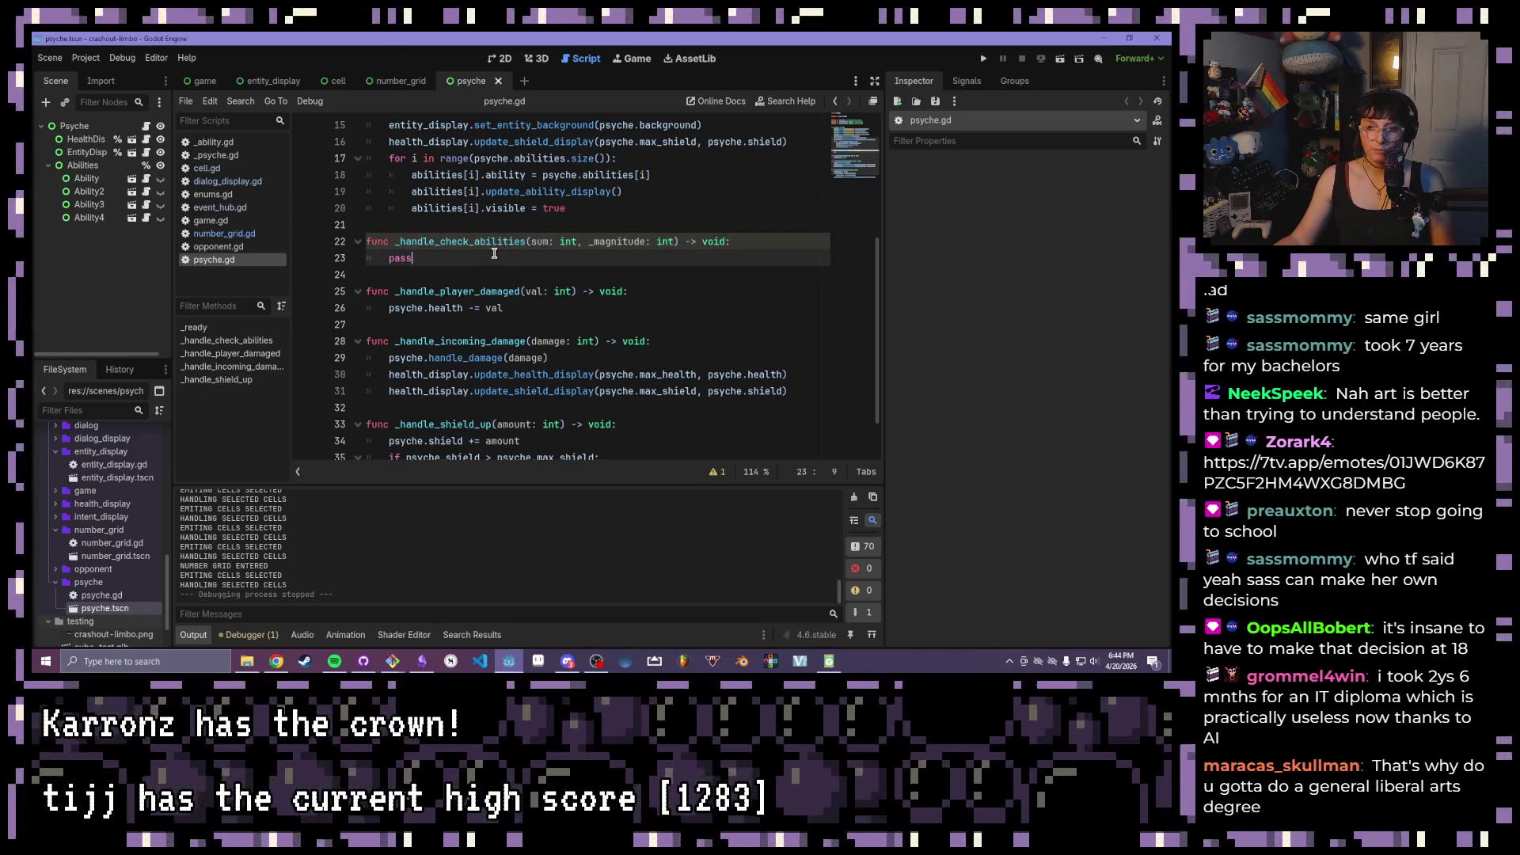
scroll(497, 254, up, 3)
scroll(501, 253, down, 2)
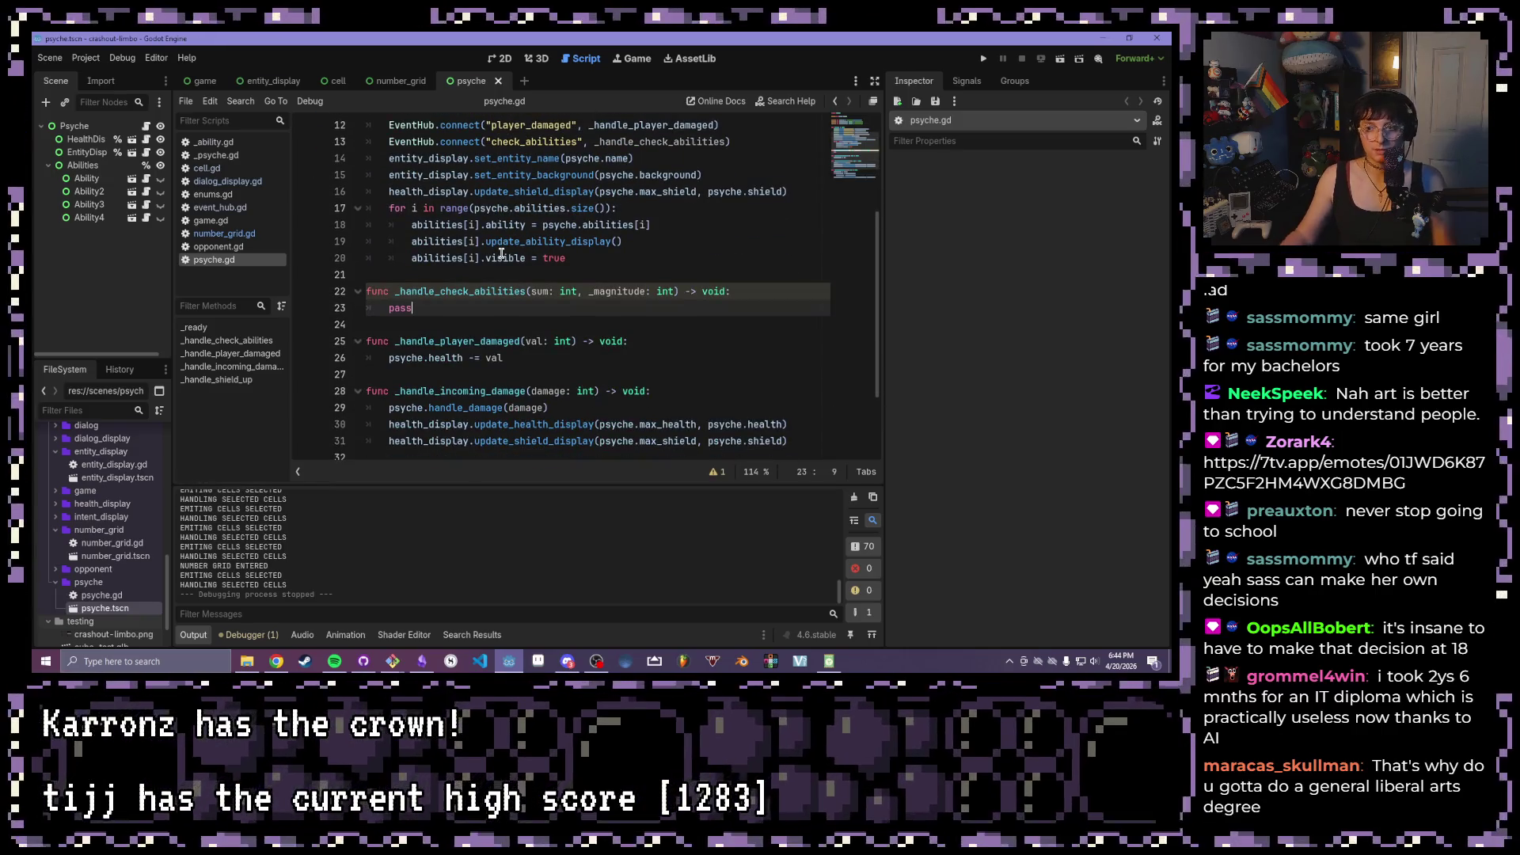
scroll(501, 253, up, 1)
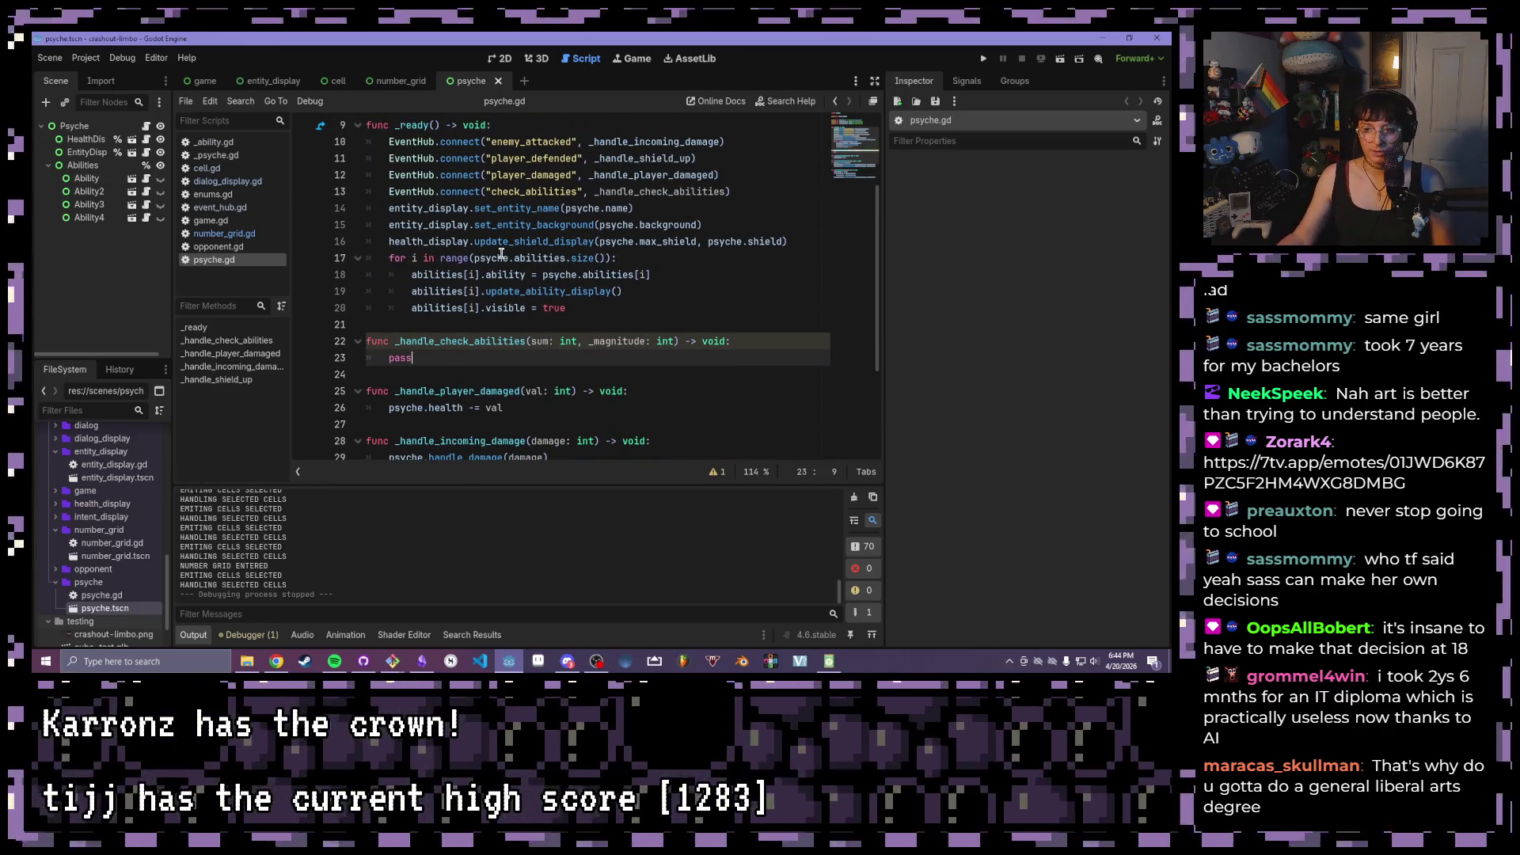
scroll(501, 253, up, 1)
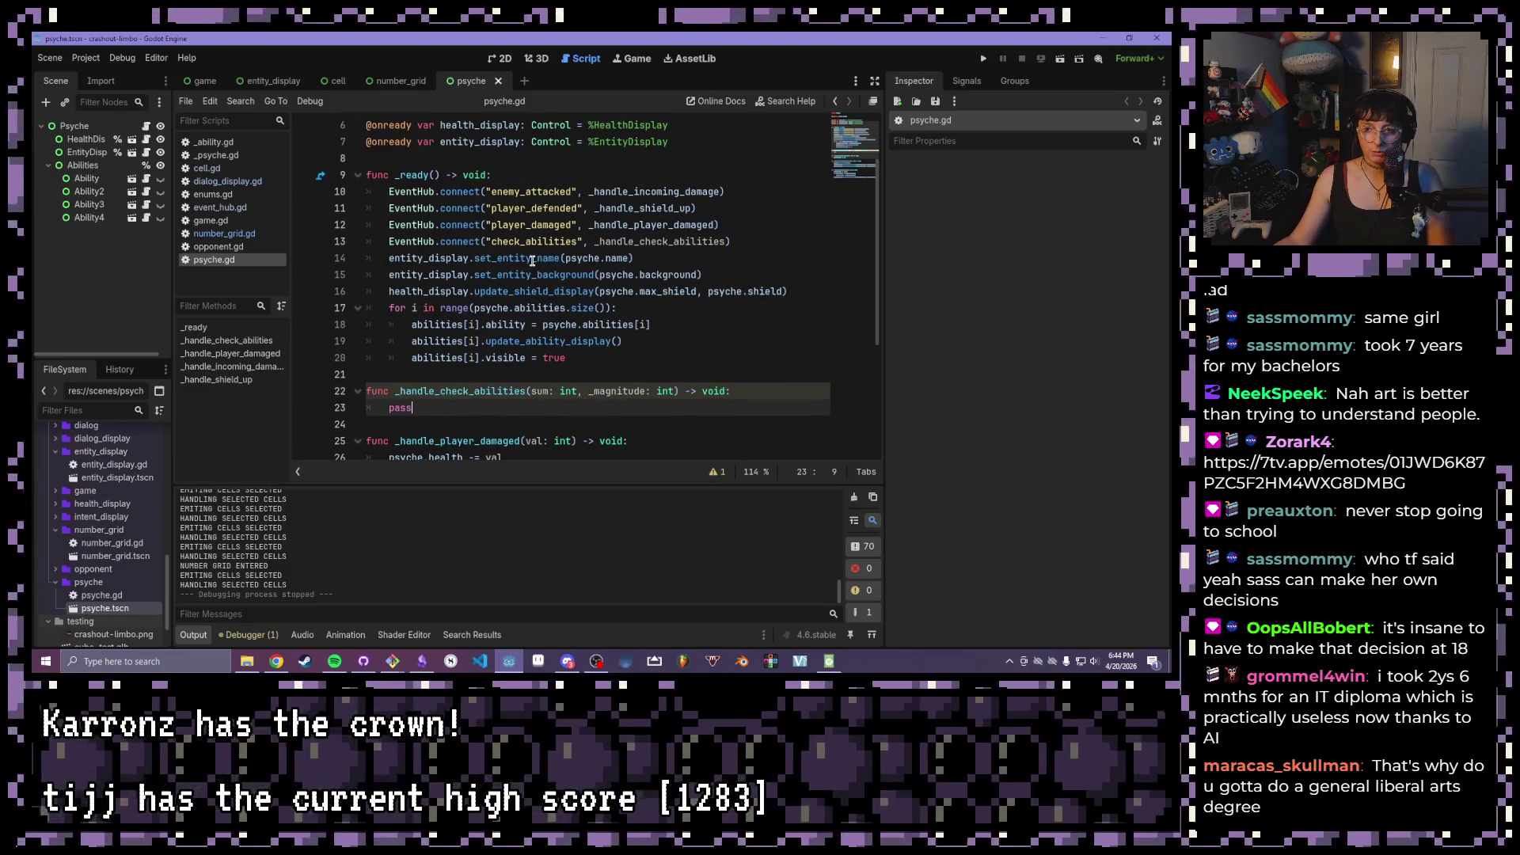
scroll(532, 261, down, 1)
mouse_move(532, 262)
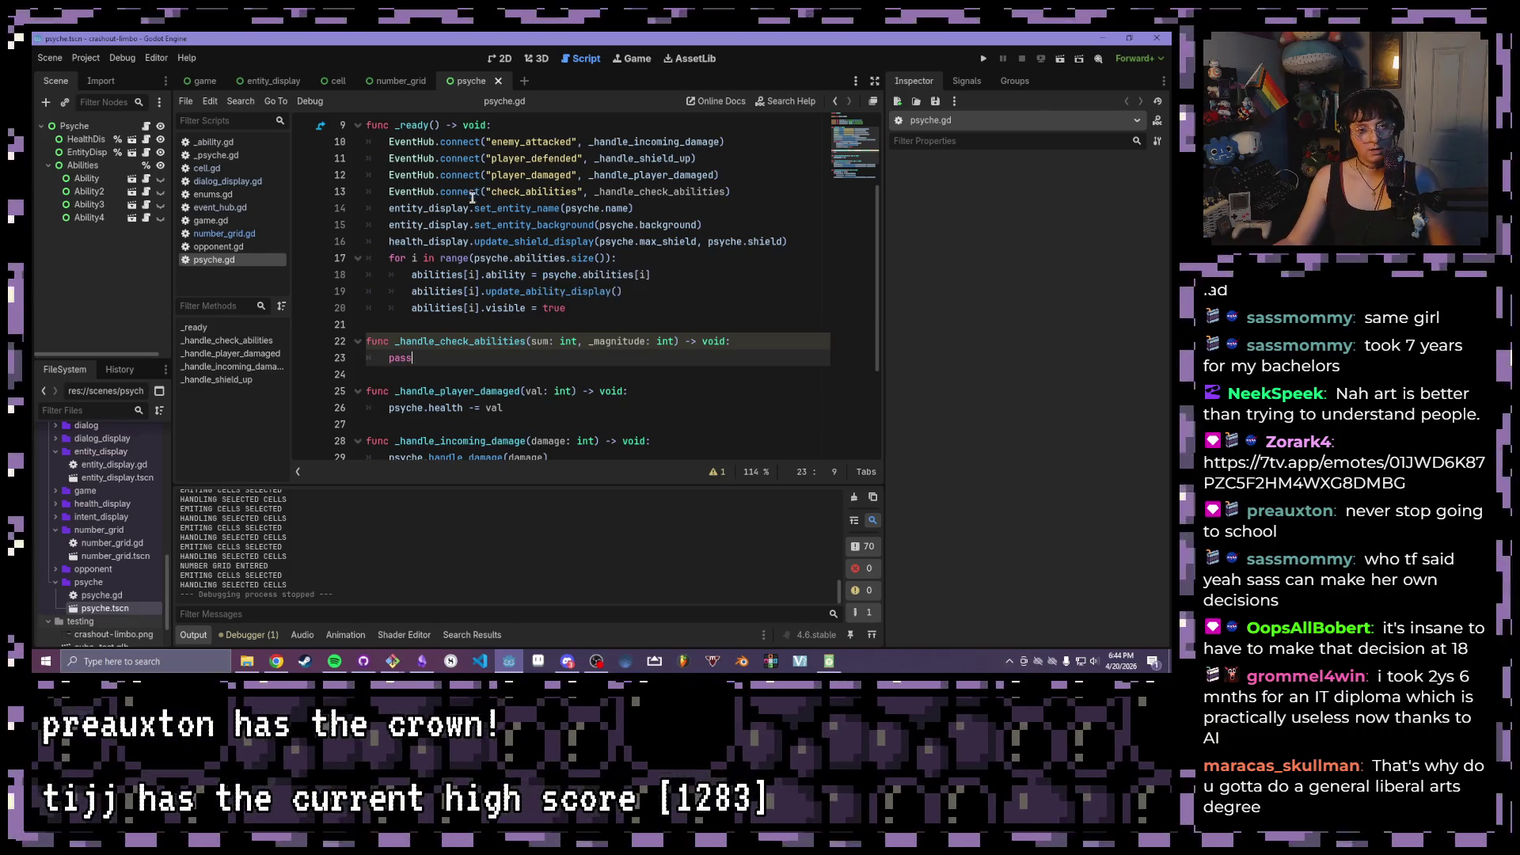
scroll(491, 298, down, 1)
scroll(489, 301, up, 1)
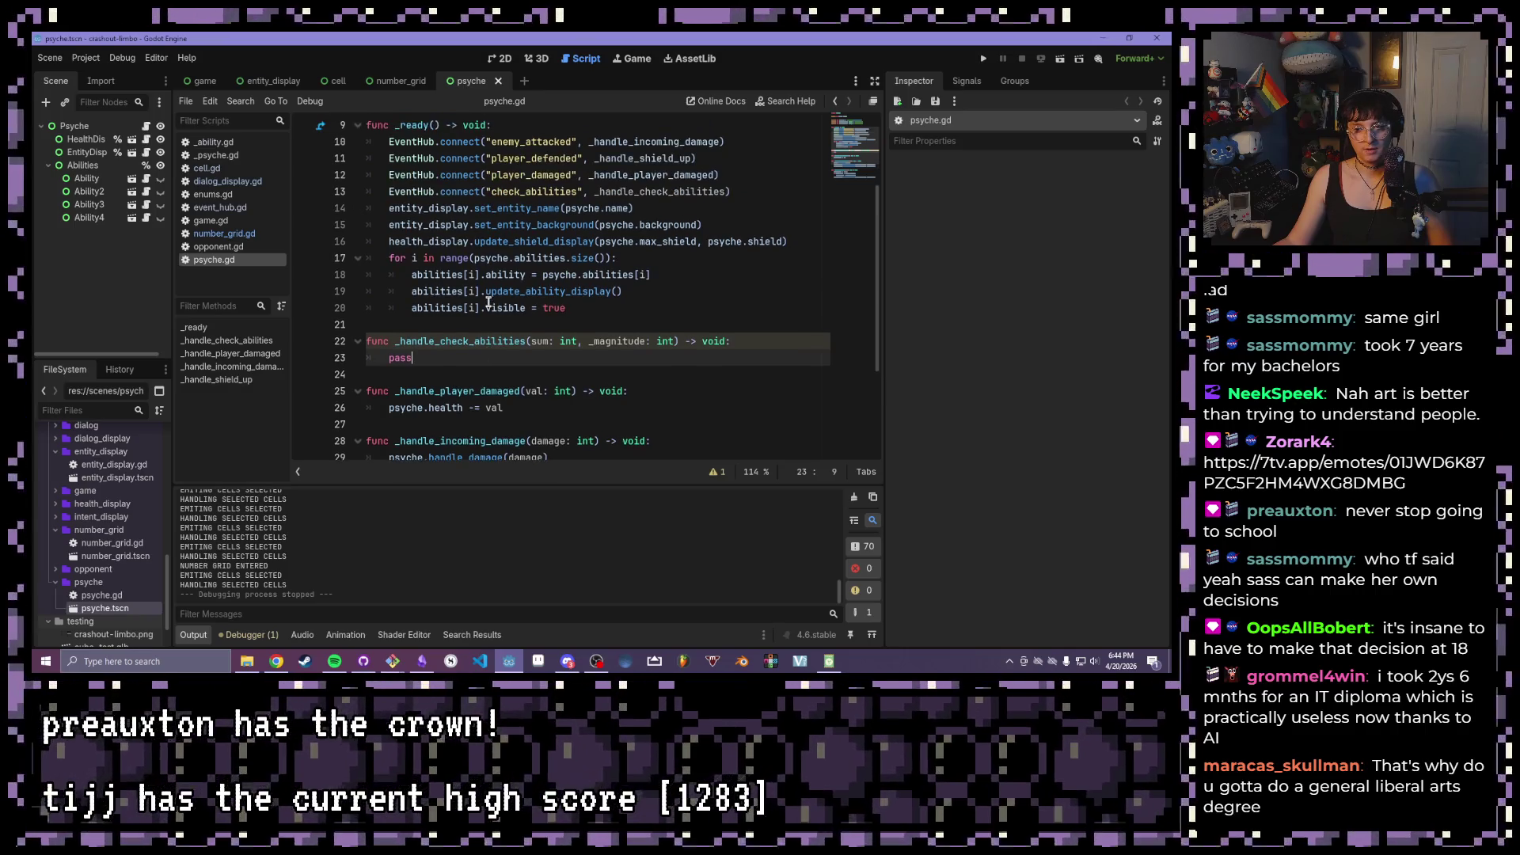